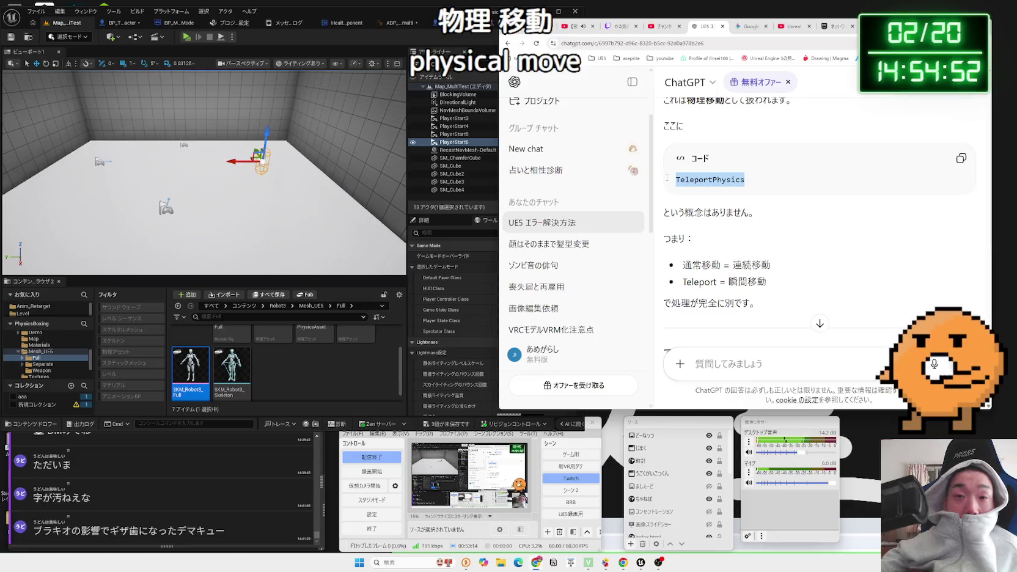
- Read ChatGPT's reply on continuous movement, Physical Animation, Teleport and Network smoothing
drag(670, 157, 771, 199)
mouse_move(683, 186)
mouse_down()
mouse_move(770, 186)
mouse_move(696, 186)
mouse_move(771, 202)
mouse_move(712, 201)
mouse_move(683, 186)
mouse_move(751, 217)
mouse_up()
click(682, 185)
scroll(685, 186, down, 2)
click(765, 213)
scroll(761, 211, down, 1)
drag(811, 217, 674, 204)
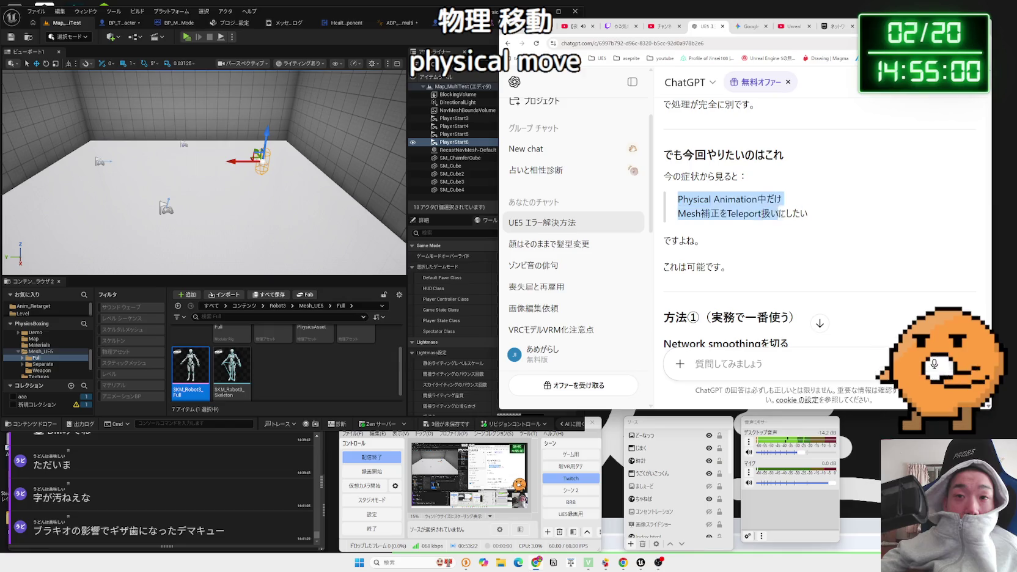
scroll(717, 179, down, 5)
drag(688, 151, 758, 166)
double_click(675, 145)
click(778, 164)
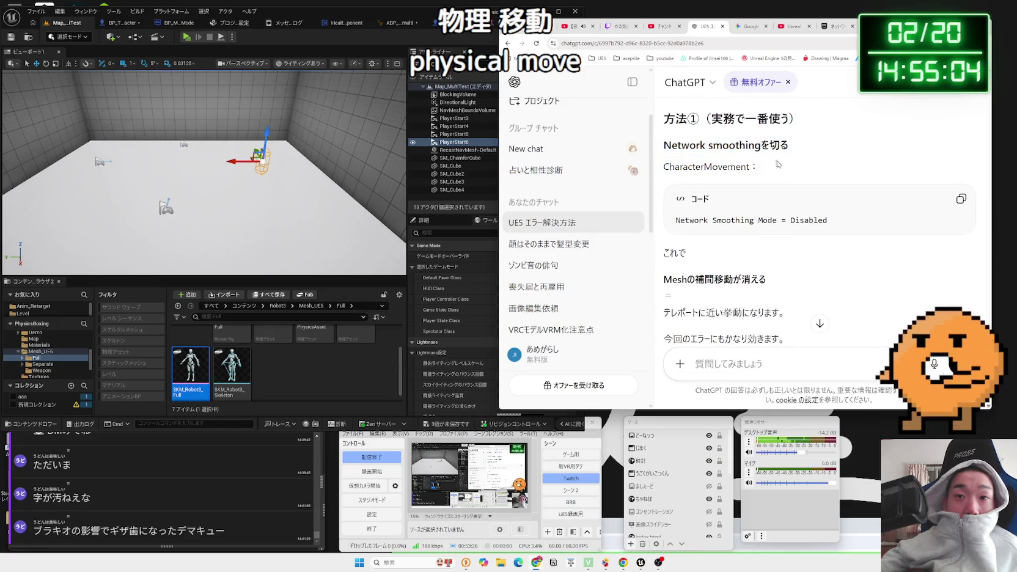
- Keep reading the reply's Mesh interpolation and teleport-like behaviour notes
scroll(781, 177, down, 1)
mouse_move(770, 242)
mouse_down()
mouse_move(672, 217)
mouse_move(788, 232)
mouse_move(667, 199)
mouse_move(792, 237)
mouse_up()
click(672, 217)
scroll(702, 217, down, 1)
click(788, 232)
double_click(672, 200)
click(792, 237)
scroll(789, 235, down, 4)
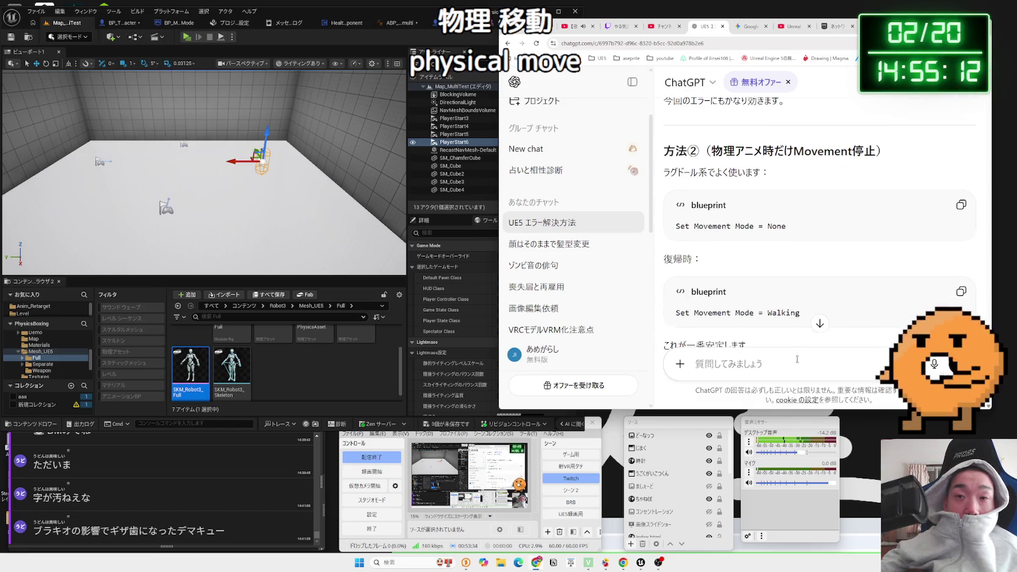
- Send ChatGPT the follow-up 'Disableにしたらカクカクになります滑らかにしたいです'
text(Disabl)
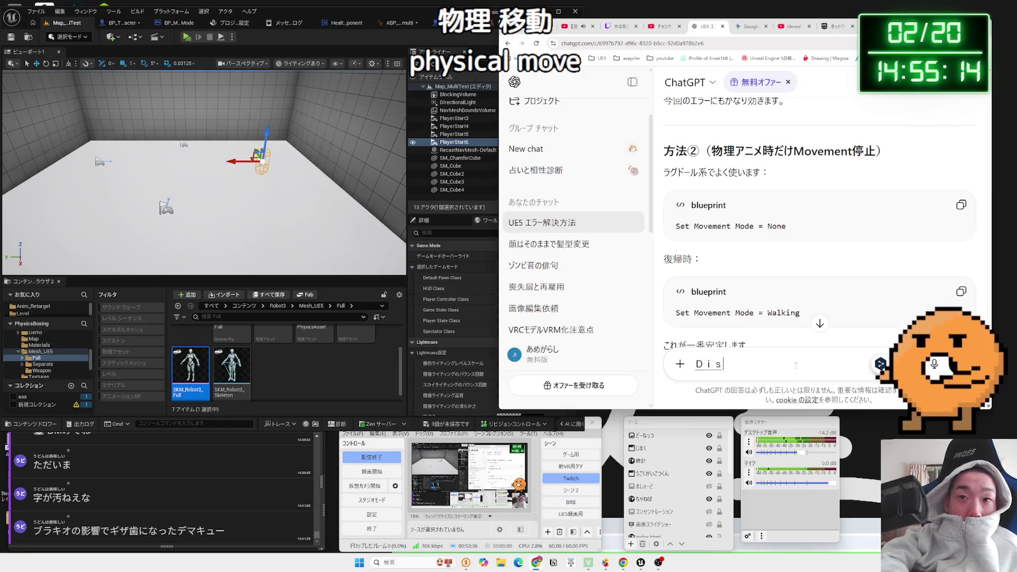
text(ishitarakaku)
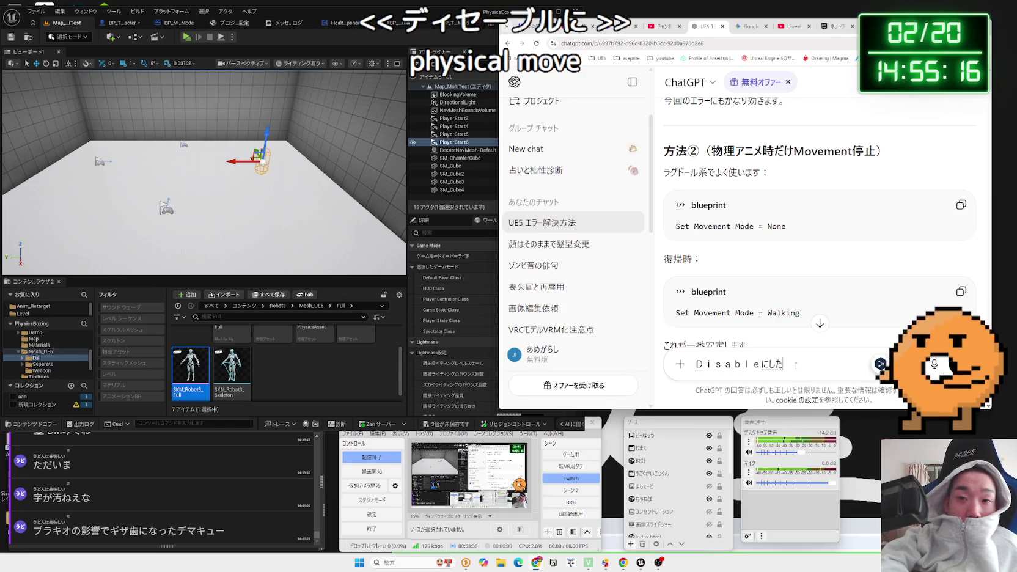
text(kakuni)
key(space)
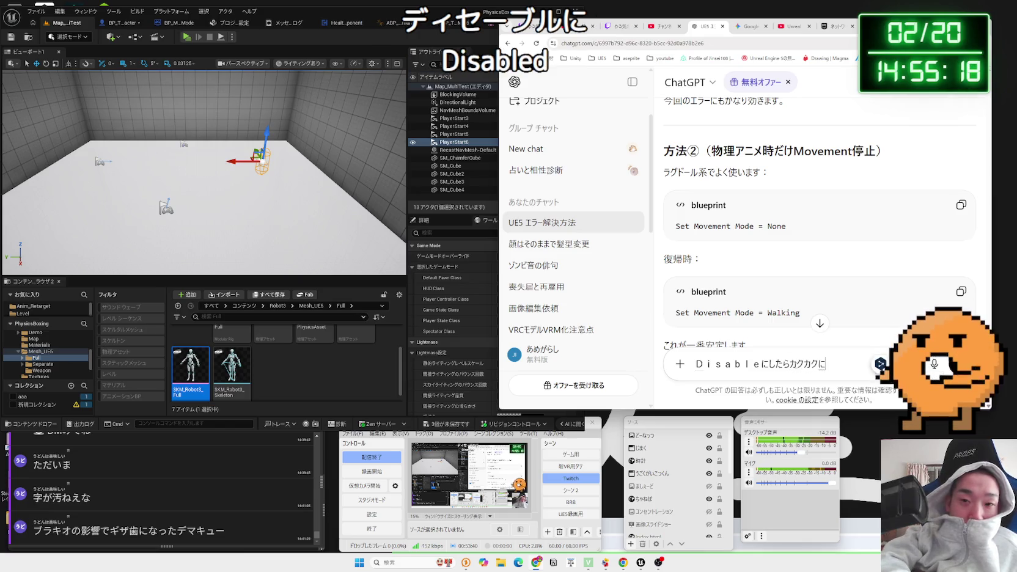
text(na)
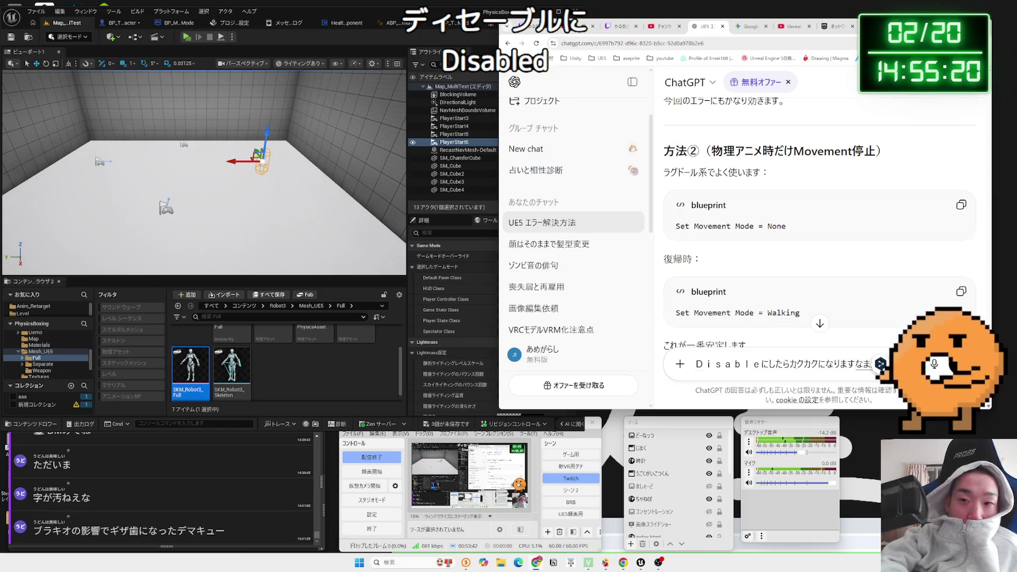
key(BackSpace)
text(ra)
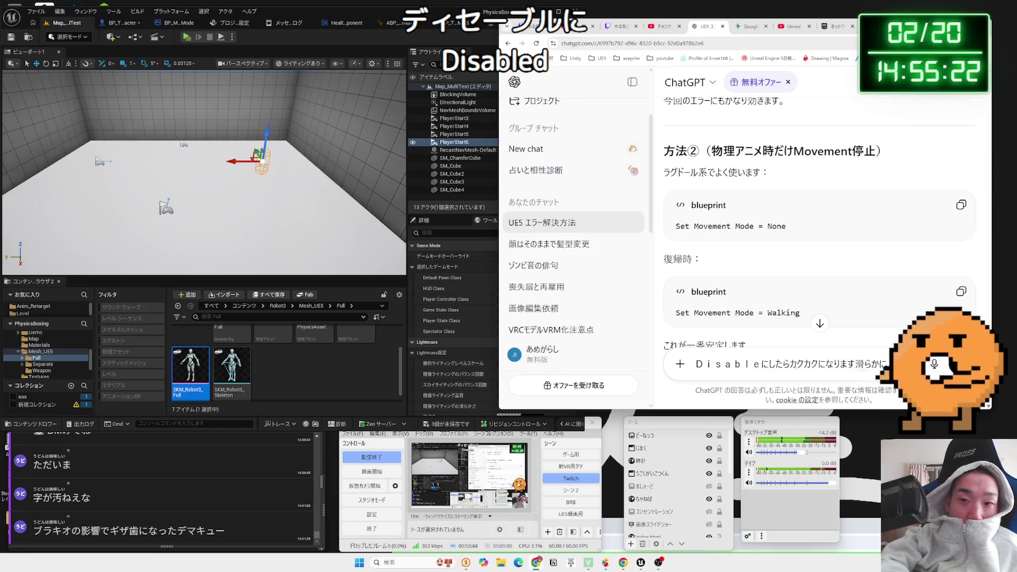
key(Return)
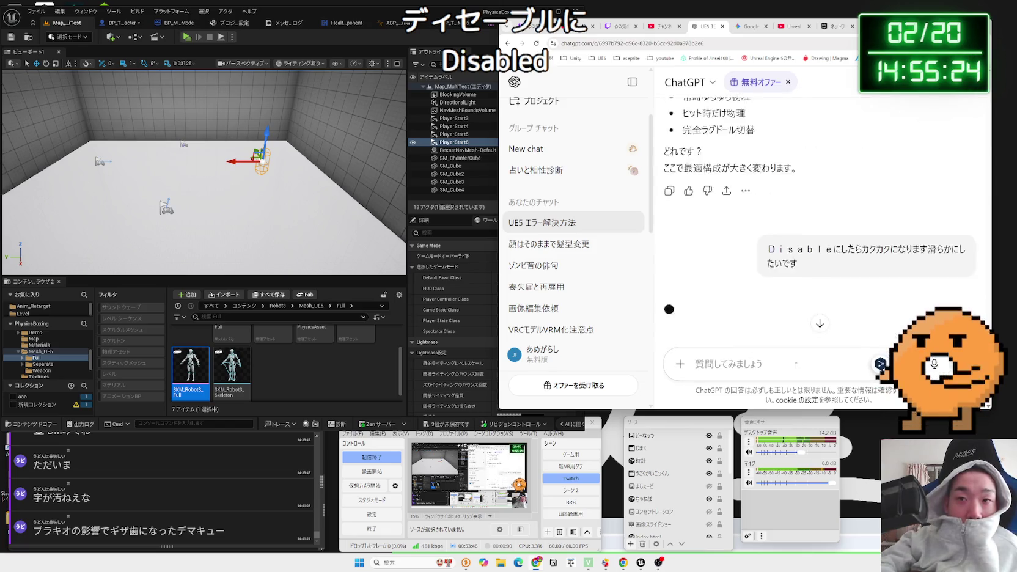
click(433, 11)
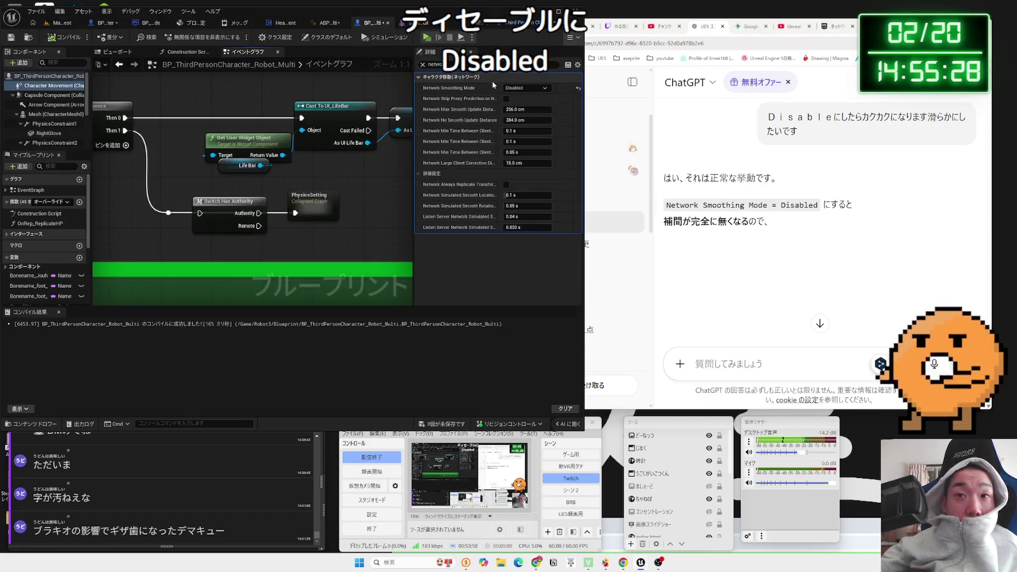
- Read the reply's 次にここを調整 section, including the pelvis 0.7〜0.9 value and settings block
click(726, 181)
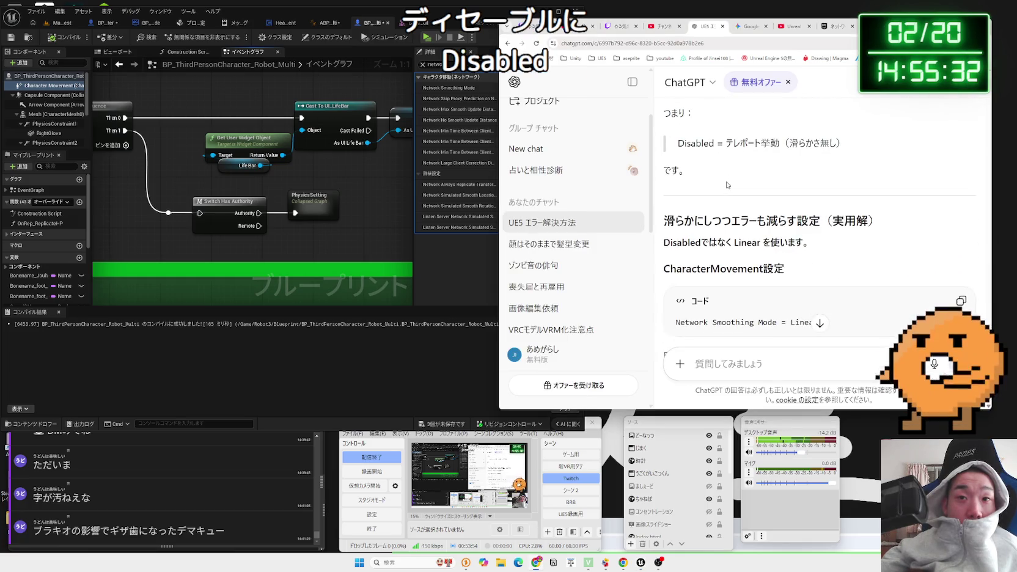
mouse_move(666, 180)
mouse_down()
mouse_move(801, 227)
mouse_move(684, 211)
mouse_move(763, 249)
mouse_up()
click(795, 196)
mouse_move(665, 180)
mouse_down()
mouse_move(813, 184)
mouse_move(811, 220)
mouse_move(792, 219)
mouse_move(794, 202)
mouse_move(706, 198)
mouse_move(743, 214)
mouse_move(676, 198)
mouse_move(676, 183)
mouse_move(766, 226)
mouse_move(806, 228)
mouse_move(675, 190)
mouse_move(801, 190)
mouse_up()
click(820, 187)
click(800, 214)
scroll(801, 214, down, 3)
click(676, 185)
click(676, 187)
- Read on to the recommendation of strong interpolation: Linear smoothing with Physics Blend Weight 0.8
scroll(676, 186, down, 1)
click(767, 209)
scroll(767, 209, down, 3)
click(764, 190)
scroll(763, 189, down, 3)
scroll(762, 189, down, 3)
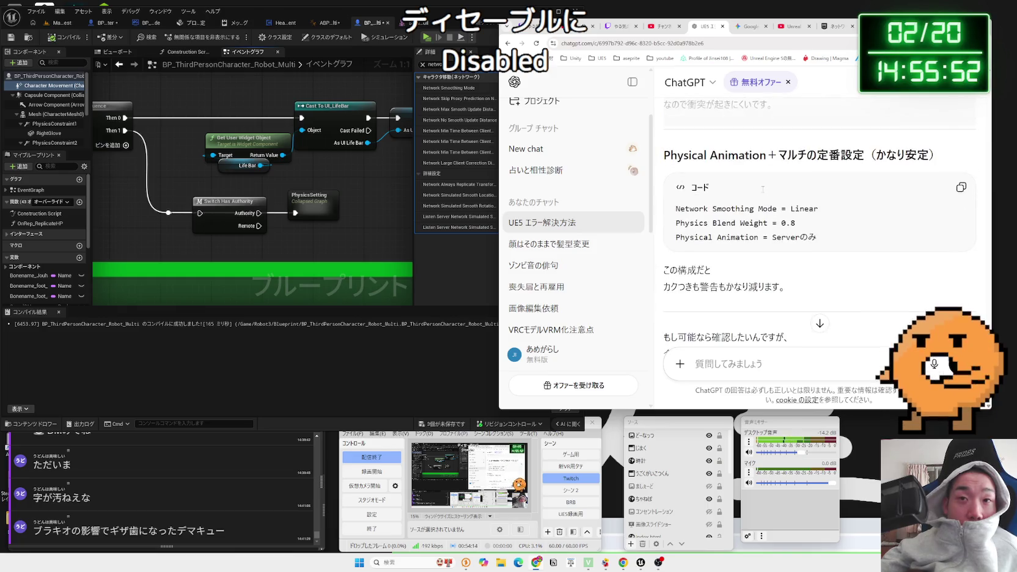
scroll(763, 193, down, 3)
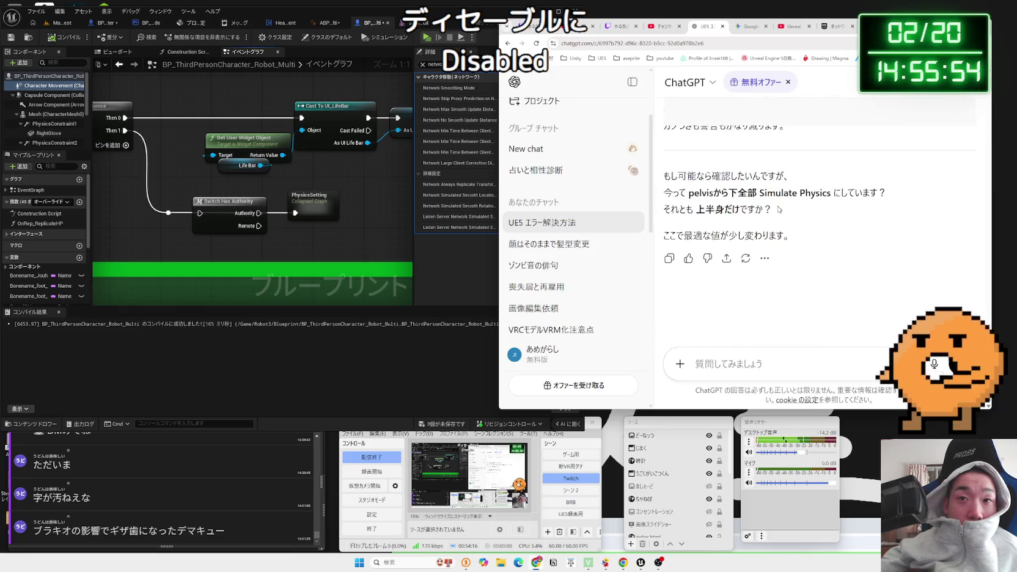
drag(779, 209, 666, 193)
click(764, 208)
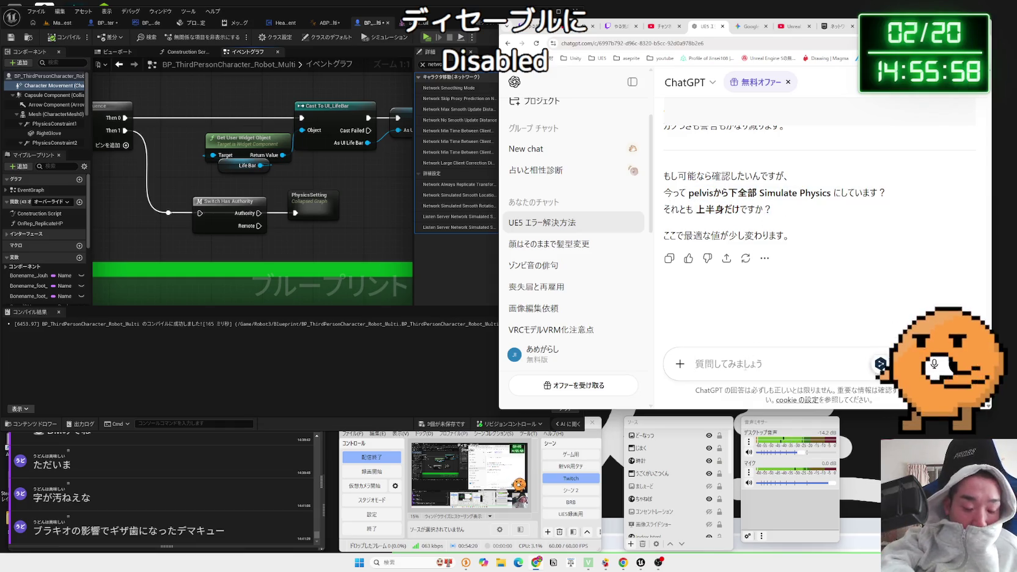
click(745, 367)
- Type the question 'Disable のまま滑らかにできませんか?'
text(きやらk)
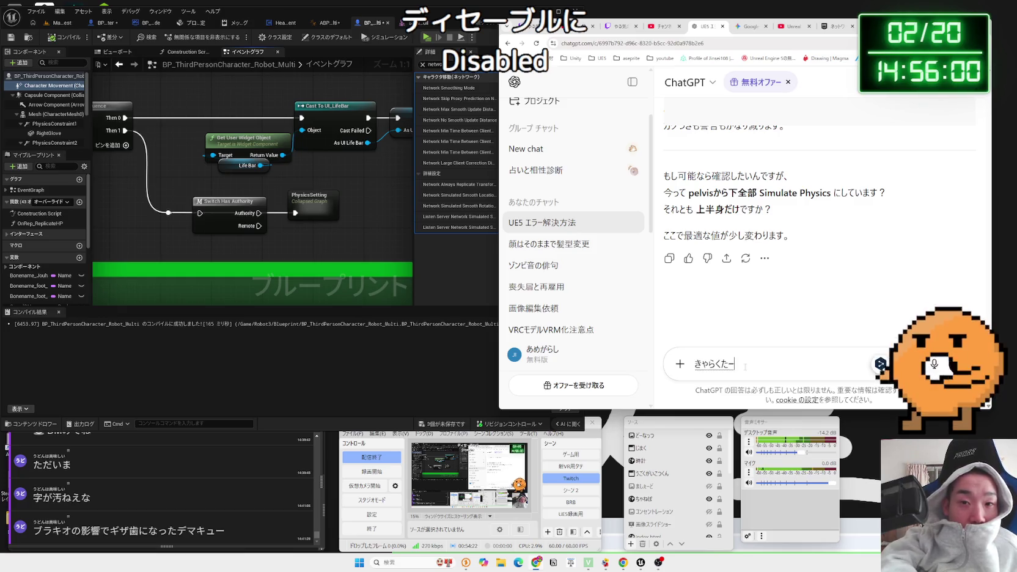
key(space)
text(がうごいてい)
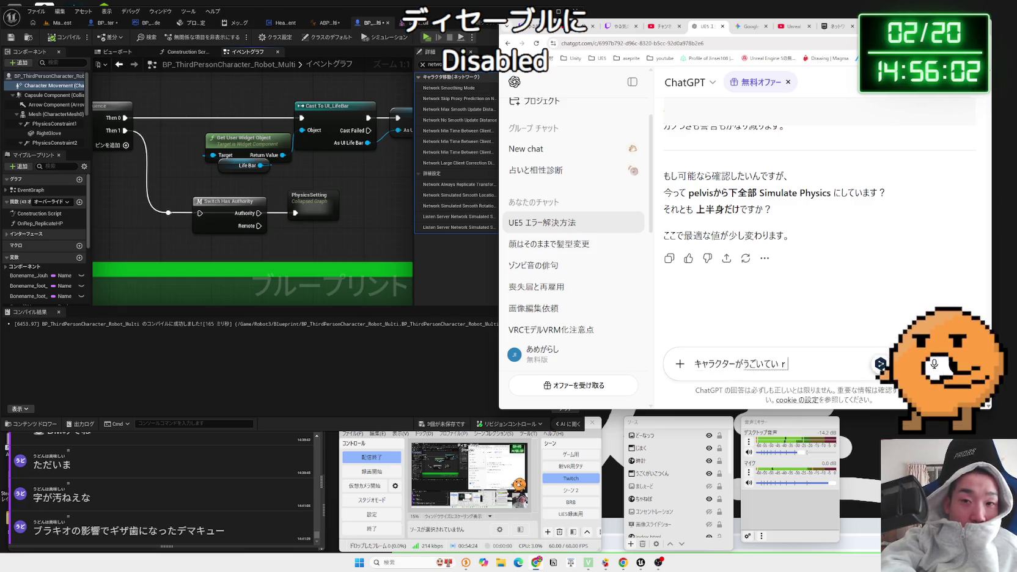
key(Escape)
text(Disable)
key(Zenkaku_Hankaku)
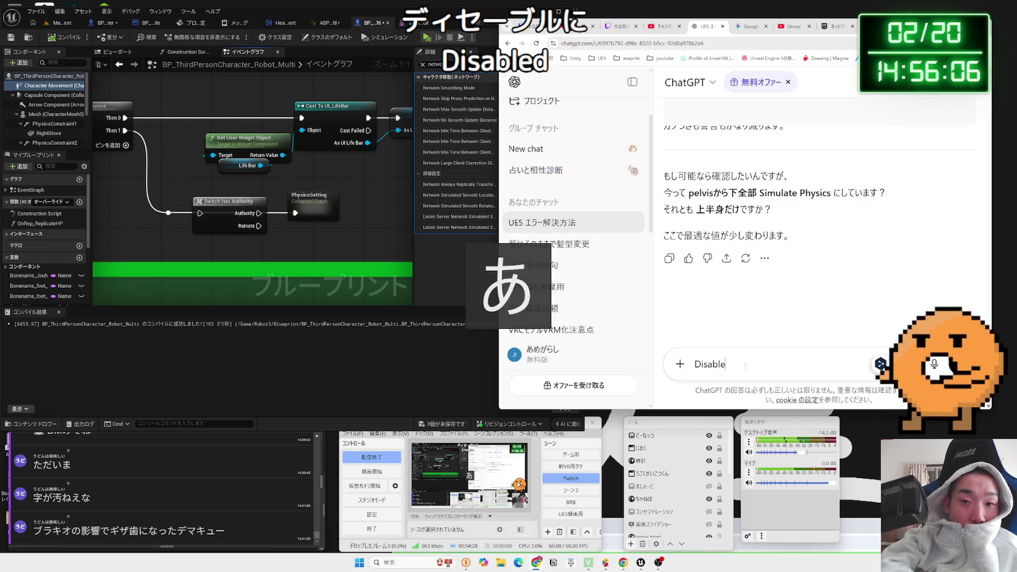
text(のまま)
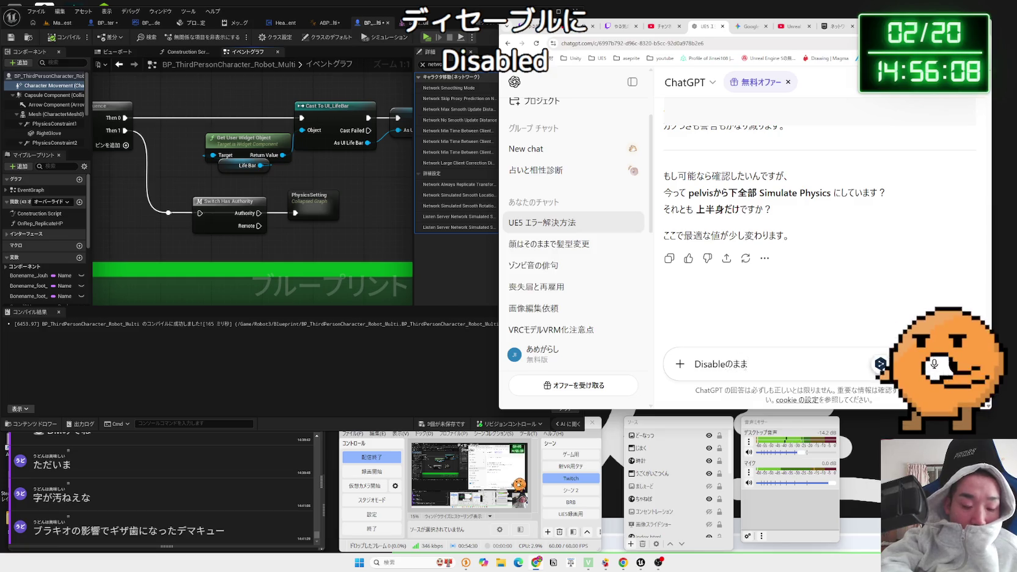
text(滑らかに)
key(space)
text(d)
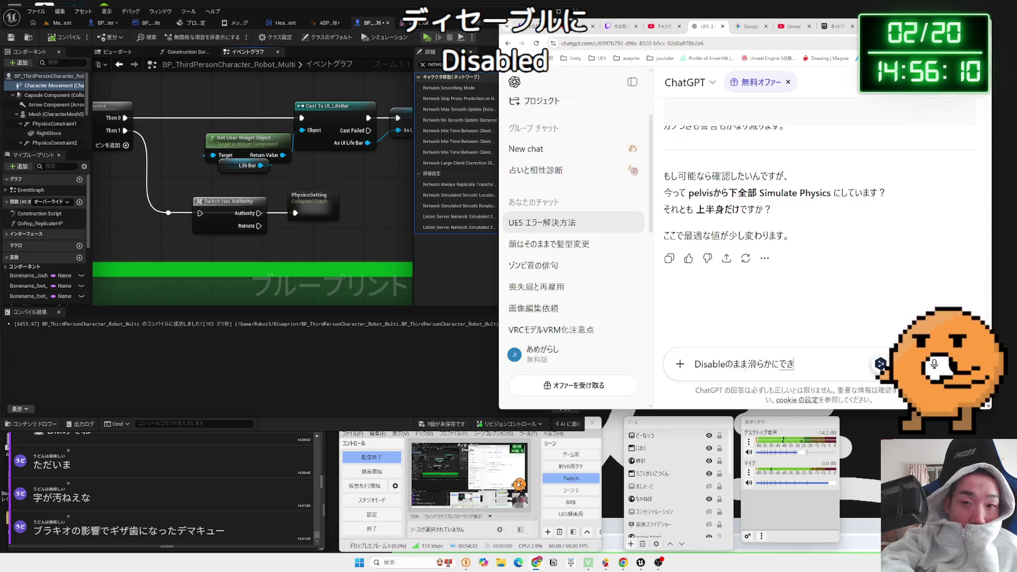
text(ませn?)
key(Return)
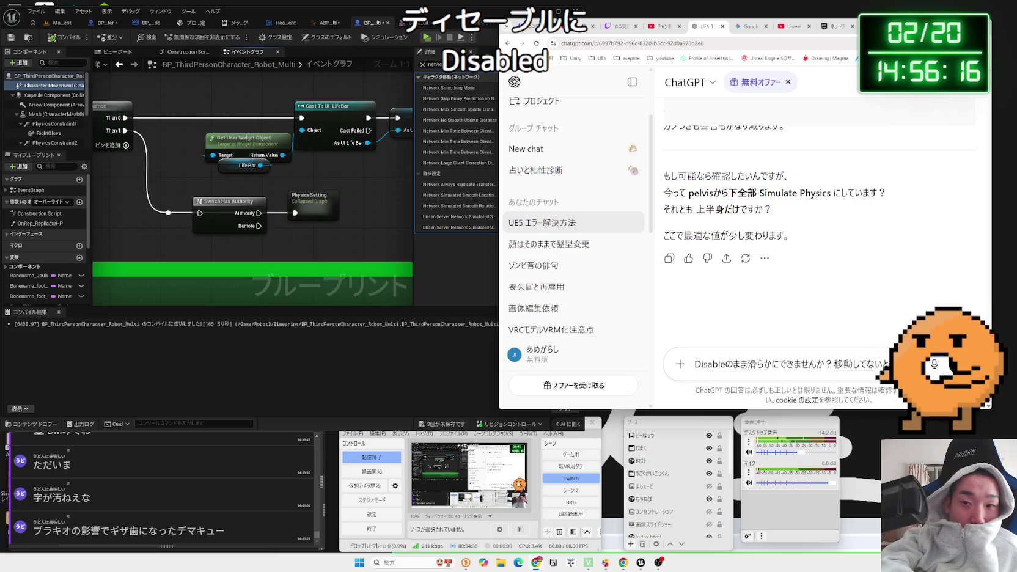
- Add that it's smooth when idle but カクカク while moving, and send the question
text(きはなめ)
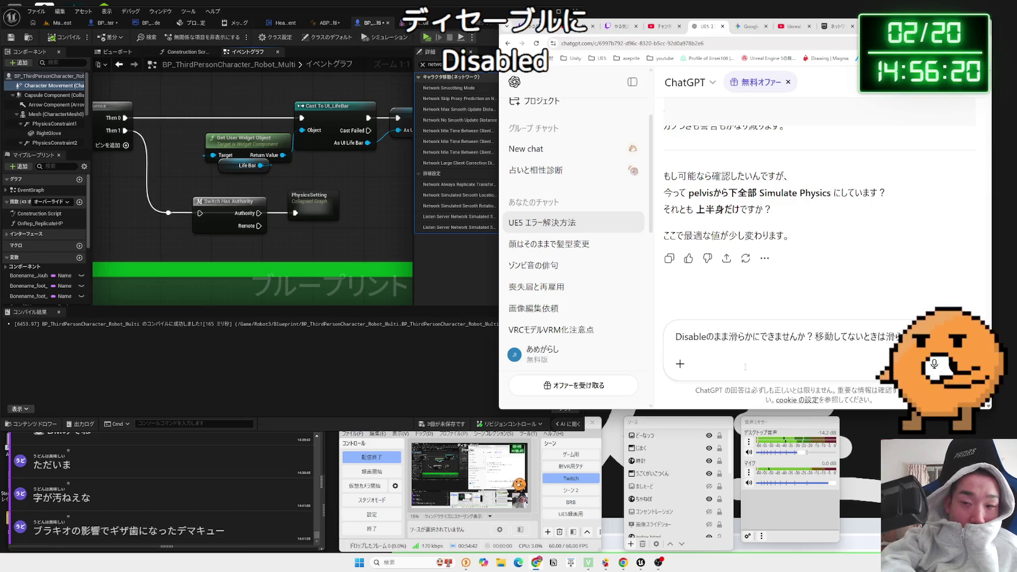
text(いどうs)
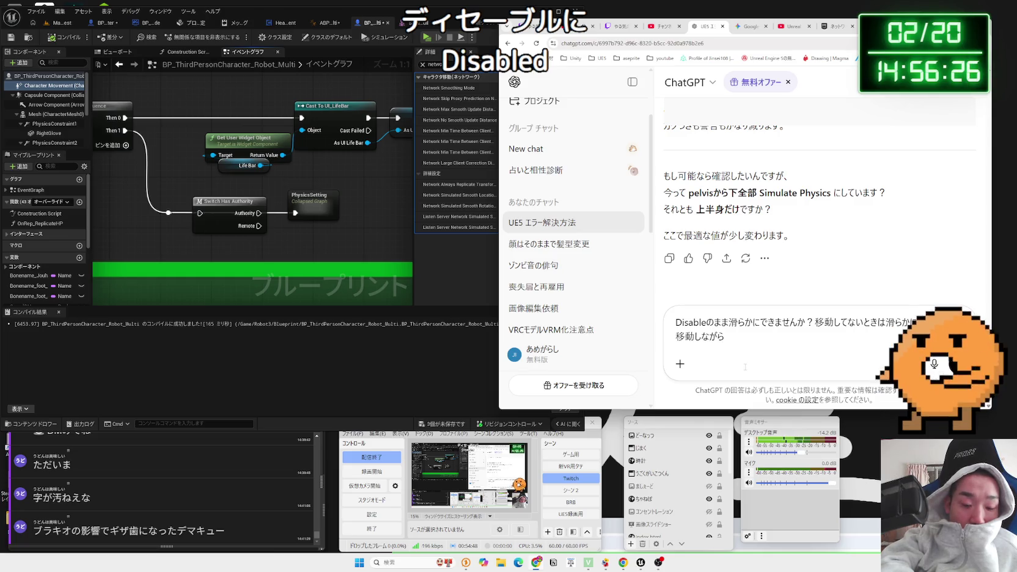
key(BackSpace)
text(ているとかくか)
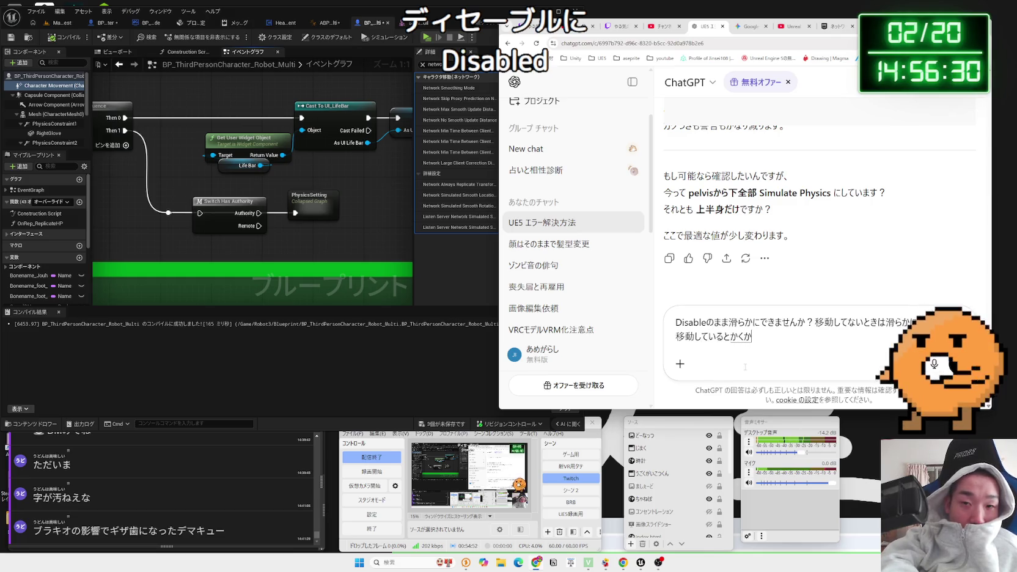
text(っくく)
key(space)
text(にな)
text(うたい)
key(Return)
key(Return)
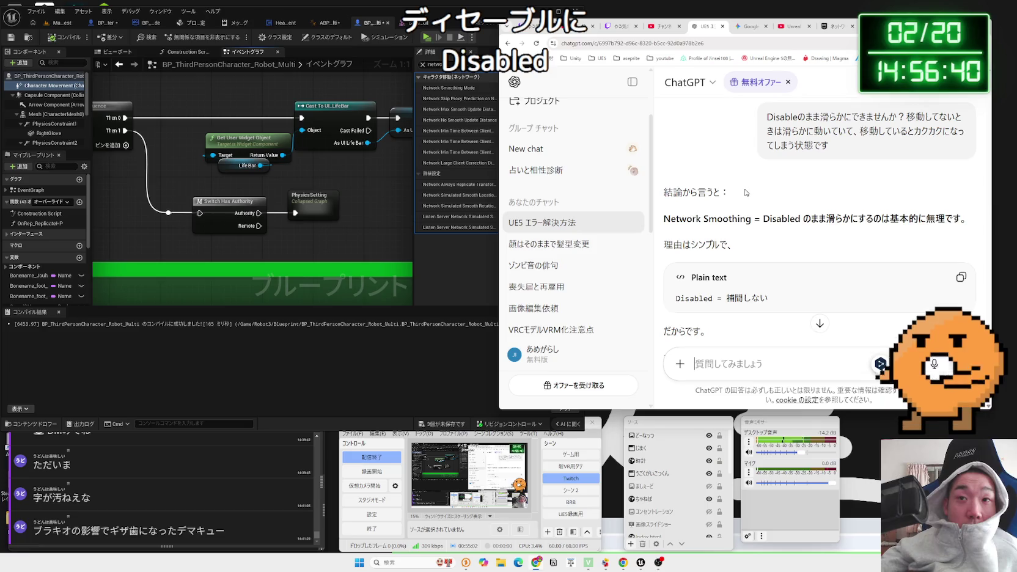
scroll(745, 192, down, 1)
scroll(746, 193, down, 2)
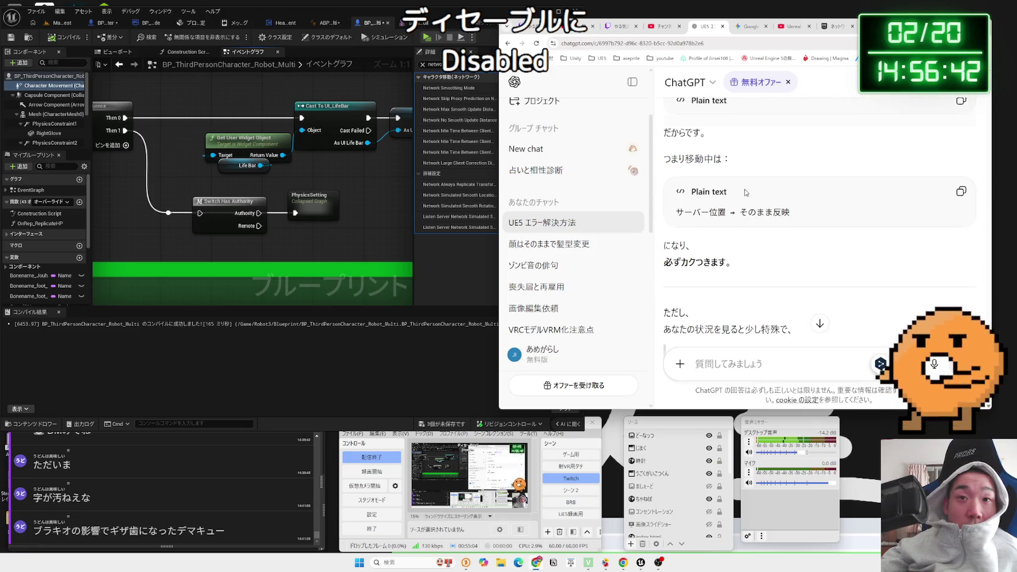
scroll(745, 192, down, 2)
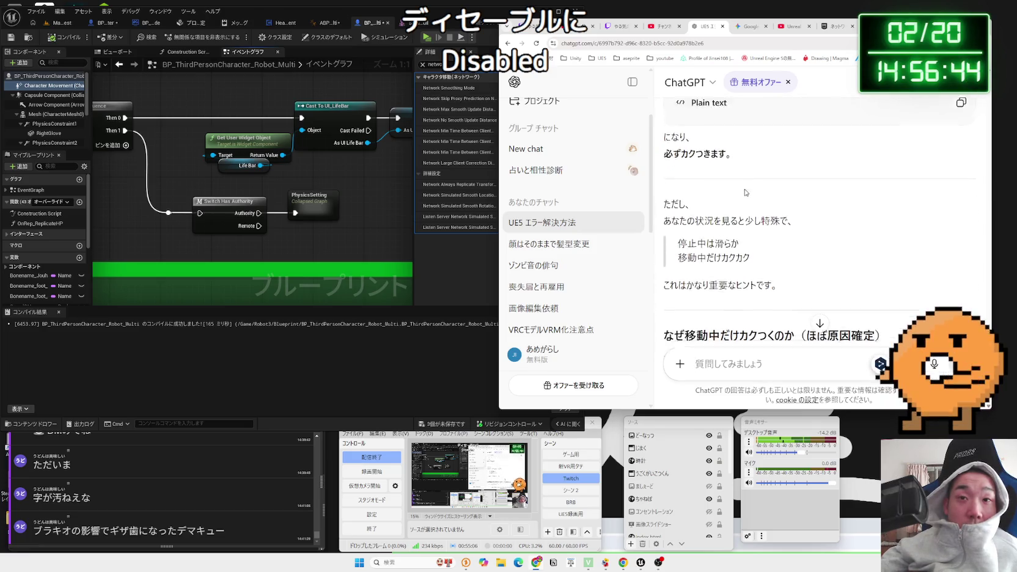
scroll(745, 193, down, 1)
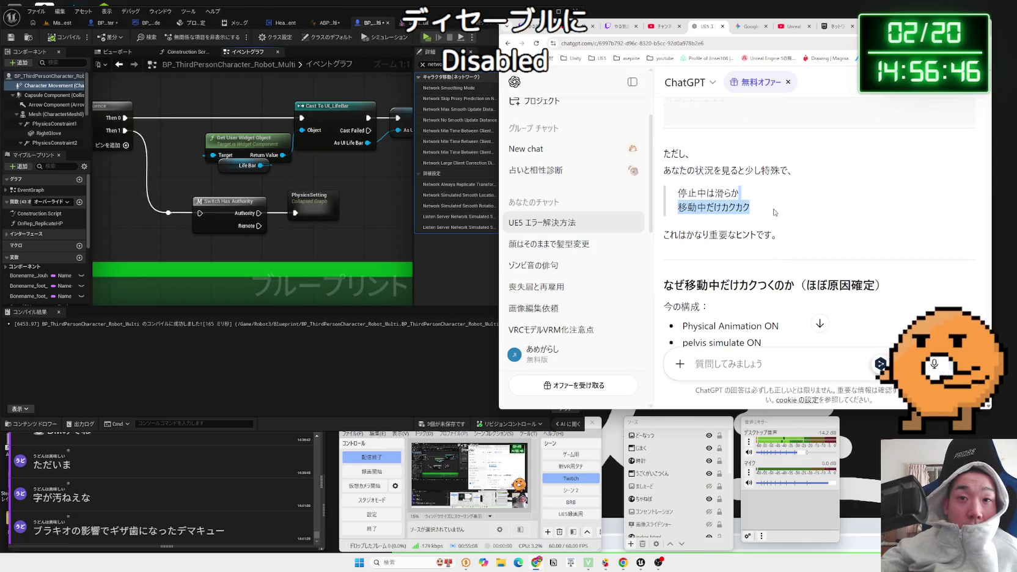
scroll(745, 193, down, 1)
mouse_move(808, 205)
mouse_down()
mouse_move(666, 205)
mouse_move(907, 209)
mouse_up()
click(907, 210)
scroll(790, 200, down, 2)
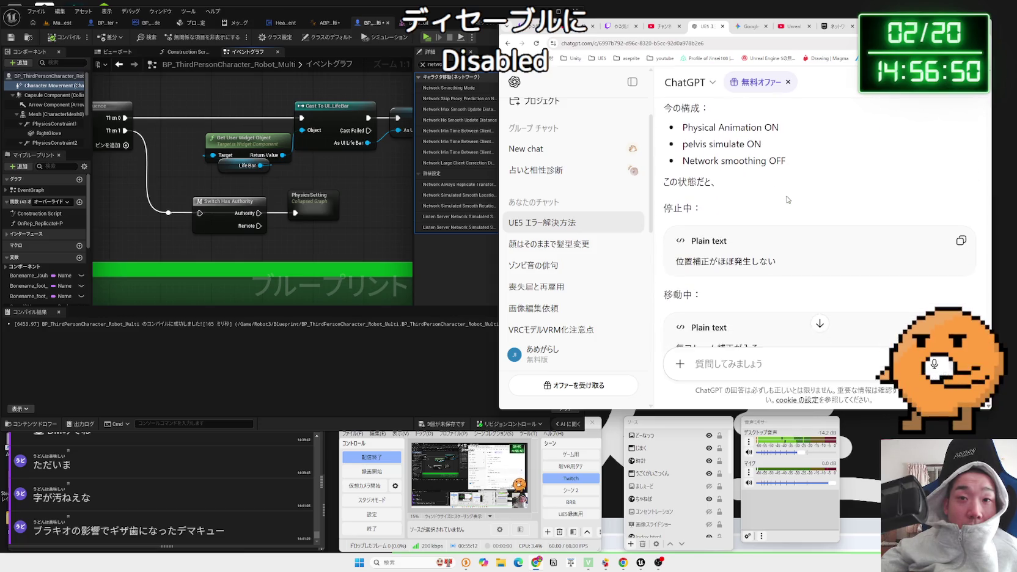
scroll(788, 200, down, 3)
triple_click(696, 182)
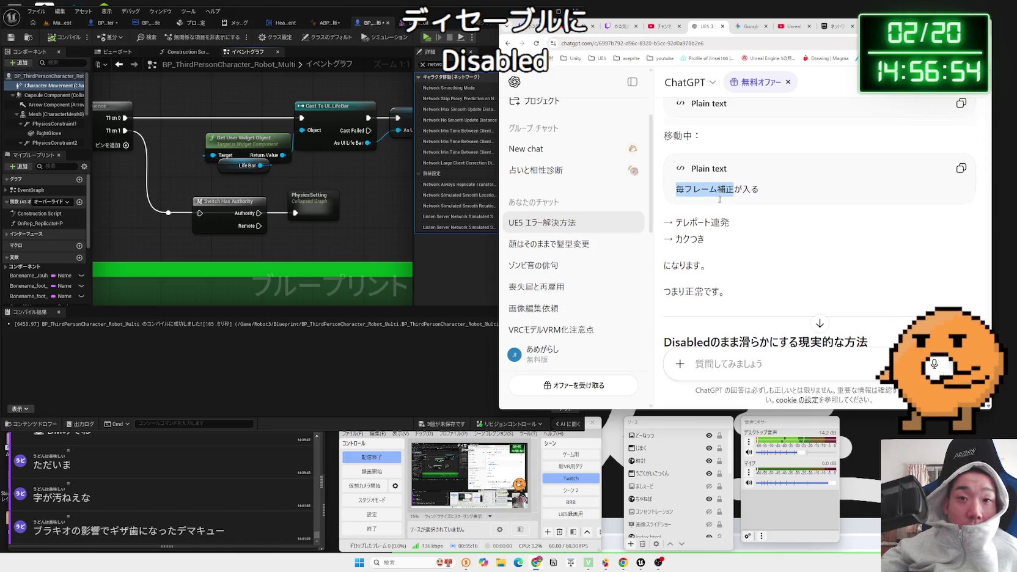
click(765, 234)
scroll(784, 217, down, 1)
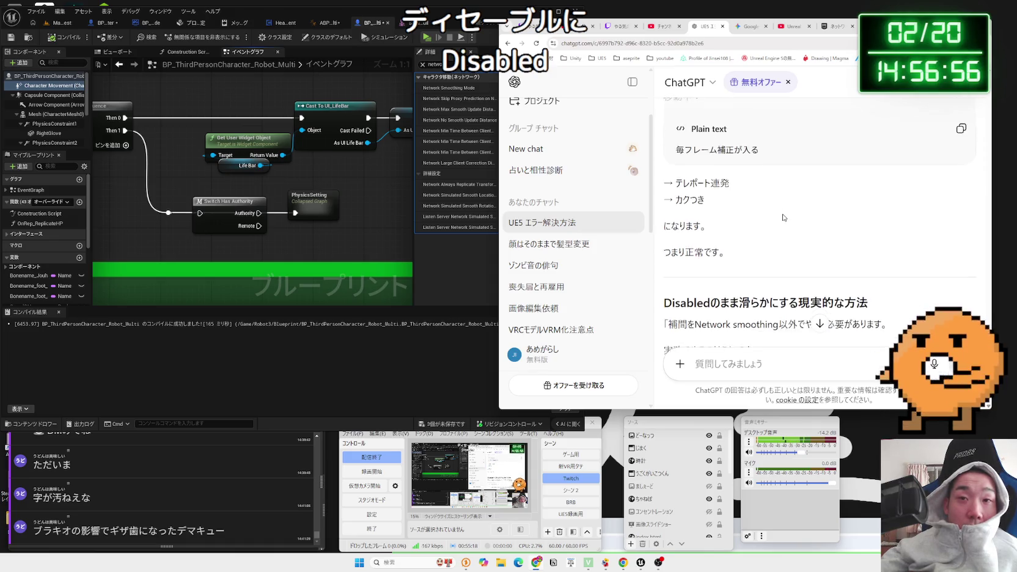
scroll(783, 218, up, 2)
scroll(784, 218, up, 3)
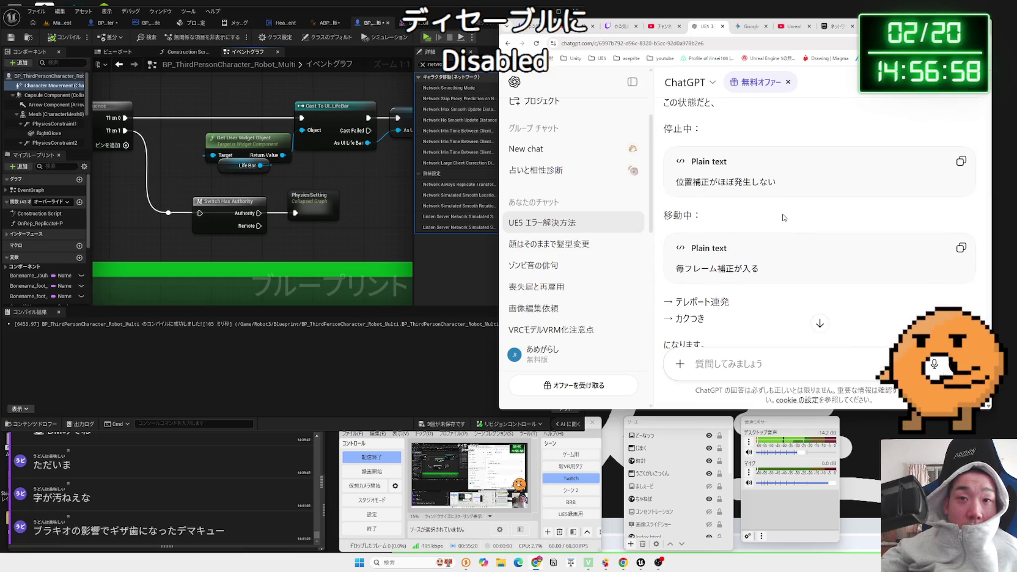
scroll(782, 215, down, 2)
scroll(783, 215, down, 3)
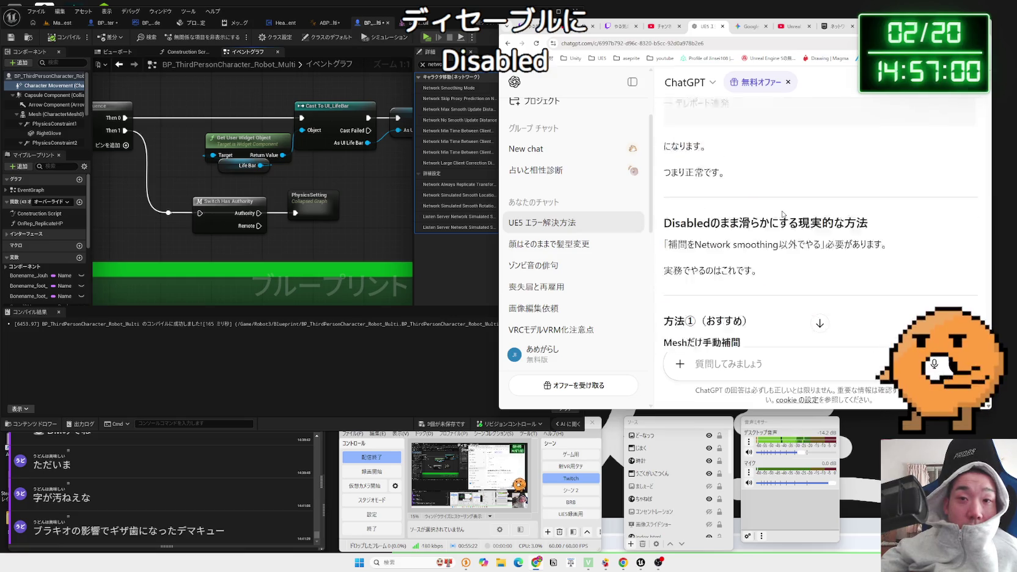
mouse_move(664, 183)
mouse_down()
mouse_move(870, 186)
mouse_move(721, 183)
mouse_move(825, 205)
mouse_move(867, 184)
mouse_up()
scroll(756, 193, down, 2)
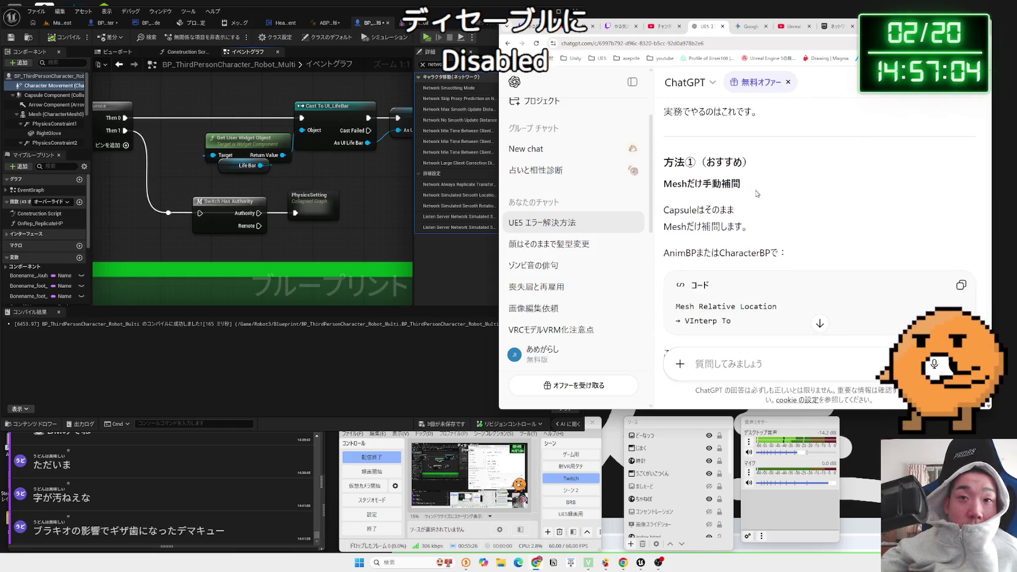
drag(741, 183, 749, 227)
mouse_move(664, 209)
mouse_down()
mouse_move(749, 227)
mouse_move(675, 187)
mouse_up()
click(746, 204)
scroll(746, 203, down, 2)
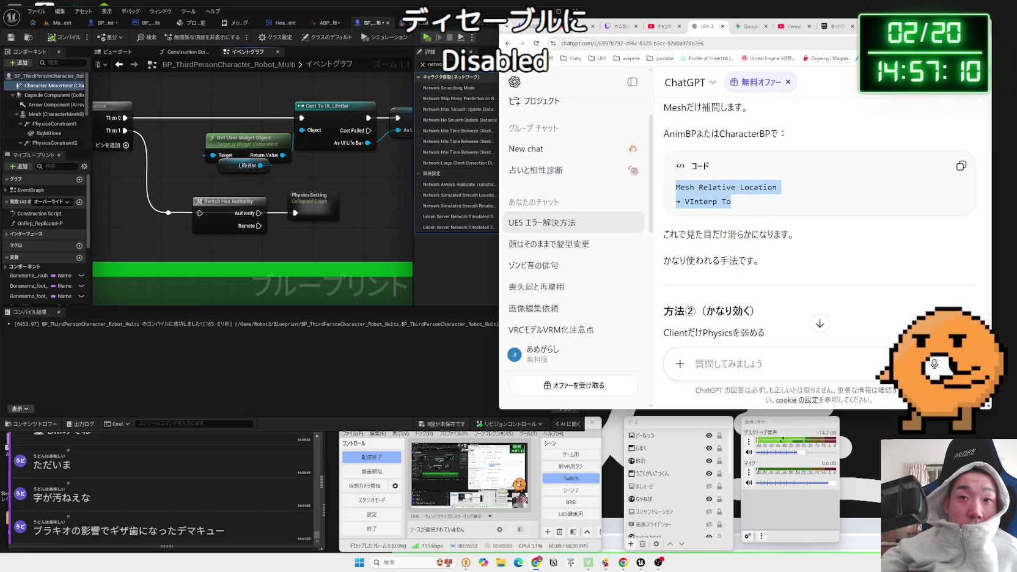
click(740, 202)
scroll(740, 203, down, 1)
scroll(740, 202, down, 1)
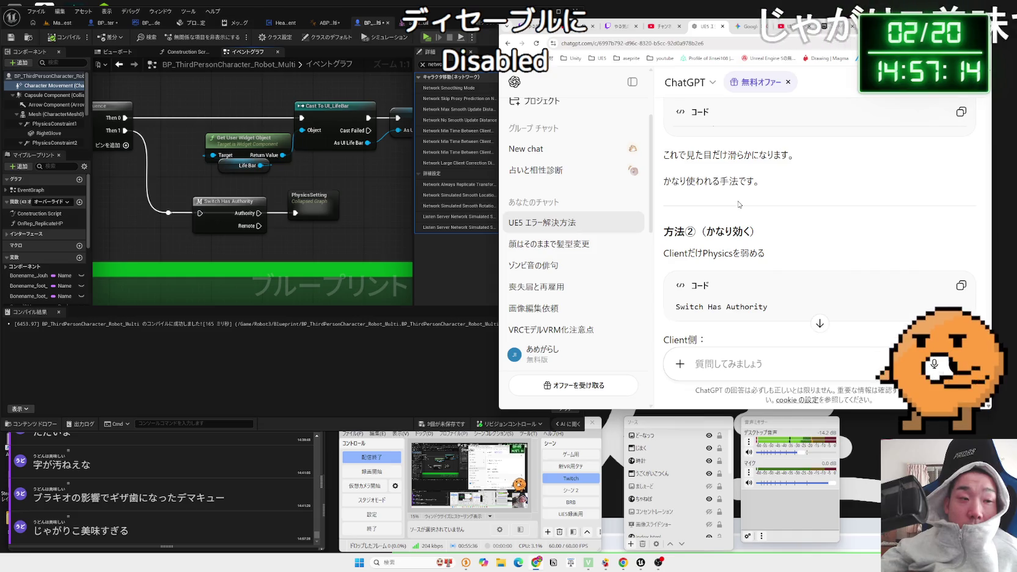
scroll(739, 203, down, 1)
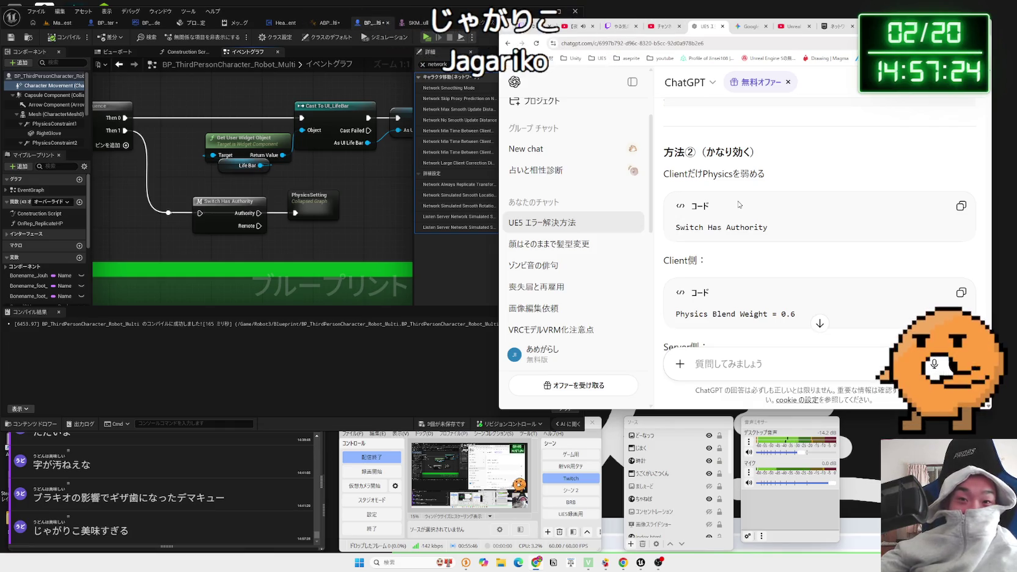
scroll(739, 205, down, 4)
scroll(738, 204, down, 2)
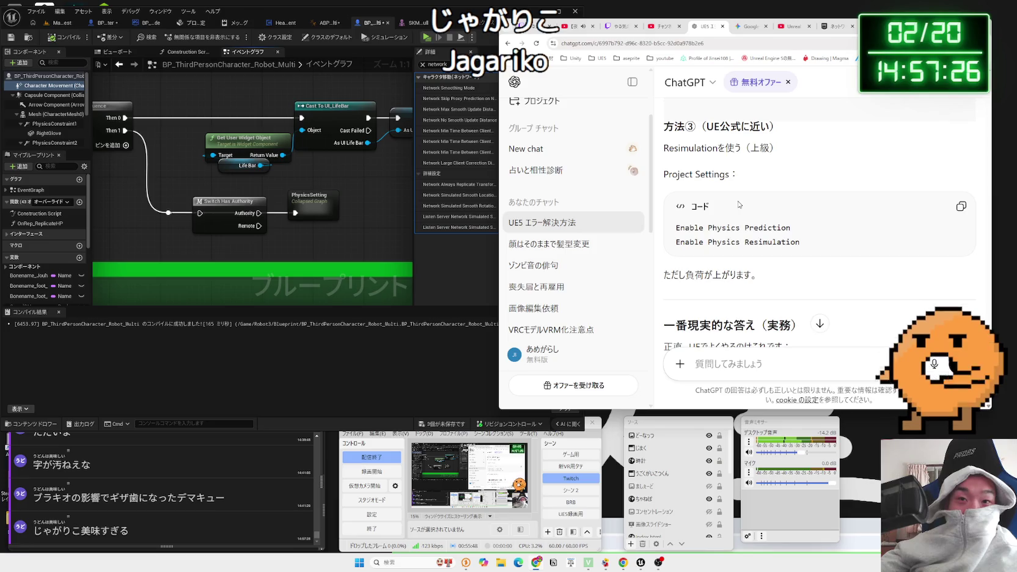
drag(663, 175, 742, 177)
click(756, 179)
scroll(764, 212, down, 1)
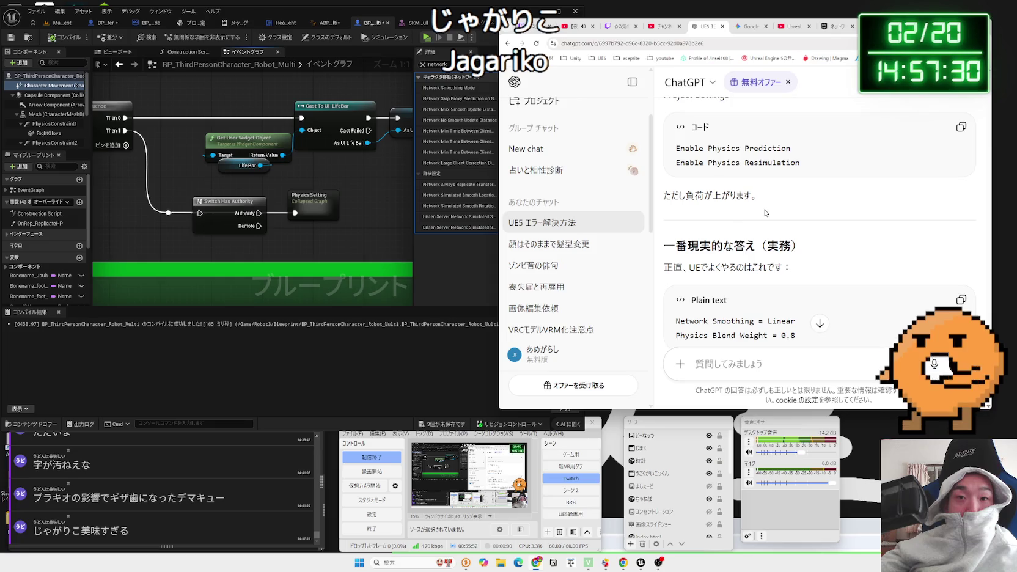
scroll(764, 212, down, 2)
click(490, 283)
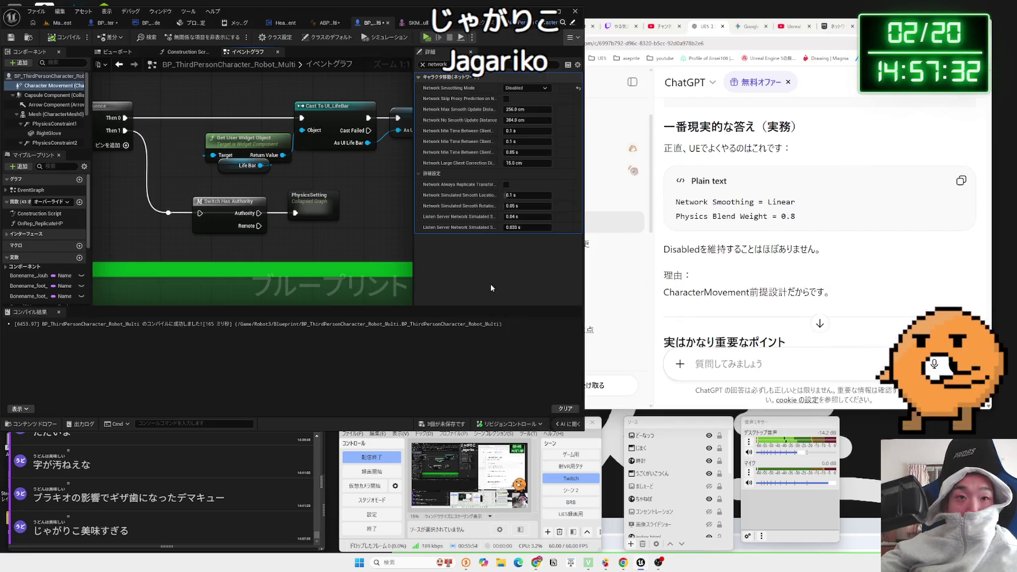
- Set Network Smoothing Mode to Exponential, compile, and play-test the map
click(526, 88)
click(522, 111)
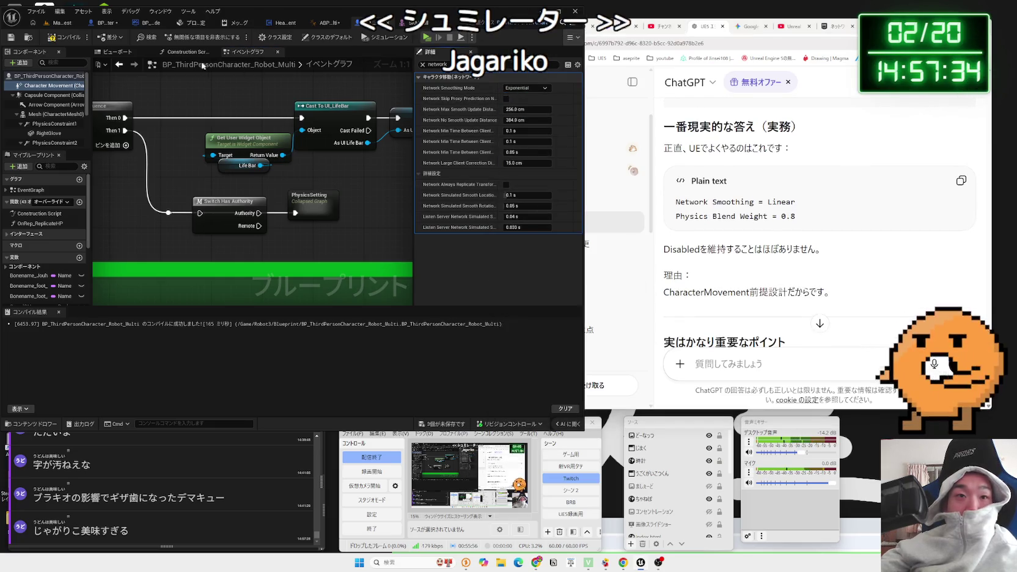
click(67, 41)
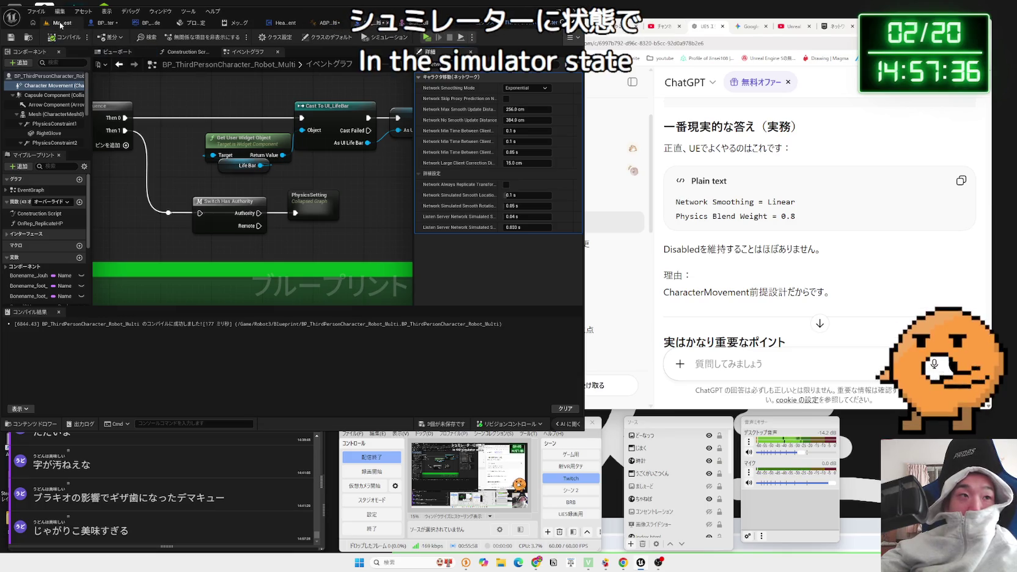
click(61, 23)
click(186, 37)
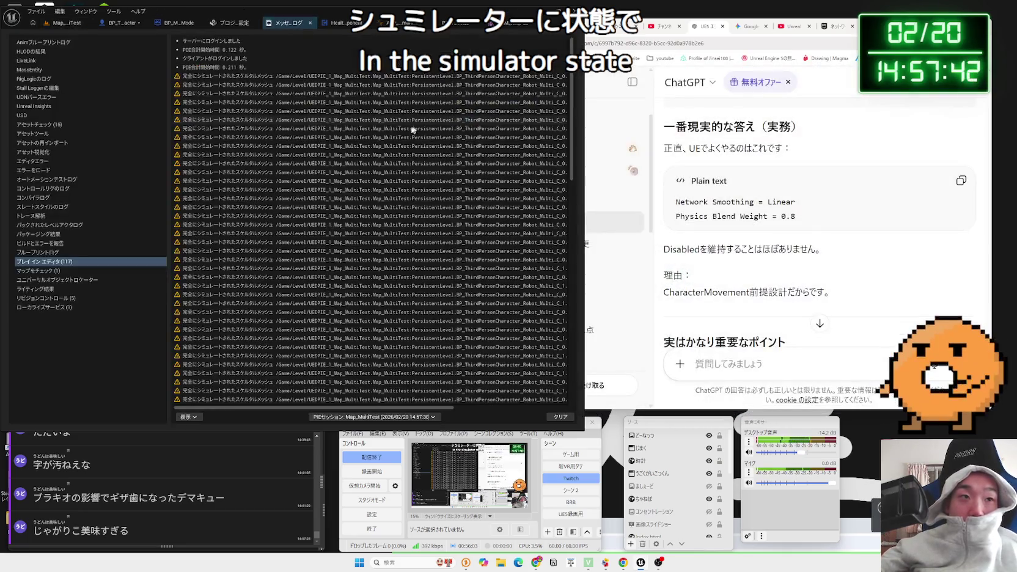
- Copy the simulated skeletal mesh warning from the Message Log and send it to ChatGPT
click(331, 149)
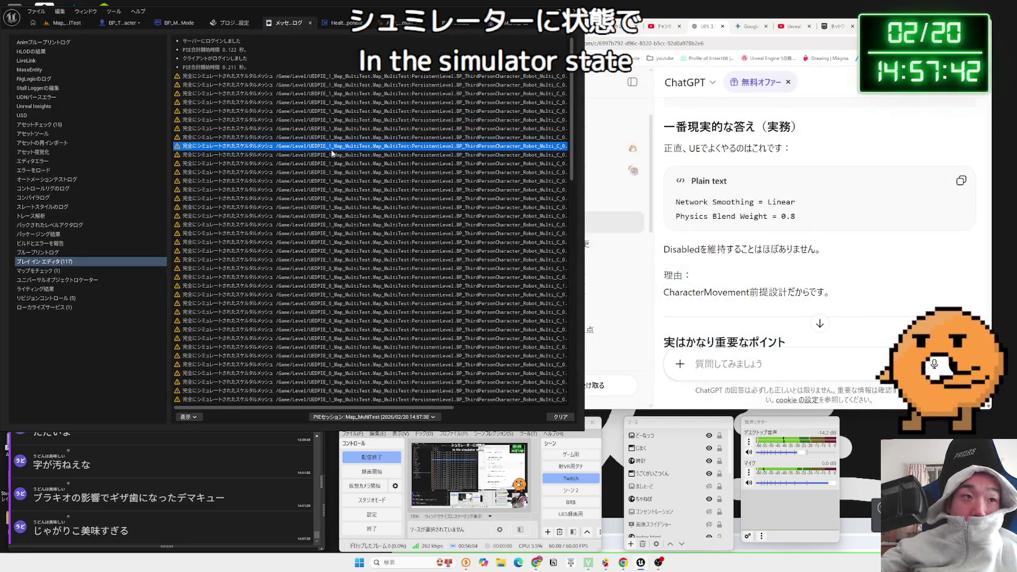
key(ctrl+c)
click(800, 373)
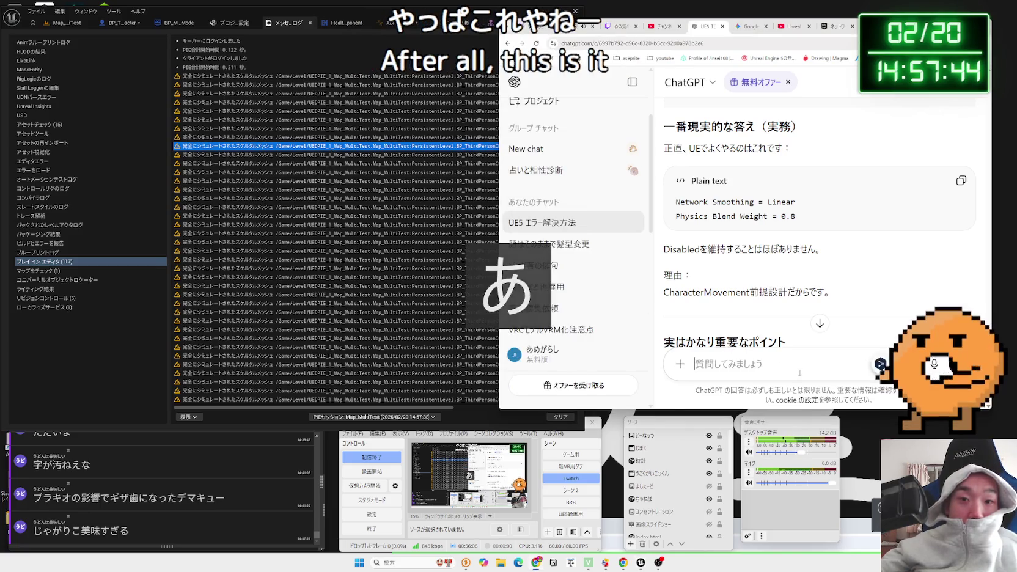
key(ctrl+v)
key(Return)
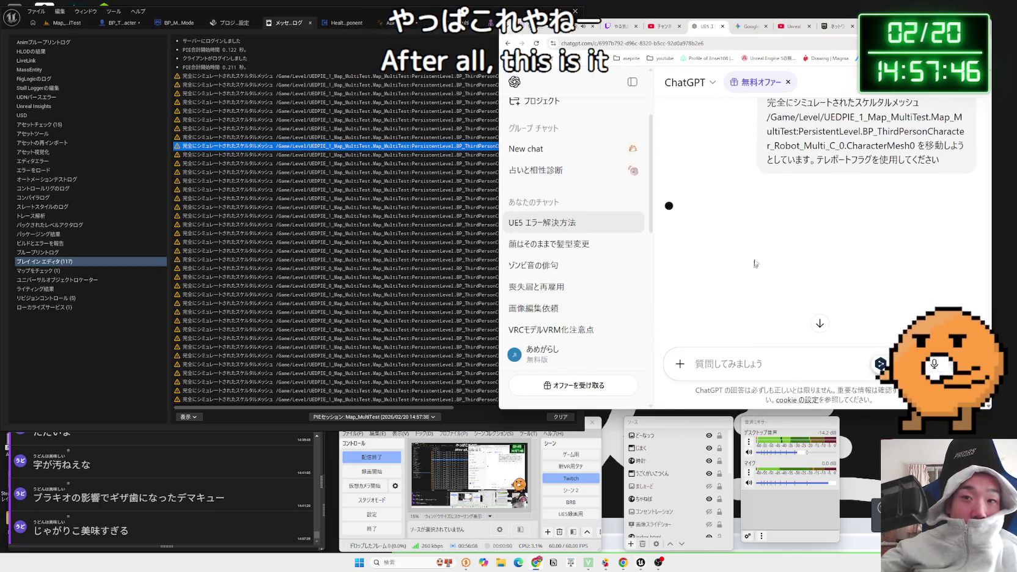
scroll(781, 222, up, 3)
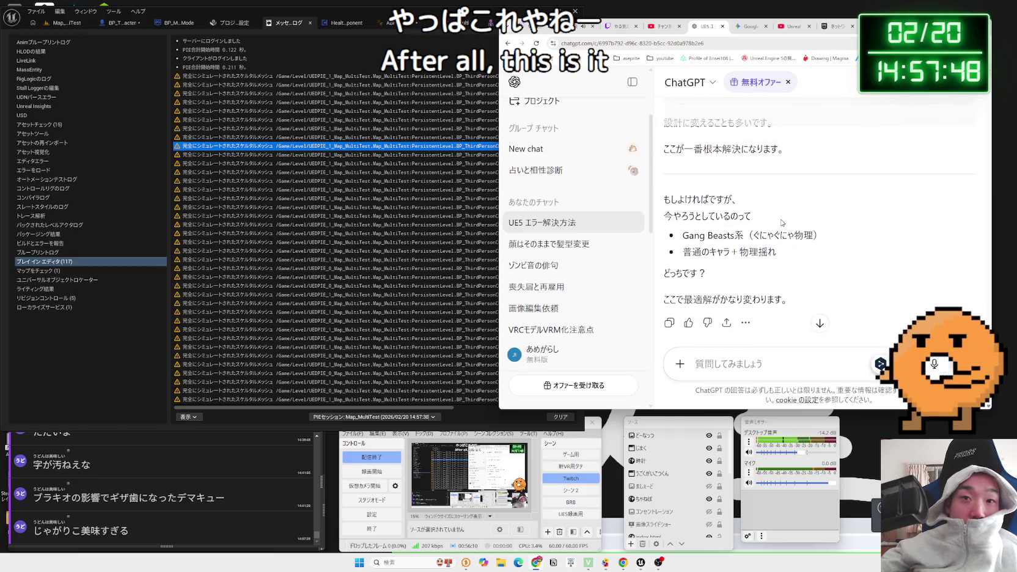
scroll(781, 223, up, 3)
scroll(781, 222, down, 10)
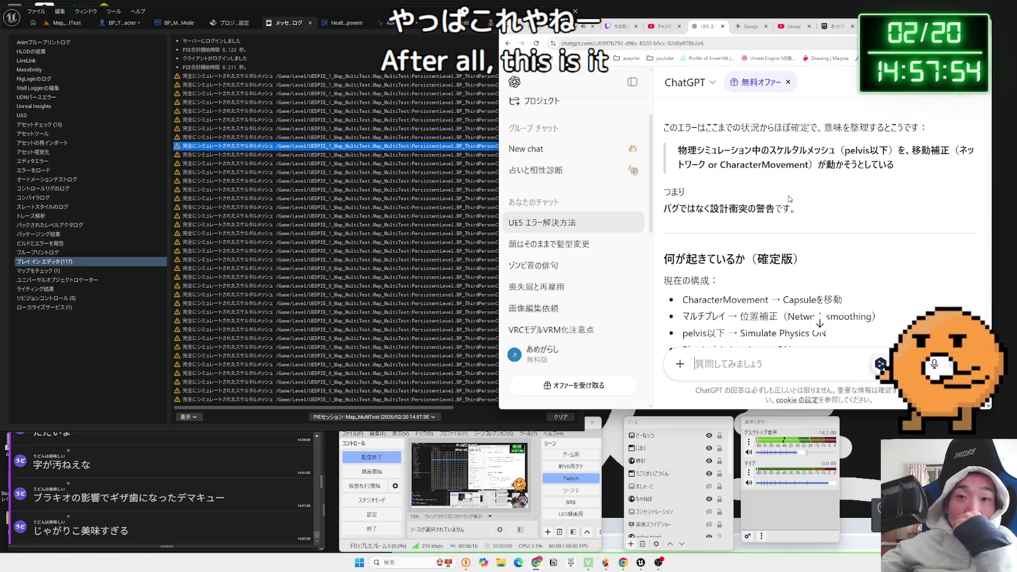
scroll(789, 198, down, 1)
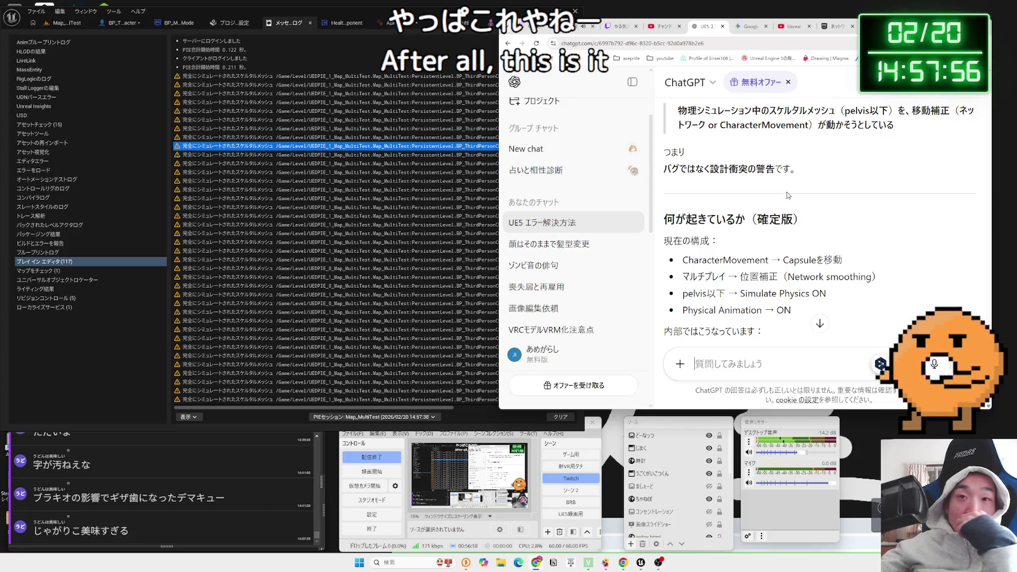
scroll(787, 195, down, 2)
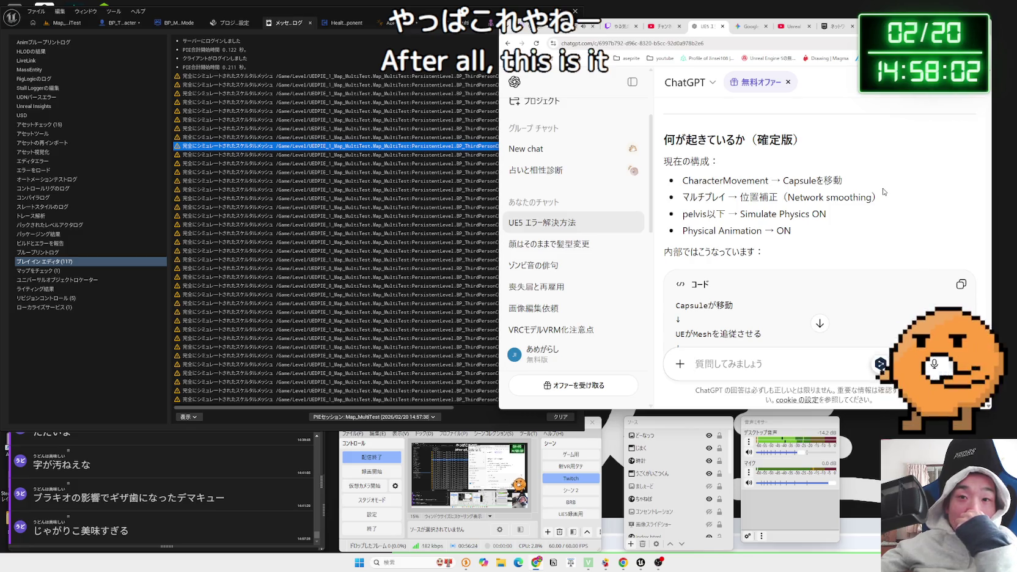
scroll(882, 192, down, 3)
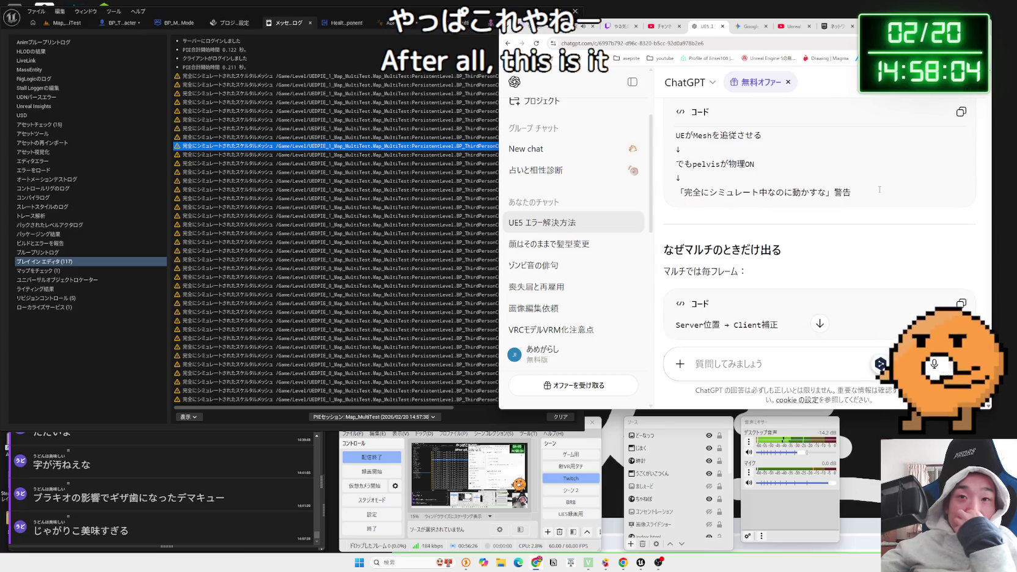
scroll(879, 190, up, 1)
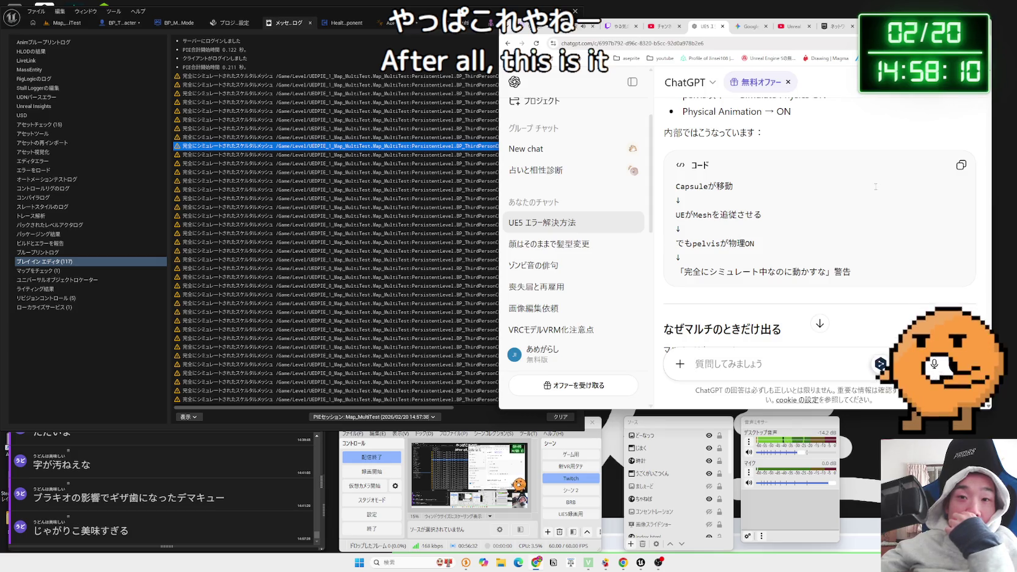
scroll(875, 186, down, 1)
scroll(875, 187, down, 3)
scroll(874, 191, up, 2)
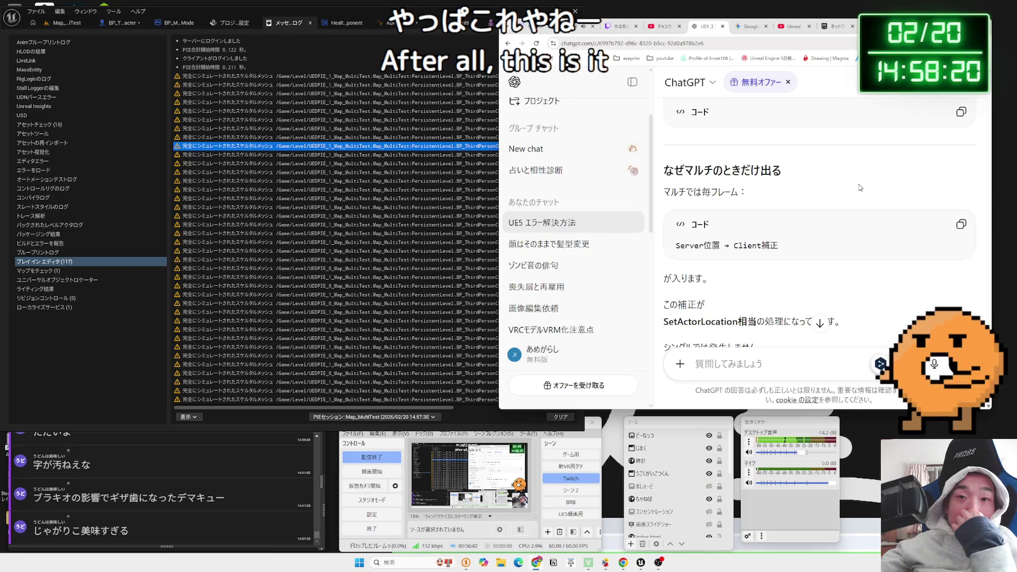
scroll(858, 187, down, 2)
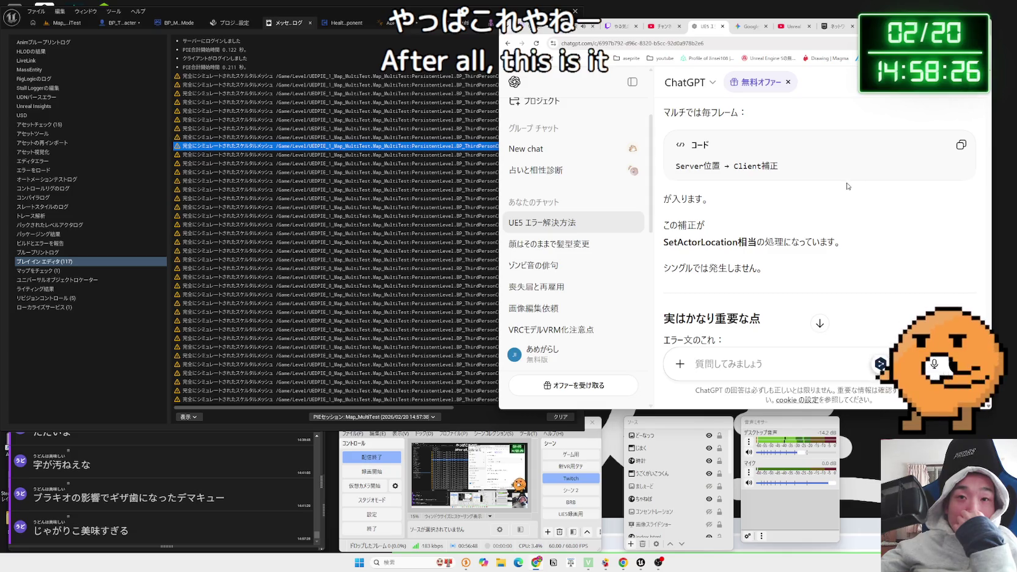
scroll(847, 186, down, 3)
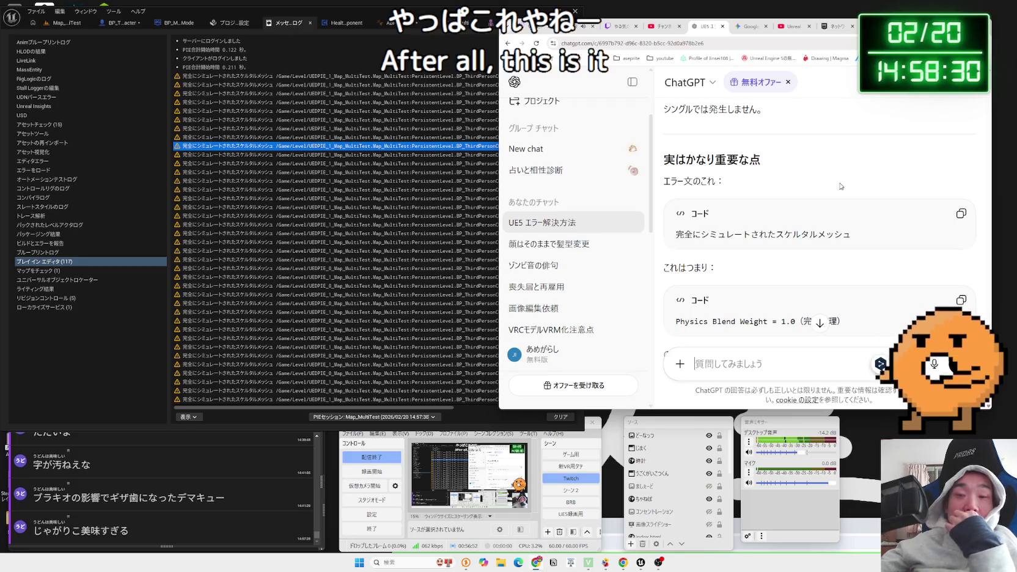
scroll(841, 185, down, 1)
scroll(839, 186, down, 5)
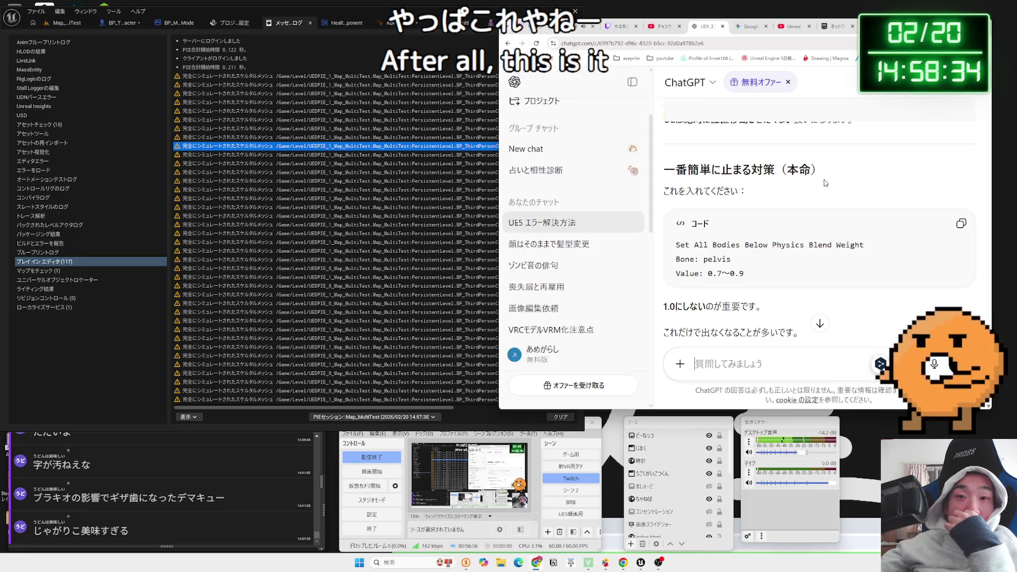
scroll(824, 182, down, 5)
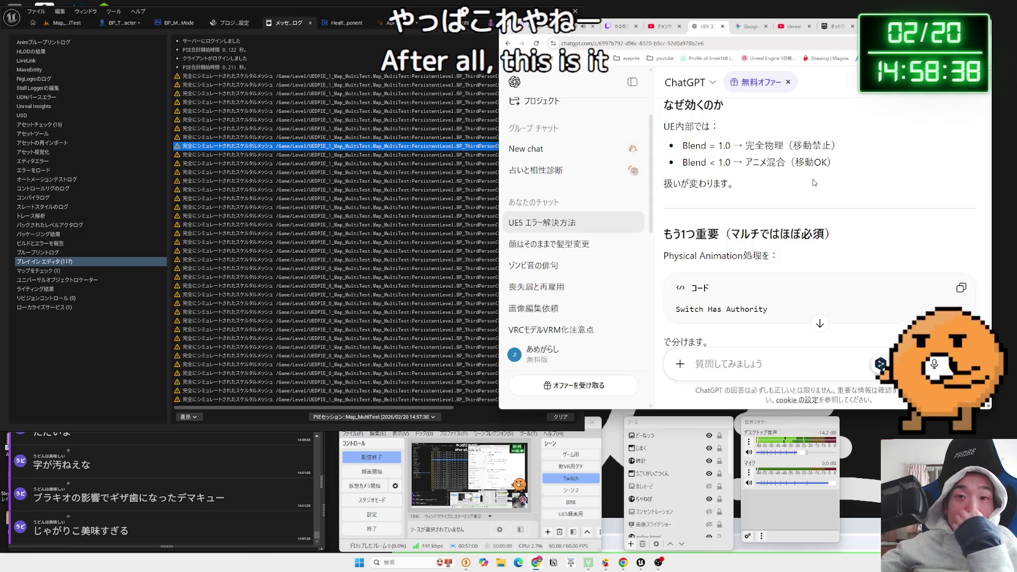
scroll(813, 183, down, 1)
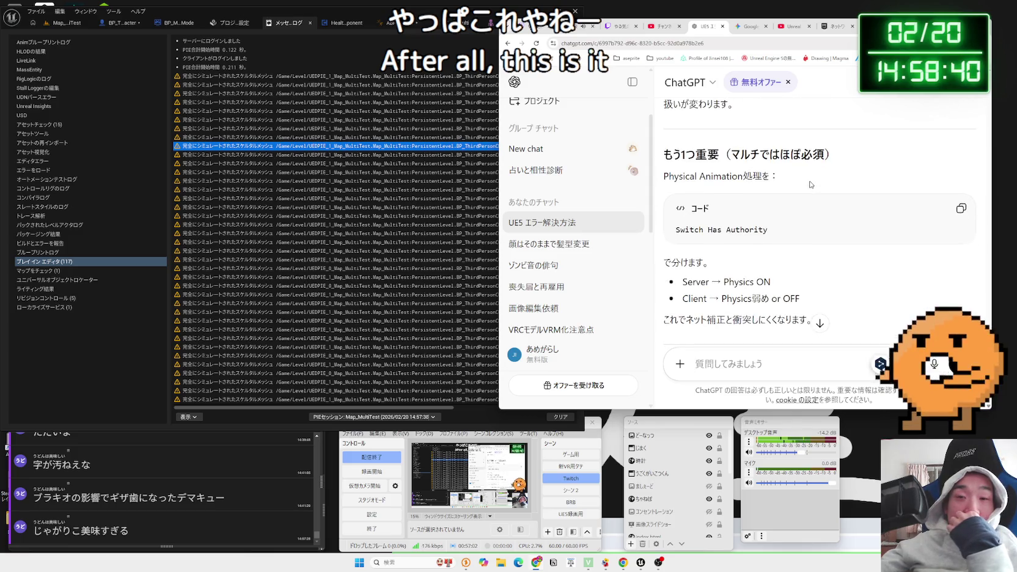
scroll(809, 184, down, 3)
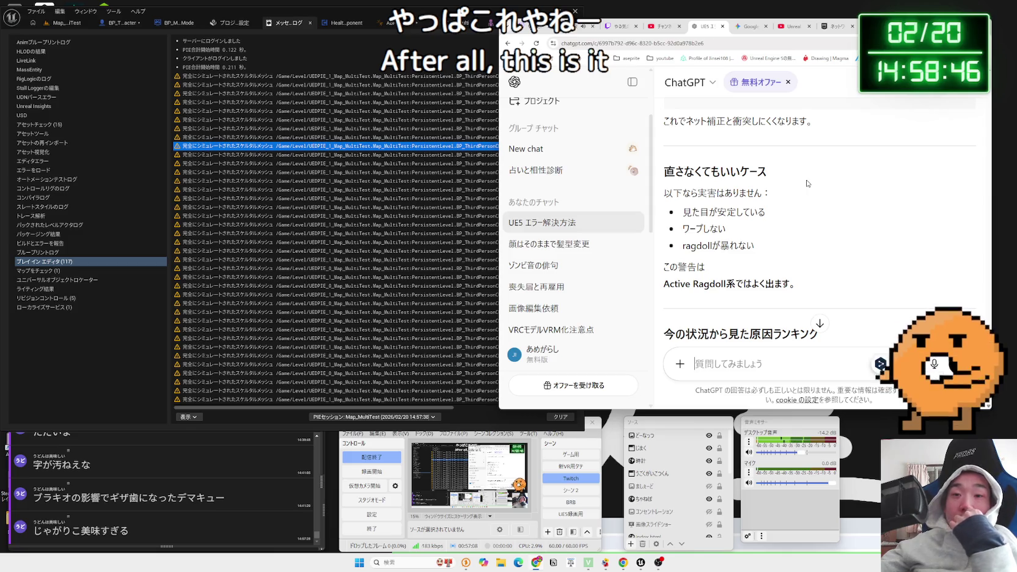
scroll(807, 183, down, 2)
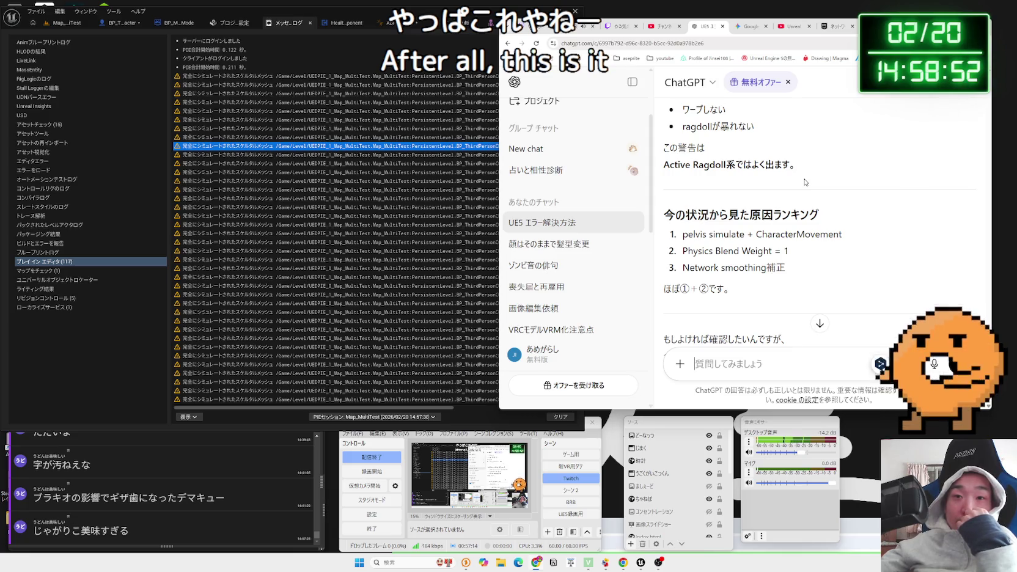
scroll(805, 182, down, 3)
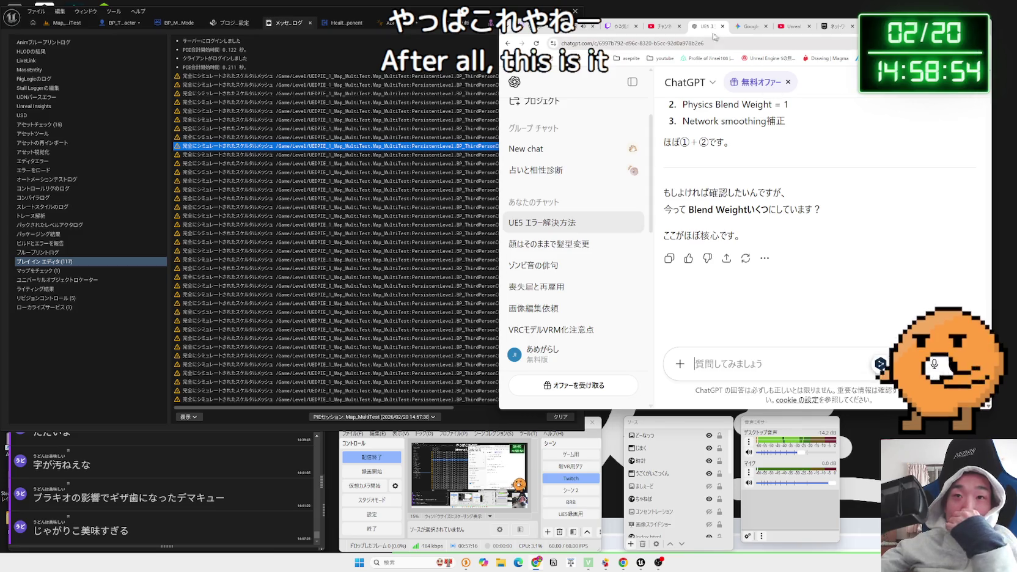
- Save all unsaved assets while checking the open editor tabs and Message Log
click(748, 26)
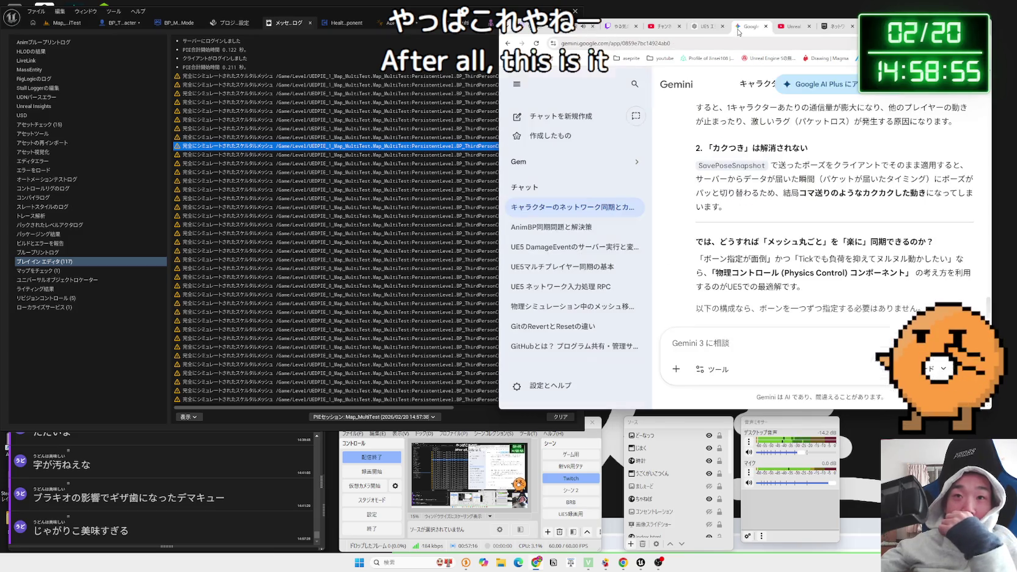
click(494, 59)
click(360, 22)
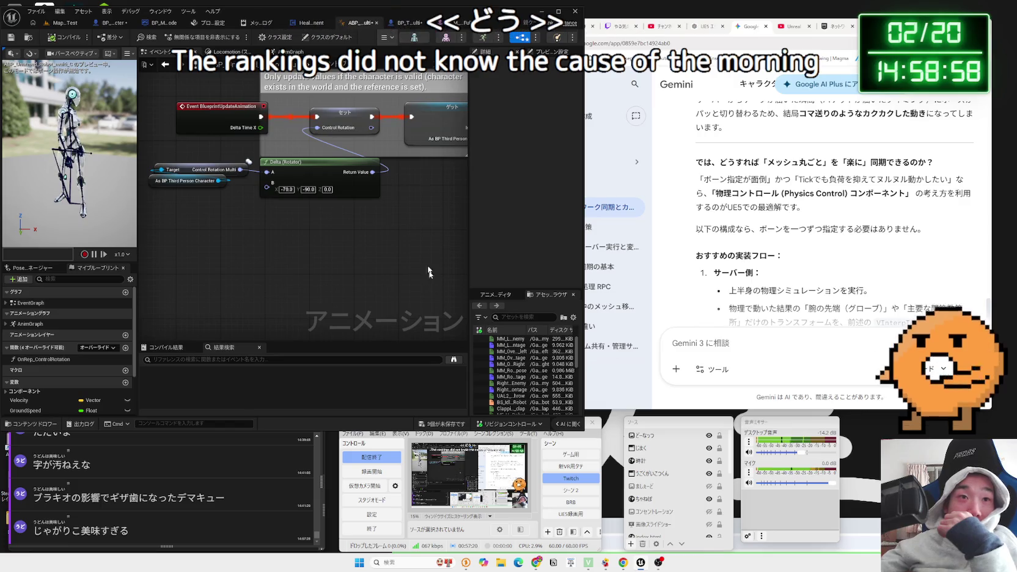
key(ctrl+s)
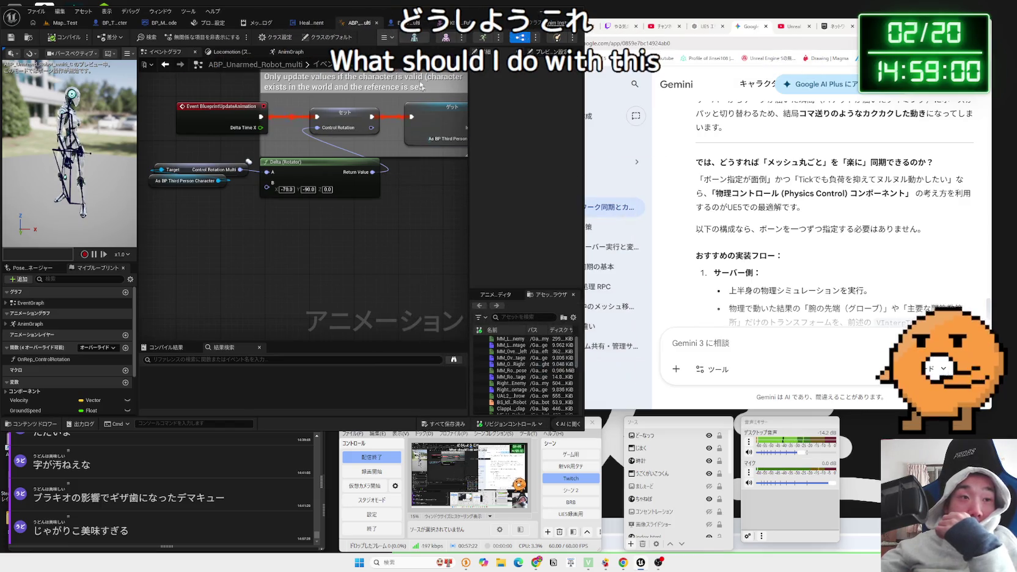
click(309, 23)
click(306, 25)
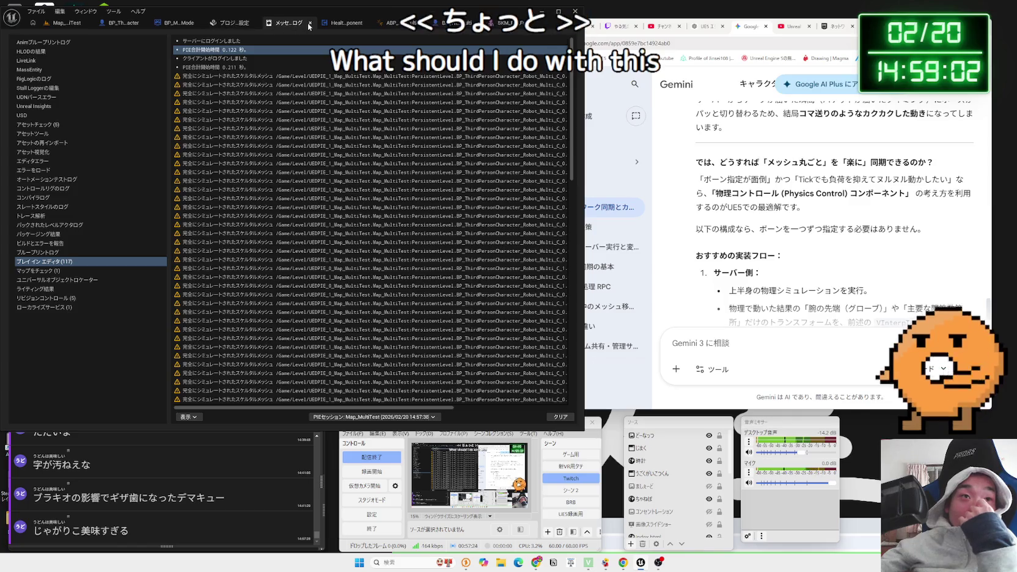
click(310, 23)
click(229, 22)
click(184, 23)
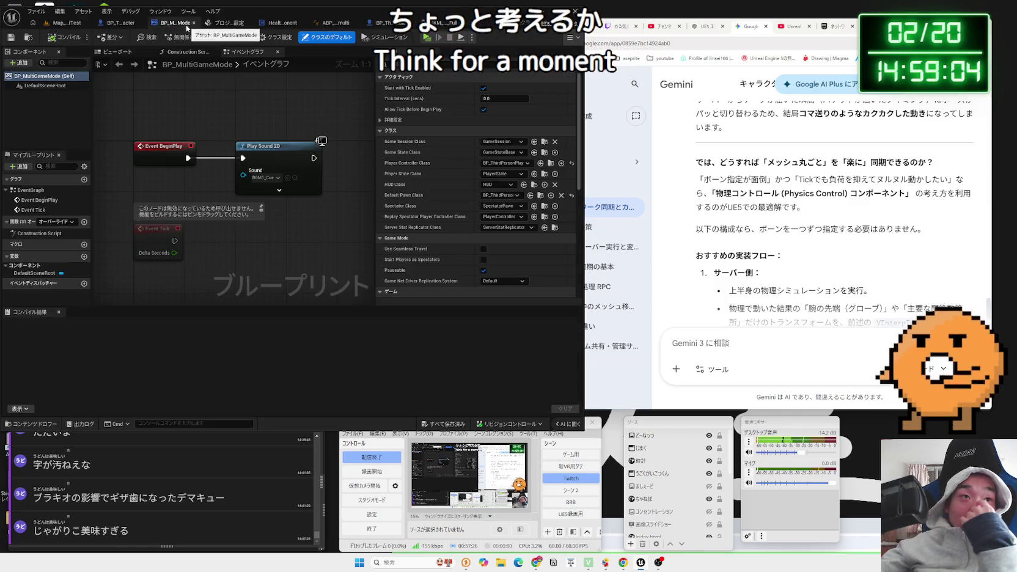
- Set BP_ThirdPersonCharacter_Robot_Multi's Network Smoothing Mode to Disabled and save the blueprint
click(388, 27)
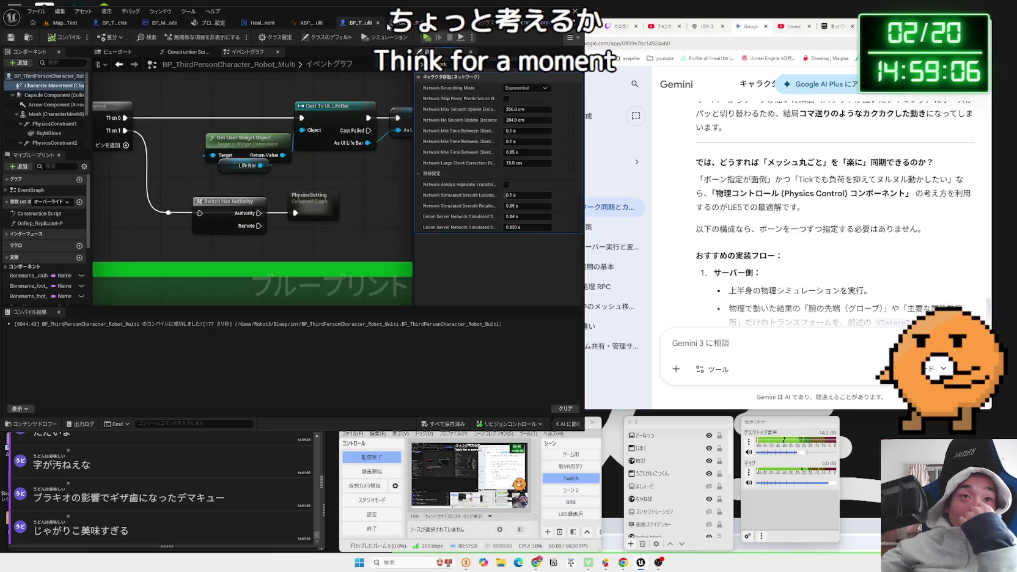
click(525, 88)
click(525, 97)
key(ctrl+s)
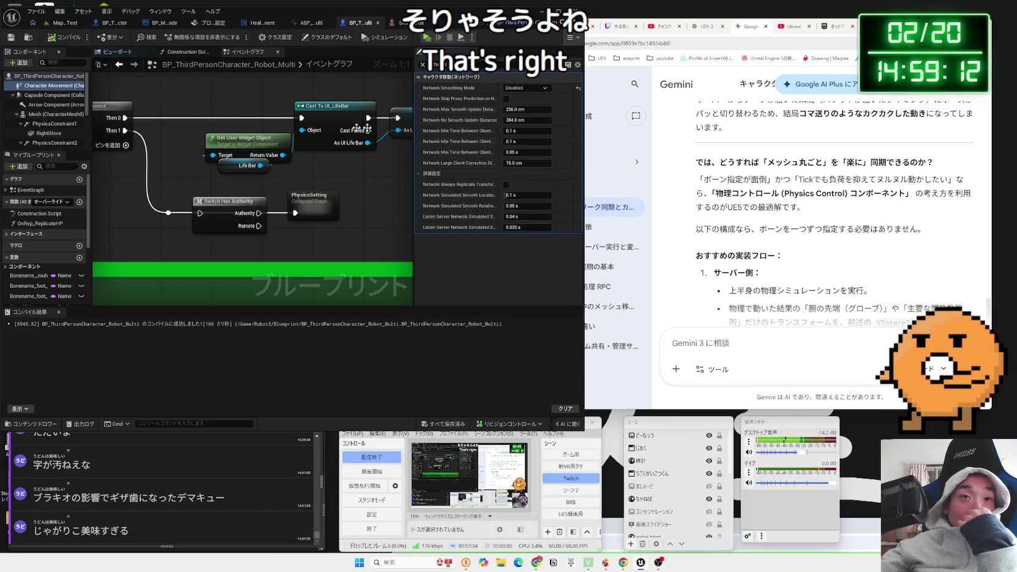
mouse_move(452, 106)
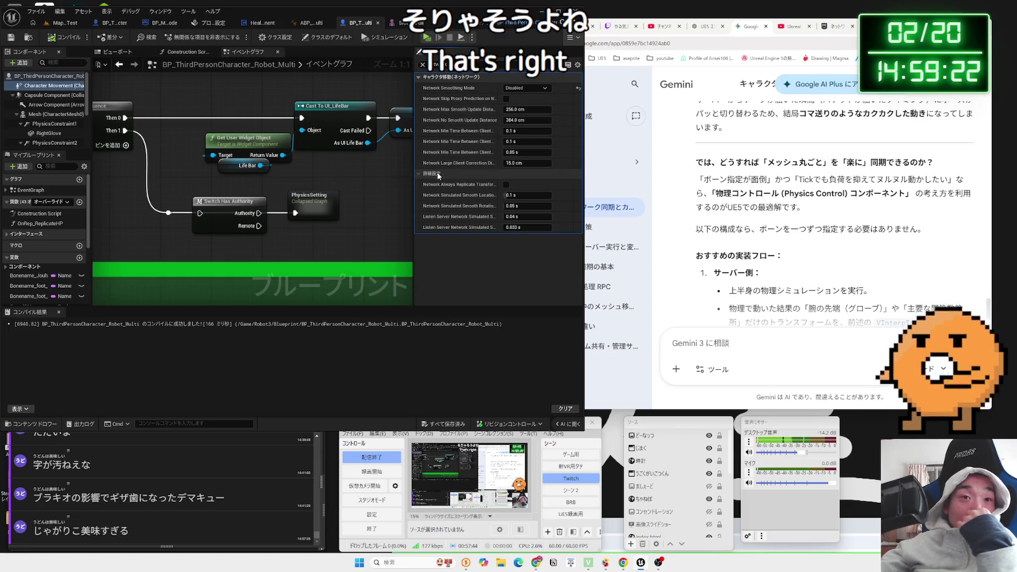
mouse_move(427, 188)
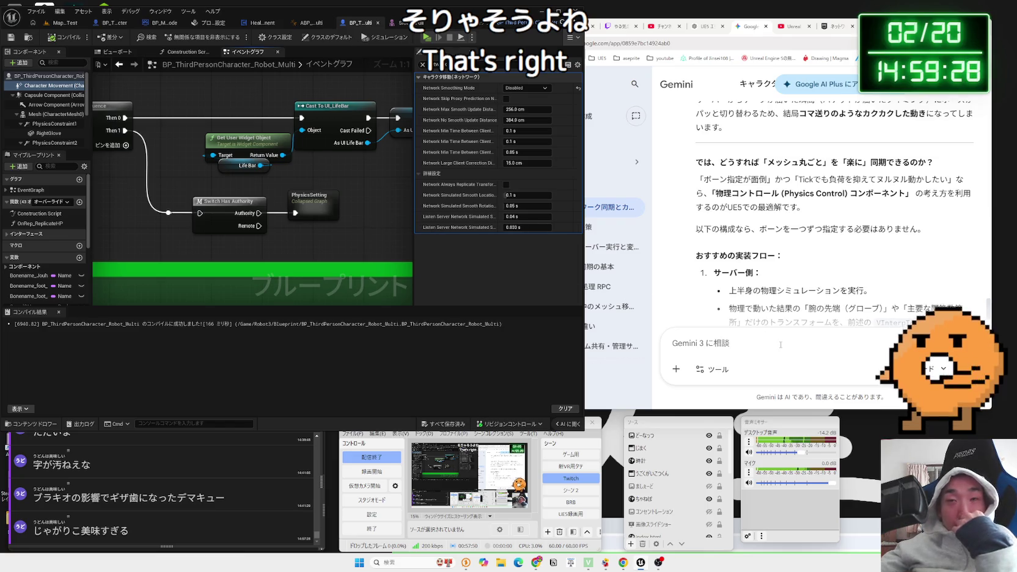
- Read Gemini's reply suggesting syncing only the glove position
scroll(802, 307, down, 10)
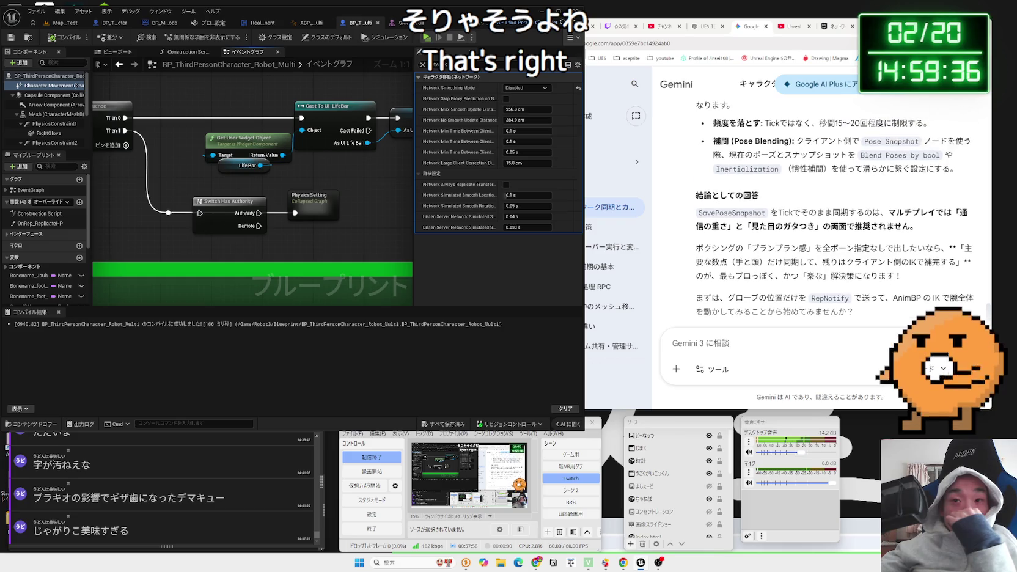
click(745, 260)
drag(750, 261, 856, 272)
click(855, 271)
triple_click(725, 262)
click(855, 271)
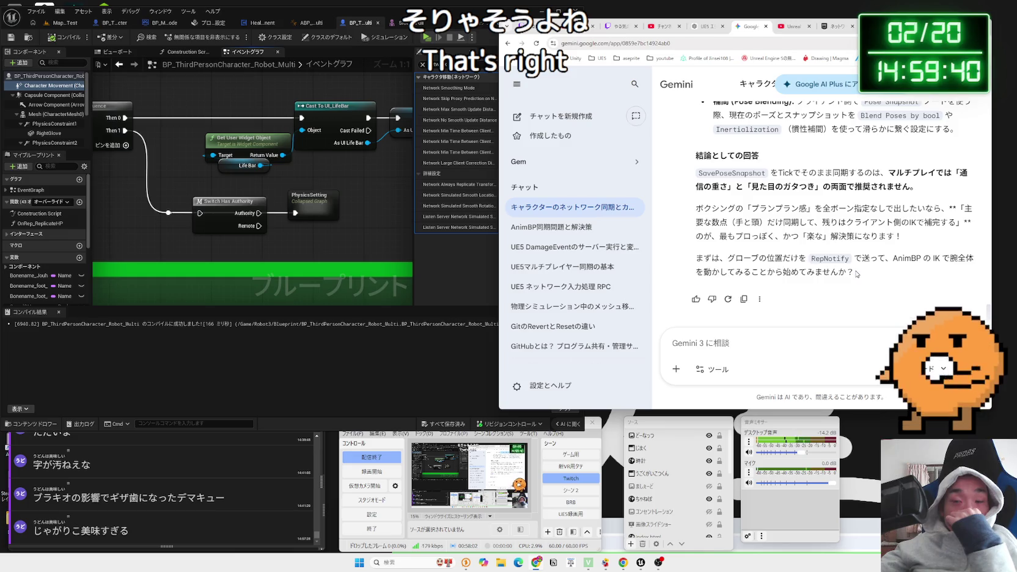
triple_click(819, 271)
drag(727, 260, 746, 261)
triple_click(746, 261)
click(746, 261)
triple_click(850, 269)
click(739, 259)
- Begin the message saying syncing only the glove won't work
click(802, 342)
text(ぐろーぶのいちだけ)
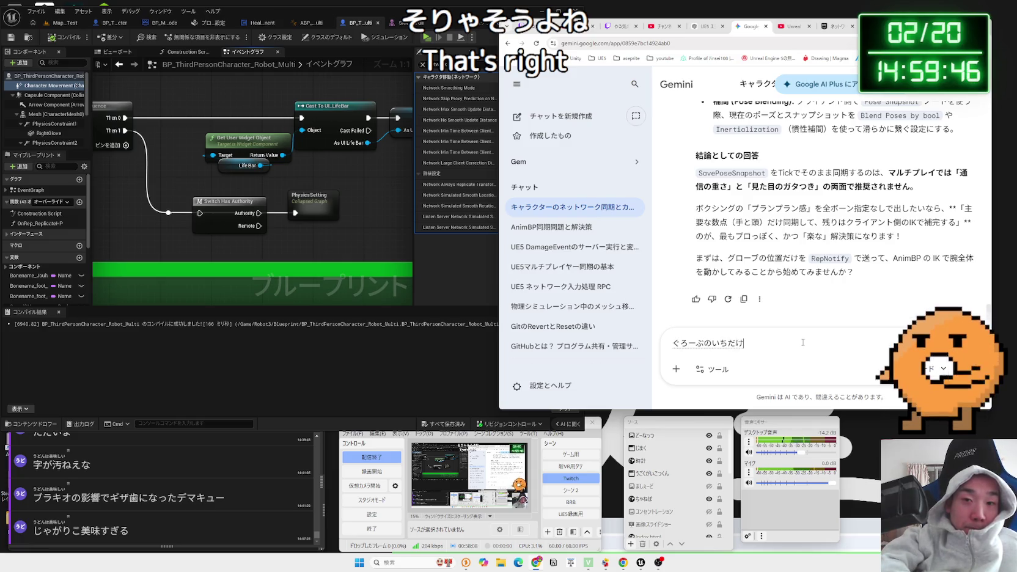
text(ではだめです)
key(space)
text(。)
key(Return)
- Explain the character's physics wobble changes hit detection each time, ask to sync it too, and send
text(きゃらくたー)
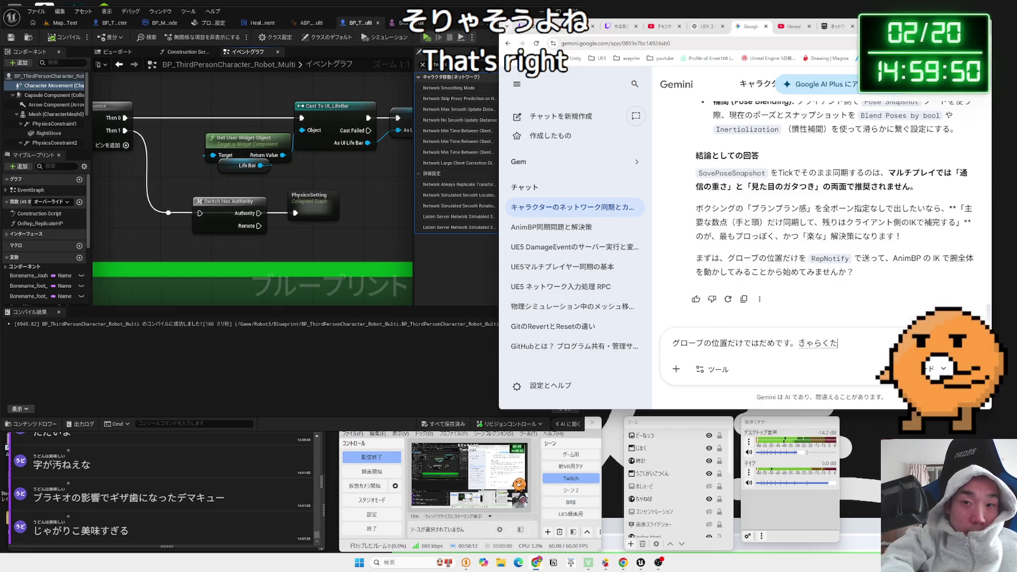
key(space)
text(u)
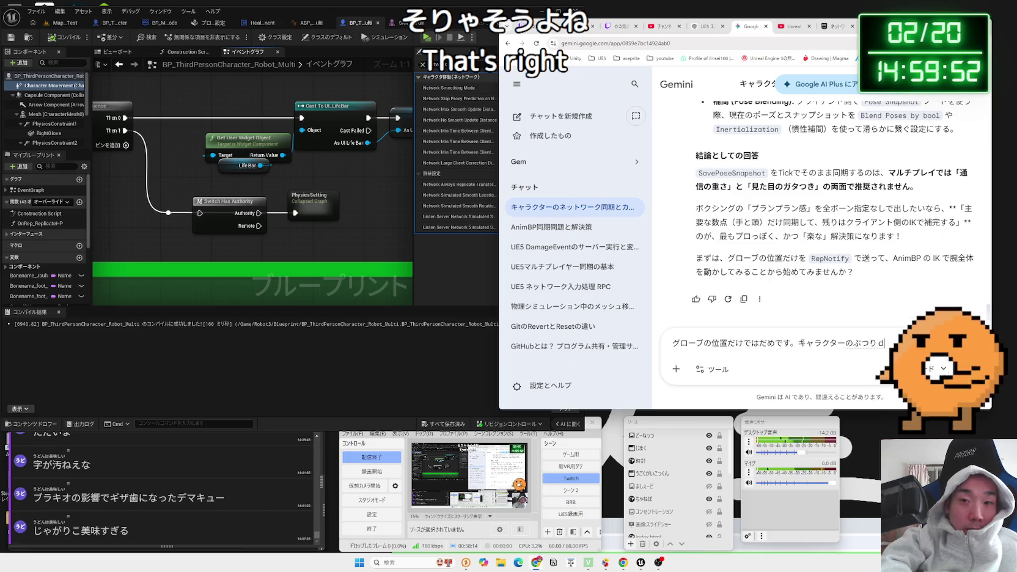
text(bu)
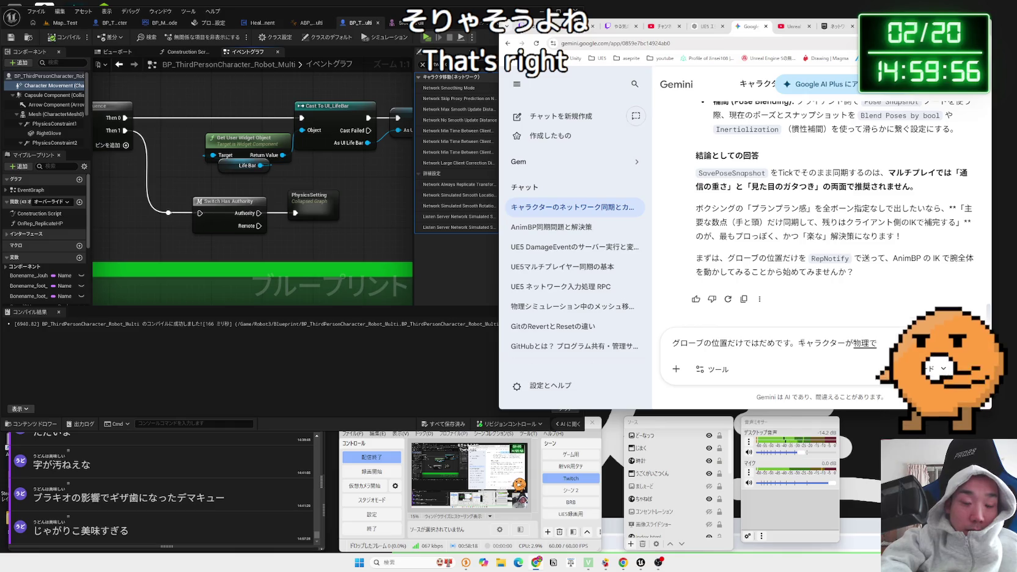
text(iyo)
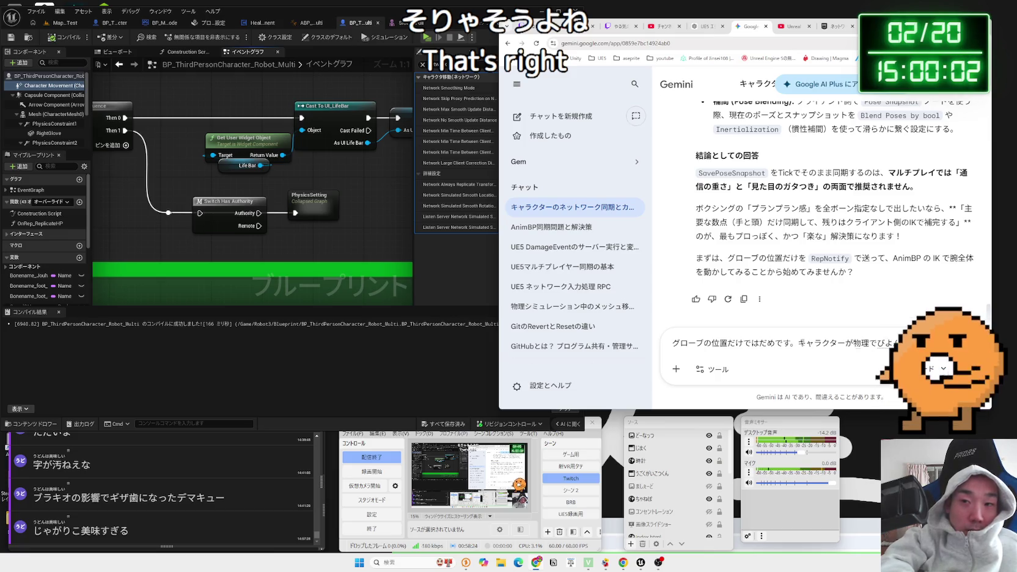
text(びよんうごいて)
text(いていて)
key(space)
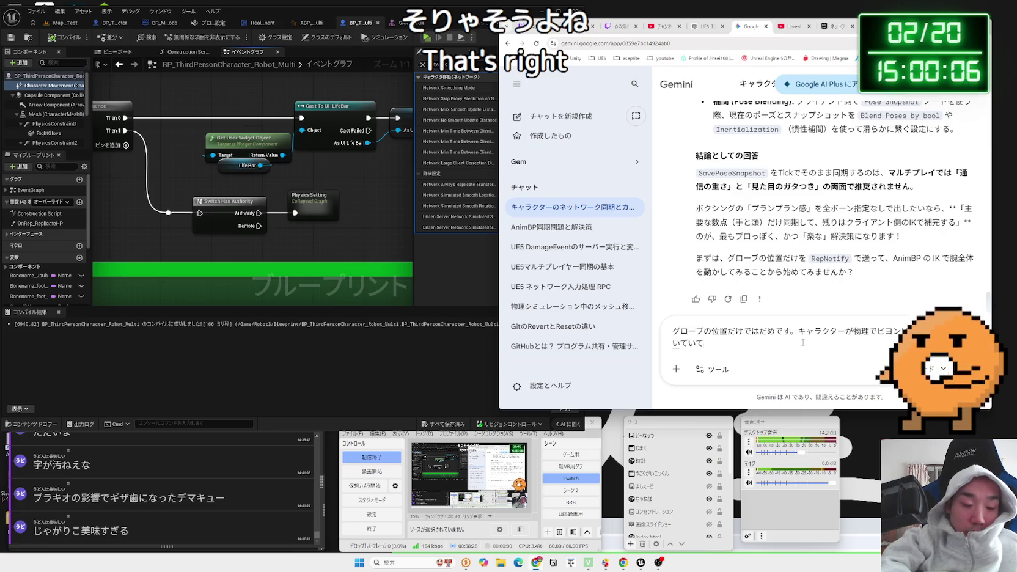
text(の都度)
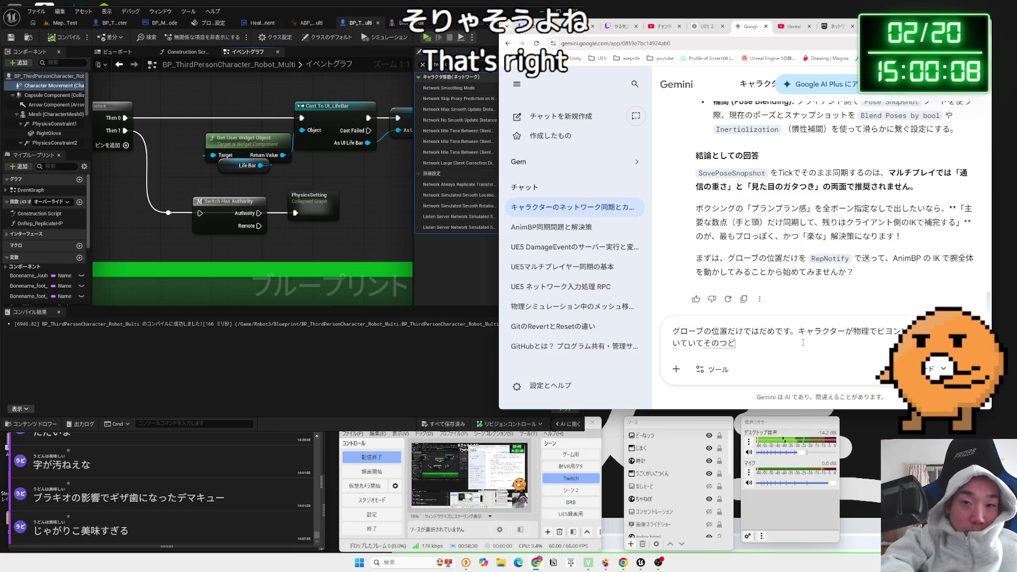
text(都度あた)
key(Return)
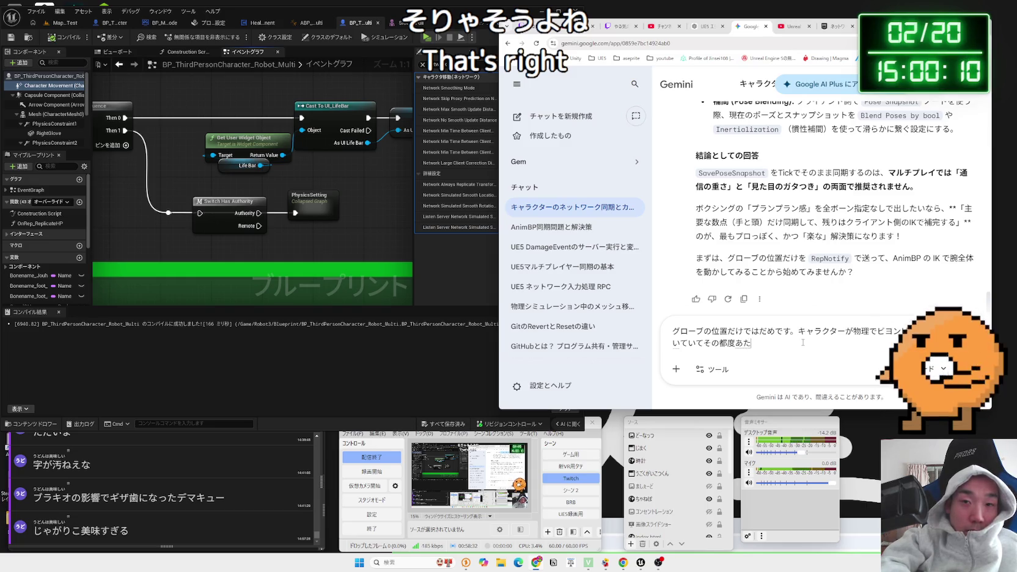
text(りは)
text(が)
key(space)
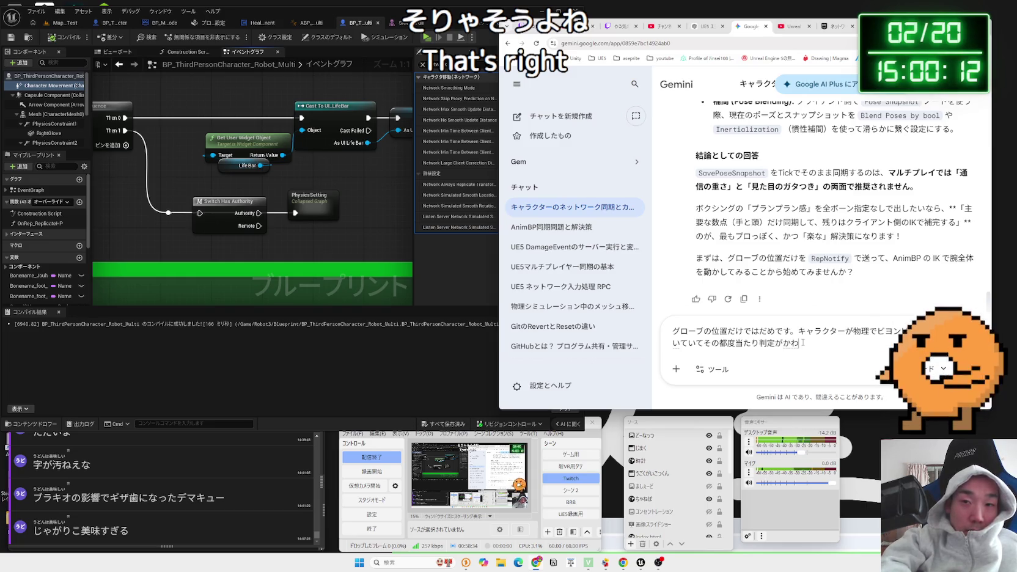
text(esusorem)
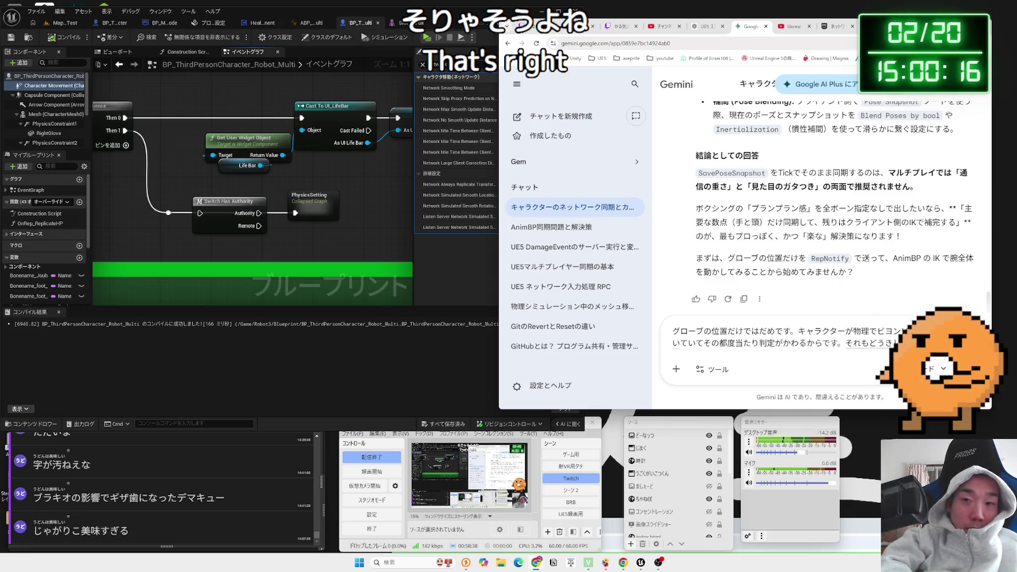
text(shi)
key(space)
key(Return)
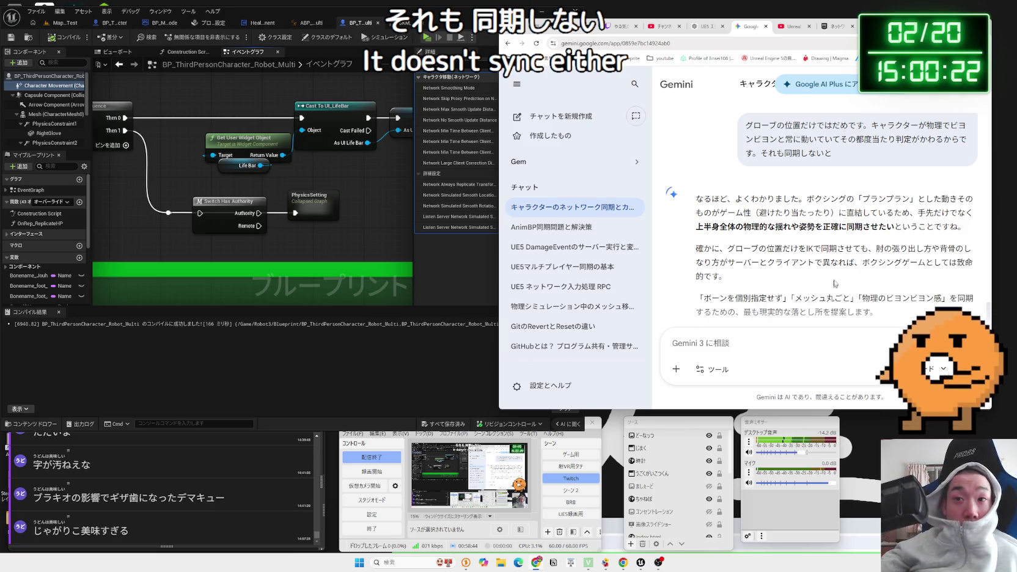
- Read Gemini's answer on syncing physics wobble and select 'Physics Control Component' in its 結論
drag(696, 198, 898, 227)
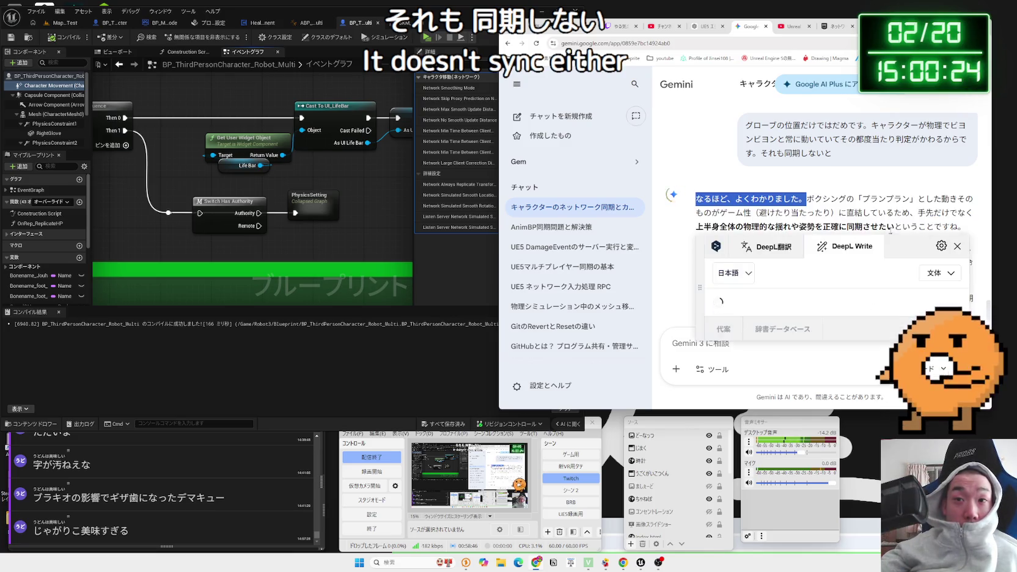
click(775, 206)
mouse_move(727, 170)
mouse_down()
mouse_move(941, 169)
mouse_move(972, 183)
mouse_move(863, 171)
mouse_move(956, 171)
mouse_move(948, 183)
mouse_move(727, 183)
mouse_move(934, 183)
mouse_up()
click(897, 181)
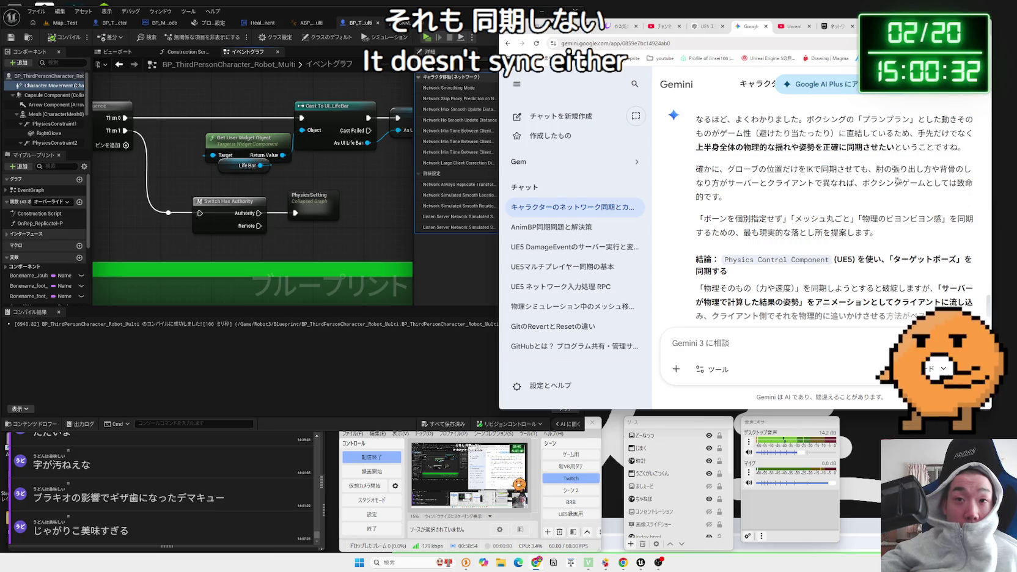
scroll(803, 177, down, 1)
mouse_move(703, 179)
mouse_down()
mouse_move(829, 179)
mouse_move(887, 195)
mouse_move(926, 179)
mouse_move(713, 180)
mouse_move(733, 194)
mouse_move(868, 223)
mouse_move(934, 223)
mouse_move(941, 237)
mouse_up()
click(726, 179)
scroll(726, 179, down, 1)
click(835, 183)
mouse_move(880, 237)
mouse_down()
mouse_move(821, 237)
mouse_move(703, 211)
mouse_move(831, 184)
mouse_up()
click(705, 217)
- Web-search 'Physics Control Component' and open the Qiita article about it
right_click(822, 179)
click(855, 215)
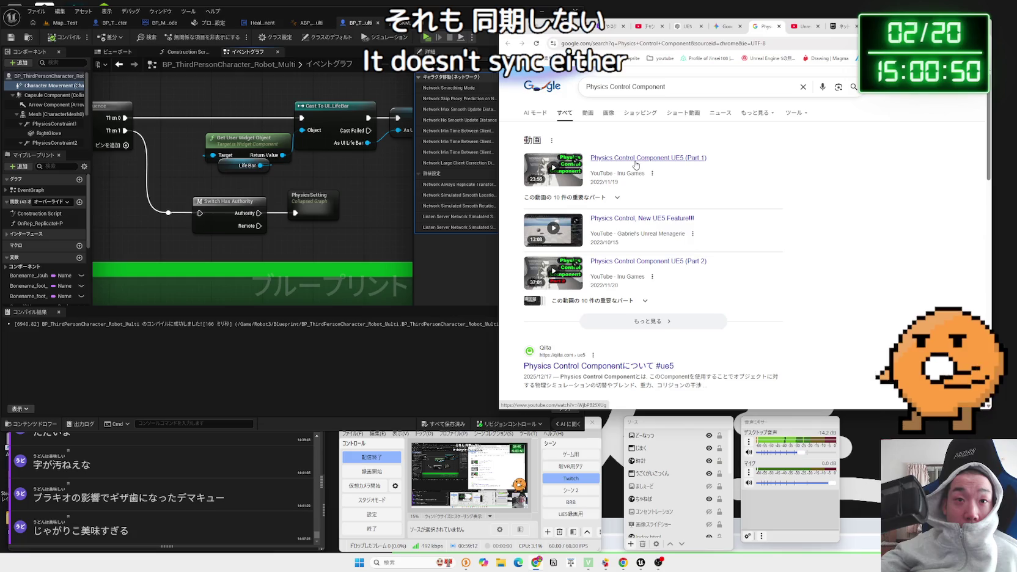
scroll(635, 165, down, 3)
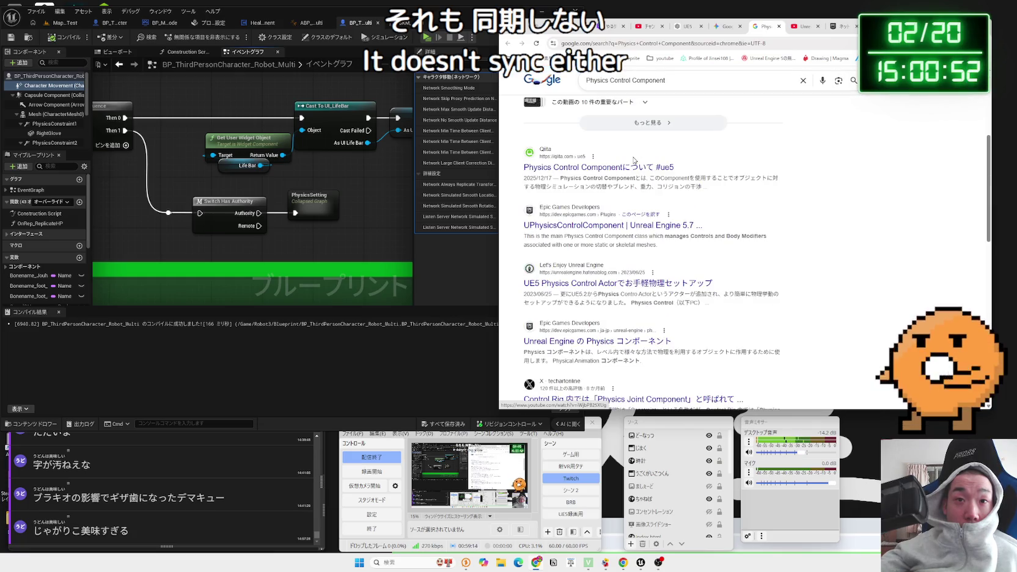
click(627, 171)
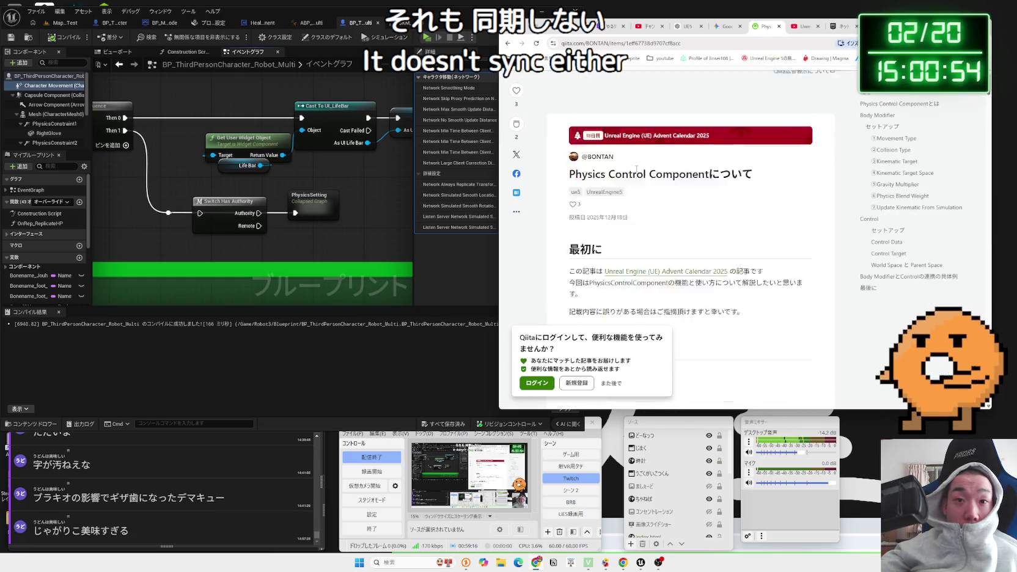
- Read the article's intro, highlighting sentences on blending physics settings, body-part presets and its experimental status
scroll(636, 172, down, 3)
drag(575, 187, 742, 192)
click(742, 192)
scroll(742, 192, down, 2)
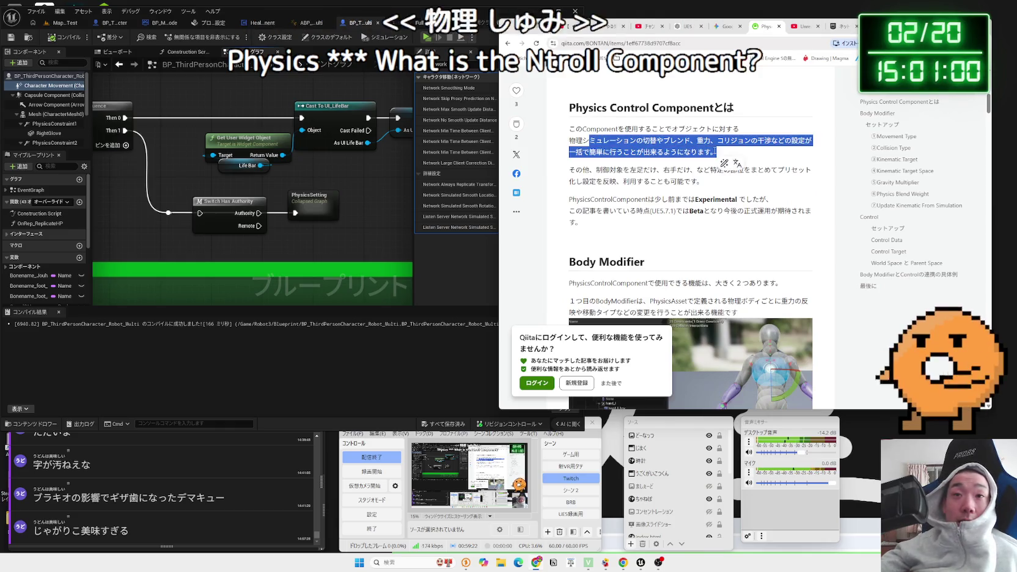
drag(714, 152, 582, 141)
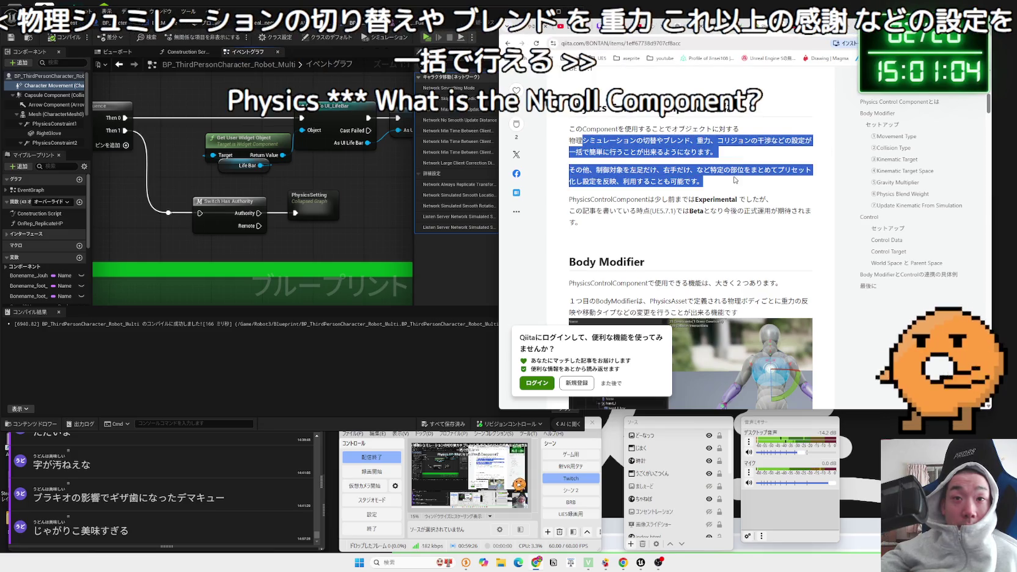
drag(703, 181, 710, 171)
mouse_move(569, 171)
mouse_down()
mouse_move(703, 182)
mouse_move(770, 202)
mouse_move(569, 201)
mouse_move(748, 201)
mouse_move(791, 211)
mouse_up()
click(772, 201)
drag(772, 200, 569, 201)
mouse_move(714, 185)
mouse_down()
mouse_move(643, 152)
mouse_move(680, 227)
mouse_up()
click(681, 226)
scroll(672, 221, down, 2)
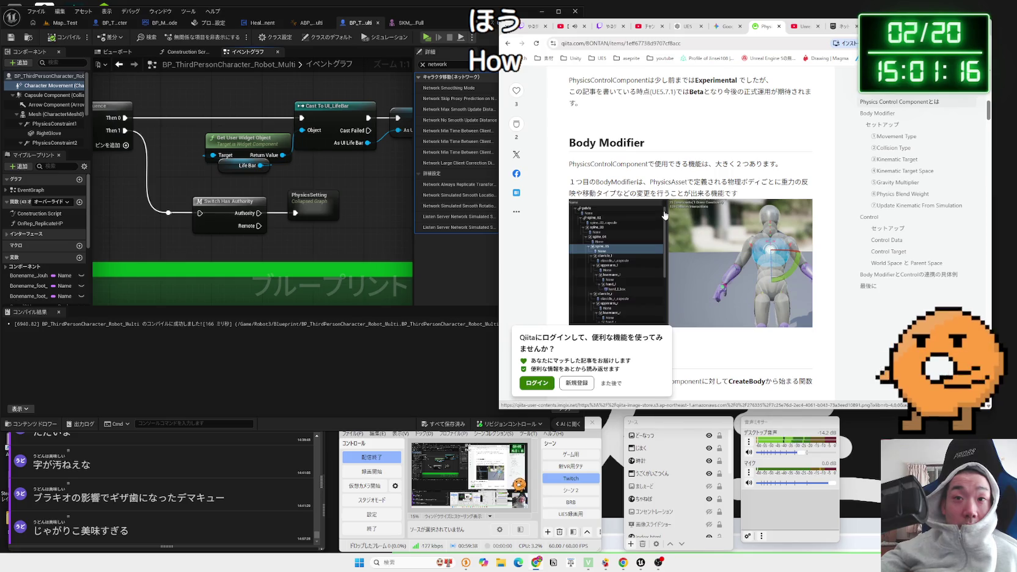
- Read and mark the description of the first BodyModifier in the setup section
drag(738, 194, 583, 183)
click(683, 194)
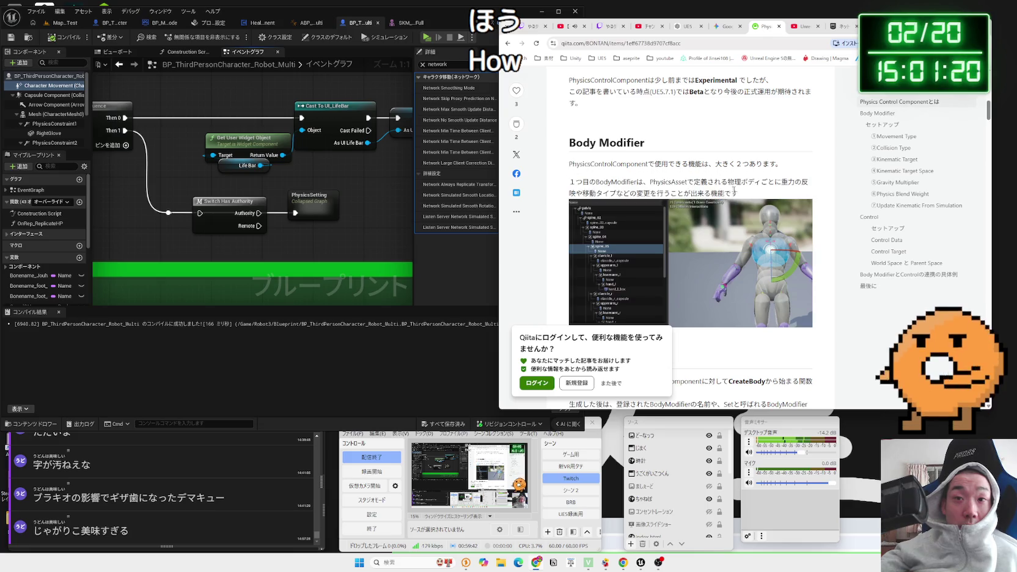
scroll(683, 191, down, 3)
scroll(683, 190, down, 1)
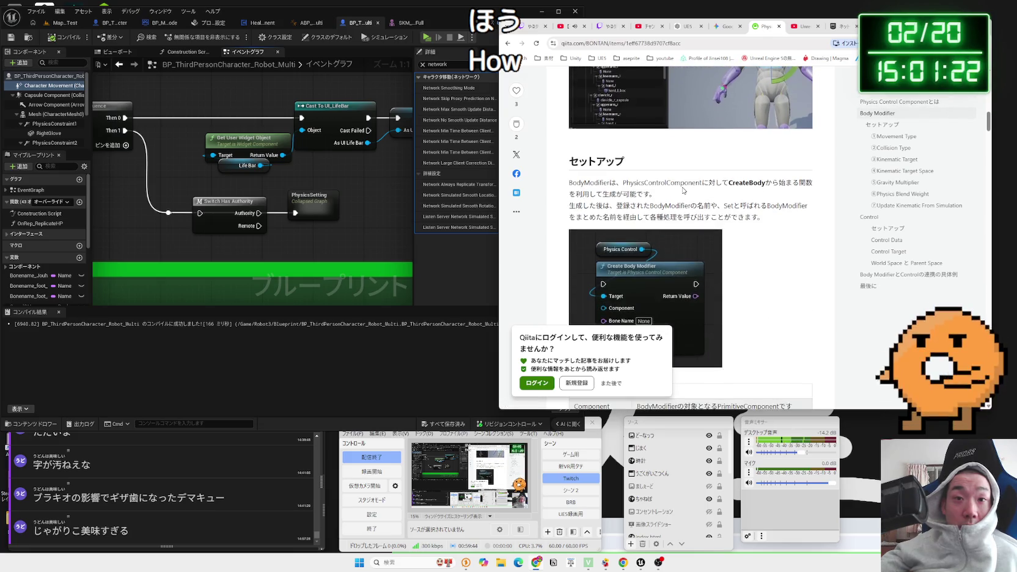
scroll(683, 190, down, 2)
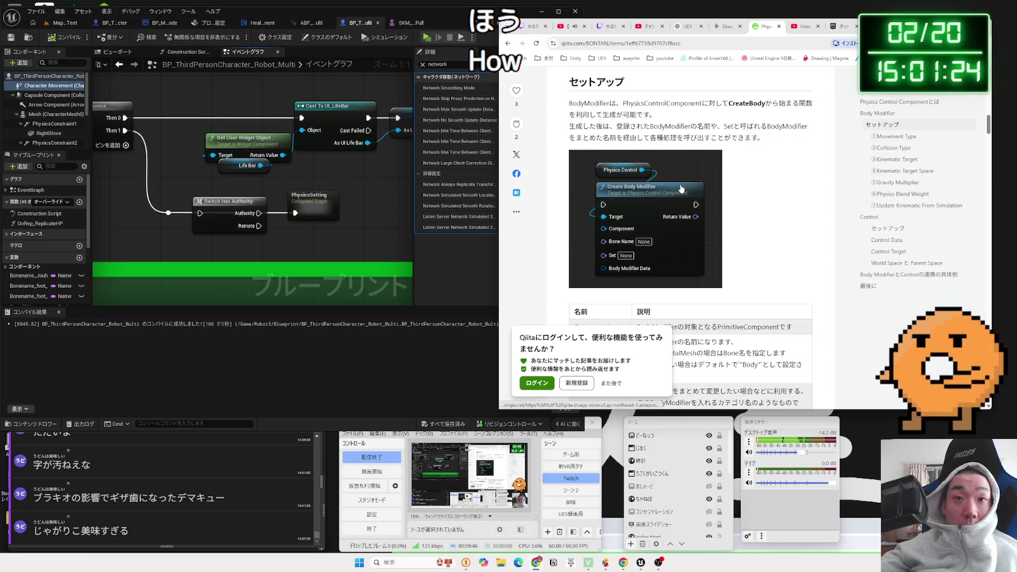
scroll(681, 188, up, 6)
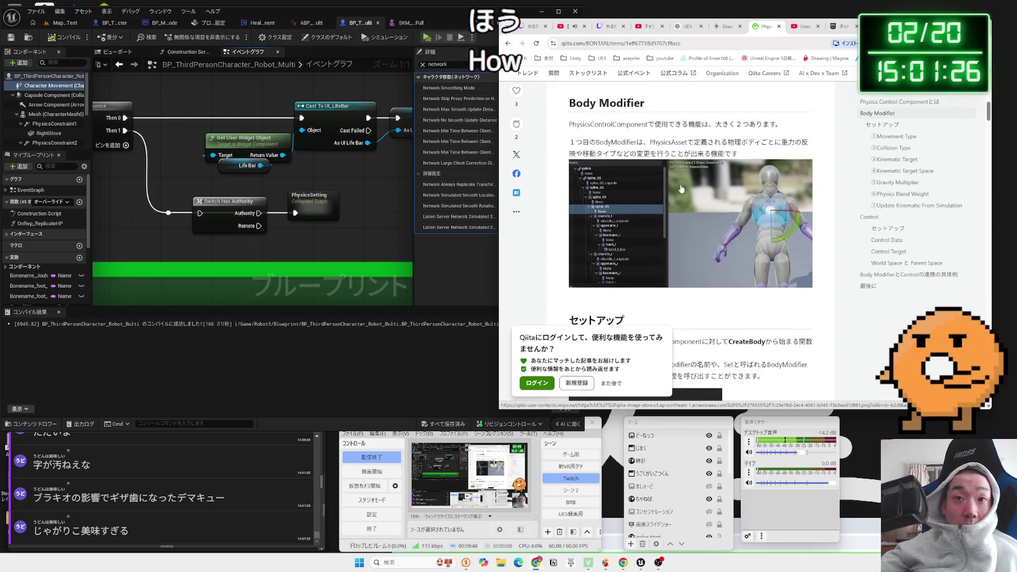
mouse_move(574, 122)
mouse_down()
mouse_move(761, 124)
mouse_move(769, 142)
mouse_move(740, 154)
mouse_move(701, 148)
mouse_up()
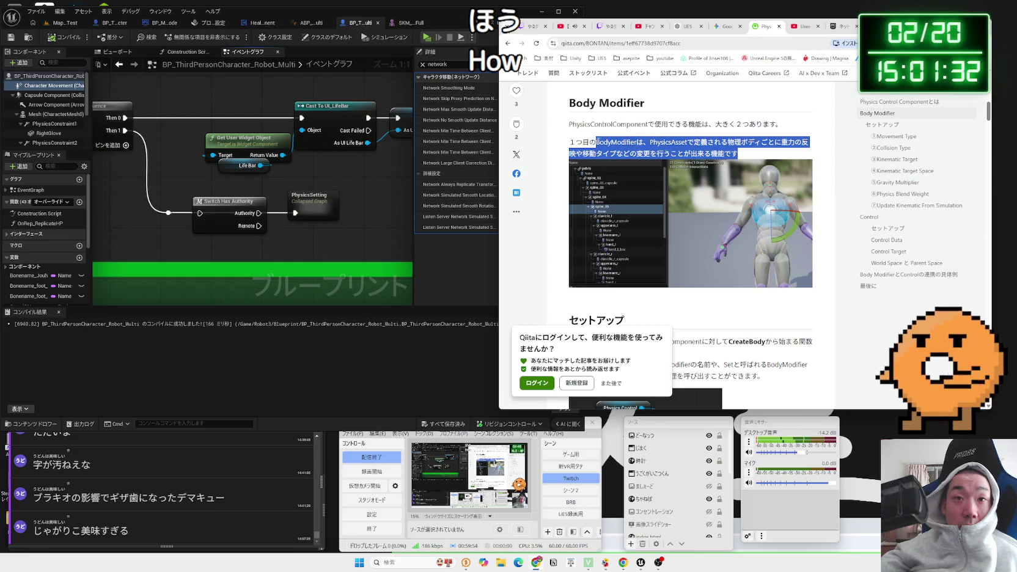
click(572, 139)
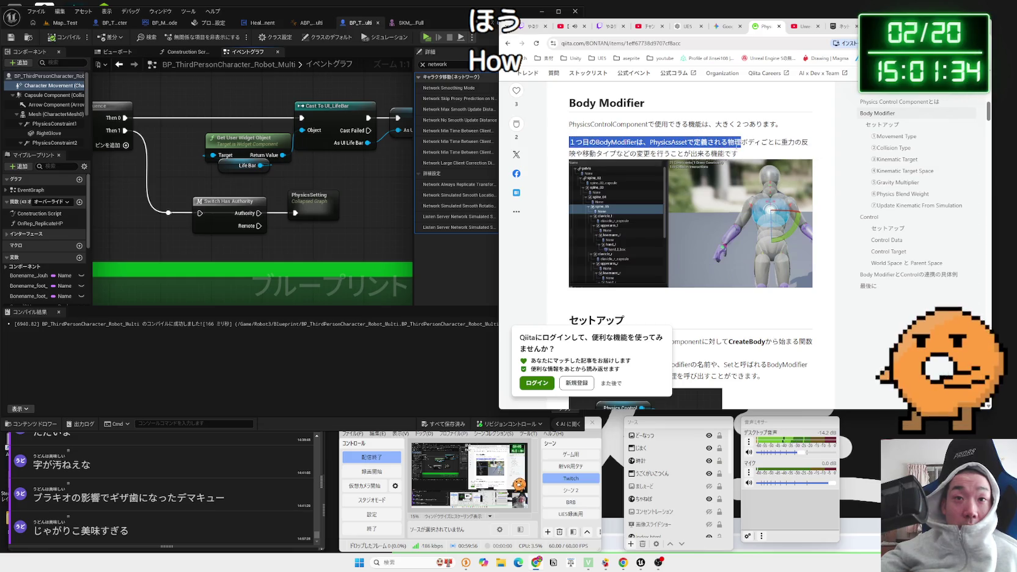
drag(740, 142, 738, 154)
drag(572, 141, 737, 153)
click(572, 142)
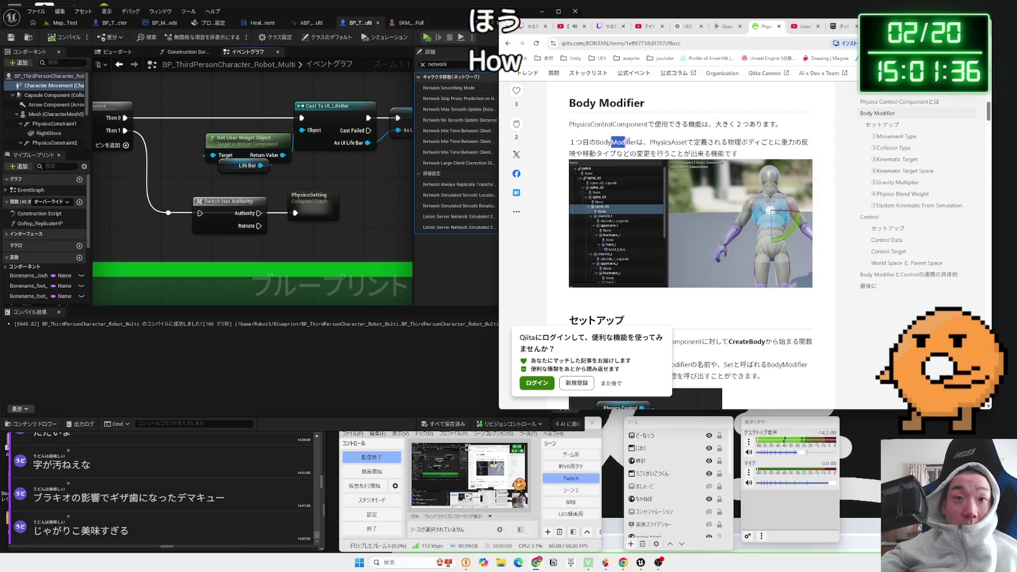
drag(626, 141, 740, 153)
click(659, 169)
- Read past the Component and Bone Name rows down to the ①Movement Type section
scroll(659, 170, down, 5)
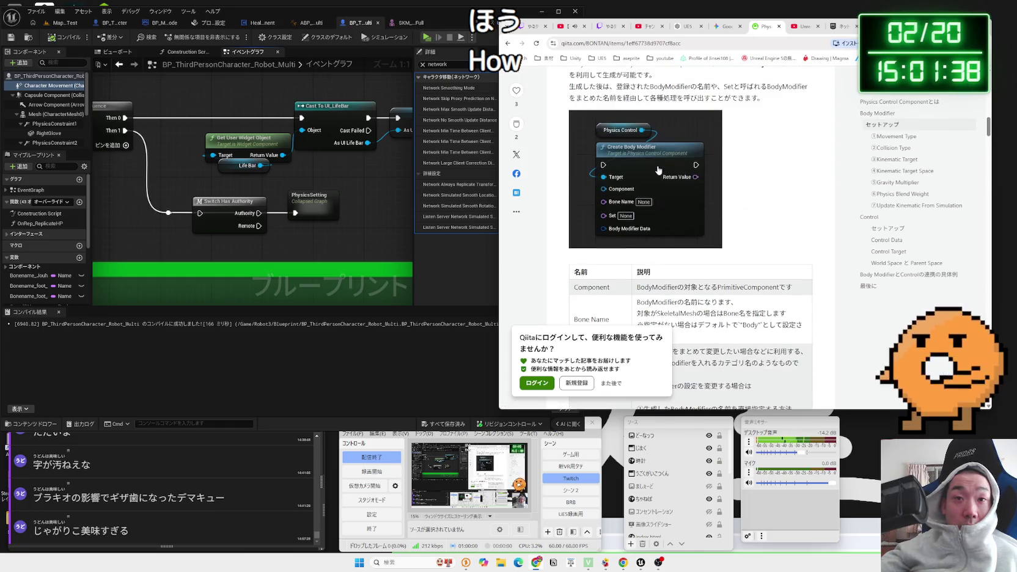
scroll(658, 170, down, 3)
scroll(652, 159, up, 5)
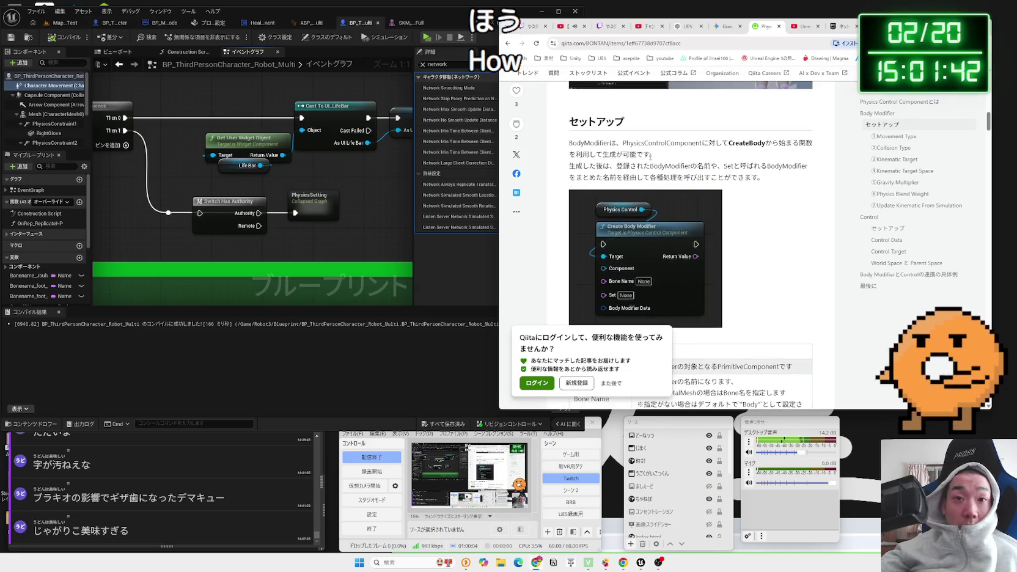
scroll(650, 156, down, 3)
drag(638, 168, 712, 221)
click(712, 221)
scroll(665, 195, down, 4)
scroll(664, 195, down, 1)
mouse_move(569, 171)
mouse_down()
mouse_move(645, 183)
mouse_move(599, 172)
mouse_up()
click(654, 186)
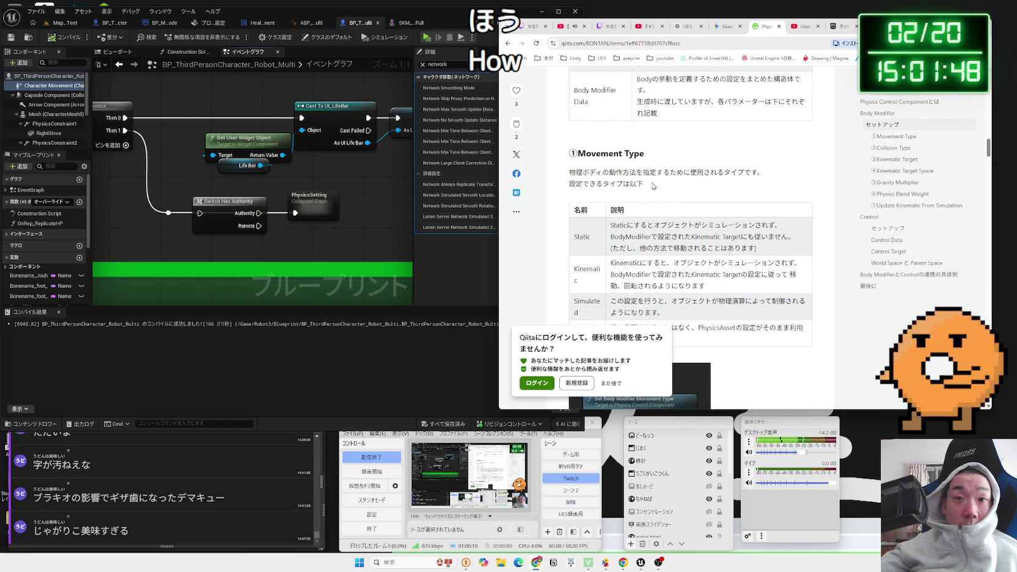
- Read the ①Movement Type section, marking the sentence about other parts being simulated
scroll(653, 186, down, 2)
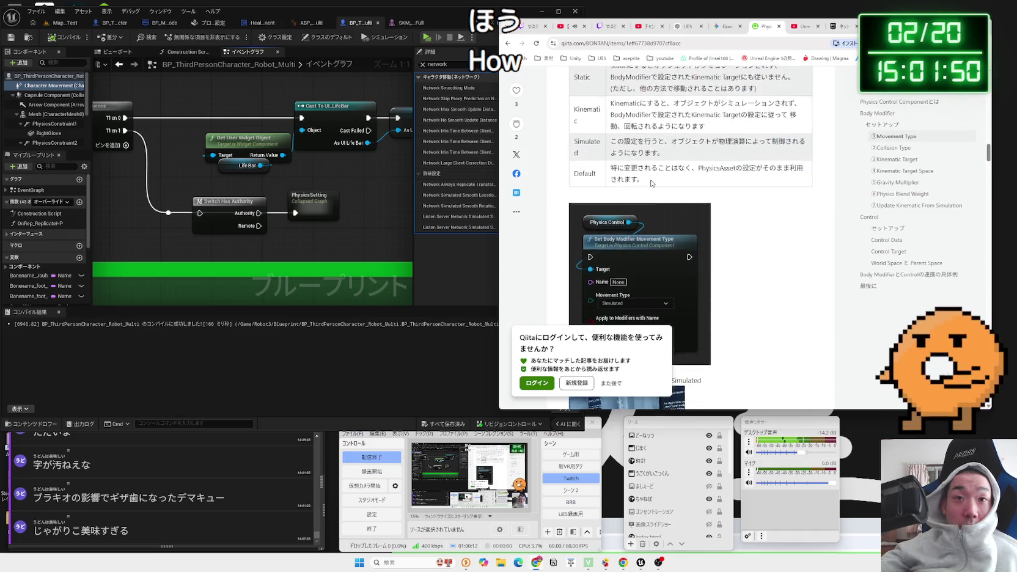
scroll(652, 182, down, 3)
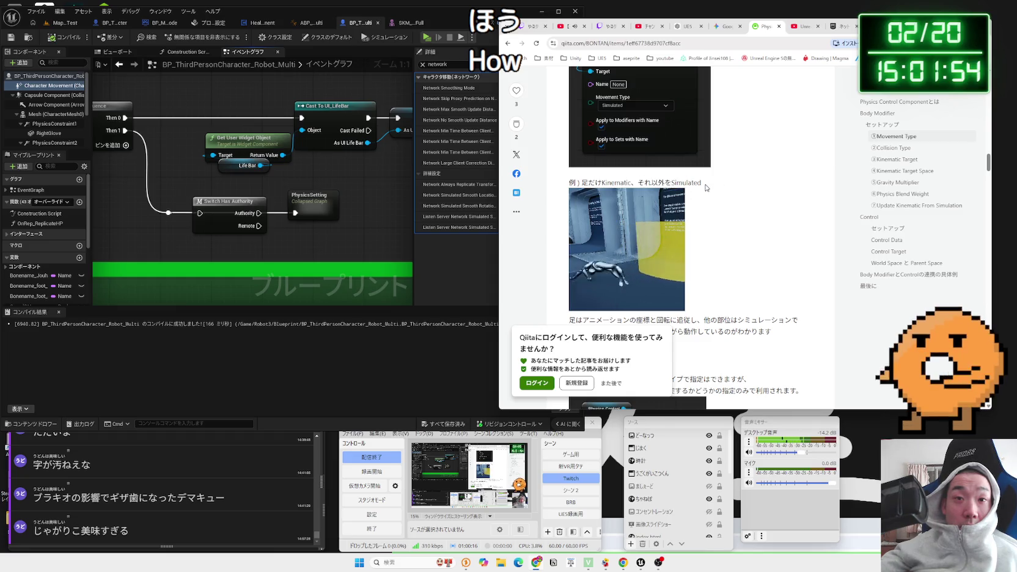
scroll(706, 187, down, 1)
scroll(703, 186, up, 3)
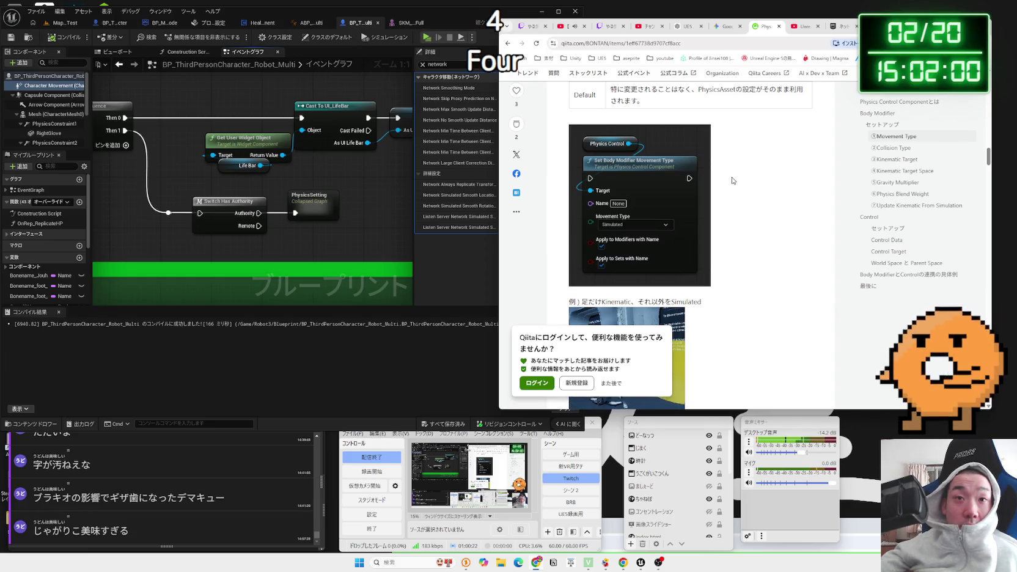
scroll(733, 180, down, 2)
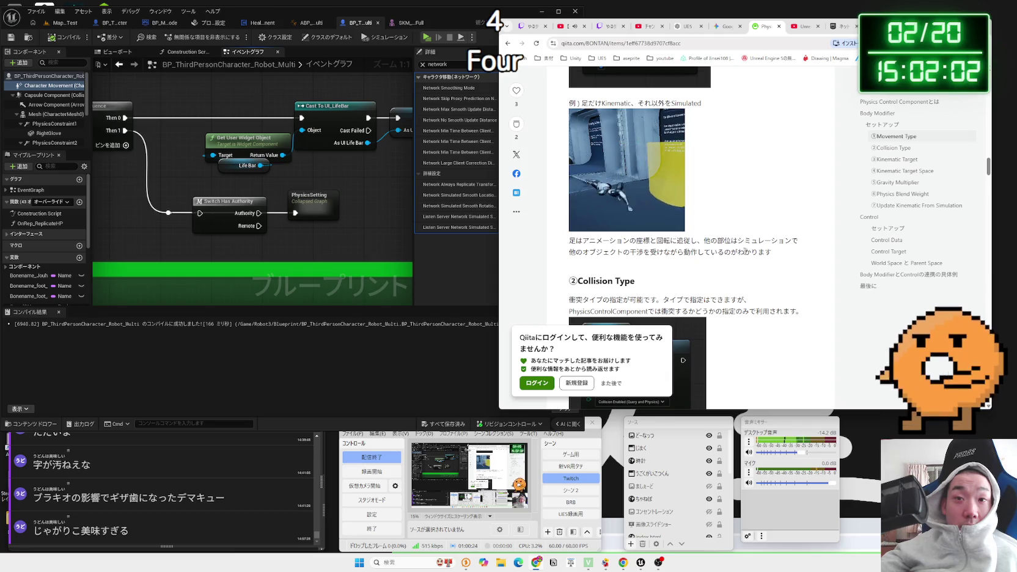
drag(704, 240, 775, 254)
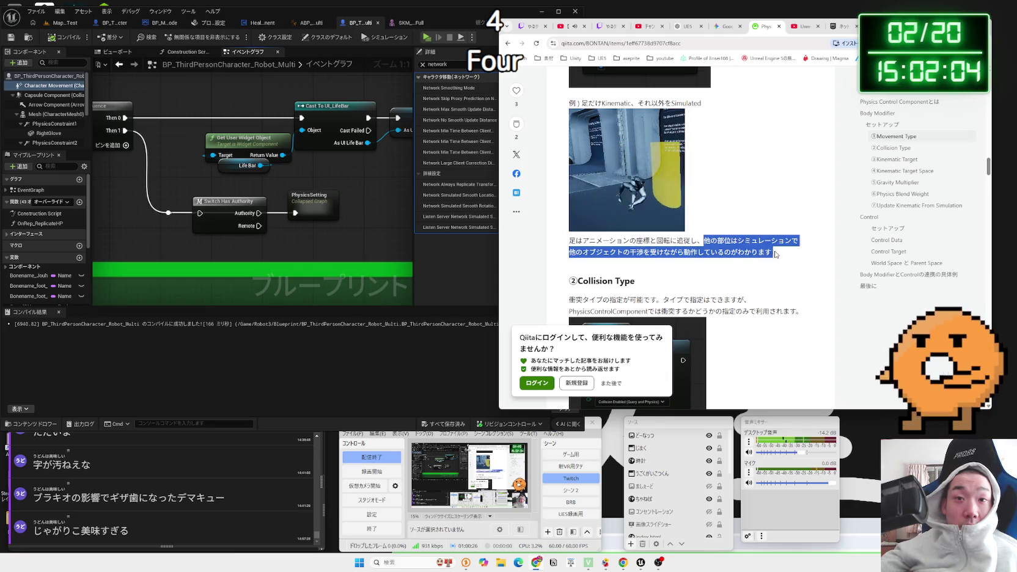
click(719, 237)
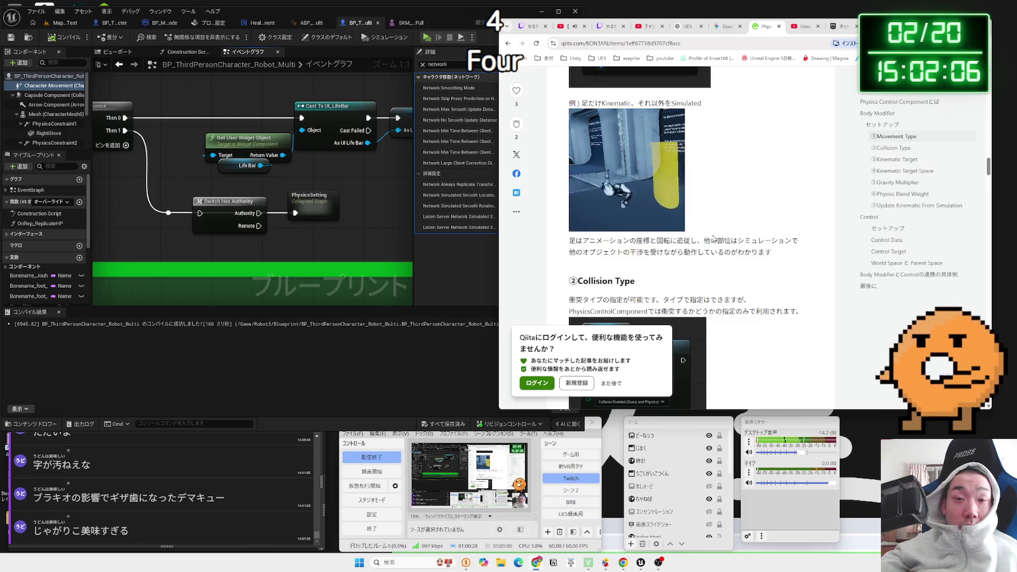
scroll(709, 238, down, 2)
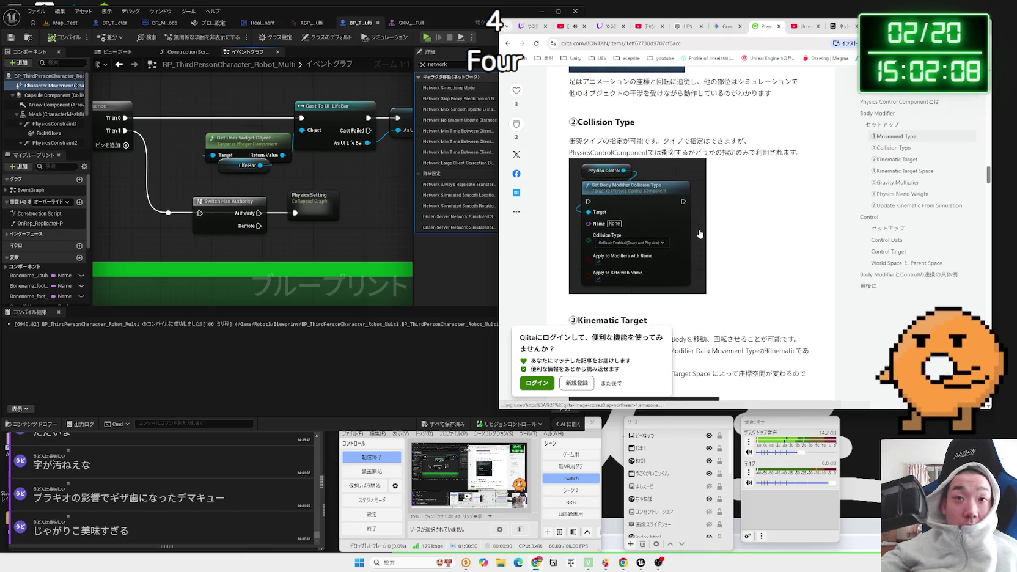
scroll(700, 234, down, 3)
scroll(700, 232, up, 7)
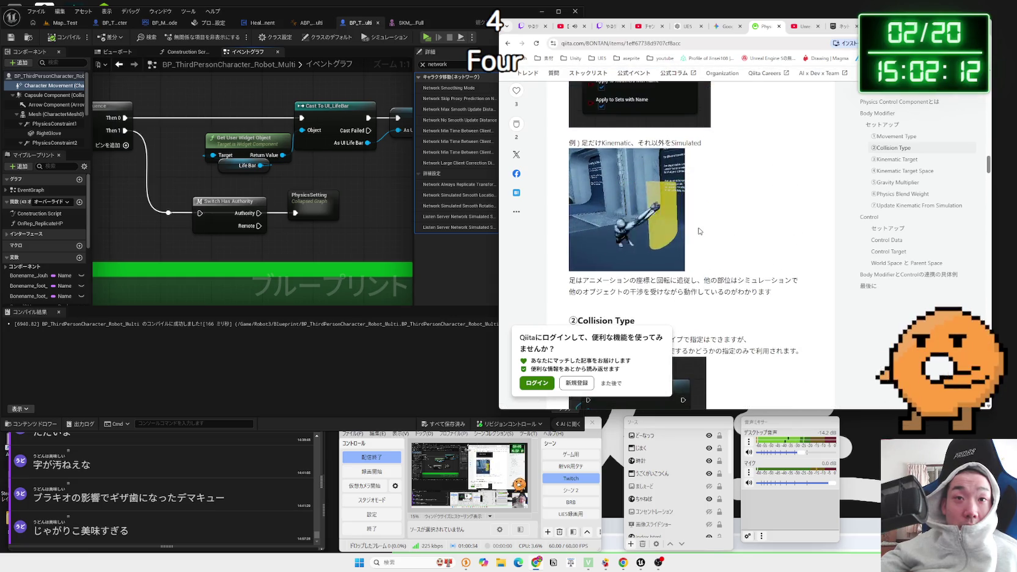
scroll(697, 226, up, 3)
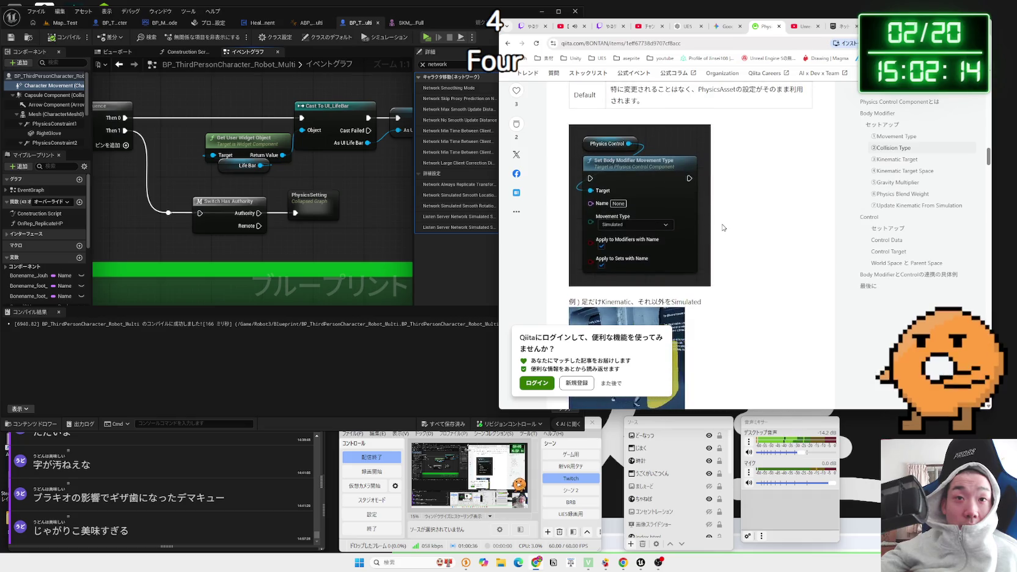
scroll(723, 227, up, 1)
scroll(722, 227, up, 2)
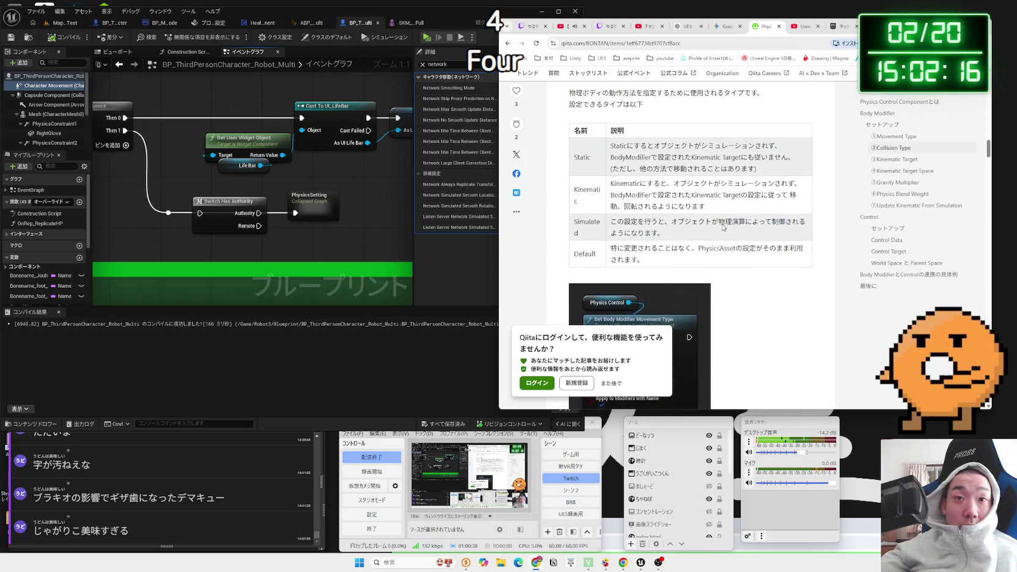
scroll(722, 224, up, 3)
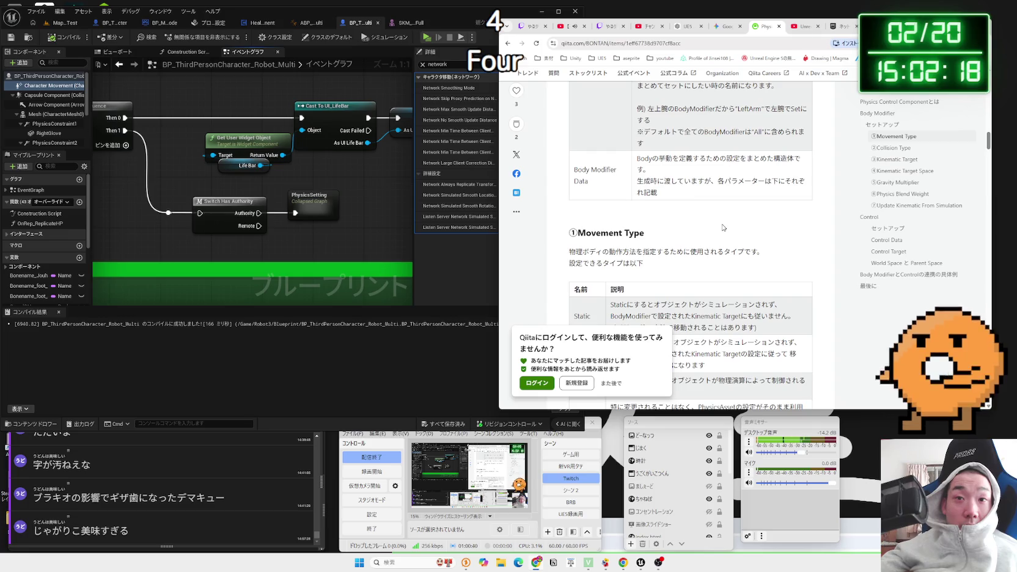
- Read on through ②Collision Type, ③Kinematic Target and the ④Kinematic Target Space table to ⑥Physics Blend Weight
scroll(722, 227, down, 7)
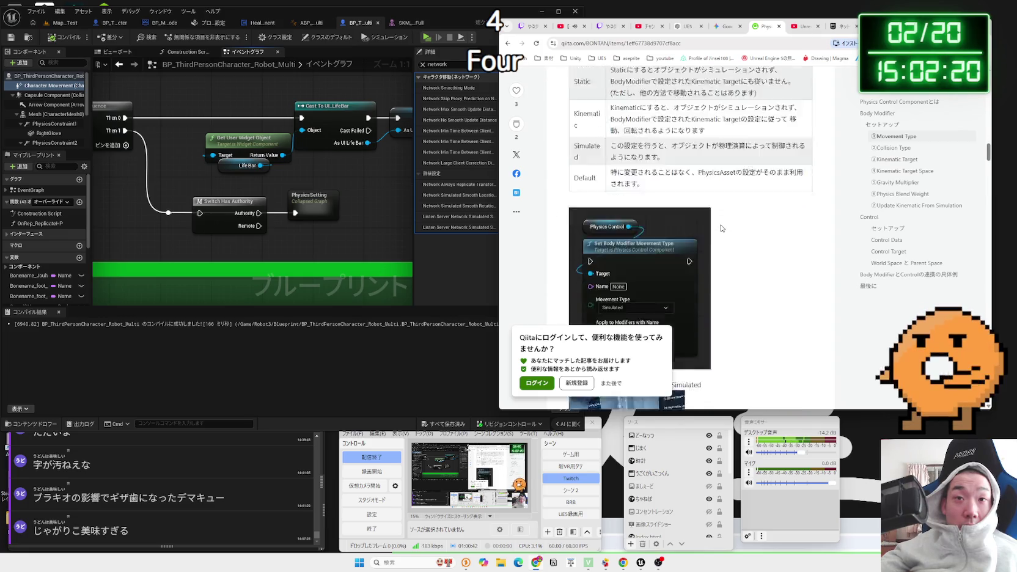
scroll(722, 228, down, 1)
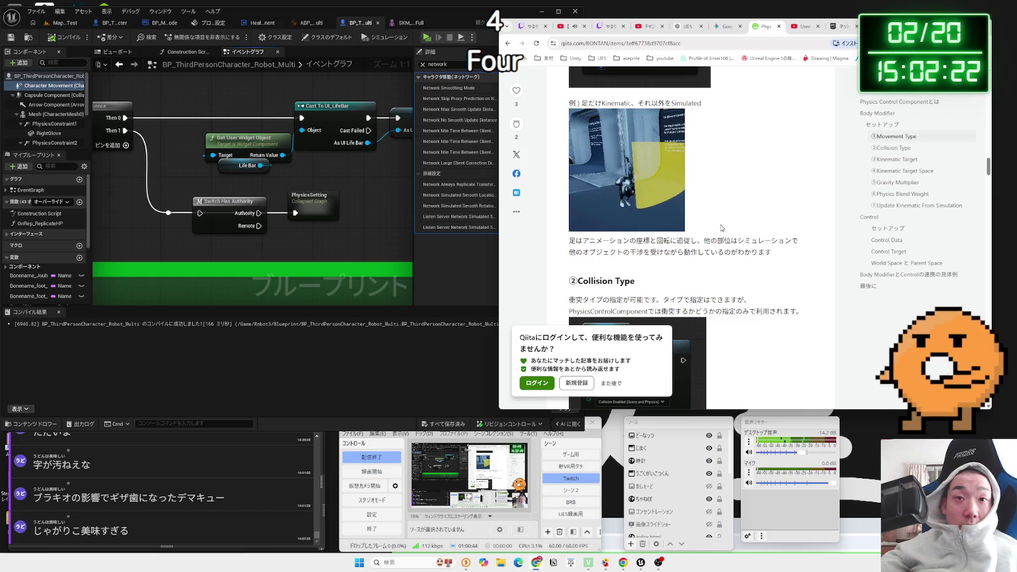
scroll(721, 228, down, 3)
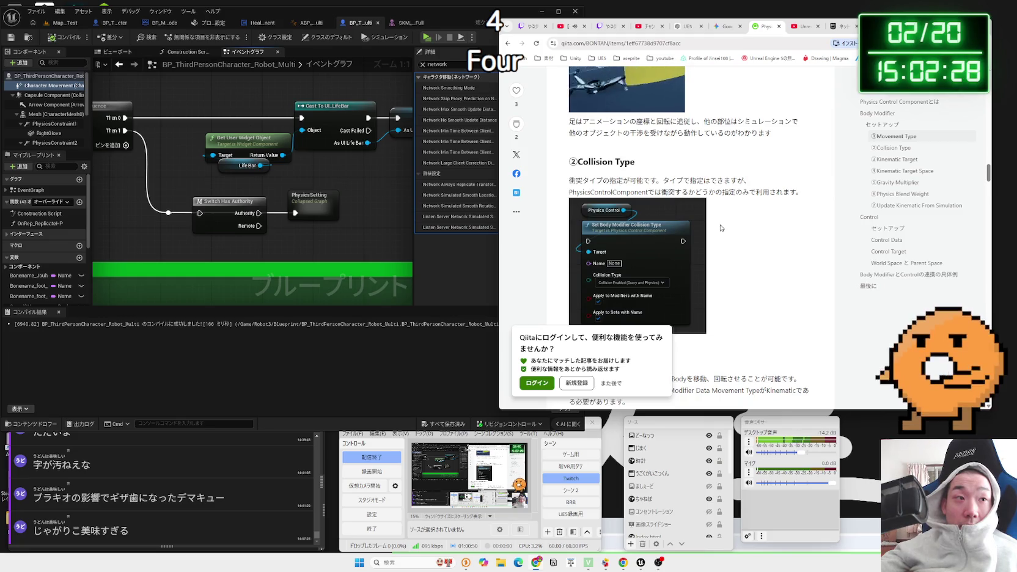
scroll(722, 229, down, 3)
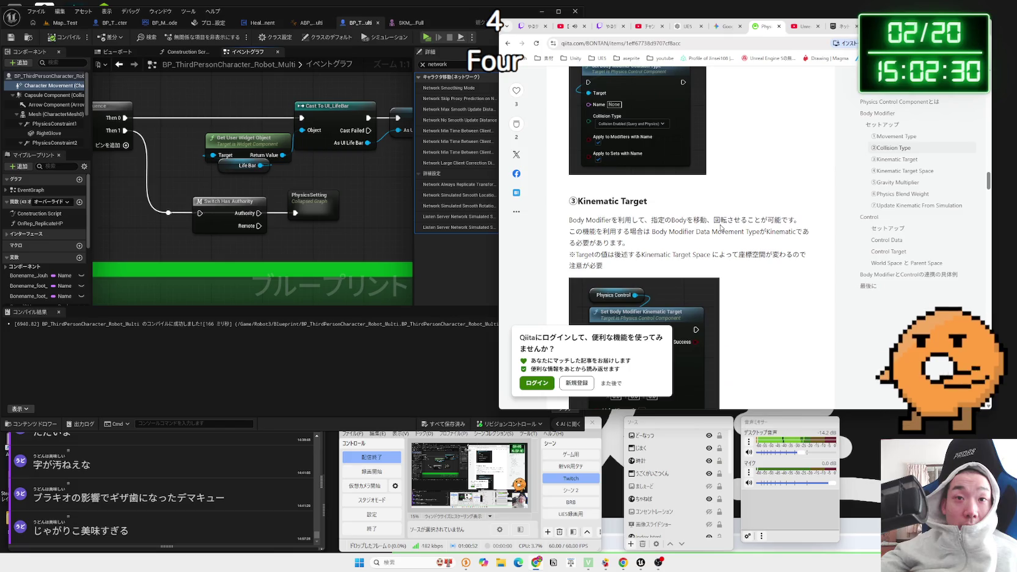
scroll(720, 227, down, 6)
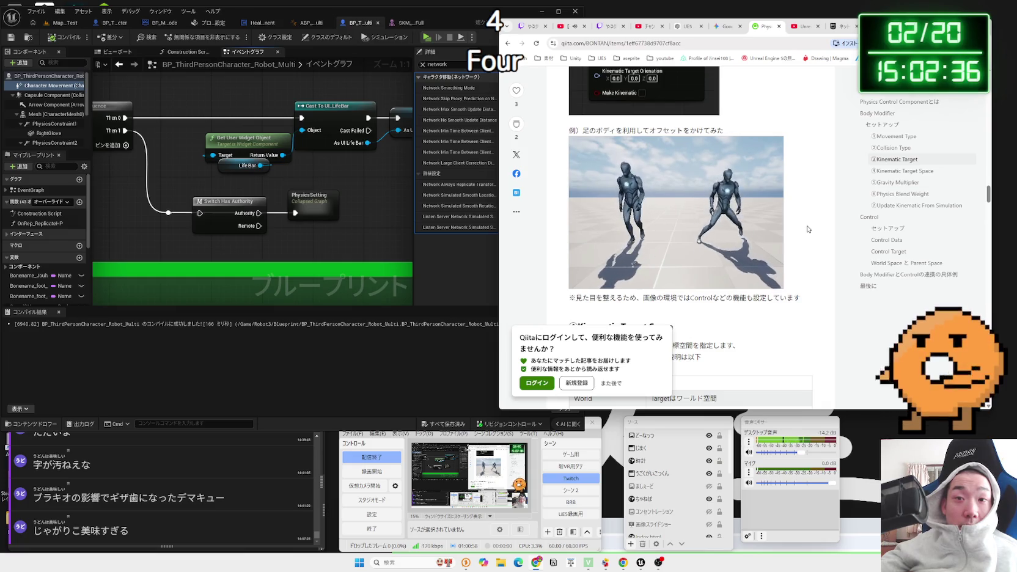
scroll(807, 229, up, 3)
scroll(807, 229, up, 2)
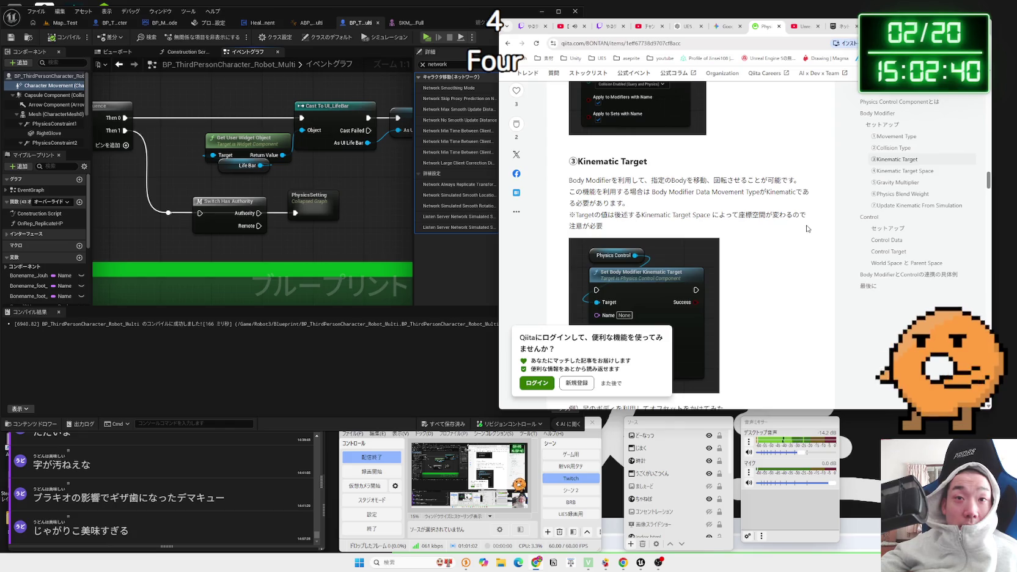
scroll(807, 228, down, 8)
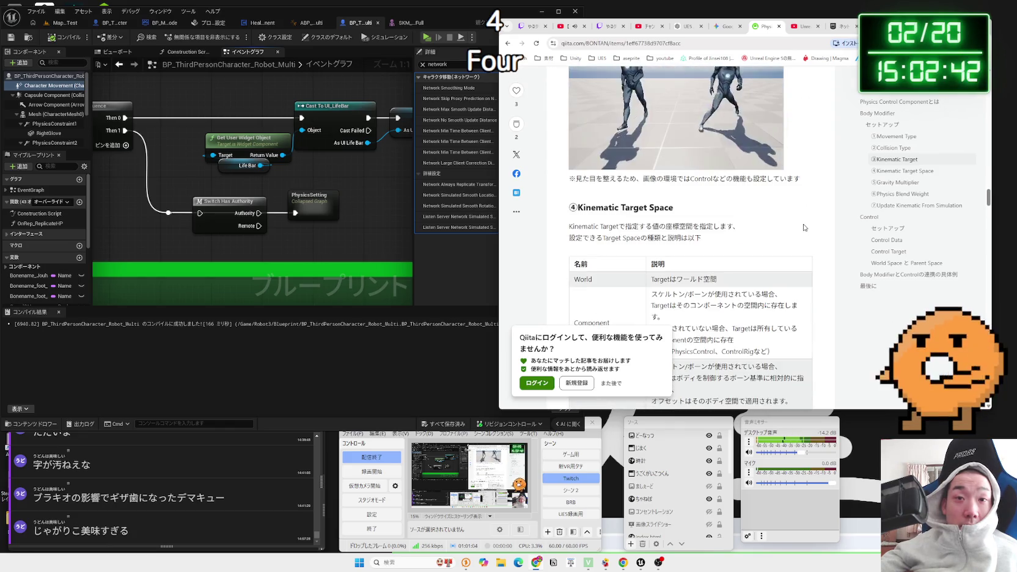
scroll(804, 227, down, 3)
scroll(805, 228, down, 15)
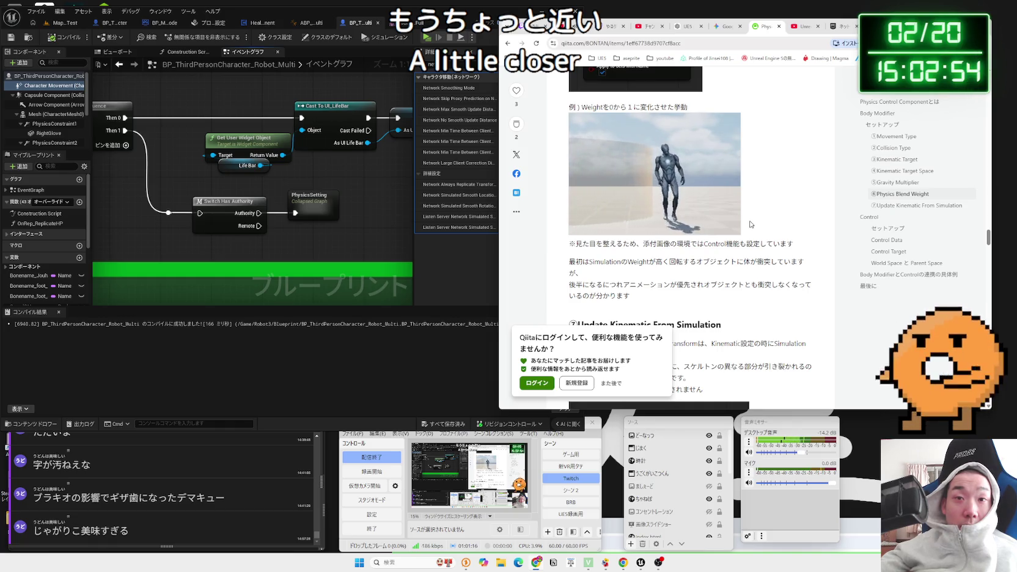
- Scroll past Update Kinematic From Simulation and the Control sections to 'Body ModifierとControlの連携の具体例'
scroll(750, 225, down, 2)
scroll(747, 221, up, 6)
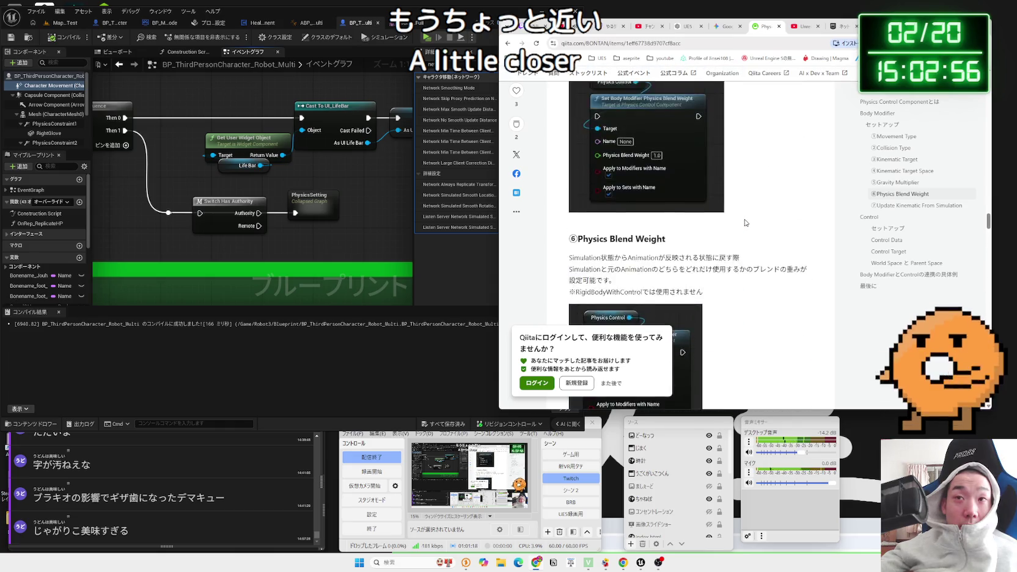
scroll(744, 221, down, 6)
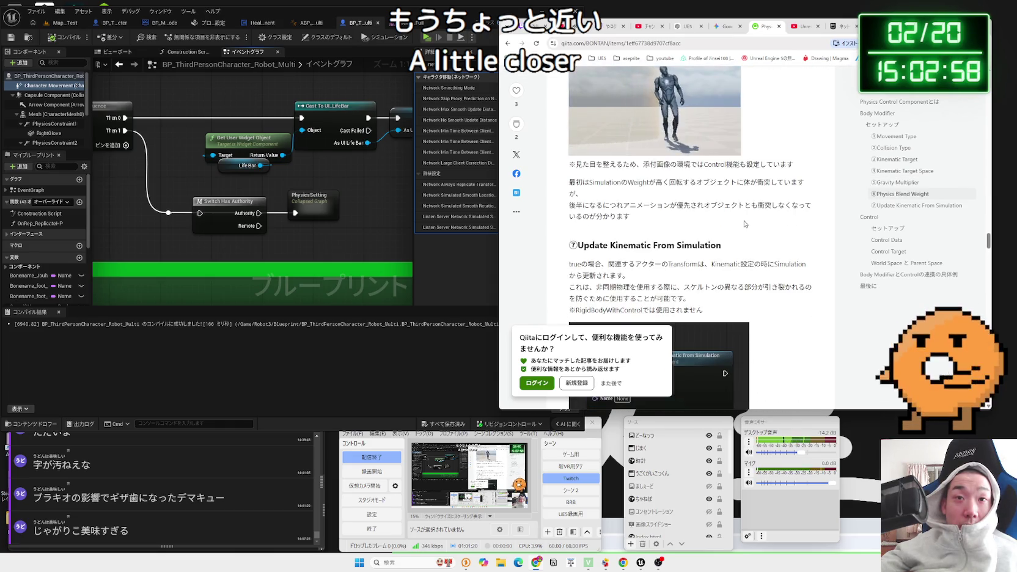
scroll(745, 224, down, 10)
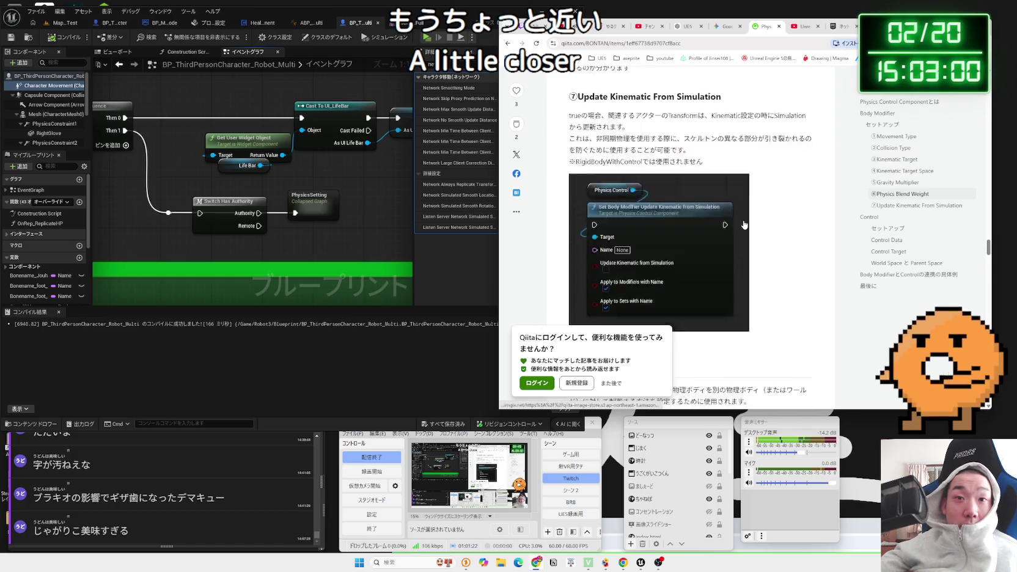
scroll(743, 223, down, 15)
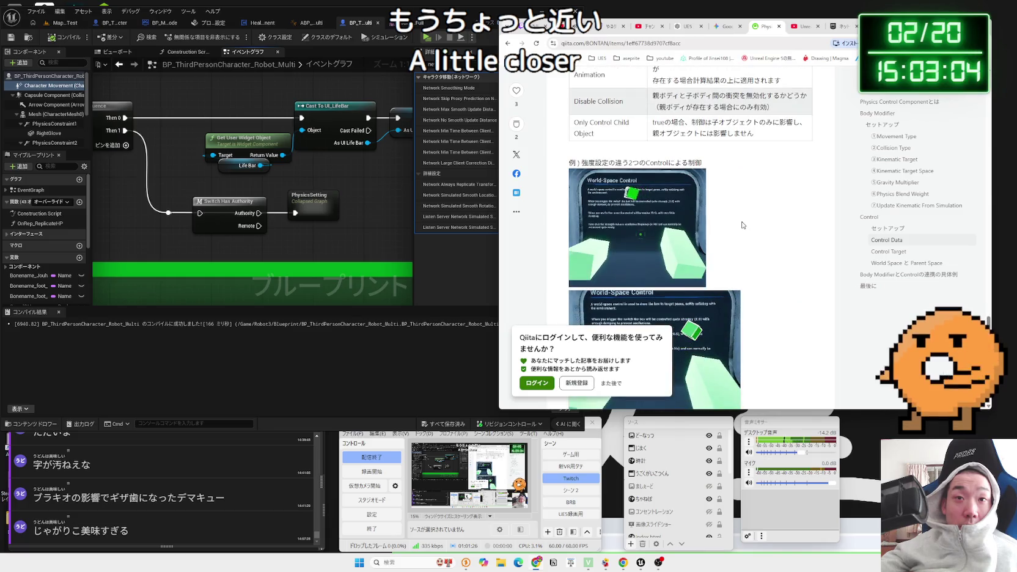
scroll(770, 226, down, 3)
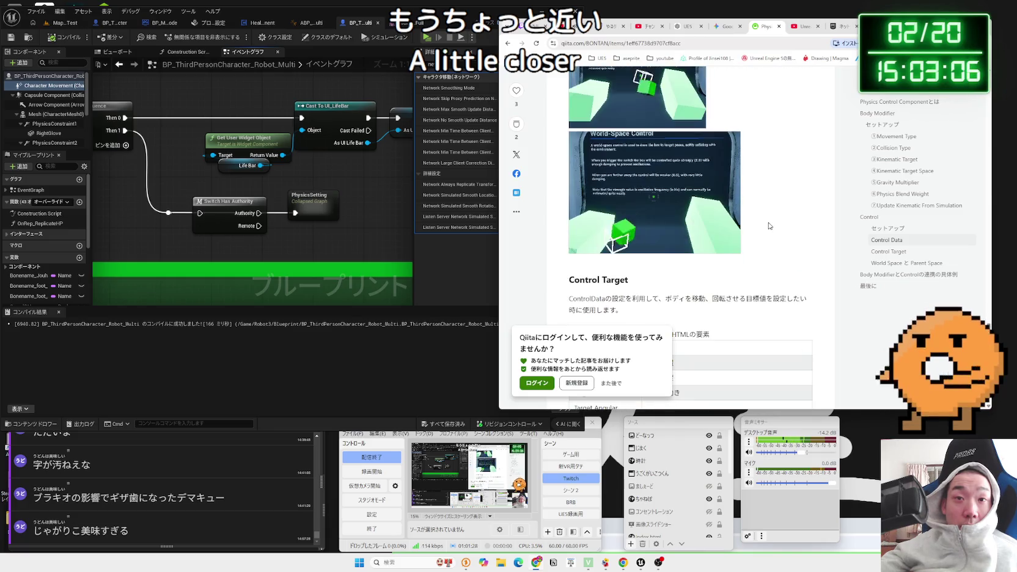
scroll(766, 225, down, 10)
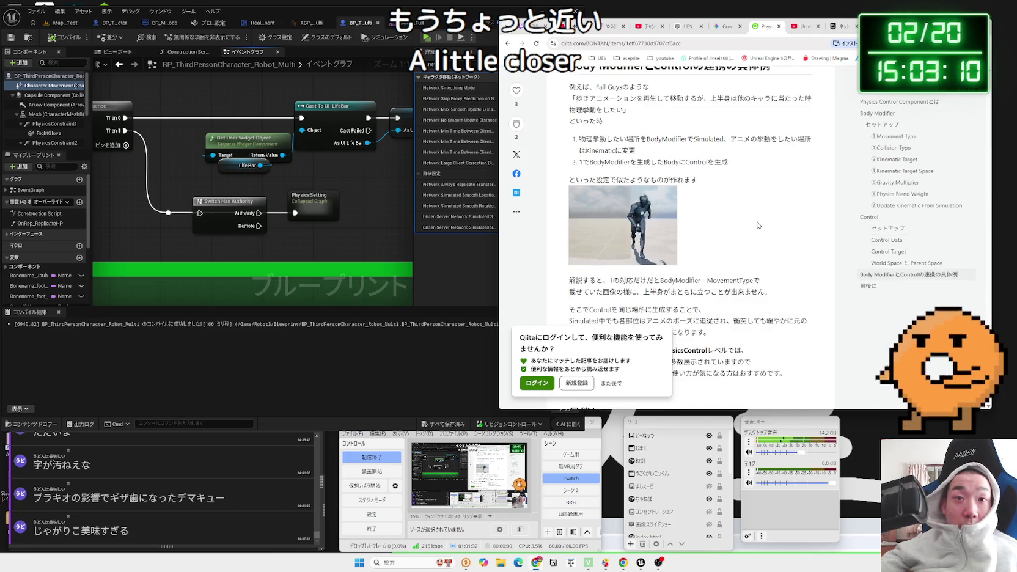
click(644, 223)
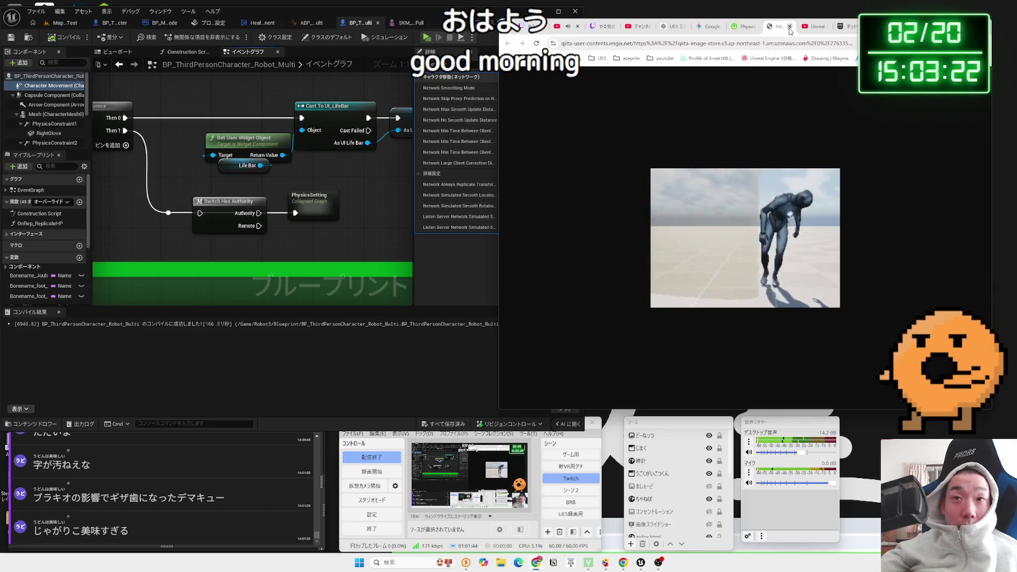
click(790, 26)
mouse_move(700, 183)
mouse_down()
mouse_move(727, 163)
mouse_move(586, 135)
mouse_move(733, 152)
mouse_up()
click(586, 135)
click(574, 138)
drag(575, 138, 728, 163)
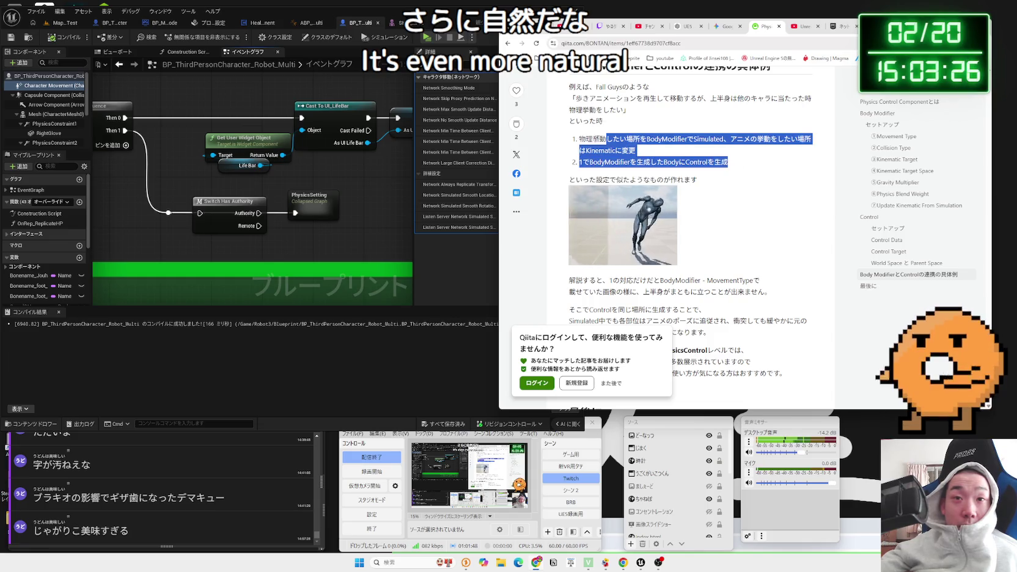
click(572, 140)
drag(572, 140, 728, 163)
click(735, 186)
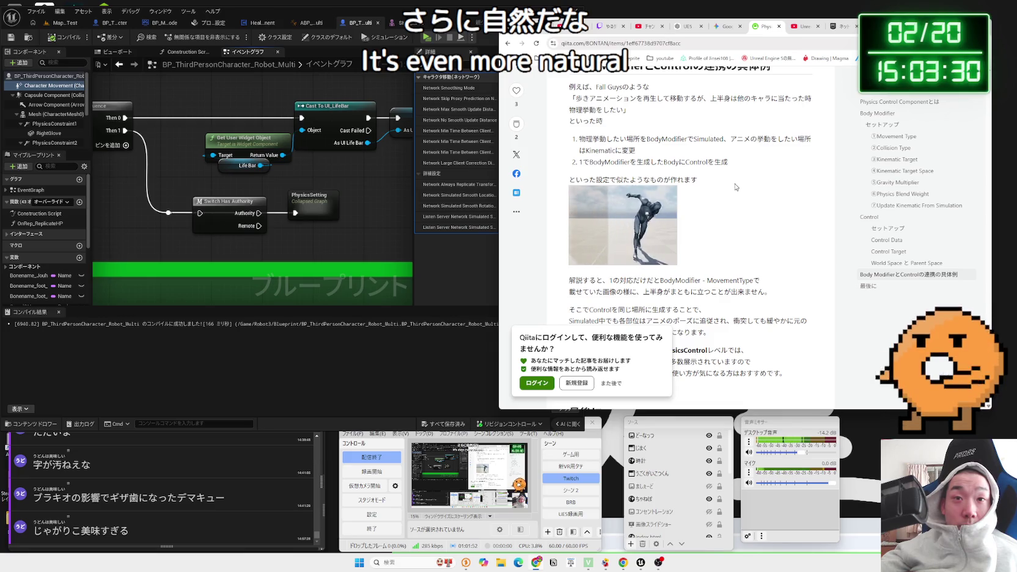
scroll(735, 185, down, 2)
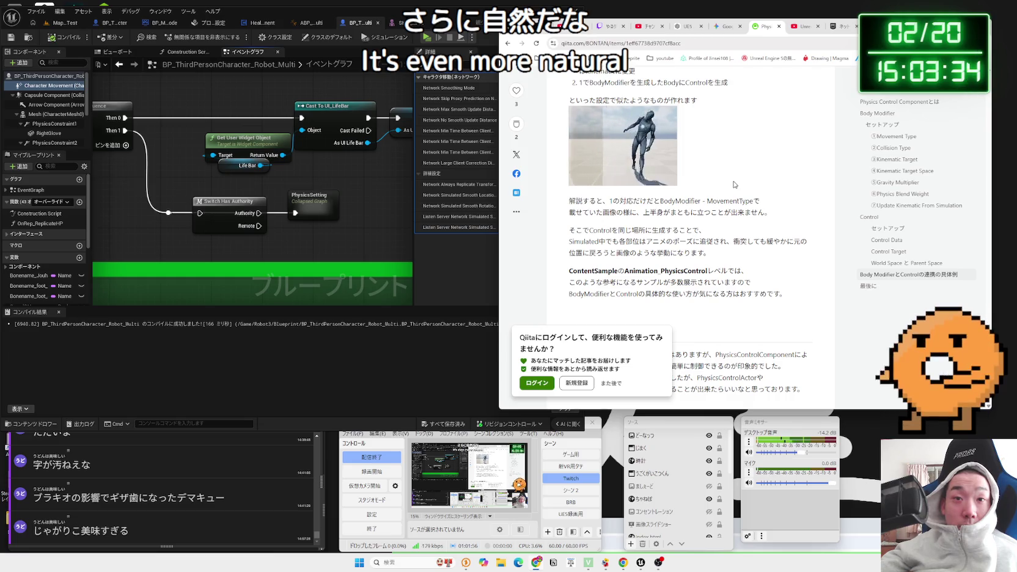
scroll(733, 184, down, 2)
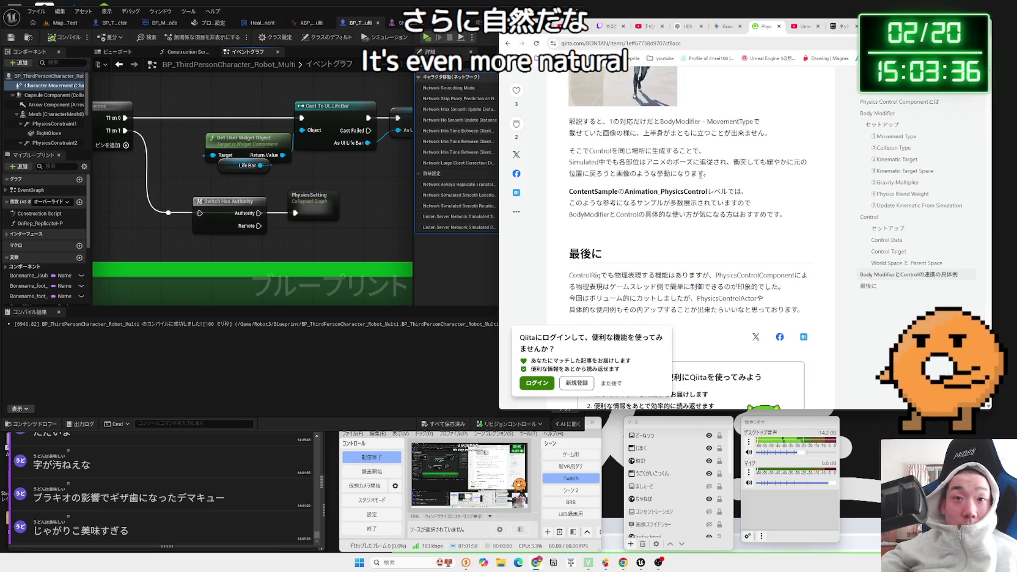
triple_click(703, 174)
triple_click(707, 173)
triple_click(707, 173)
click(707, 173)
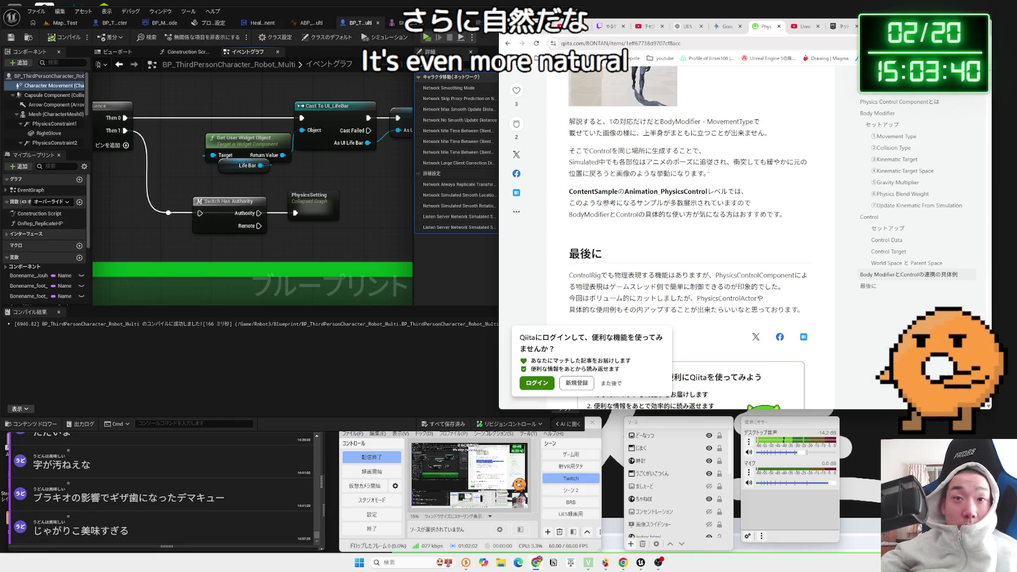
drag(708, 173, 603, 157)
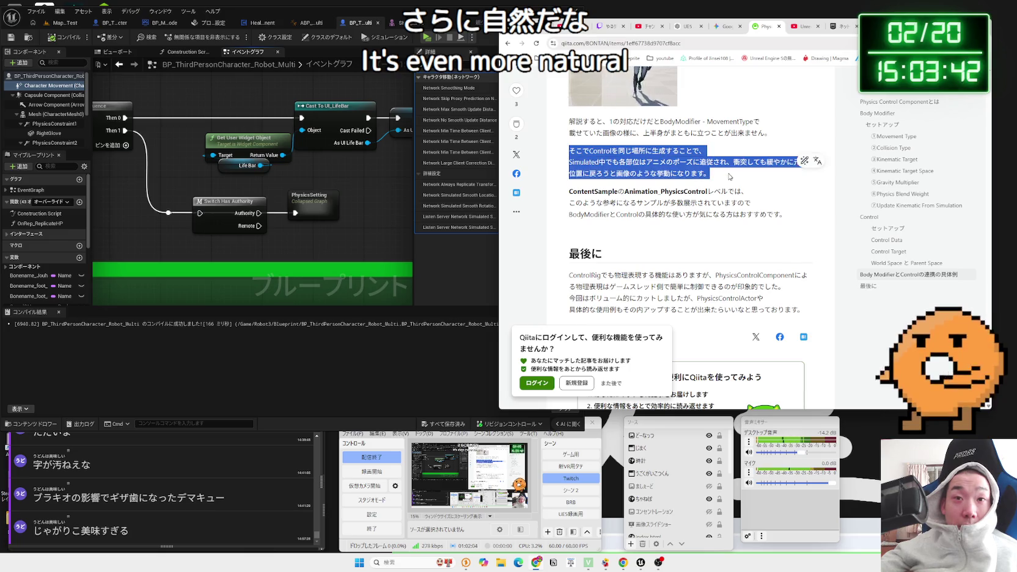
mouse_move(721, 191)
mouse_down()
mouse_move(650, 164)
mouse_move(685, 208)
mouse_up()
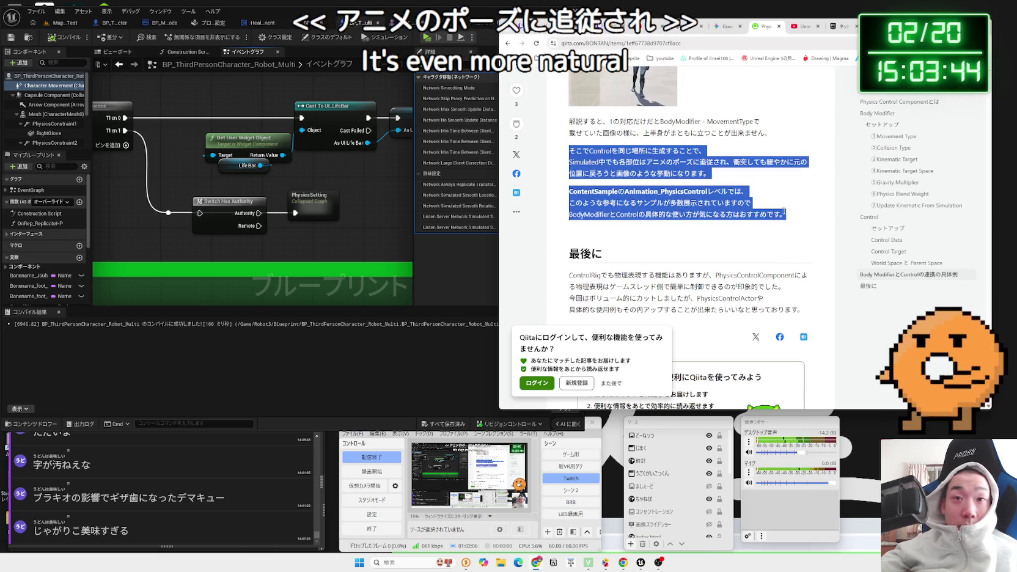
click(684, 207)
scroll(638, 204, up, 5)
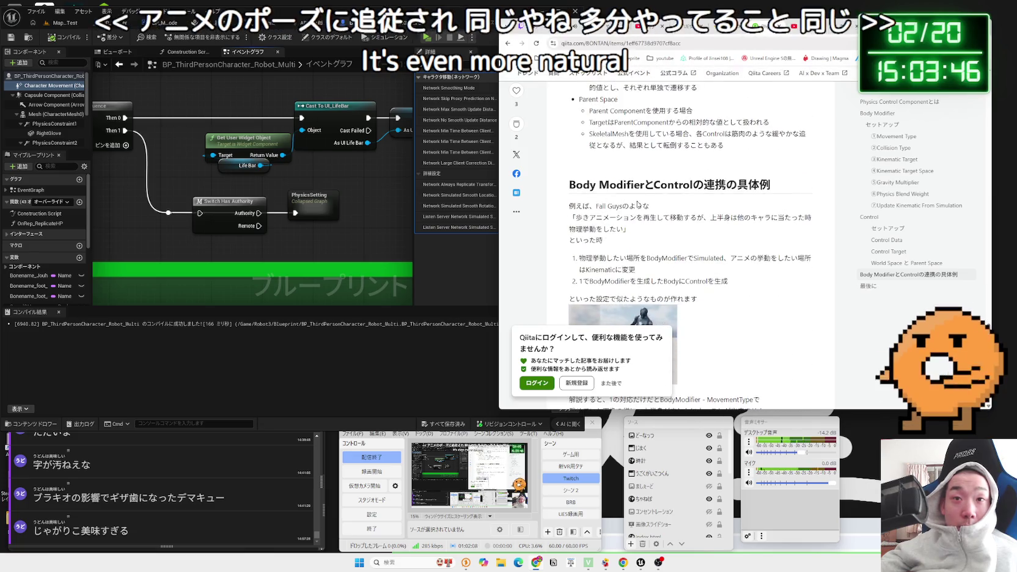
drag(571, 187, 784, 189)
click(784, 189)
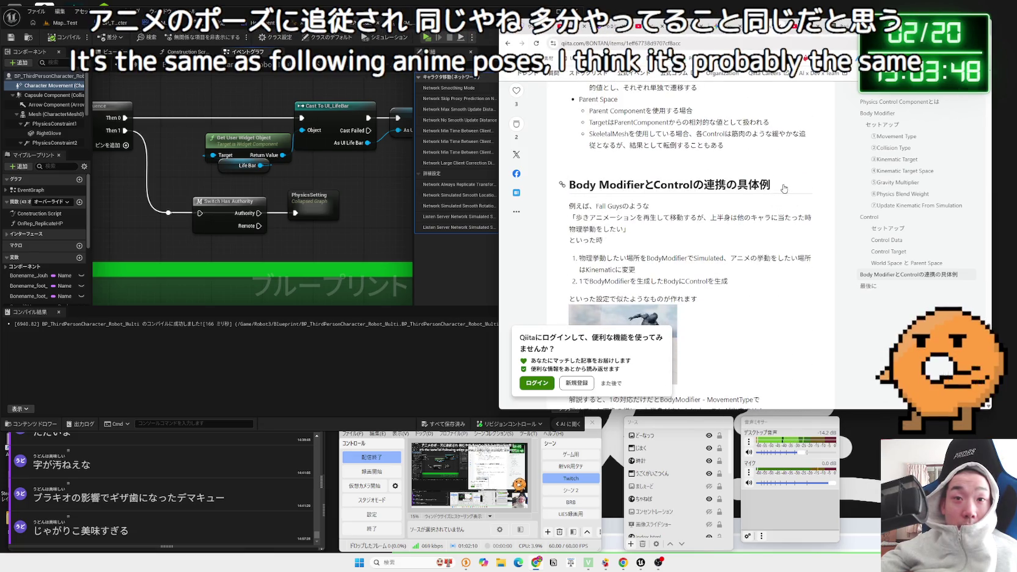
- Open the collapsed PhysicsSetting graph and inspect its Apply Physical Animation Settings Below nodes, then return to Qiita
scroll(774, 189, up, 3)
scroll(774, 187, up, 4)
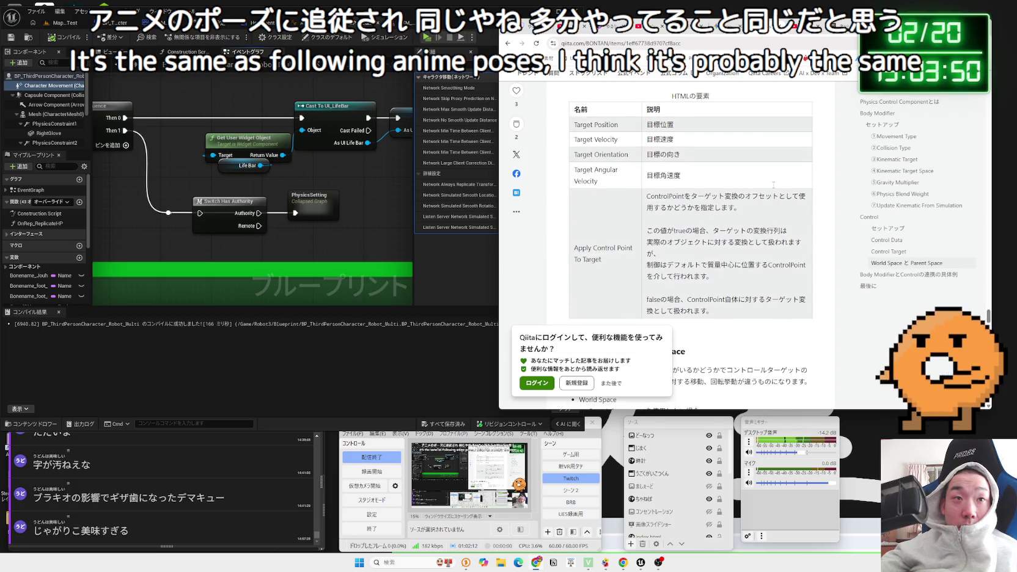
double_click(313, 201)
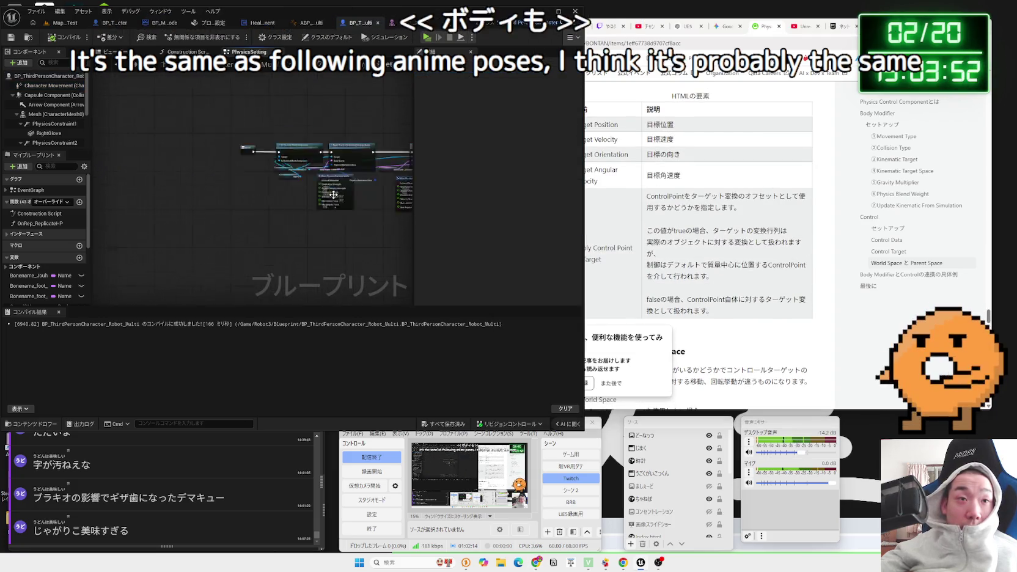
scroll(340, 180, up, 2)
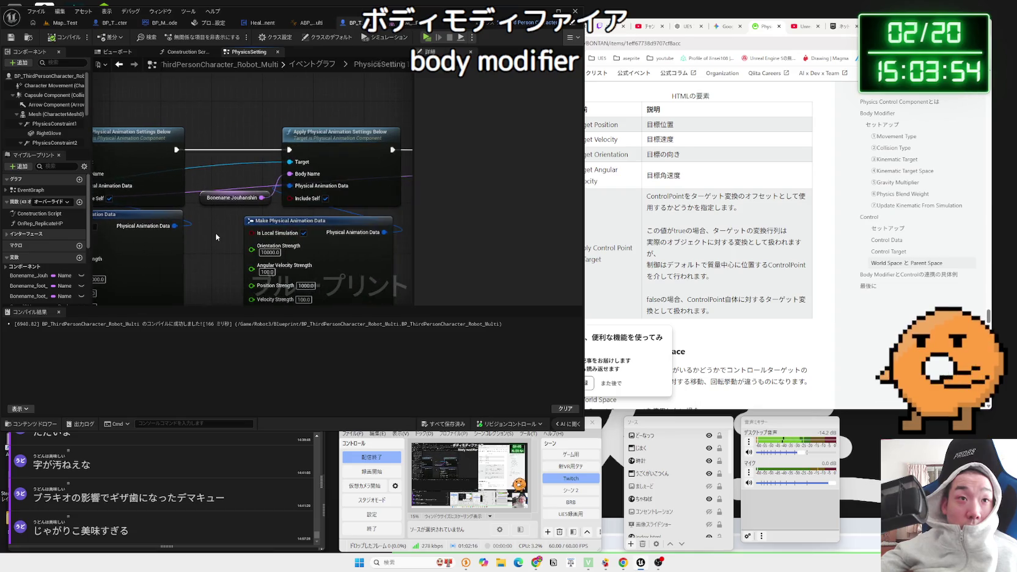
scroll(216, 237, down, 2)
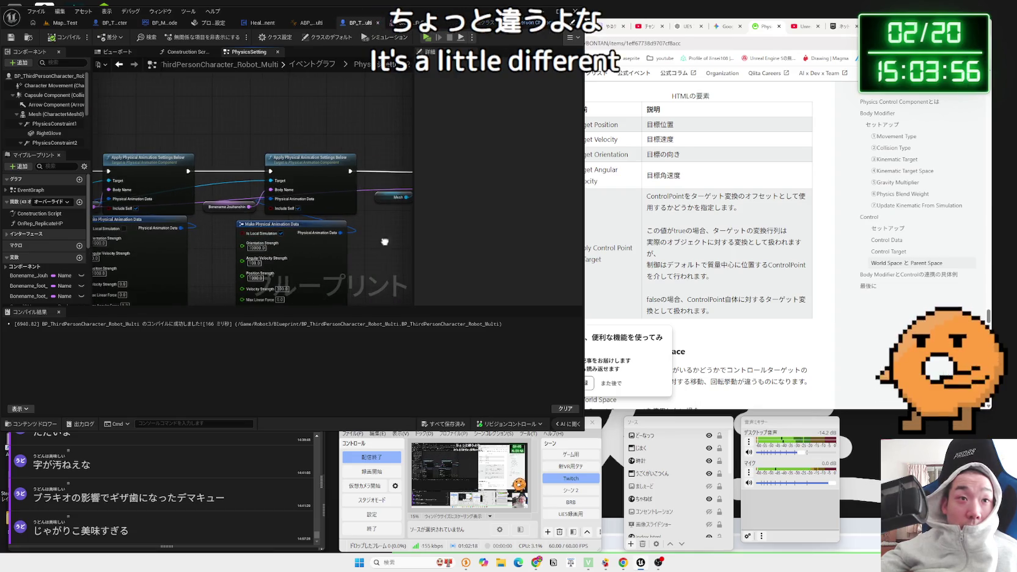
drag(384, 241, 190, 236)
mouse_move(269, 235)
mouse_down()
mouse_move(168, 234)
mouse_move(328, 210)
mouse_up()
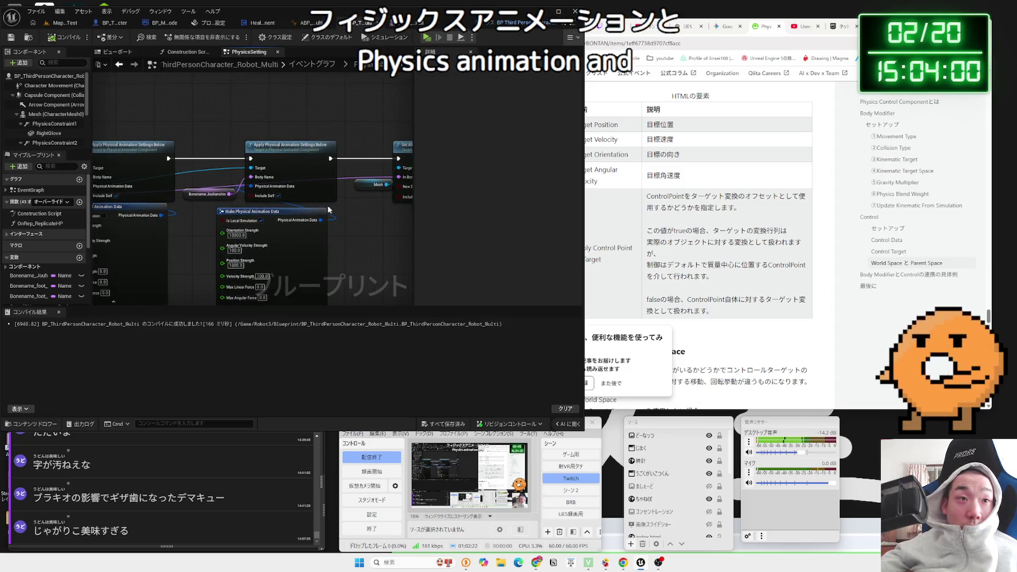
scroll(201, 217, up, 1)
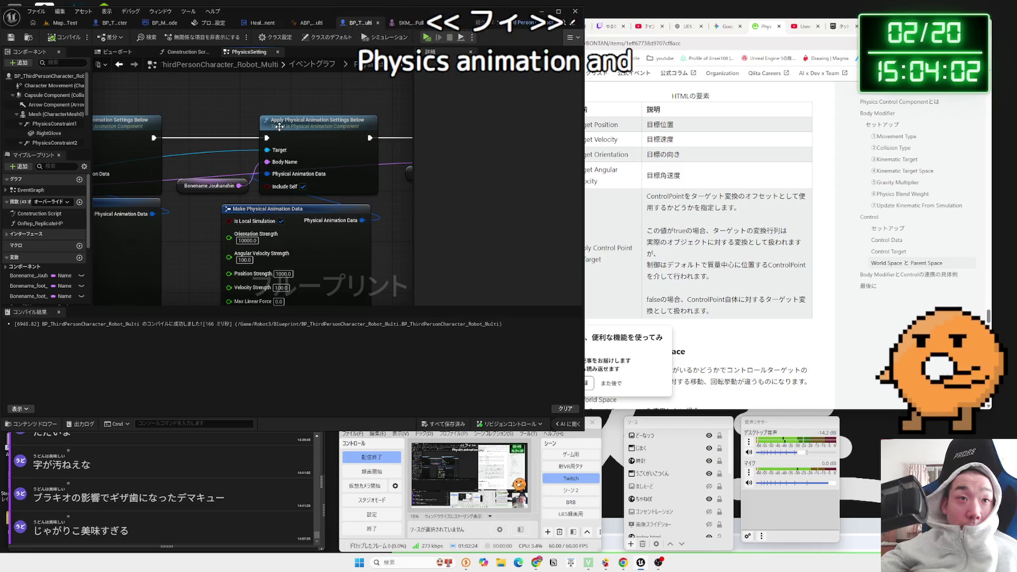
click(713, 204)
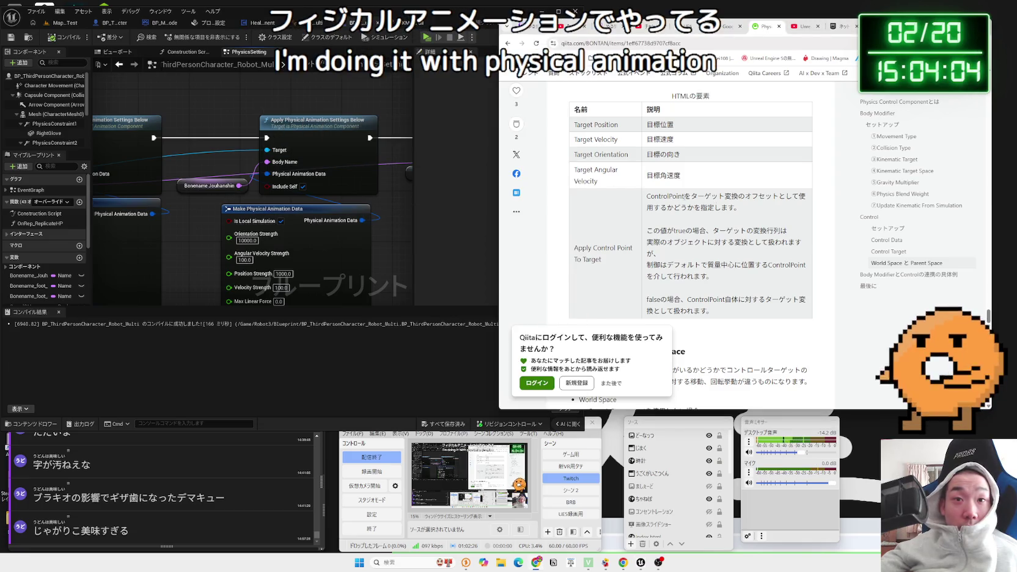
- Read back and forth through the Body Modifier and Control example section
scroll(683, 198, up, 3)
scroll(730, 206, up, 15)
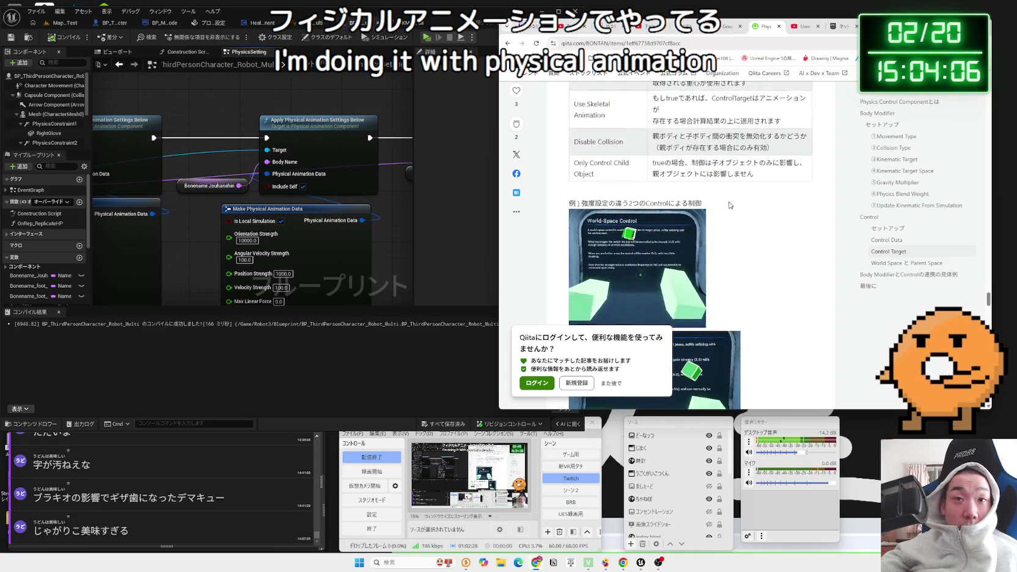
scroll(721, 205, up, 10)
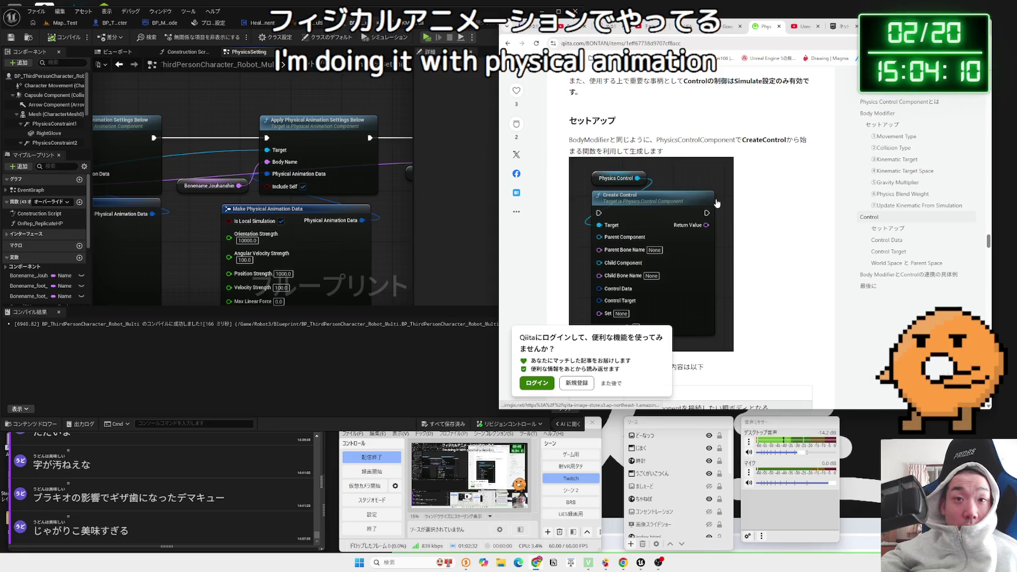
scroll(715, 203, up, 10)
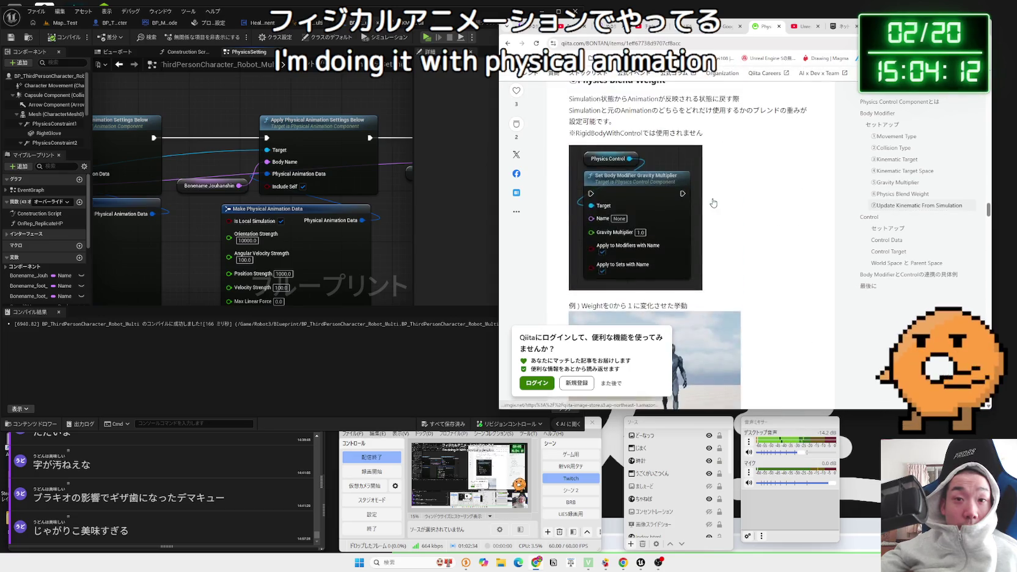
scroll(713, 203, down, 2)
scroll(713, 202, up, 3)
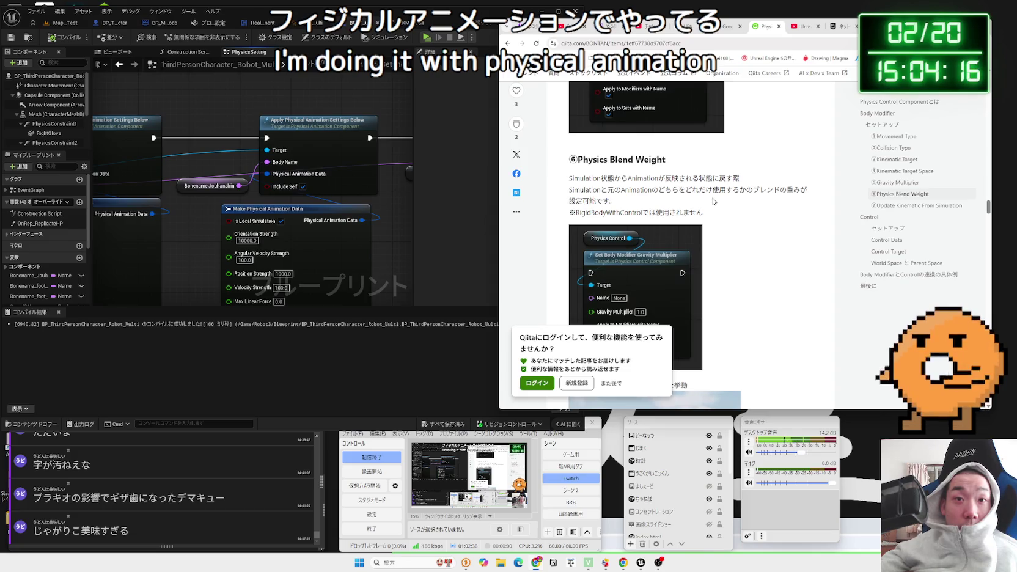
scroll(712, 201, down, 15)
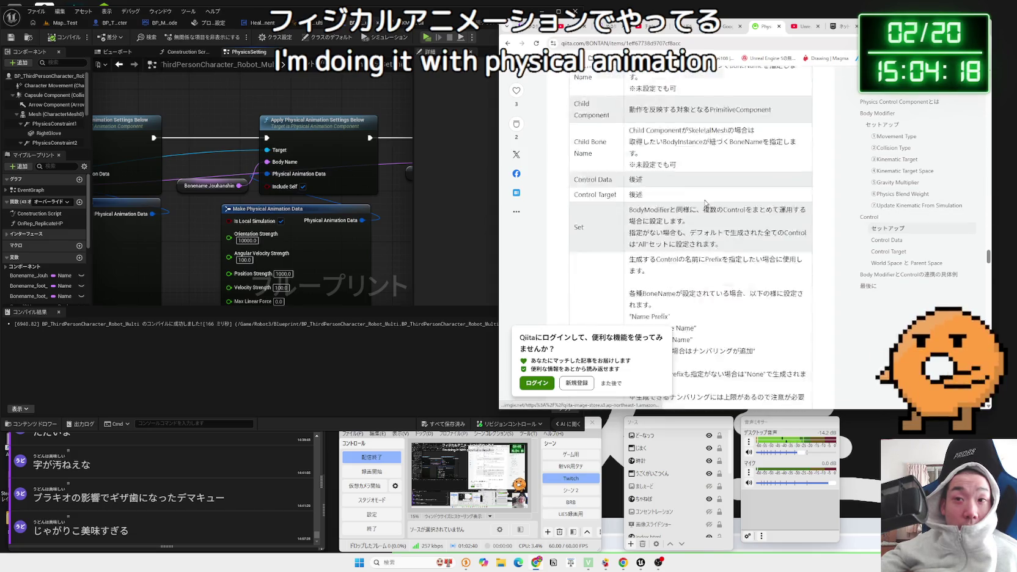
scroll(701, 202, down, 20)
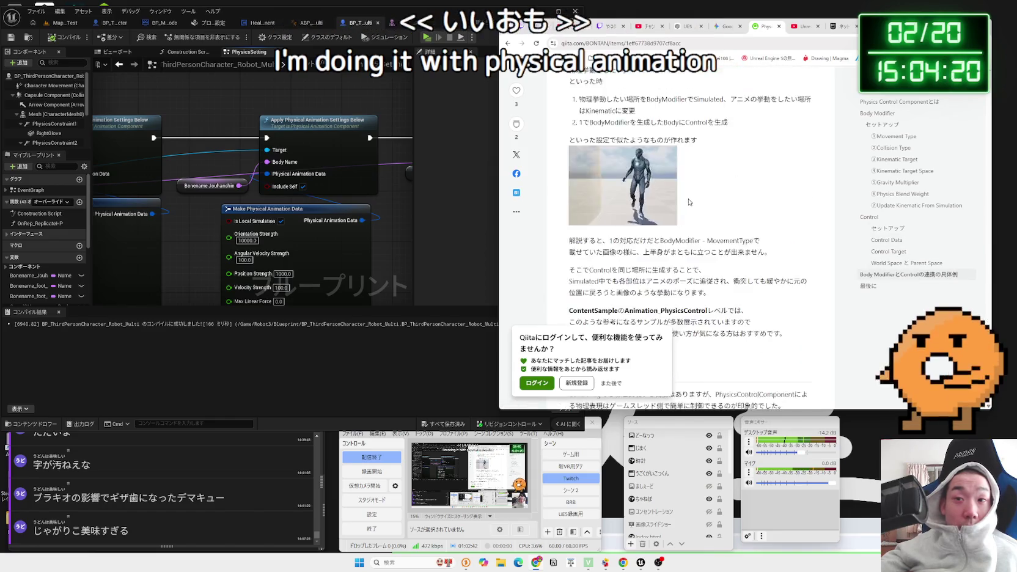
scroll(687, 201, up, 10)
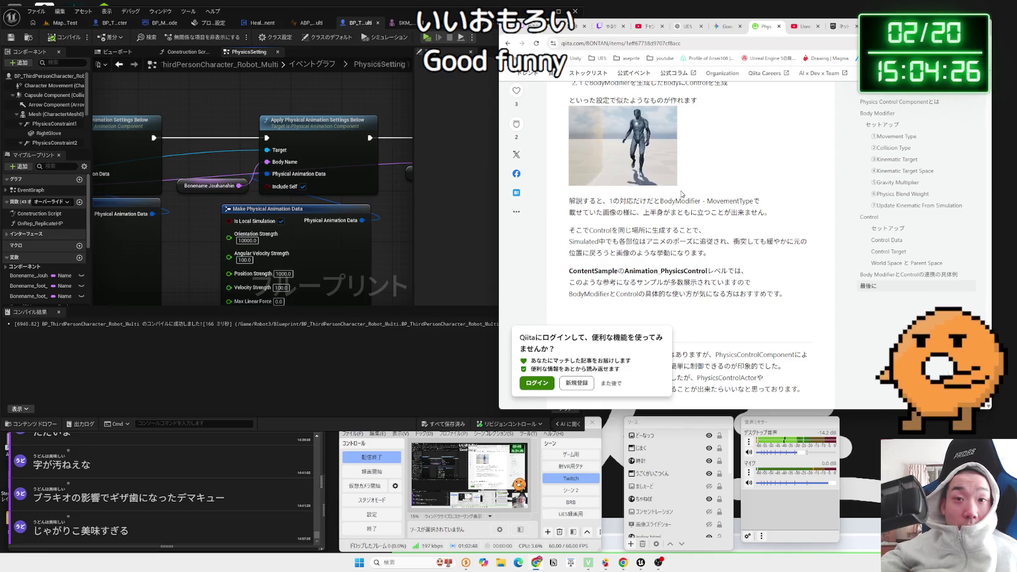
scroll(681, 195, up, 3)
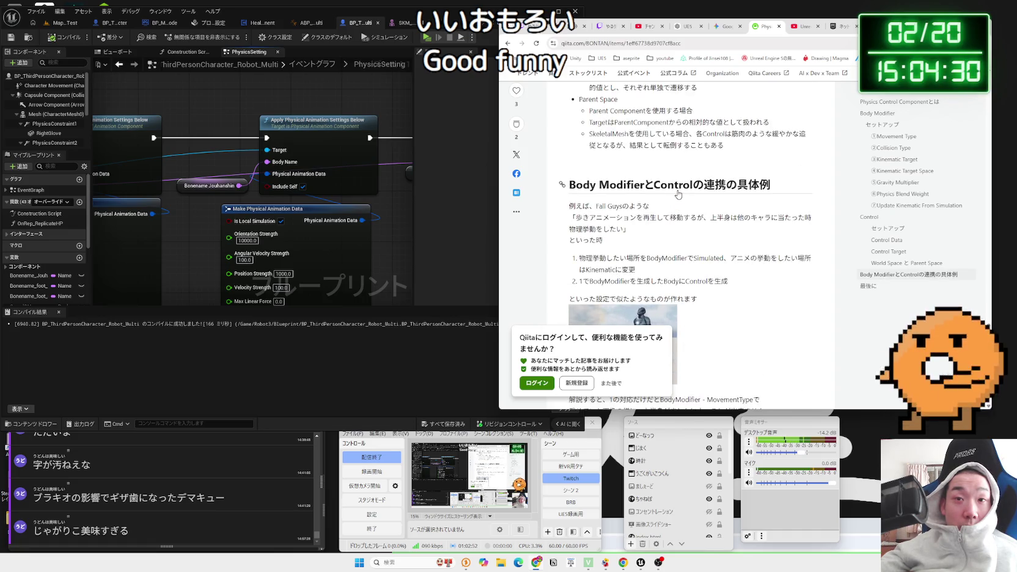
scroll(678, 194, down, 1)
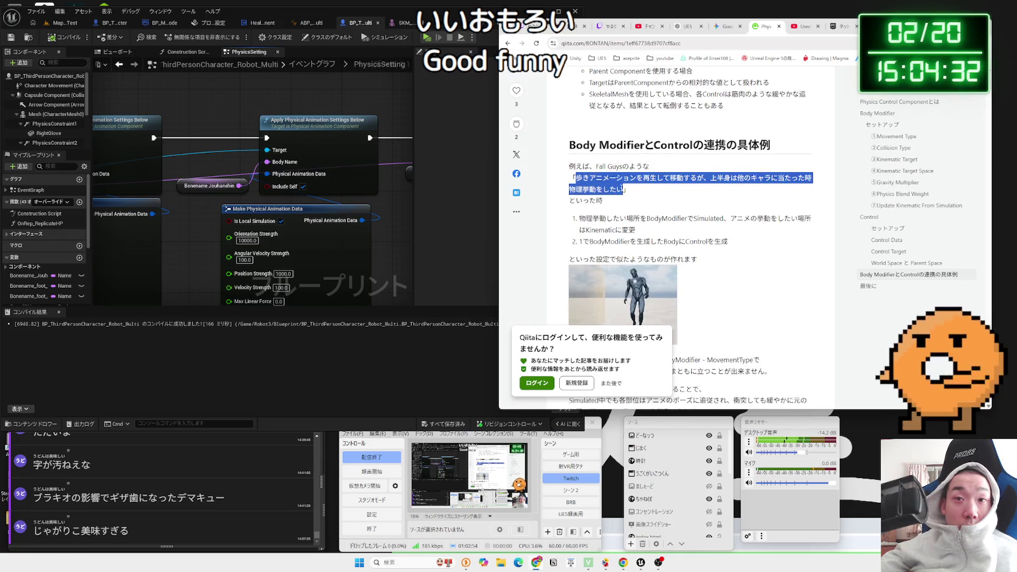
- Highlight the sentence on upper-body physics while walking, then go back to the Google results
mouse_move(583, 177)
mouse_down()
mouse_move(618, 189)
mouse_move(636, 178)
mouse_move(672, 231)
mouse_up()
click(690, 214)
scroll(690, 215, down, 1)
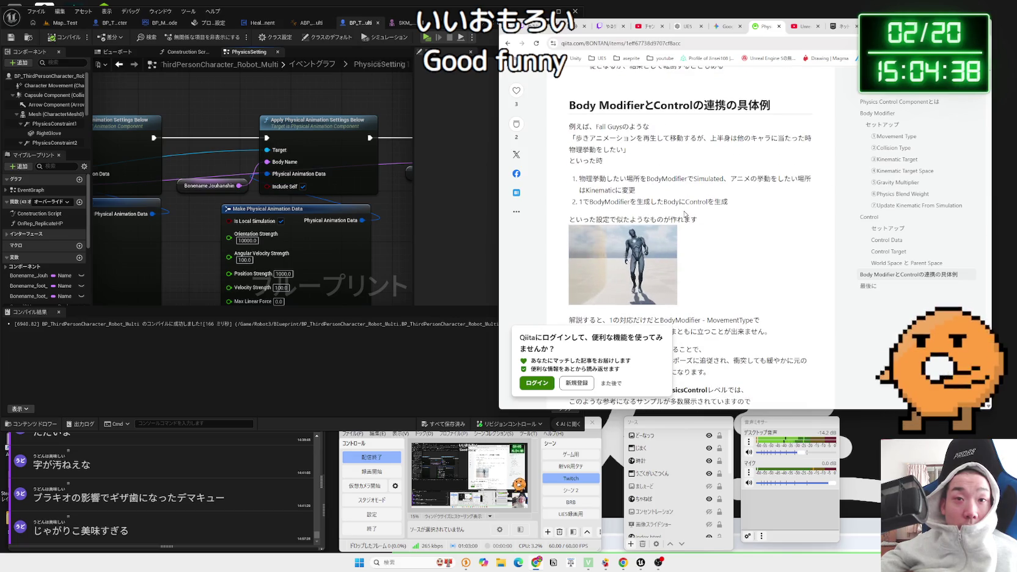
key(alt+Left)
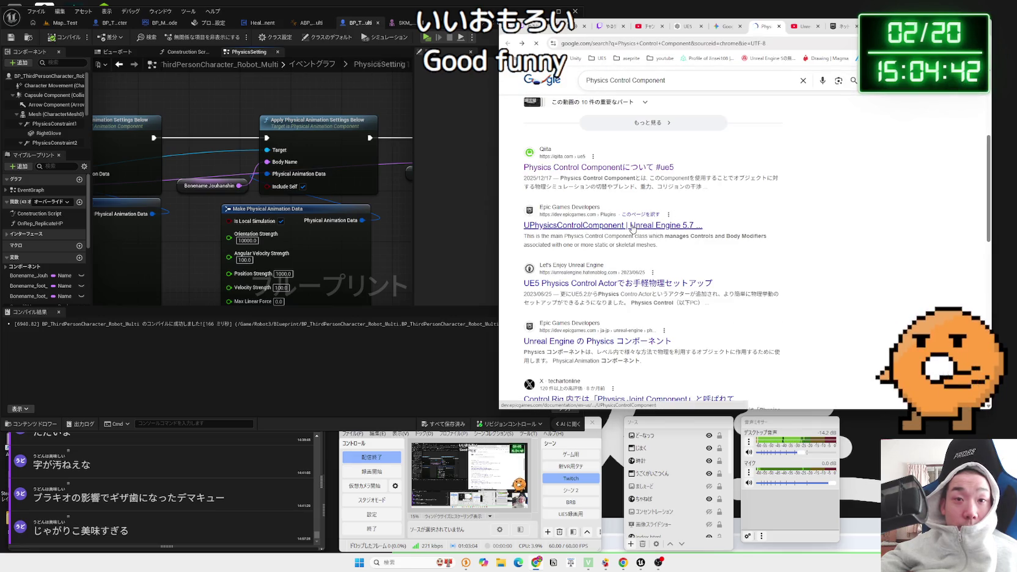
- Leave Epic's UPhysicsControlComponent docs for the results and switch to the Gemini chat
scroll(653, 212, down, 15)
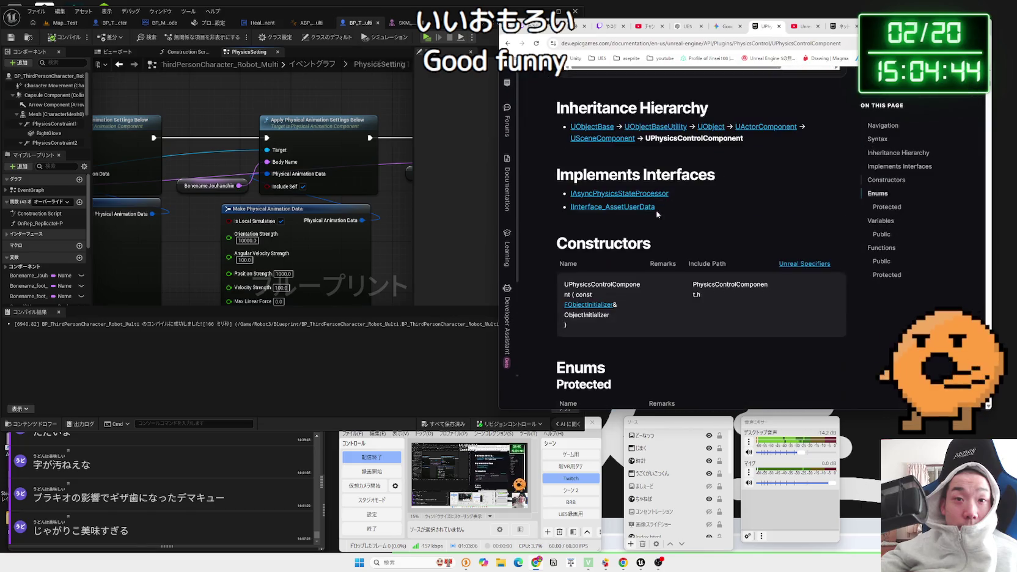
key(alt+Left)
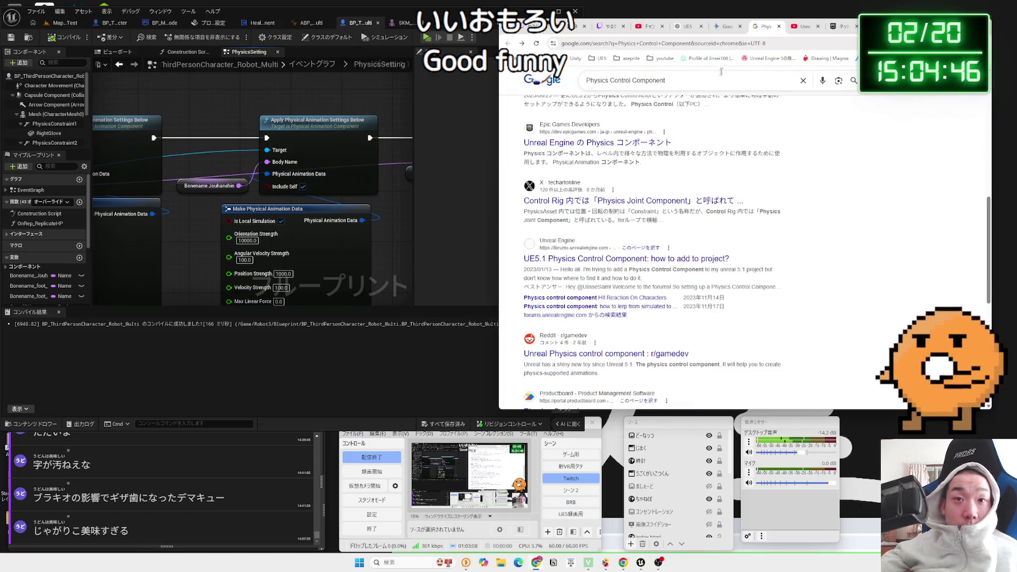
click(738, 30)
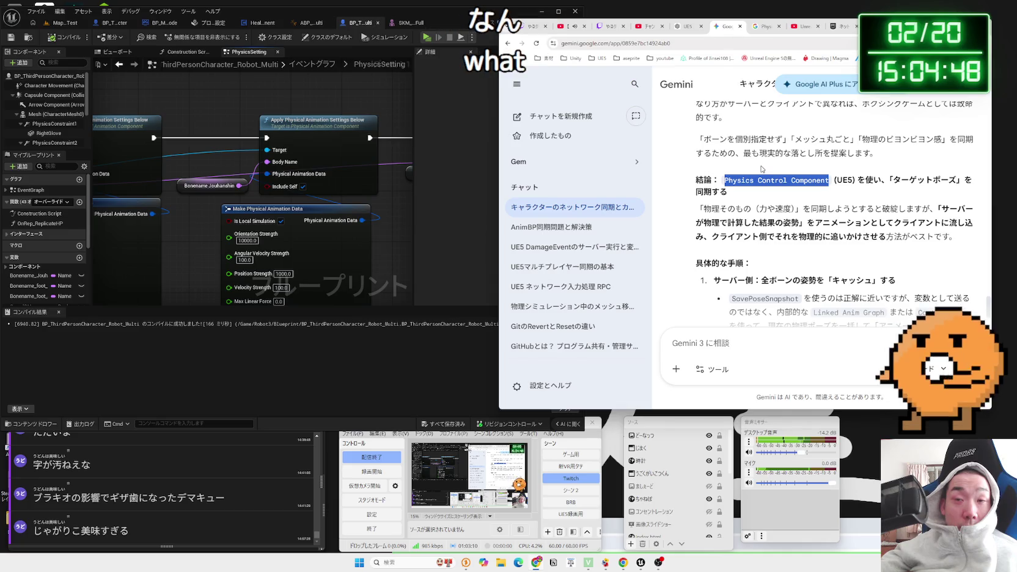
click(745, 195)
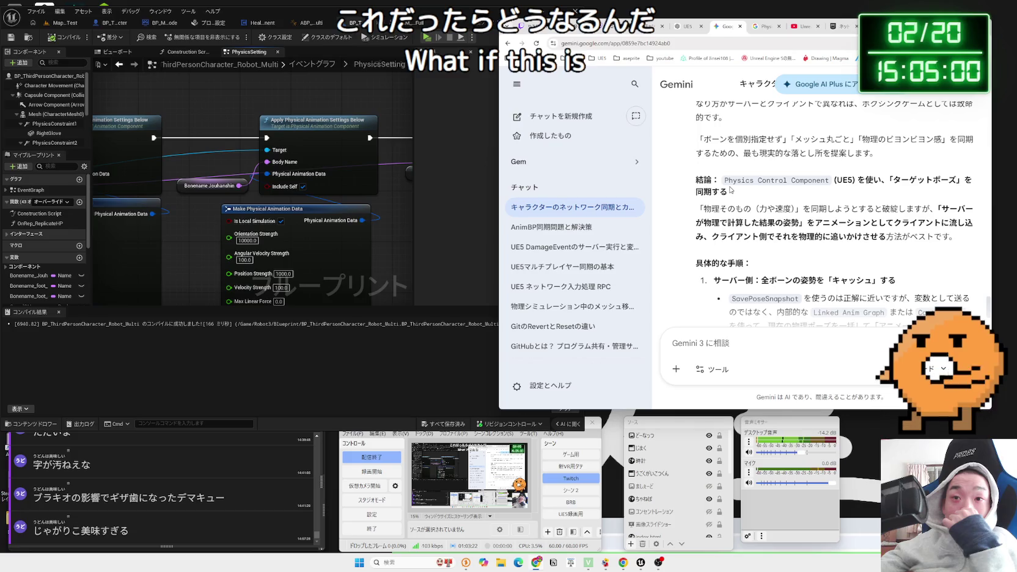
scroll(729, 190, down, 2)
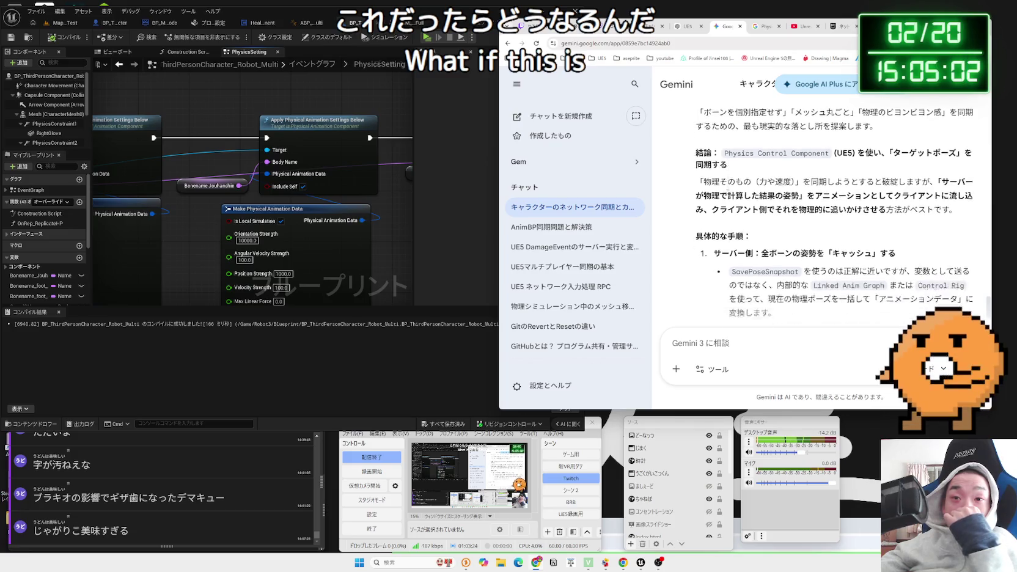
mouse_move(749, 201)
mouse_down()
mouse_move(890, 201)
mouse_move(722, 202)
mouse_move(896, 201)
mouse_up()
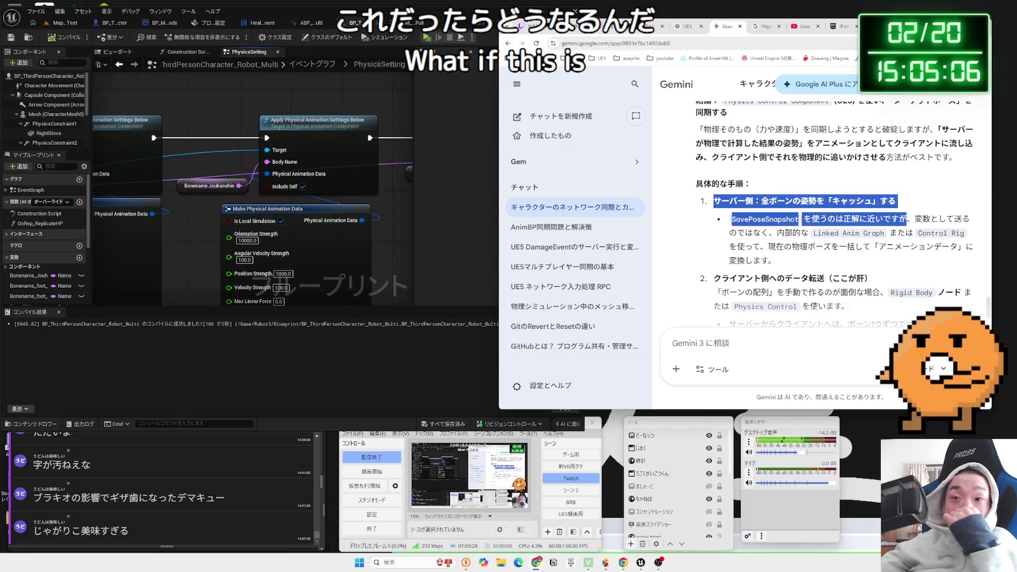
click(735, 202)
scroll(736, 203, down, 2)
mouse_move(783, 154)
mouse_down()
mouse_move(906, 154)
mouse_move(785, 154)
mouse_move(807, 168)
mouse_move(779, 181)
mouse_move(792, 169)
mouse_move(817, 179)
mouse_up()
click(784, 182)
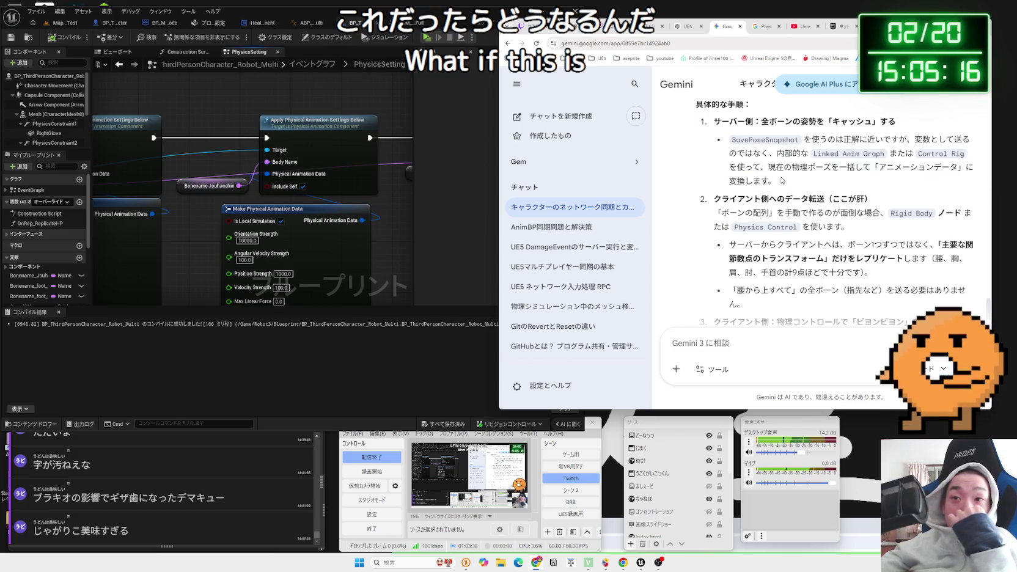
drag(781, 181, 730, 163)
click(737, 171)
scroll(739, 173, down, 1)
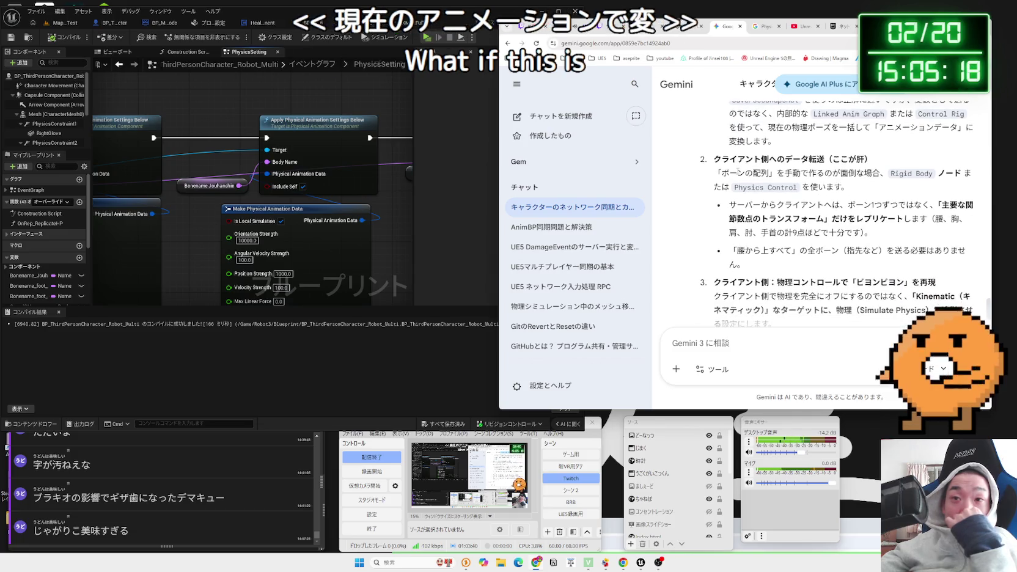
mouse_move(725, 177)
mouse_down()
mouse_move(790, 173)
mouse_move(849, 187)
mouse_move(720, 173)
mouse_up()
click(726, 176)
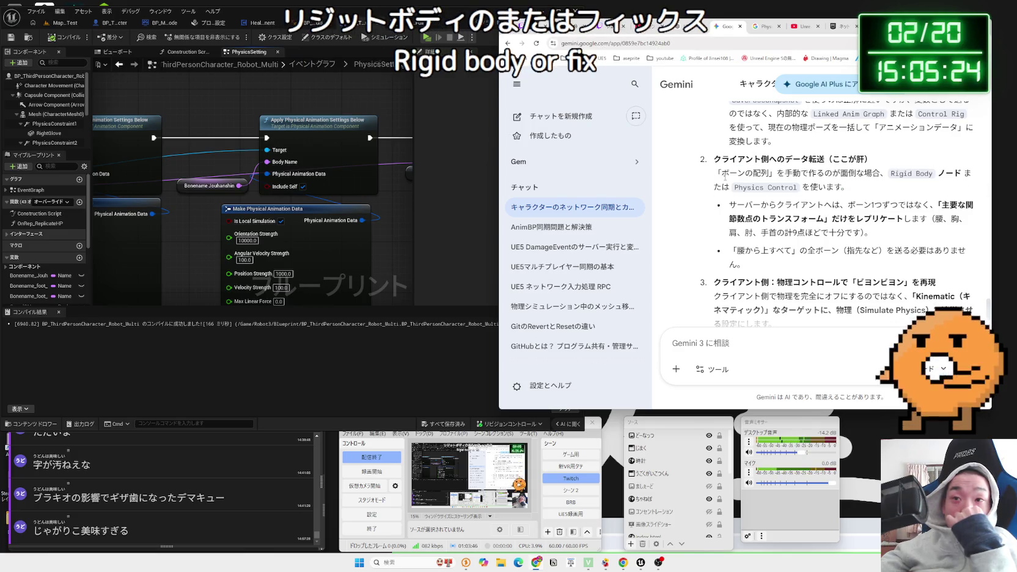
scroll(722, 177, down, 1)
mouse_move(728, 170)
mouse_down()
mouse_move(909, 169)
mouse_move(934, 179)
mouse_up()
drag(730, 171, 917, 179)
click(731, 174)
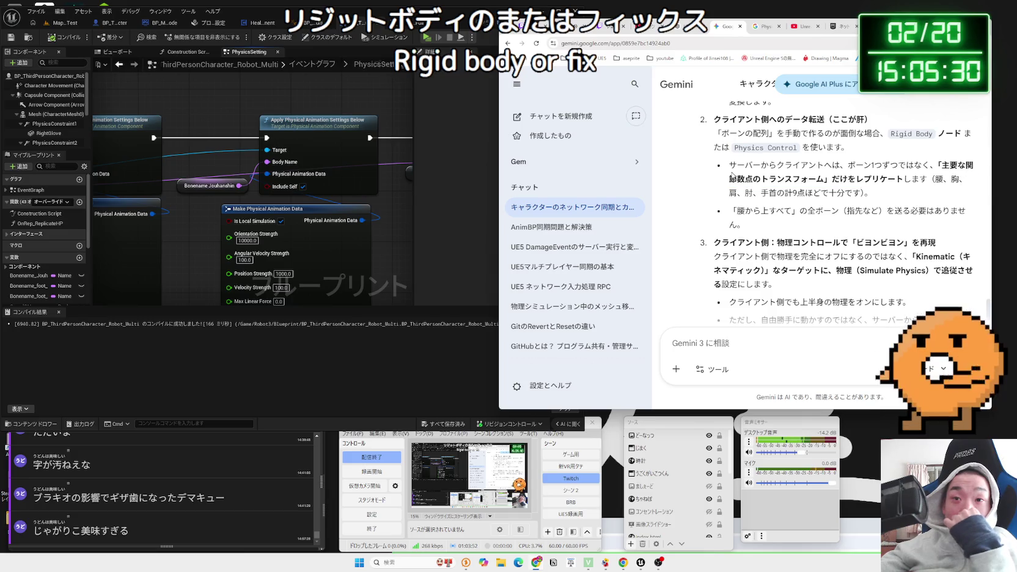
scroll(730, 173, down, 1)
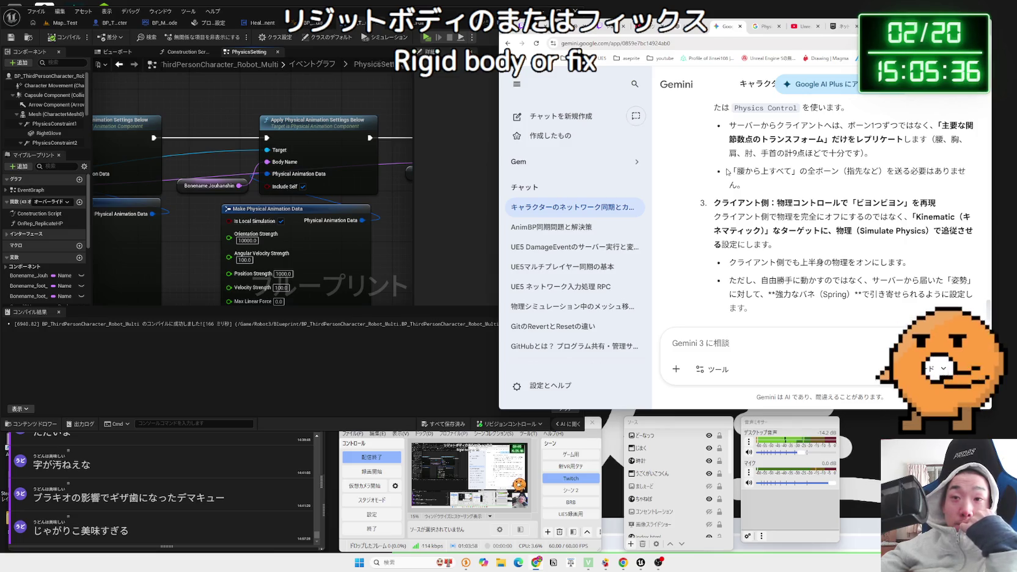
scroll(728, 171, down, 3)
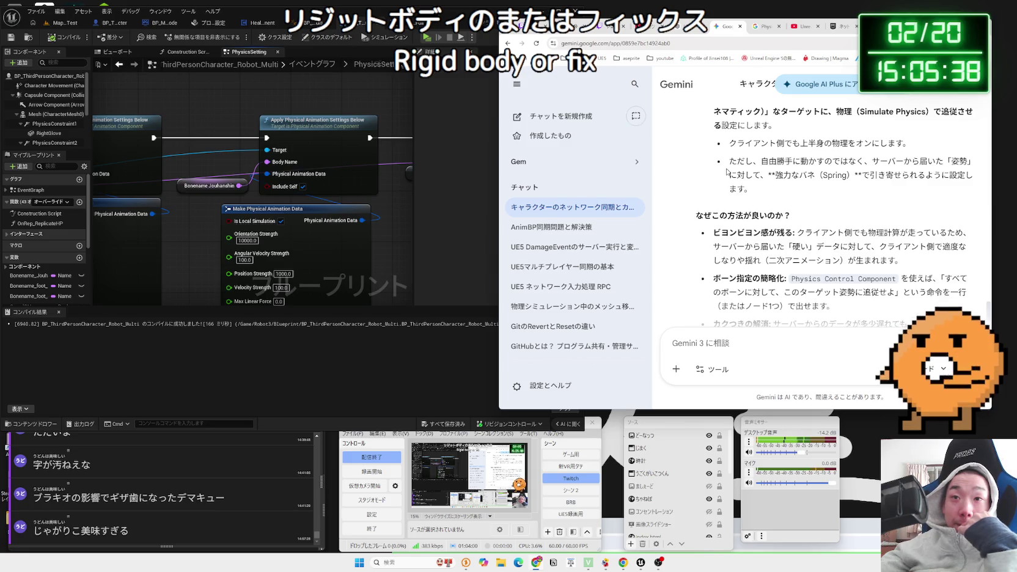
mouse_move(727, 166)
mouse_down()
mouse_move(972, 190)
mouse_move(729, 164)
mouse_up()
click(730, 165)
scroll(732, 170, up, 1)
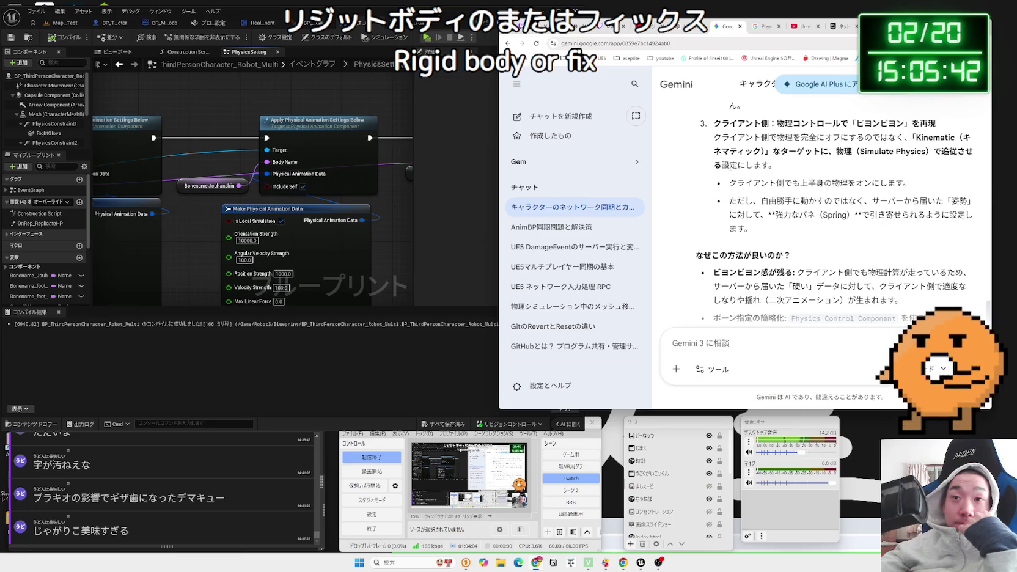
scroll(724, 170, down, 2)
drag(702, 173, 795, 186)
click(794, 178)
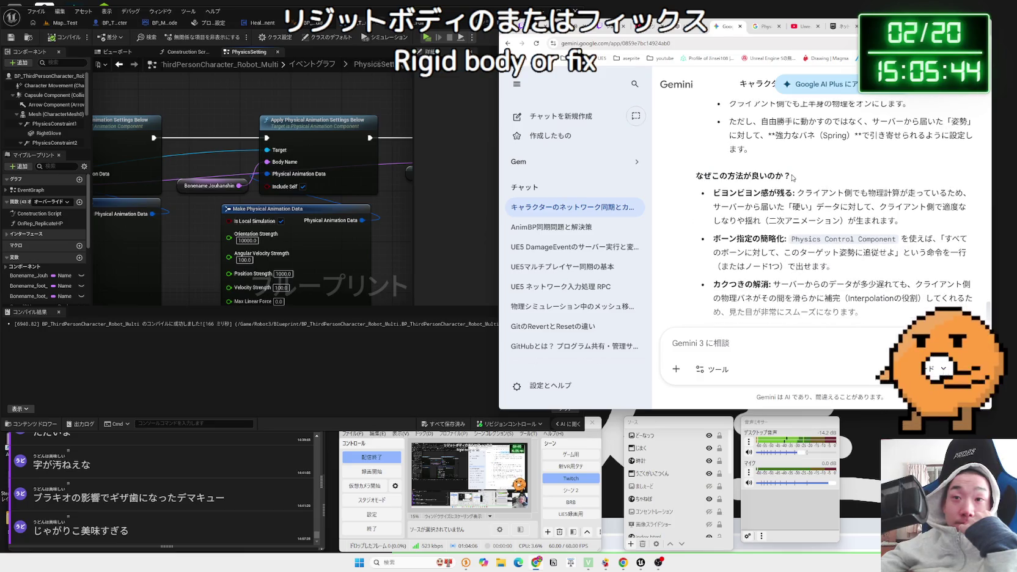
scroll(793, 178, down, 2)
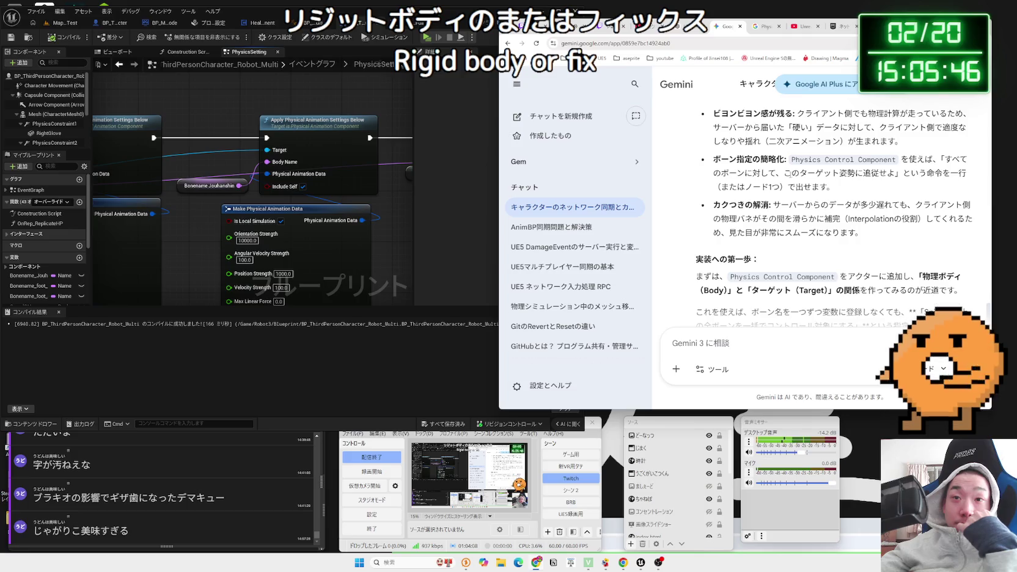
scroll(789, 174, down, 2)
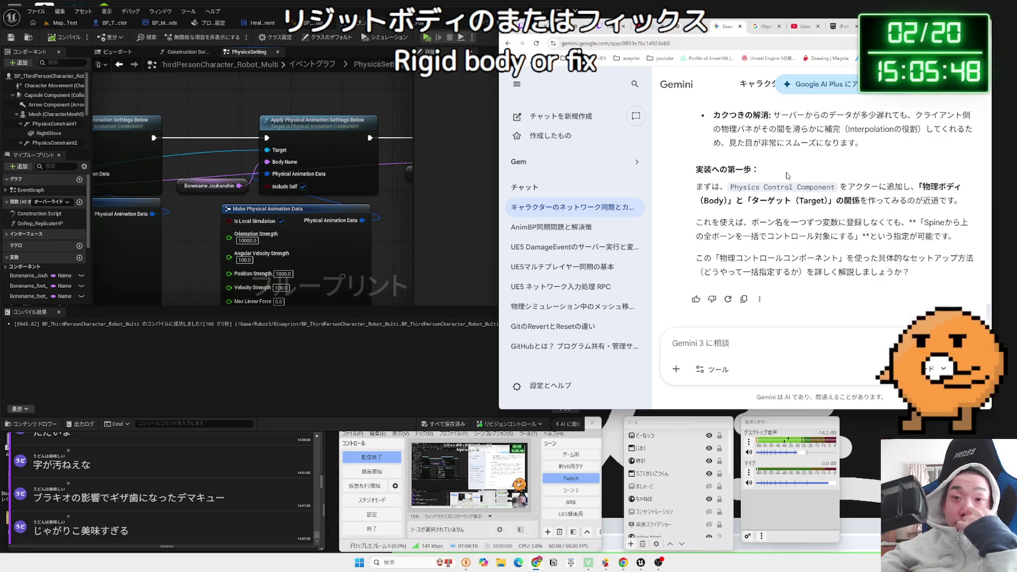
mouse_move(748, 184)
mouse_down()
mouse_move(800, 197)
mouse_move(960, 203)
mouse_move(740, 194)
mouse_move(964, 202)
mouse_move(971, 238)
mouse_move(870, 236)
mouse_up()
click(953, 205)
click(865, 234)
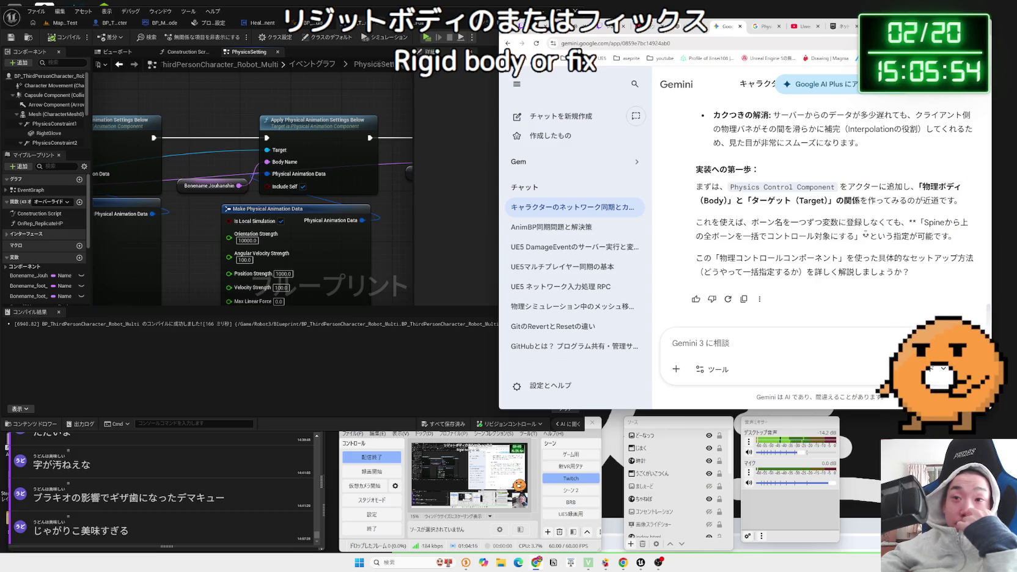
triple_click(816, 234)
click(816, 235)
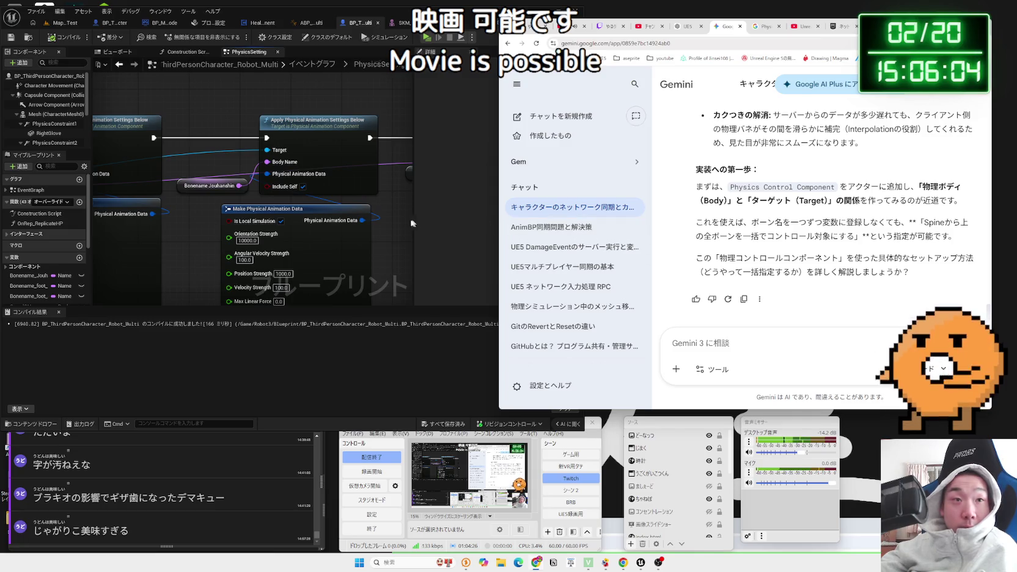
- Bring the Unreal editor forward, widen it and maximize its window
click(381, 223)
scroll(381, 222, down, 3)
drag(585, 160, 891, 160)
scroll(461, 233, up, 3)
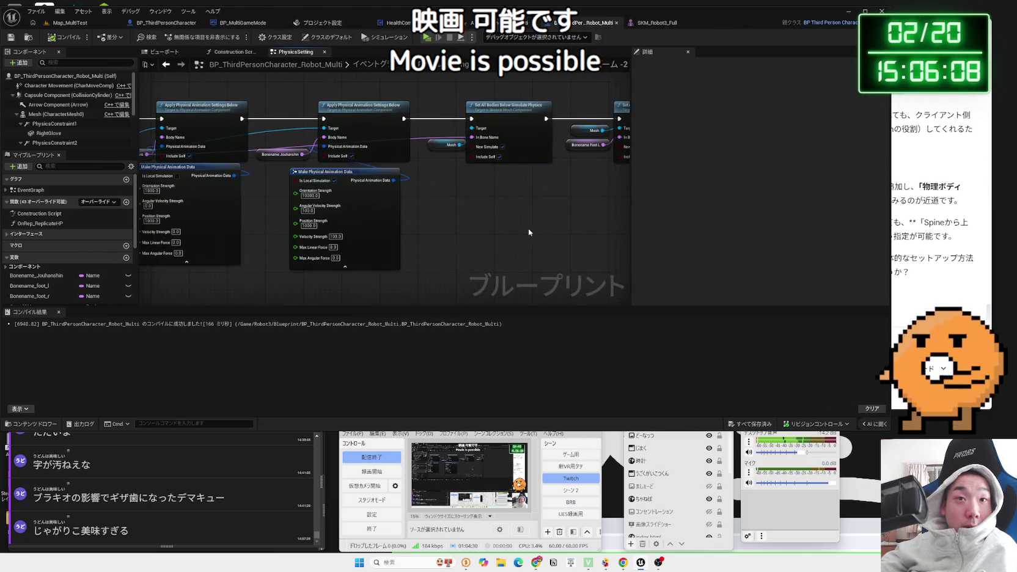
scroll(532, 234, down, 2)
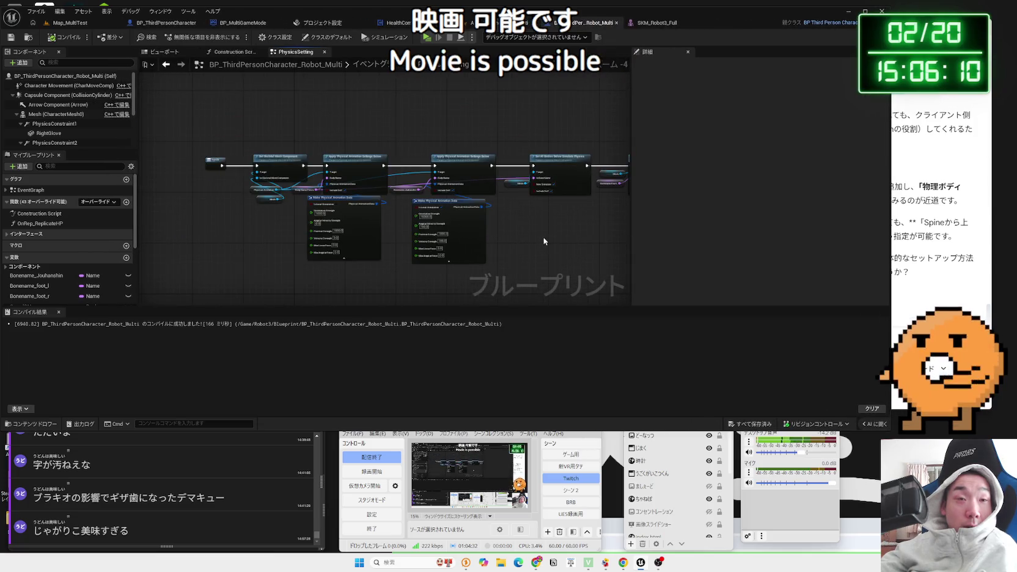
scroll(543, 240, up, 1)
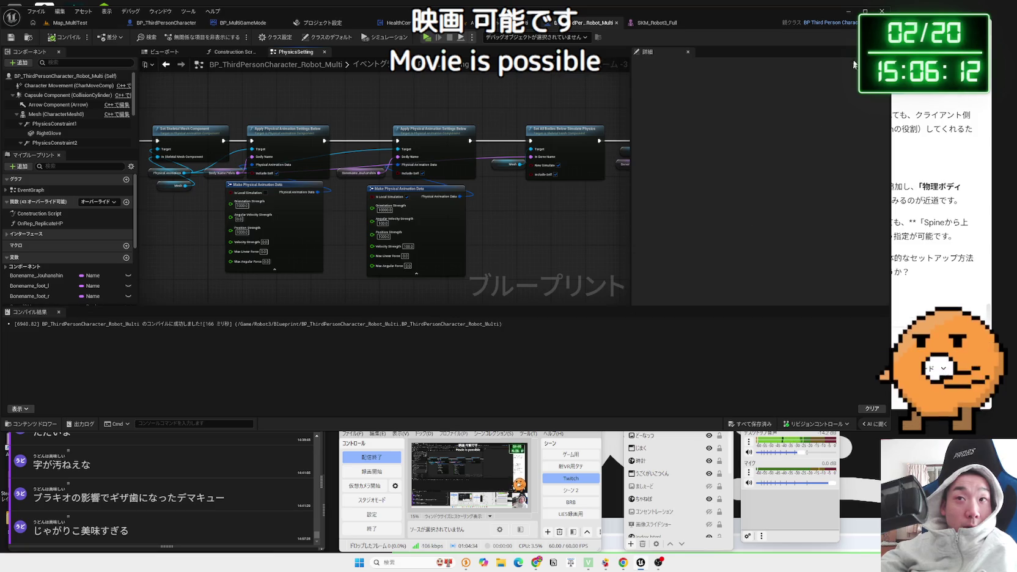
click(865, 11)
- Widen the graph area, frame the PhysicsSetting node chain and snip it
drag(723, 162, 958, 163)
scroll(755, 203, up, 1)
scroll(686, 209, up, 1)
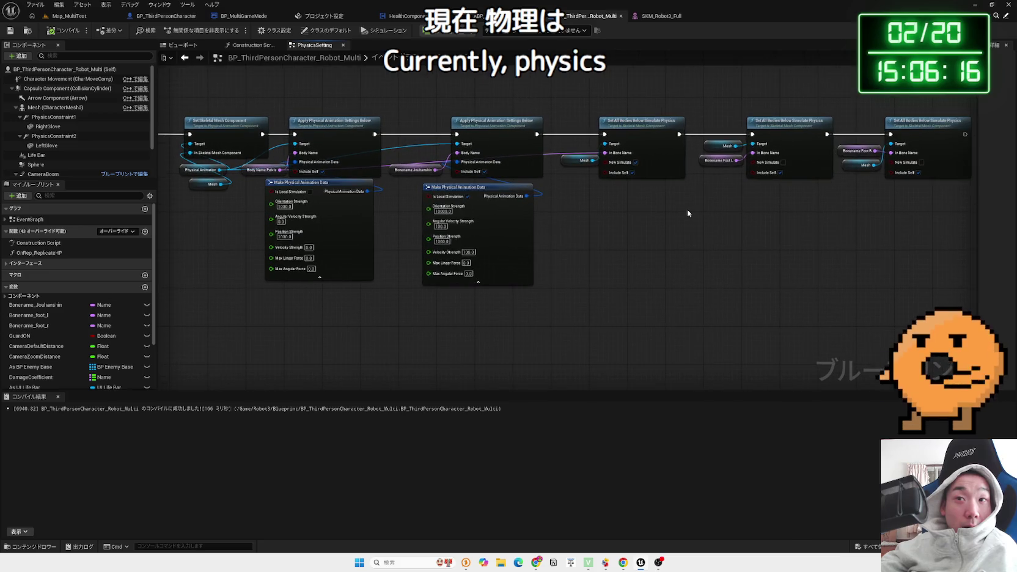
mouse_move(687, 209)
mouse_down()
mouse_move(693, 229)
mouse_move(707, 232)
mouse_move(687, 229)
mouse_up()
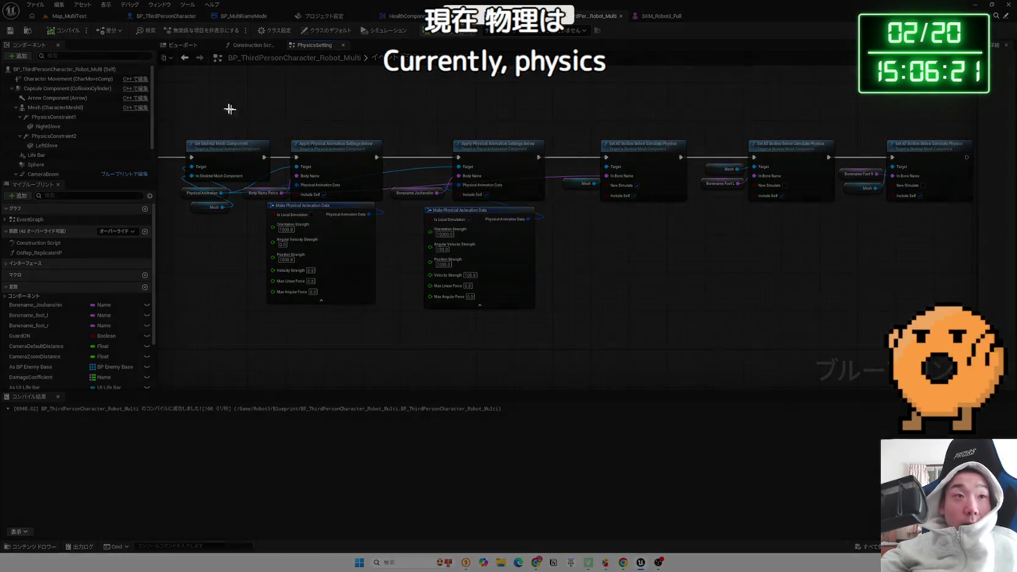
mouse_move(162, 97)
mouse_down()
mouse_move(230, 170)
mouse_move(930, 359)
mouse_move(971, 355)
mouse_up()
- Send Gemini the PhysicsSetting screenshot with a note that PhysicsAnimation currently drives the movement
key(a)
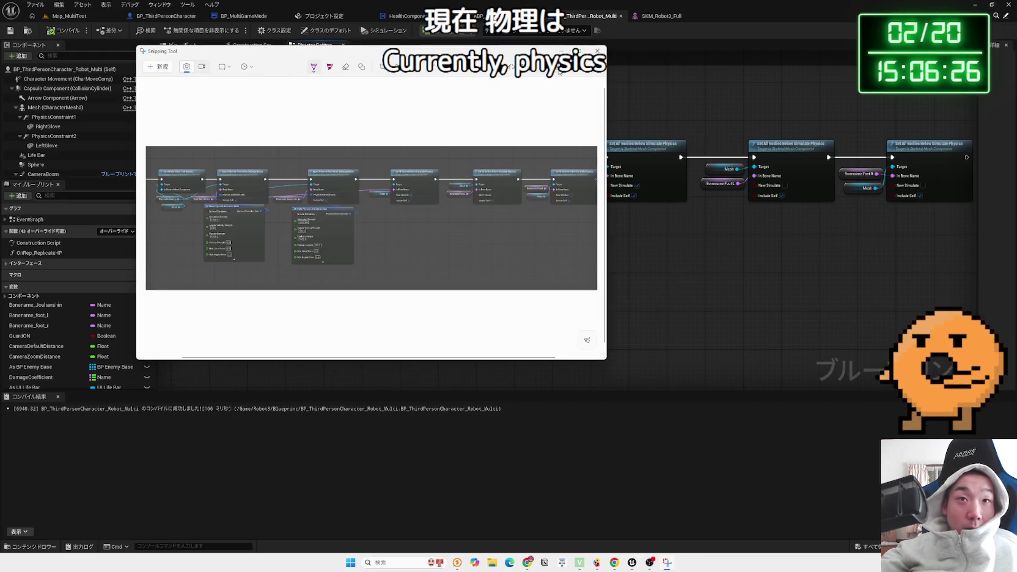
click(597, 50)
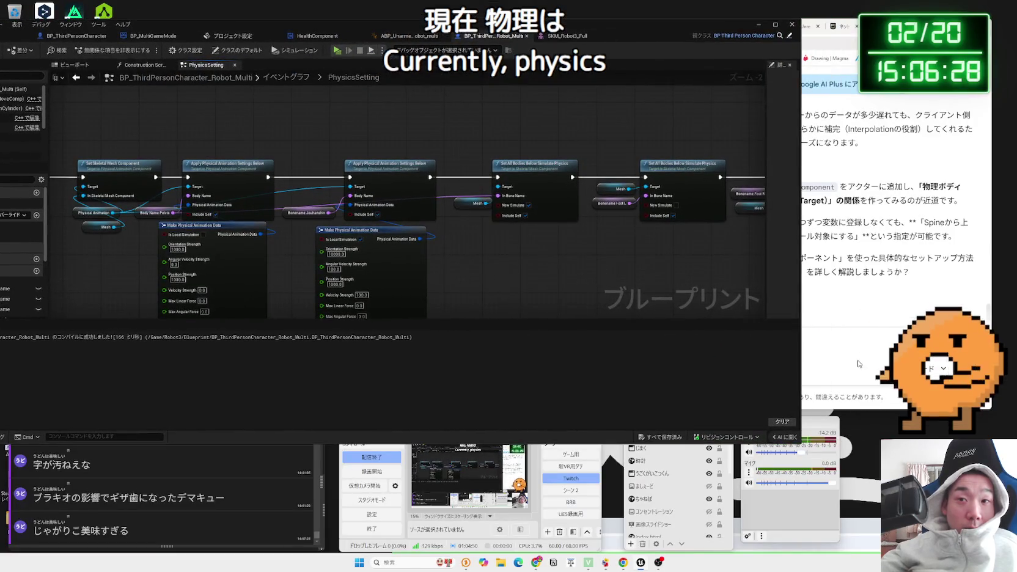
click(857, 363)
text(Ｐｈｙ)
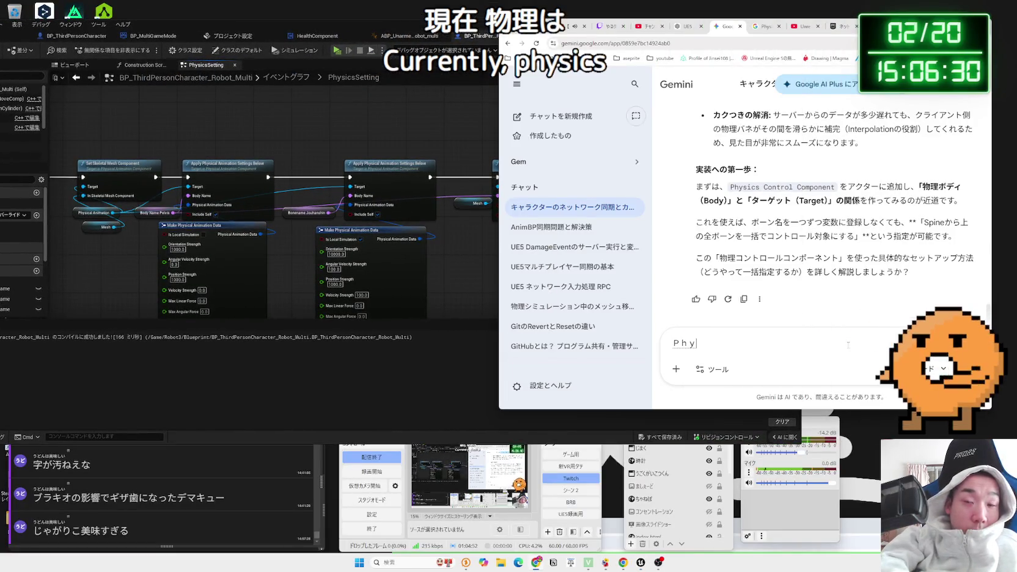
text(siAni)
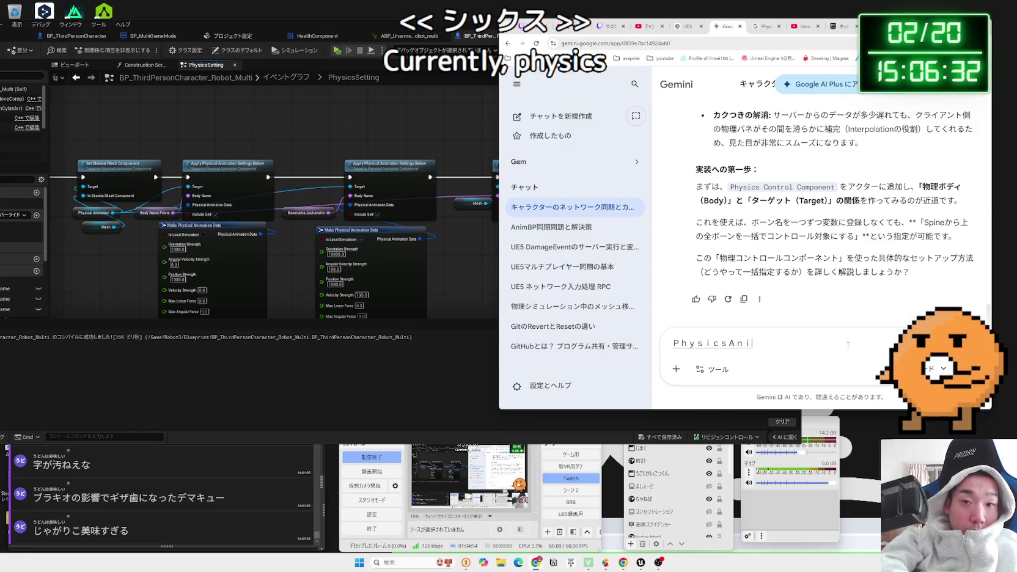
text(nを)
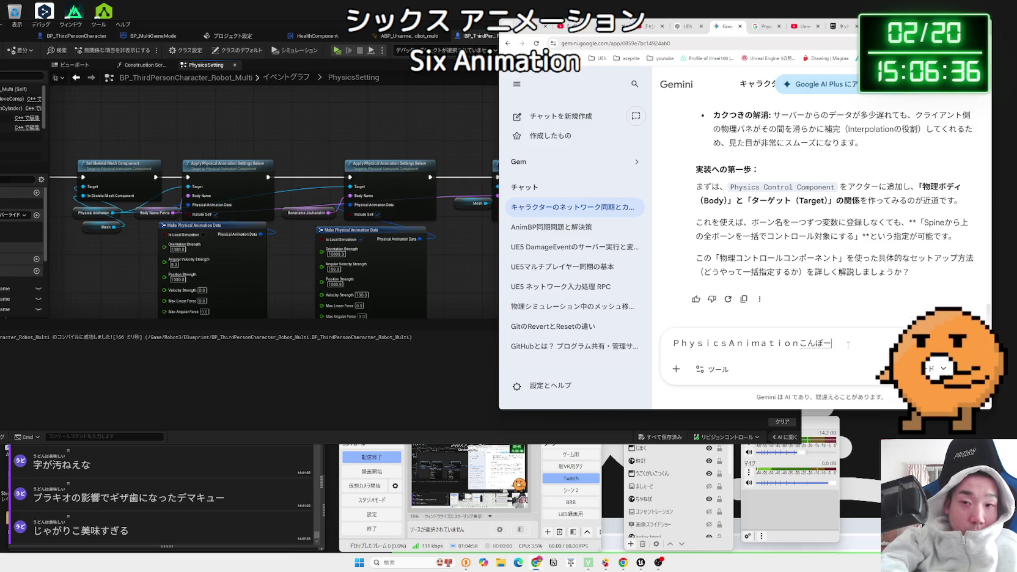
text(つかって)
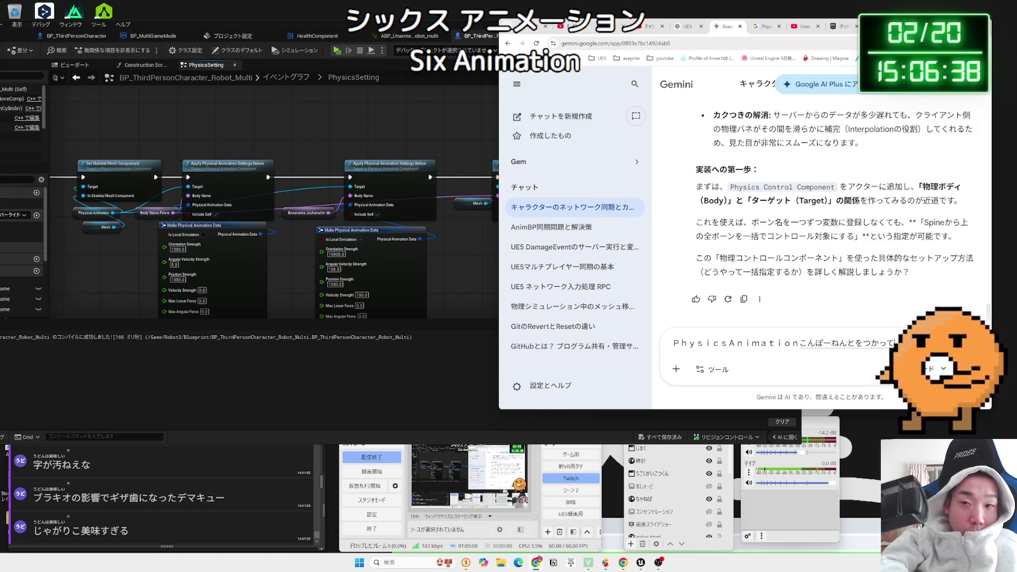
text(い)
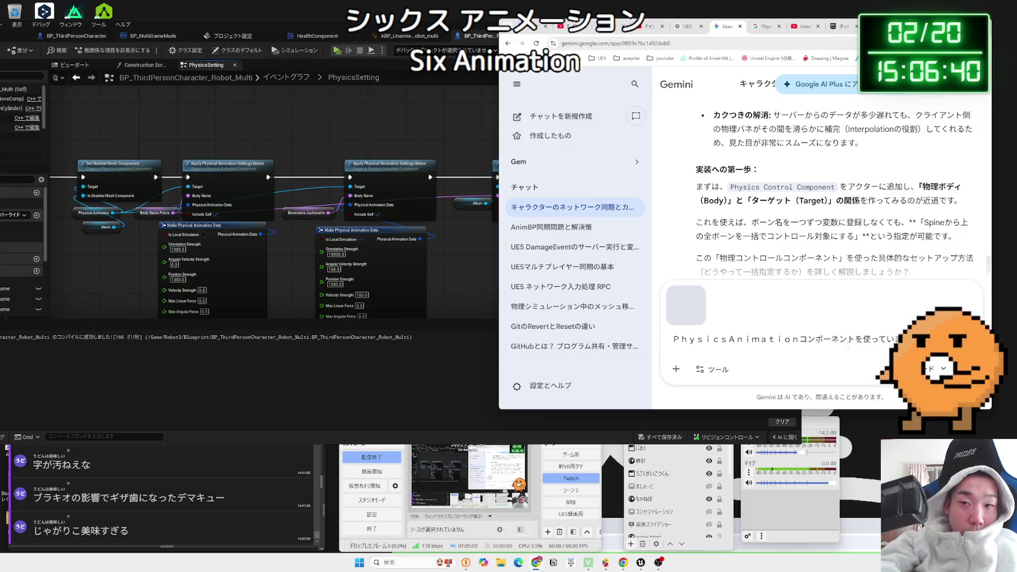
text(ま)
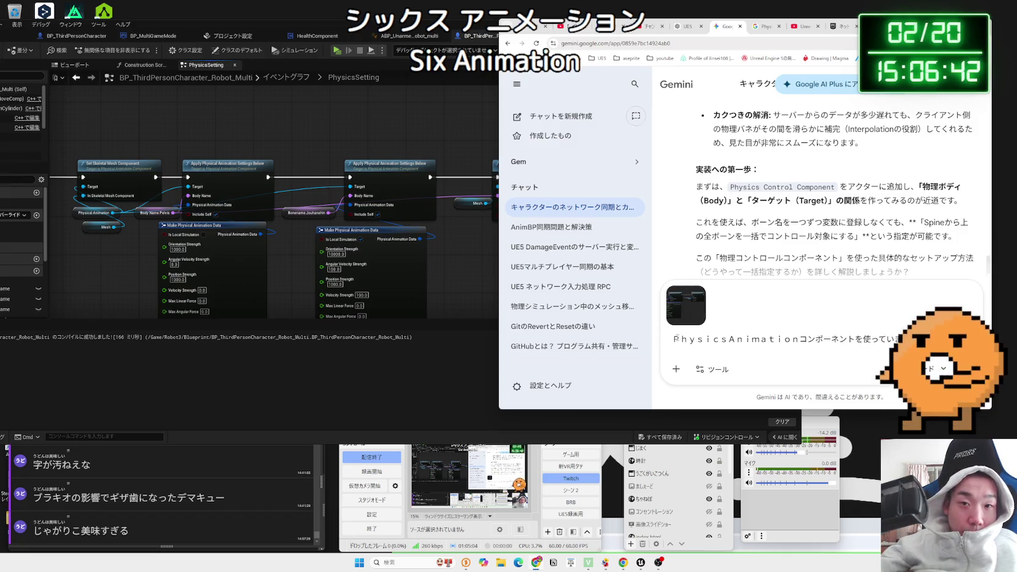
text(現在に)
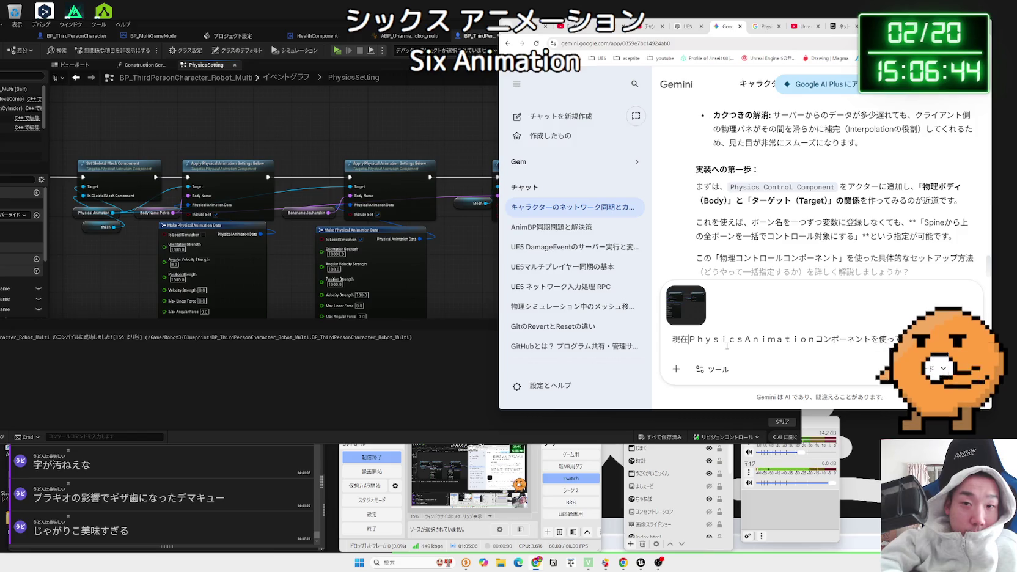
text(様な挙動を)
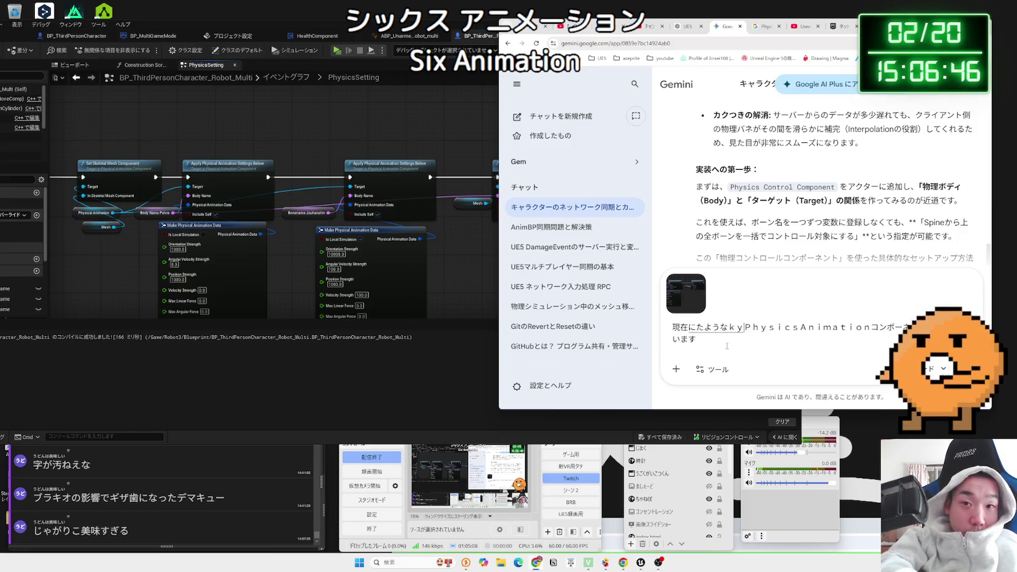
key(Return)
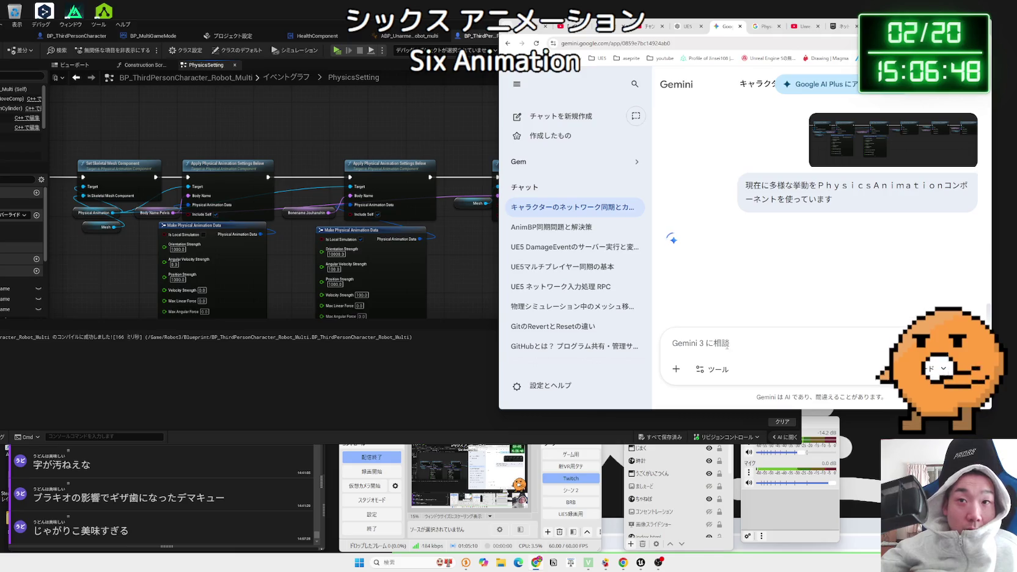
- Narrow and move the Unreal editor left so it sits beside the Gemini chat
key(alt+Tab)
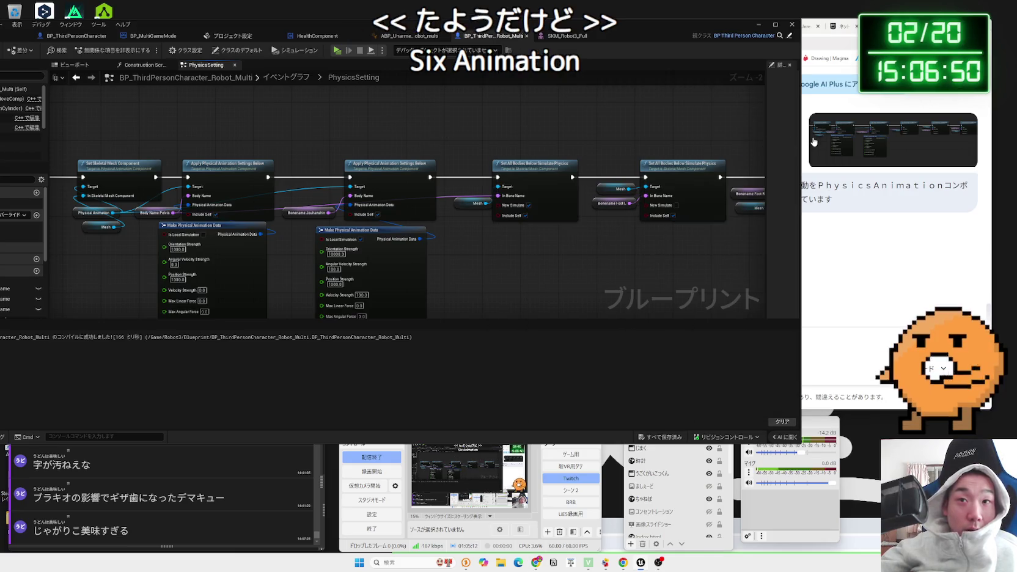
drag(801, 135, 572, 135)
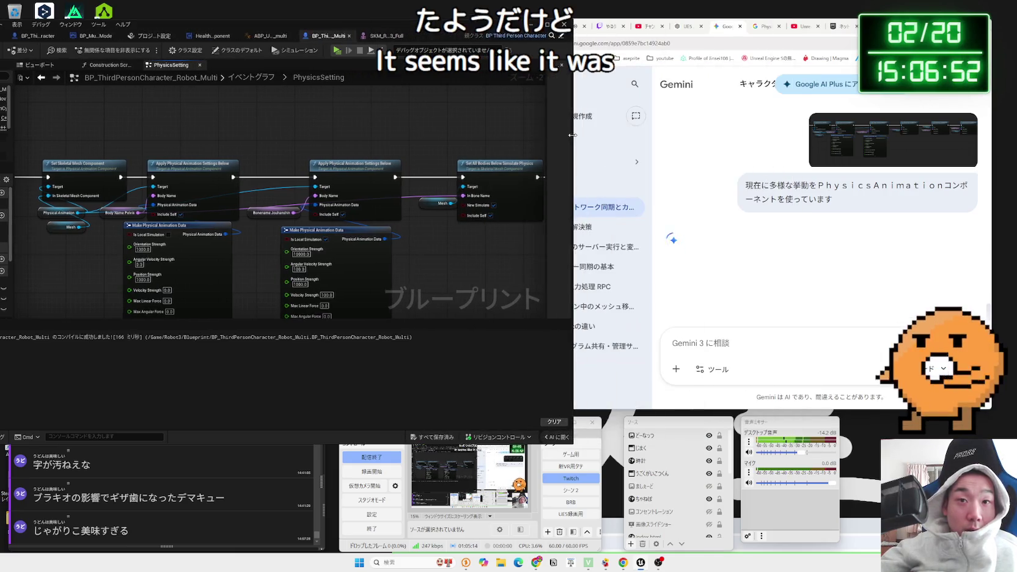
drag(275, 15, 356, 6)
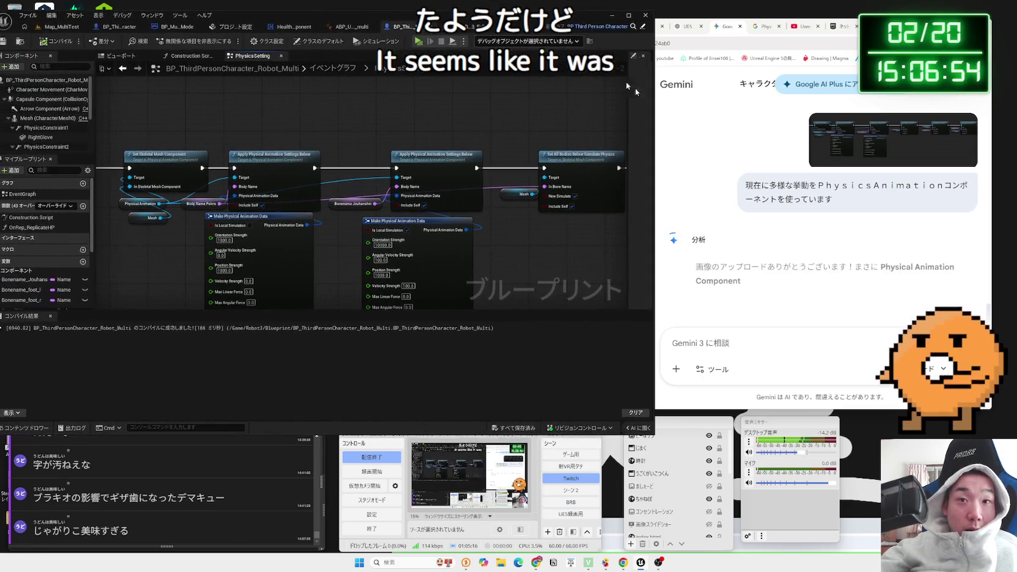
click(829, 253)
- Read through the opening of Gemini's multiplayer physics animation strategy, highlighting paragraphs
scroll(817, 244, down, 1)
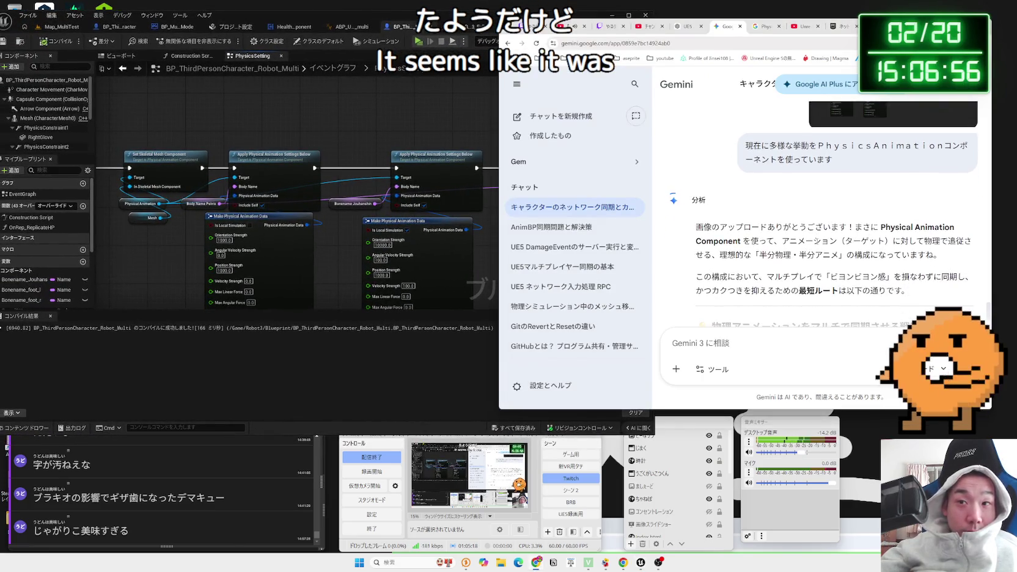
mouse_move(742, 241)
mouse_down()
mouse_move(800, 242)
mouse_move(696, 227)
mouse_up()
click(931, 253)
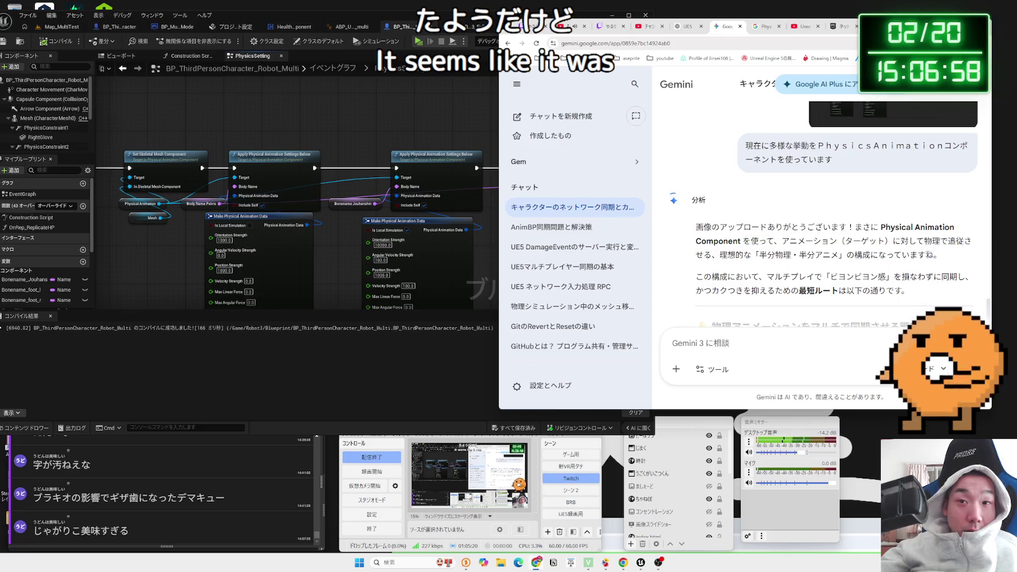
triple_click(855, 241)
click(815, 241)
scroll(815, 241, down, 1)
scroll(816, 241, down, 1)
mouse_move(728, 197)
mouse_down()
mouse_move(861, 197)
mouse_move(971, 225)
mouse_up()
mouse_move(909, 211)
mouse_down()
mouse_move(695, 211)
mouse_move(697, 197)
mouse_up()
click(855, 207)
scroll(864, 206, down, 1)
scroll(865, 206, down, 1)
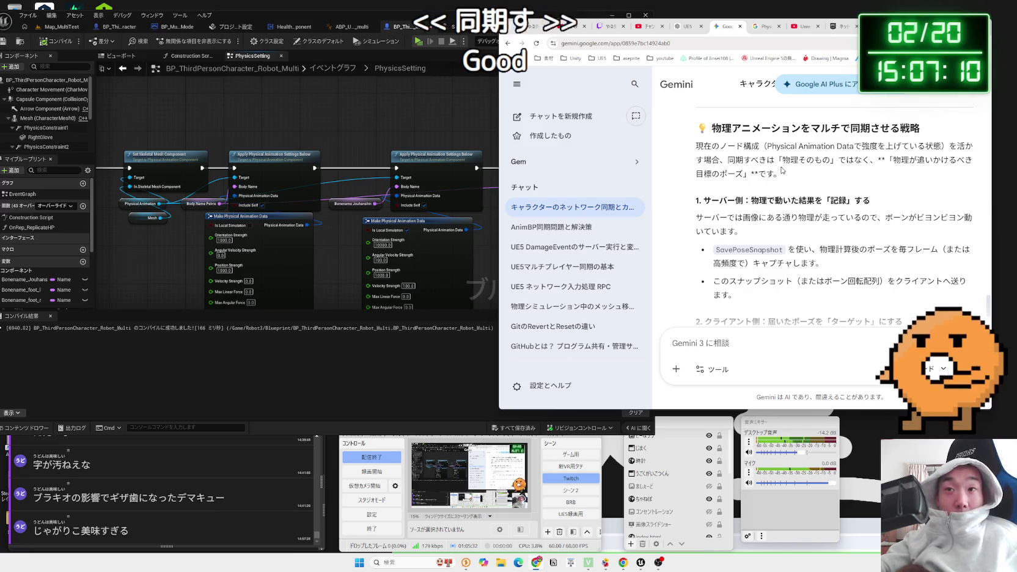
- Highlight the paragraph on what to sync and the server-side SavePoseSnapshot capture bullet
triple_click(748, 173)
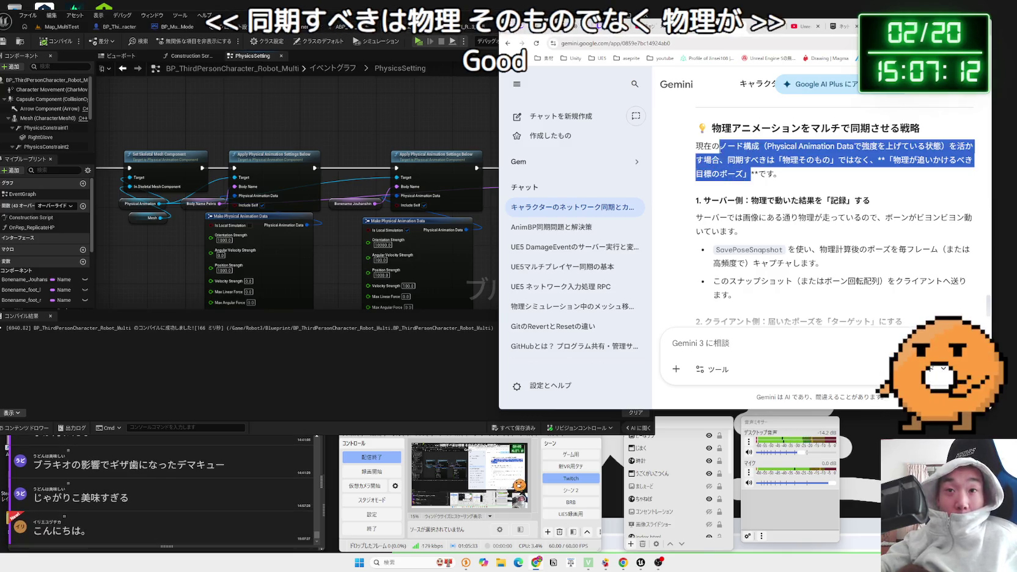
click(799, 172)
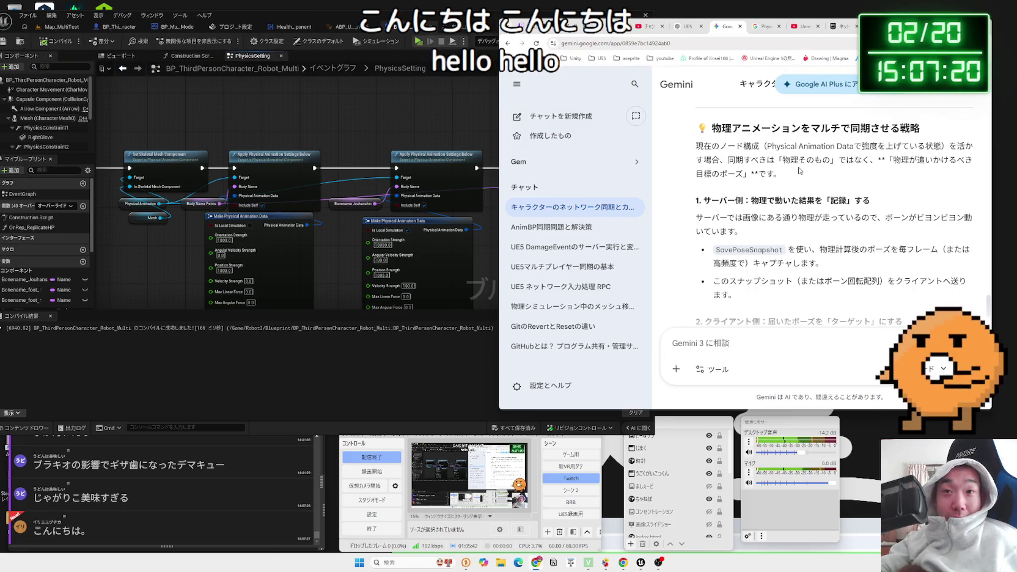
scroll(786, 195, down, 1)
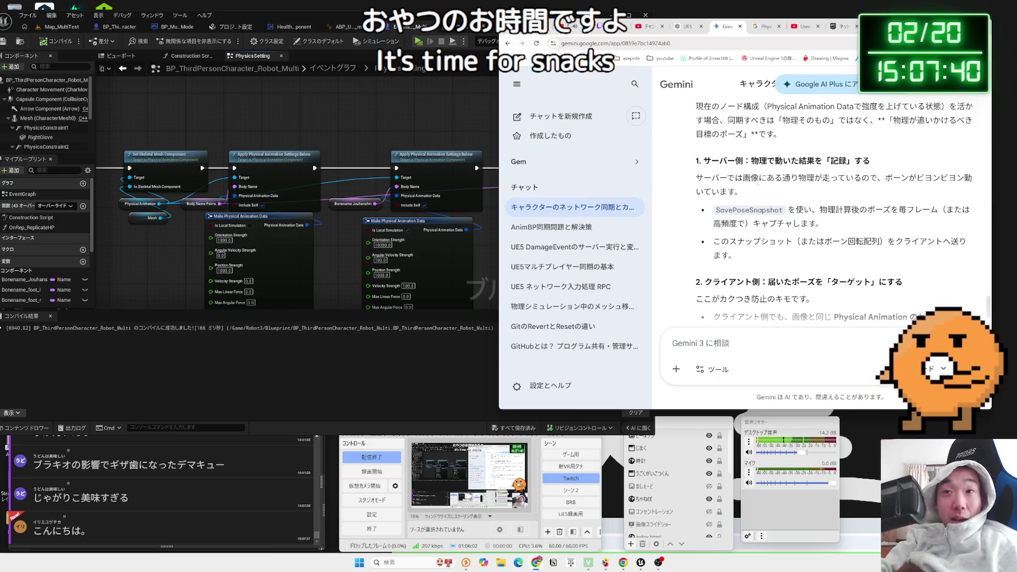
mouse_move(720, 207)
mouse_down()
mouse_move(825, 221)
mouse_move(941, 211)
mouse_move(812, 211)
mouse_move(822, 223)
mouse_up()
click(826, 220)
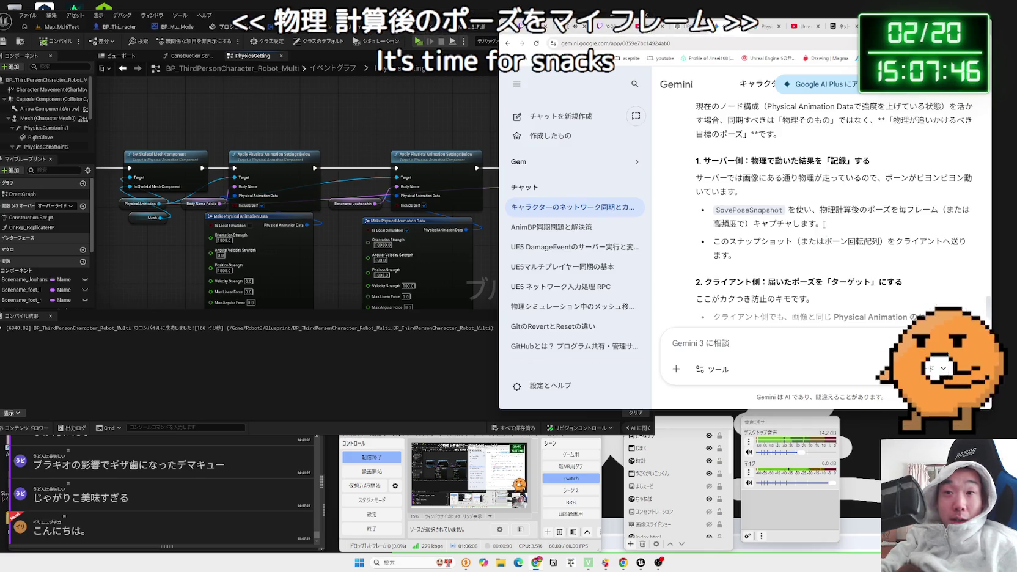
click(801, 212)
scroll(801, 212, down, 2)
- Read Gemini's heading on making received poses the target and its client-side setup bullets
drag(768, 202, 902, 202)
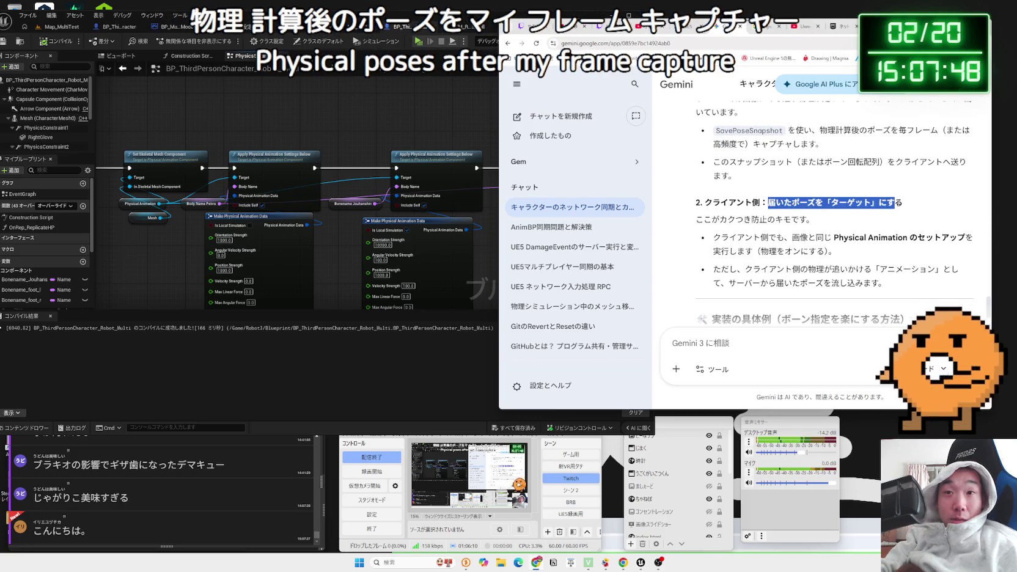
drag(791, 202, 814, 220)
mouse_move(906, 202)
mouse_down()
mouse_move(704, 202)
mouse_move(768, 197)
mouse_move(762, 211)
mouse_up()
click(704, 202)
scroll(834, 214, down, 1)
click(841, 211)
drag(840, 212, 713, 197)
double_click(746, 199)
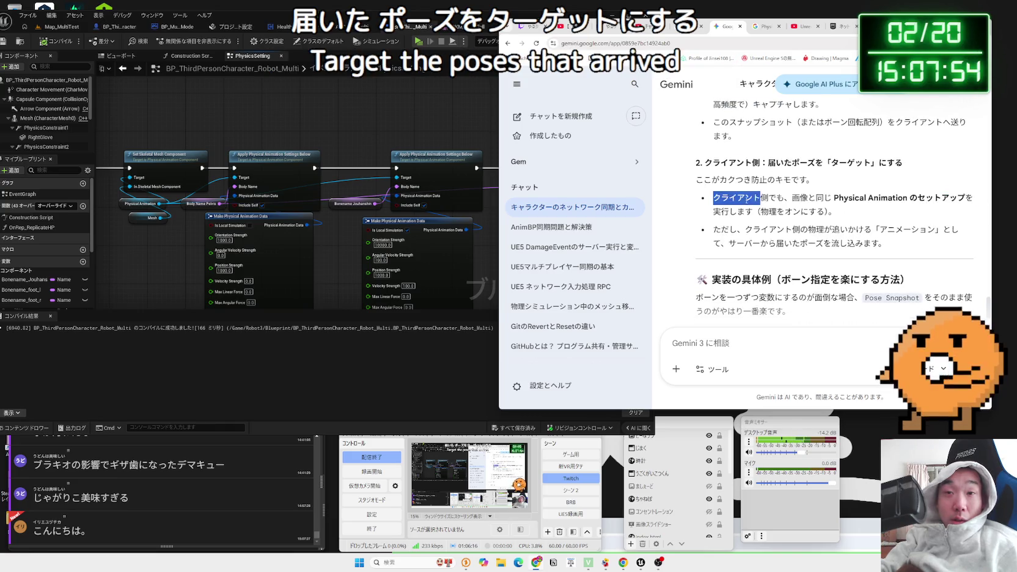
click(715, 198)
drag(832, 224, 842, 227)
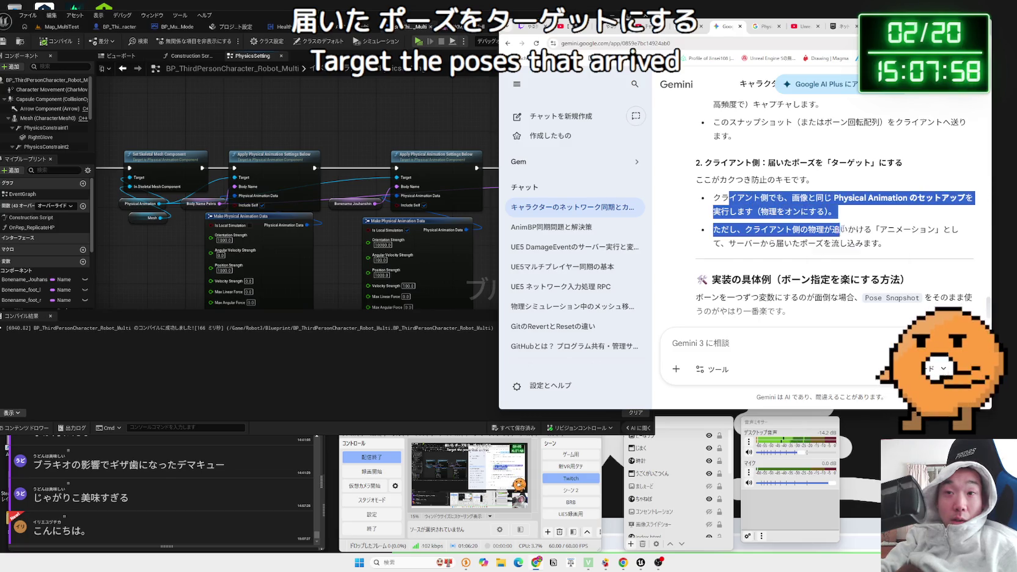
click(842, 227)
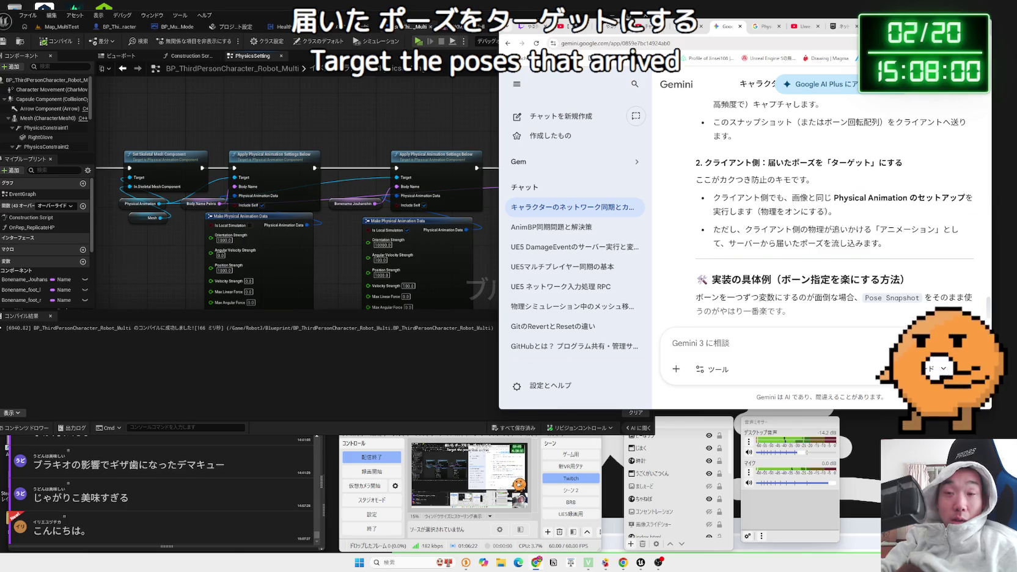
- Review the per-bone variables note and the first server step using AnimInstance SavePoseSnapshot
scroll(824, 213, down, 2)
click(841, 201)
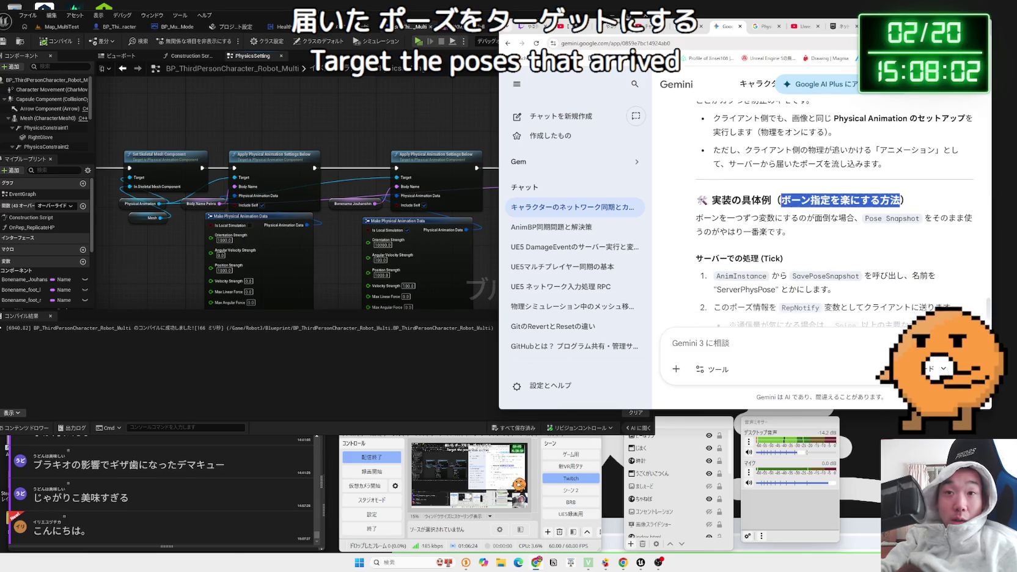
drag(704, 218, 842, 229)
click(842, 229)
scroll(800, 191, down, 3)
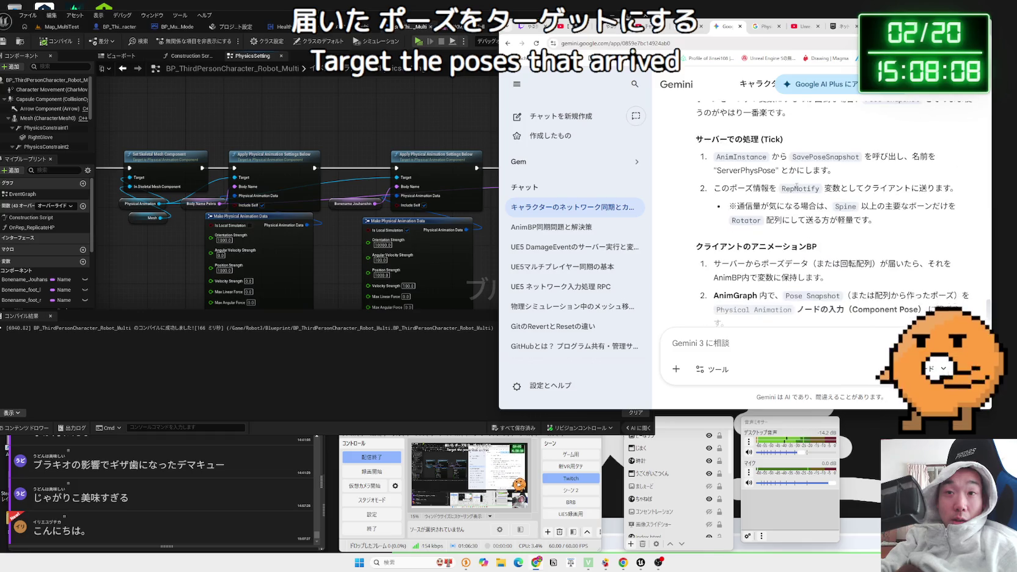
drag(717, 157, 887, 158)
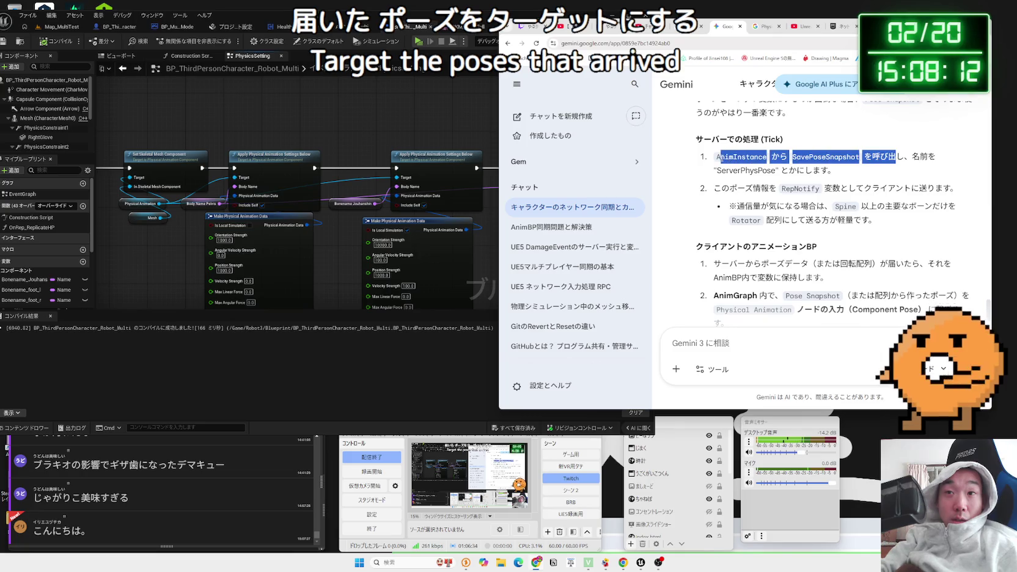
triple_click(721, 165)
click(724, 179)
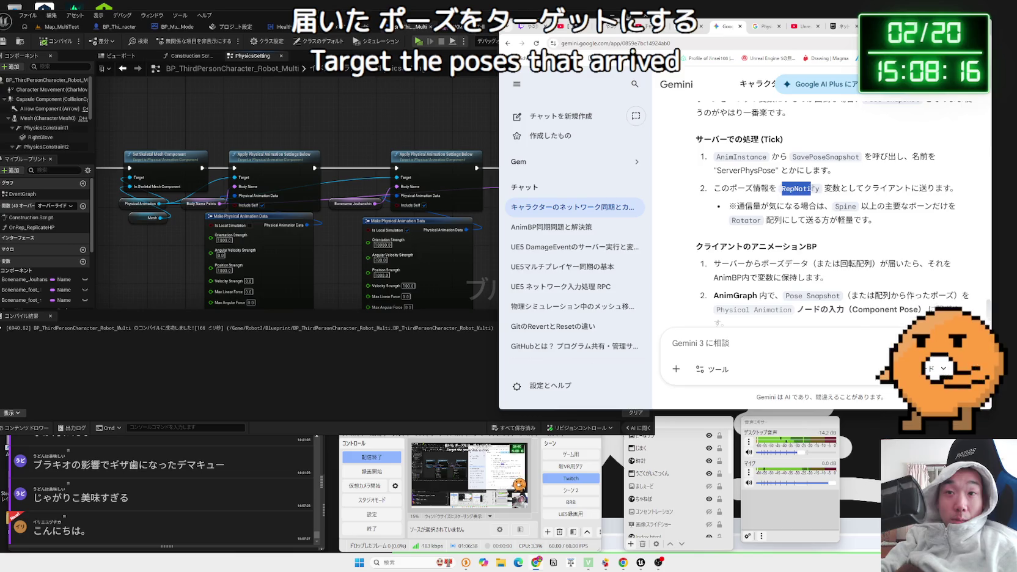
- Read the RepNotify sending step, then return to the ABP_Unarmed_Robot_multi blueprint in Unreal
mouse_move(849, 188)
mouse_down()
mouse_move(929, 189)
mouse_move(824, 189)
mouse_move(957, 189)
mouse_up()
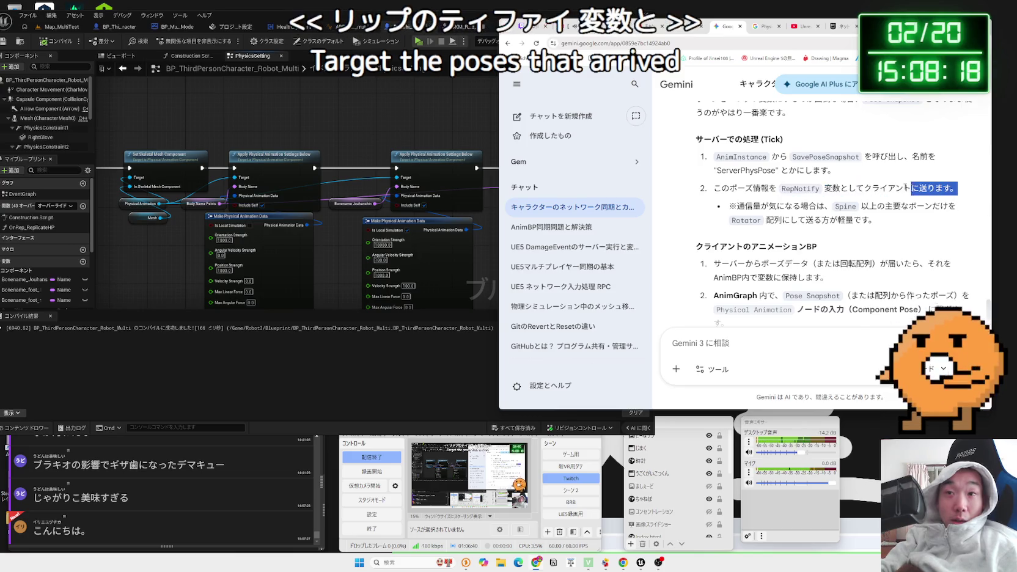
mouse_move(791, 187)
mouse_down()
mouse_move(852, 186)
mouse_move(819, 208)
mouse_move(877, 221)
mouse_up()
mouse_move(809, 208)
mouse_down()
mouse_move(730, 189)
mouse_move(871, 221)
mouse_up()
click(733, 184)
scroll(733, 183, down, 2)
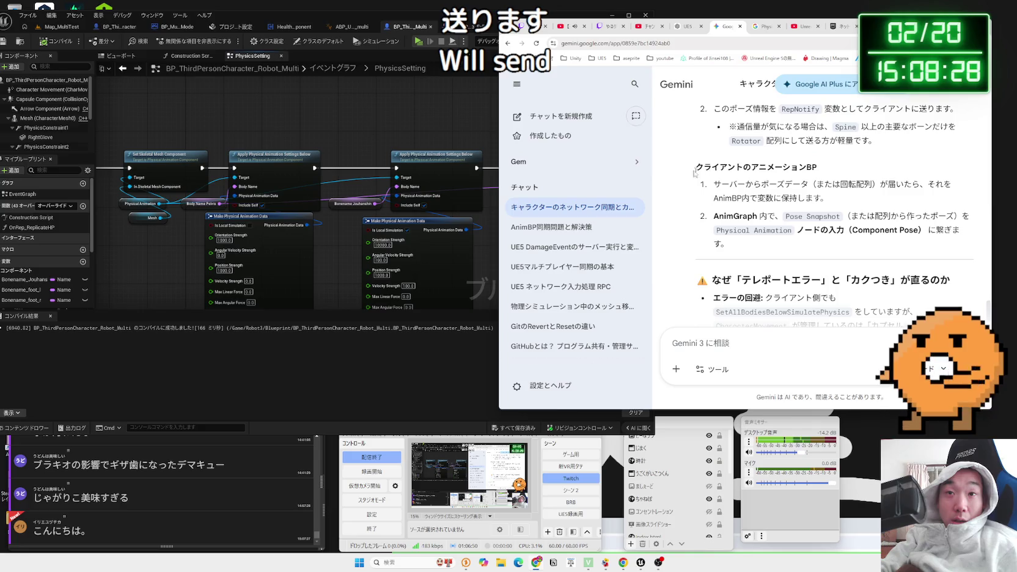
click(374, 127)
click(464, 26)
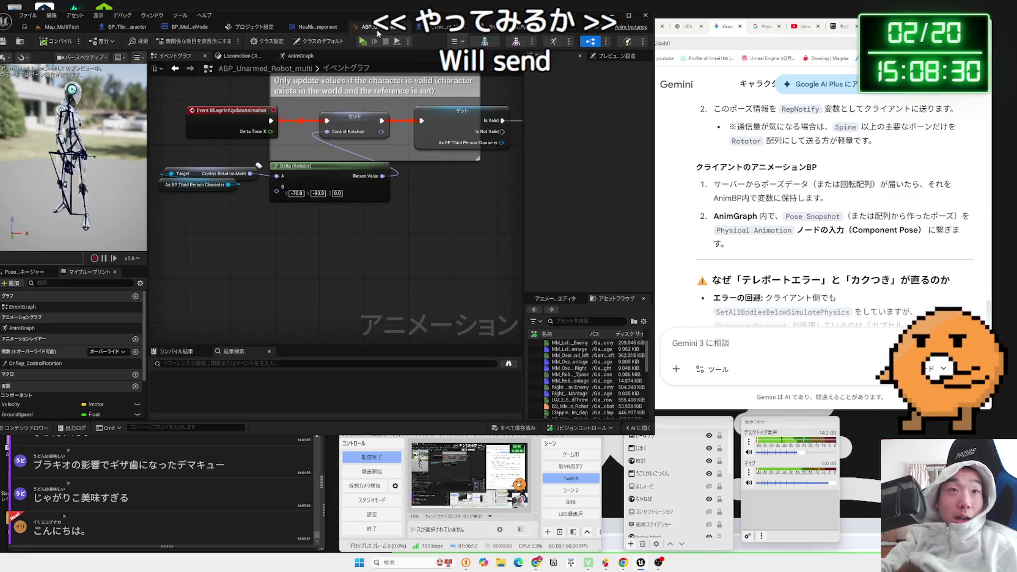
- Add a Save Pose Snapshot node to the robot animation blueprint's event graph
mouse_move(464, 26)
mouse_down()
mouse_move(487, 38)
mouse_move(537, 35)
mouse_up()
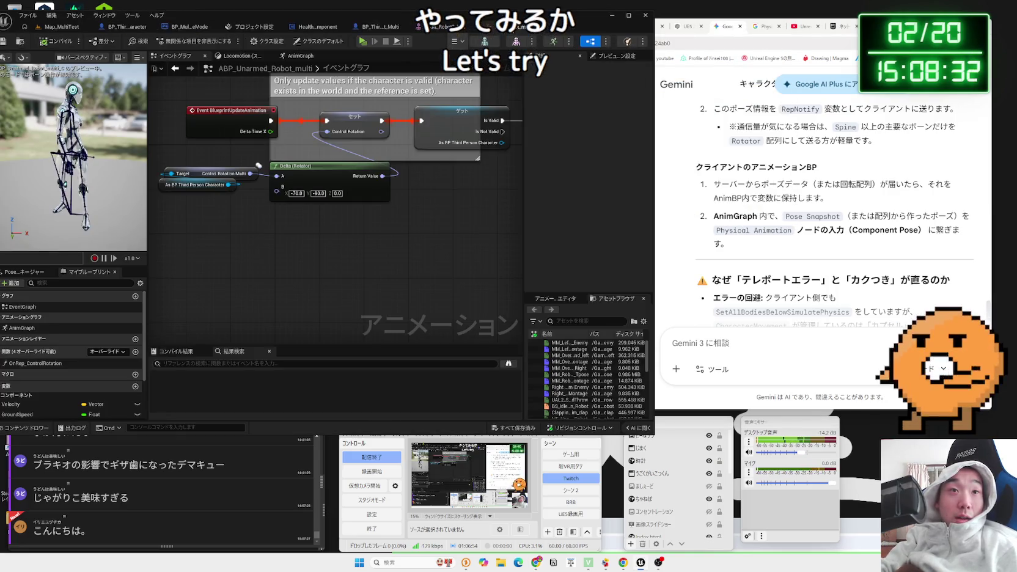
right_click(337, 252)
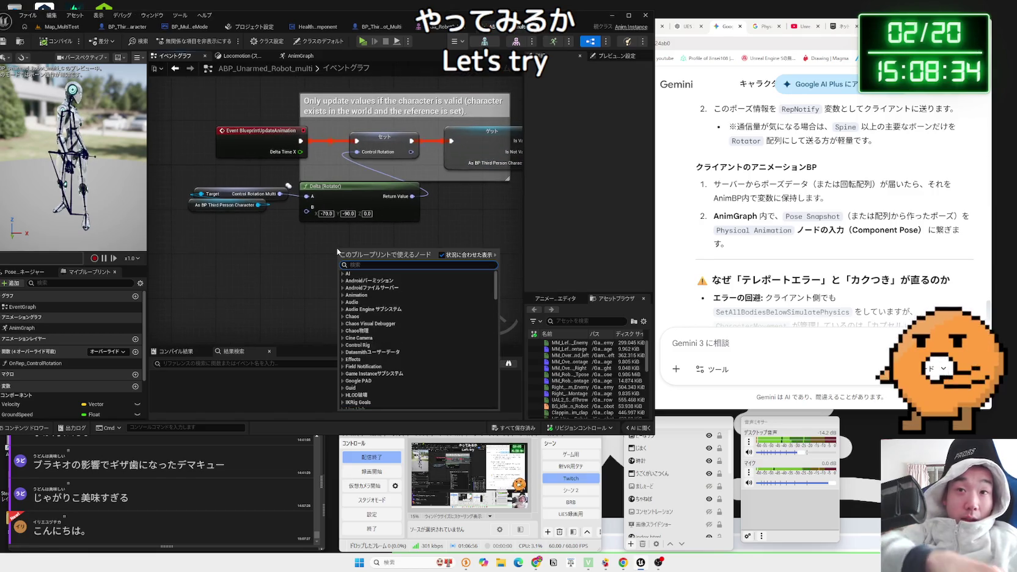
text(pose)
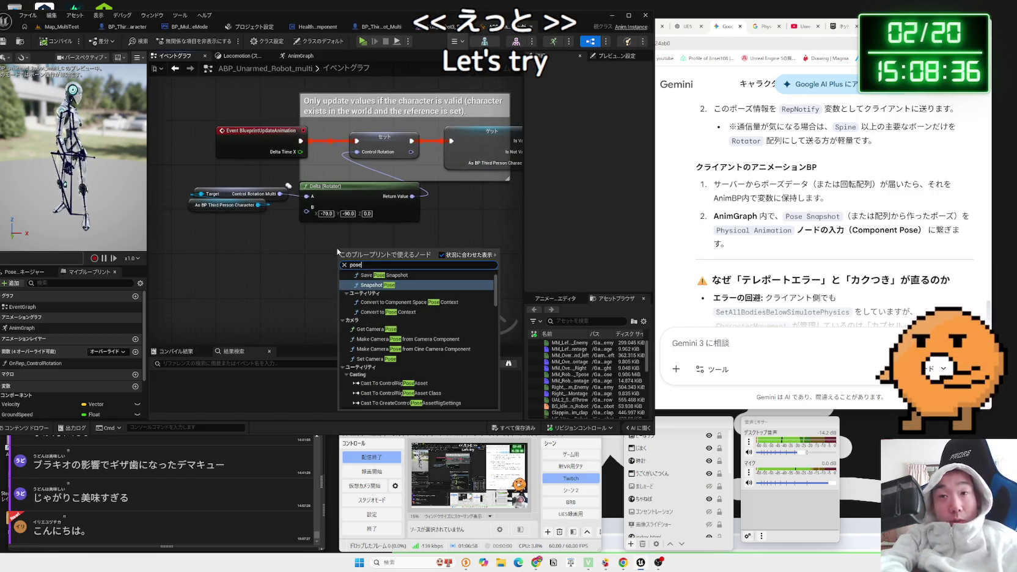
text( snapshot)
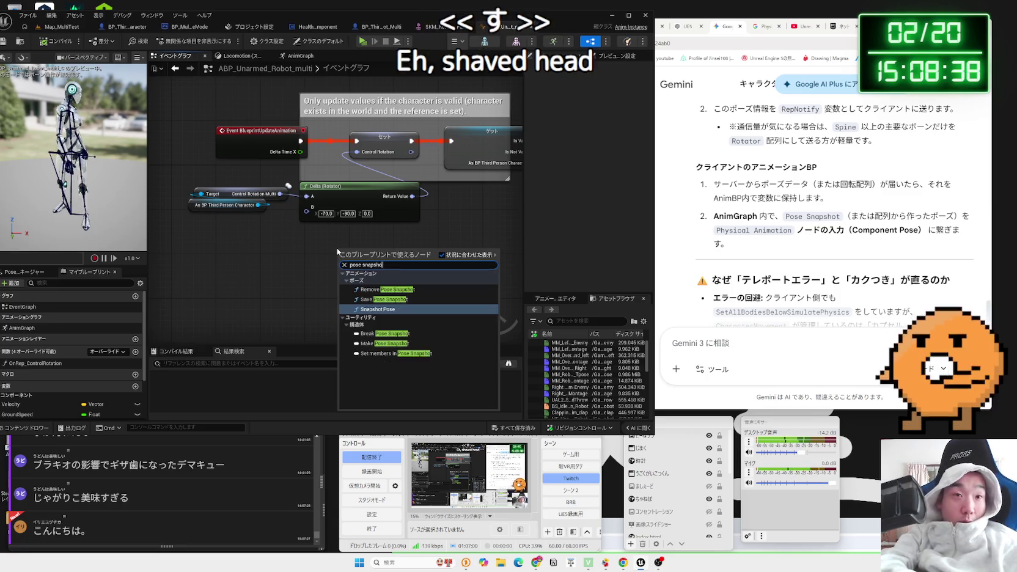
click(398, 299)
scroll(300, 347, down, 2)
- Browse the 'tick' node search results, then close the search without adding anything
right_click(283, 255)
text(tick)
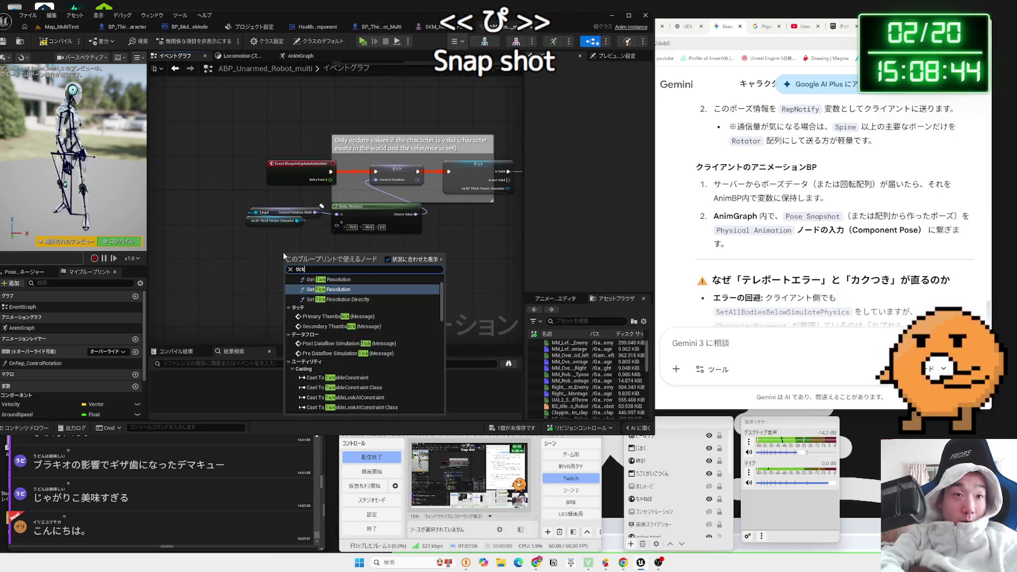
scroll(335, 345, down, 6)
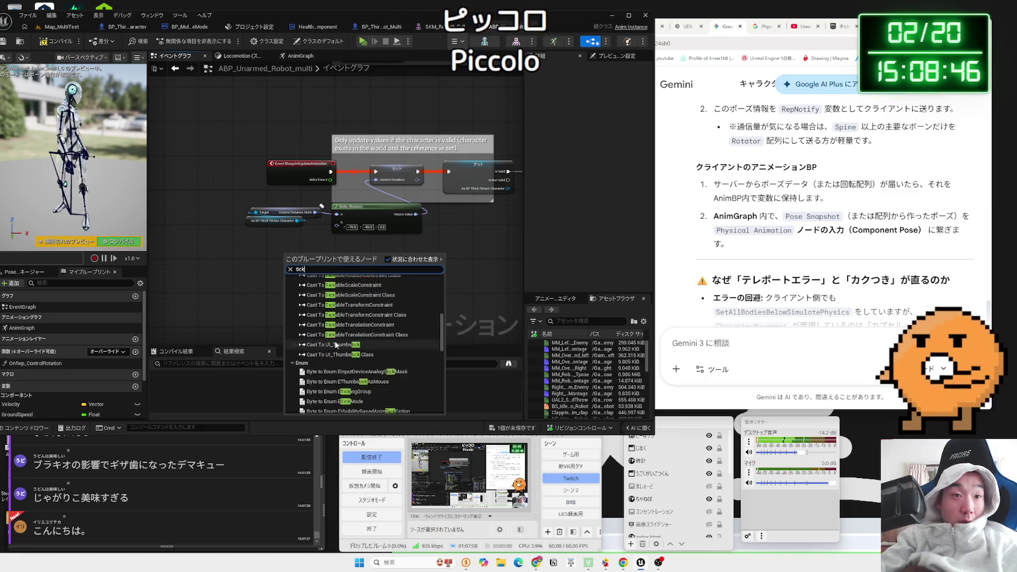
scroll(335, 345, down, 8)
scroll(335, 345, up, 15)
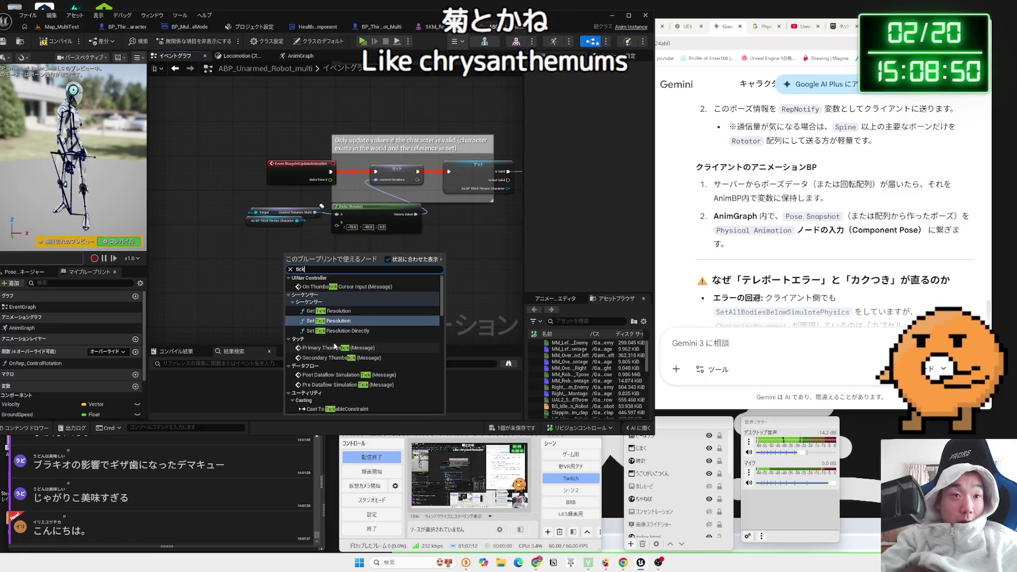
click(273, 305)
drag(332, 266, 261, 300)
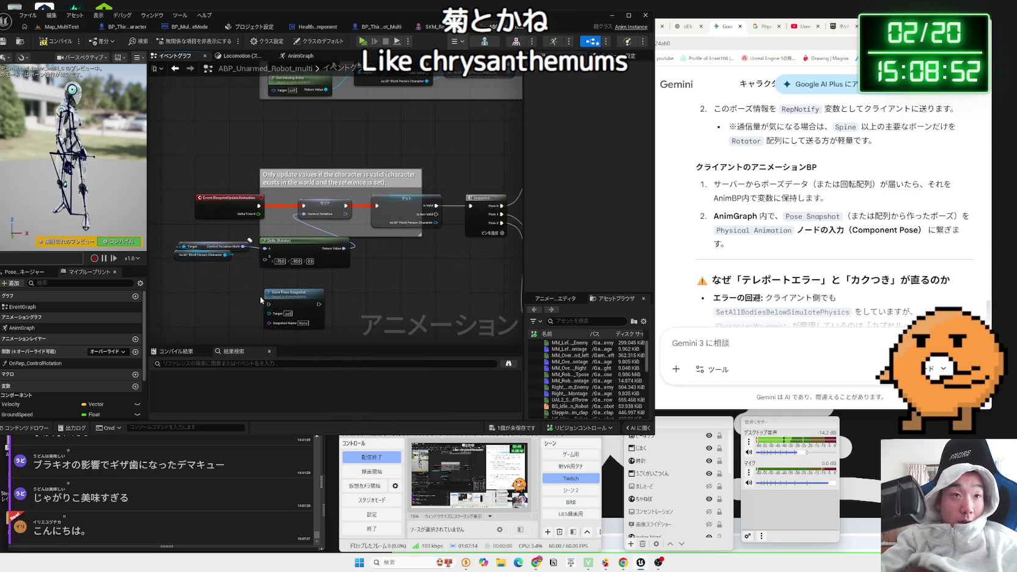
- Move the Save Pose Snapshot node further to the right
scroll(235, 208, up, 2)
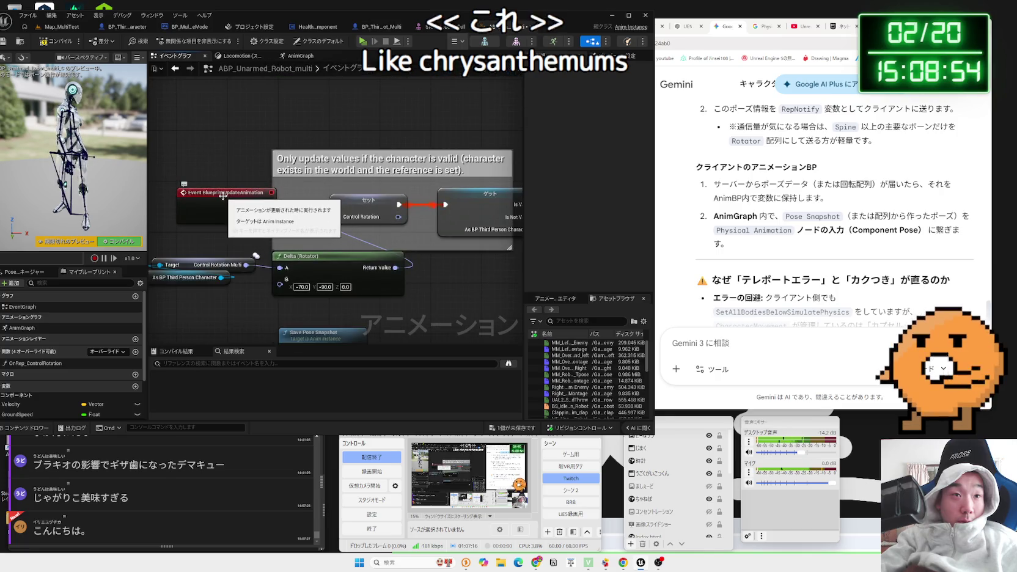
scroll(210, 305, down, 3)
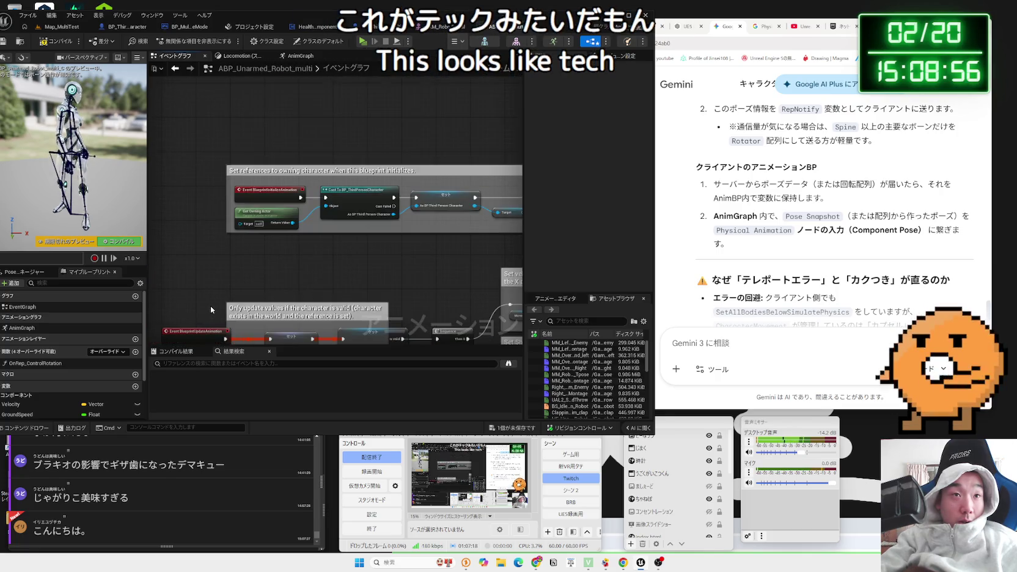
scroll(204, 199, up, 3)
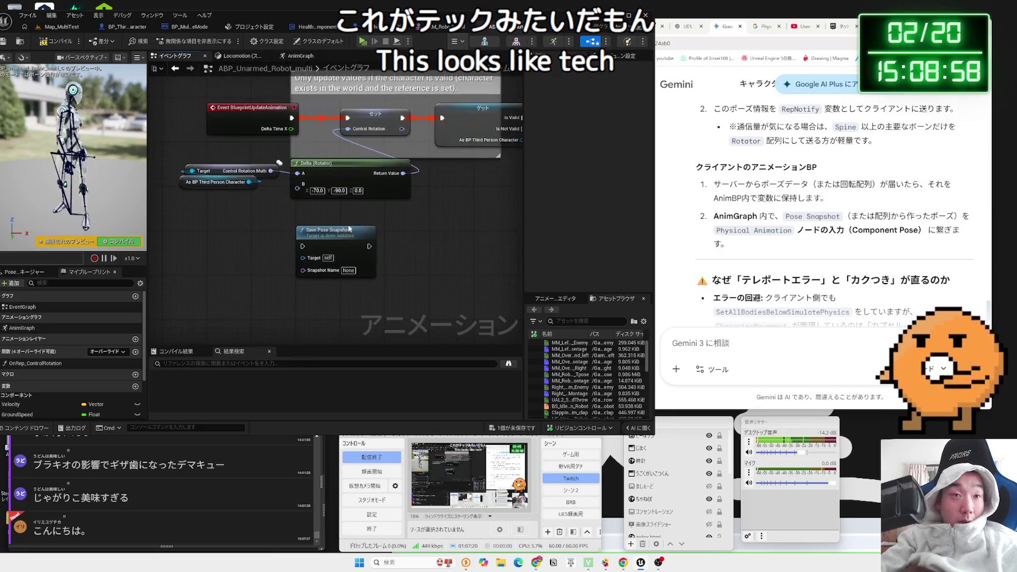
click(338, 231)
drag(338, 231, 354, 238)
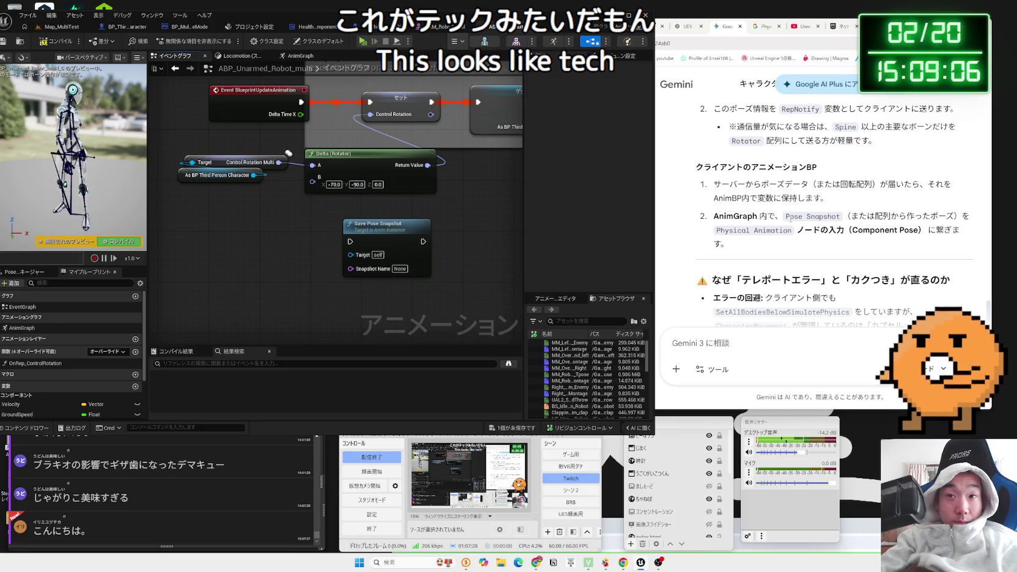
- Attach a Set members in Physical Animation Data node to Save Pose Snapshot's execution output
click(788, 219)
double_click(832, 216)
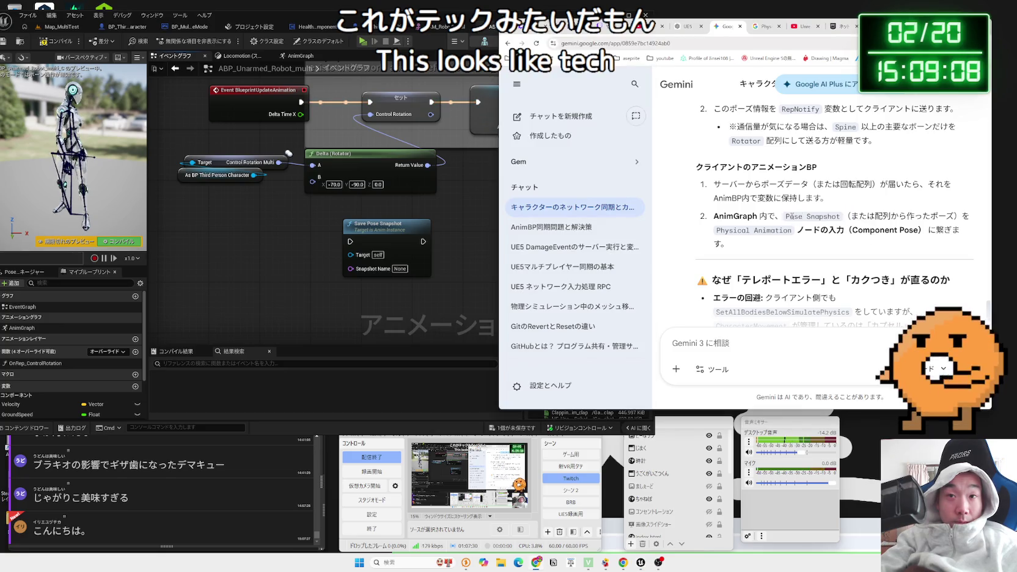
click(484, 258)
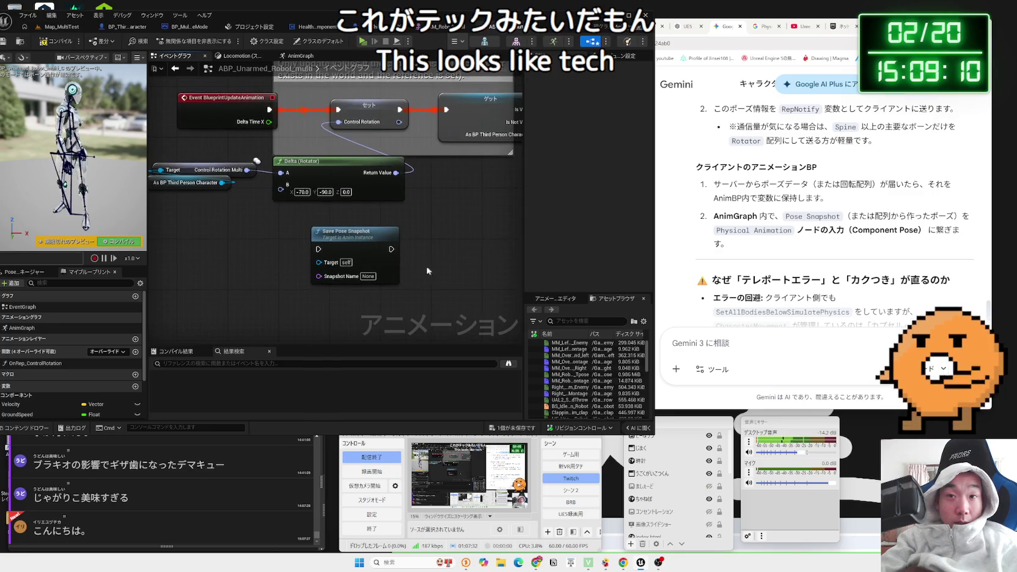
drag(390, 249, 426, 249)
text(physi)
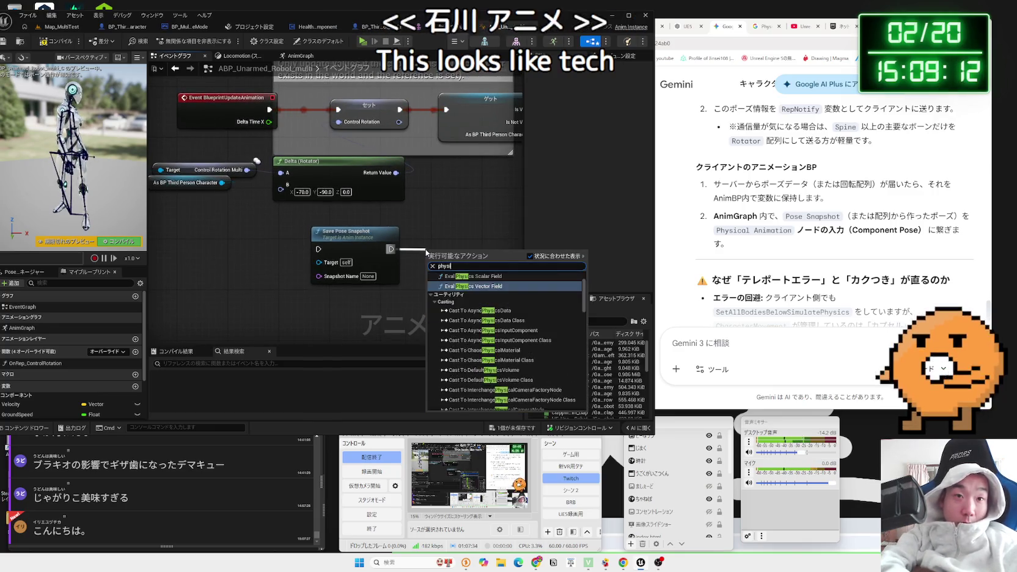
text(cal animation)
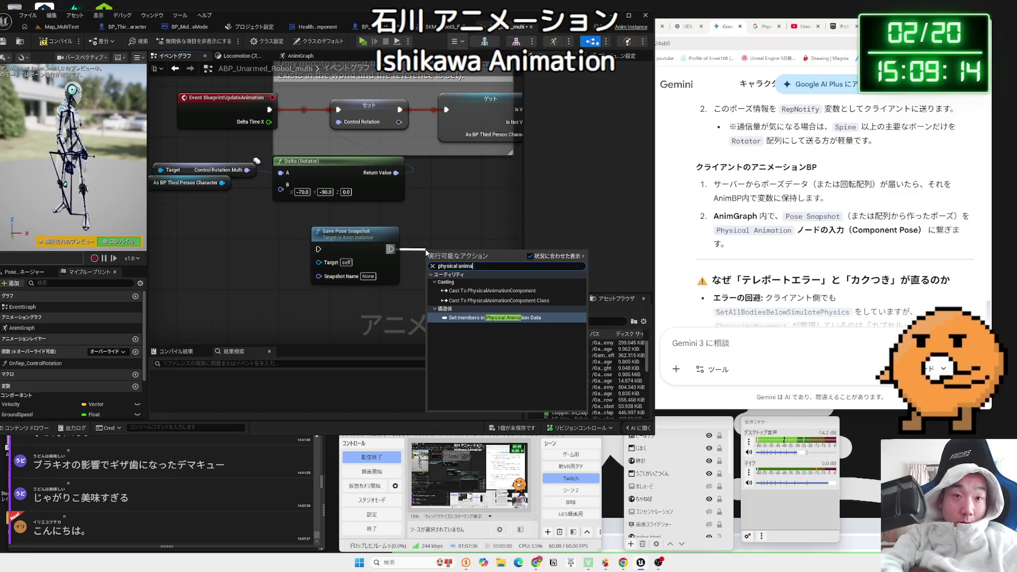
key(Return)
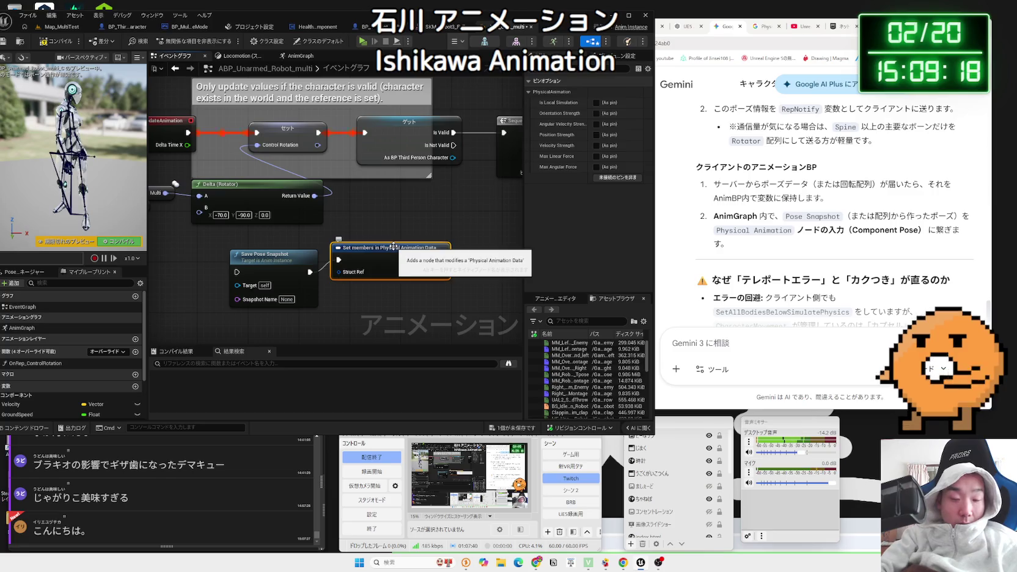
- Delete the Physical Animation Data node and scroll Gemini back to the client Pose Snapshot steps
key(Delete)
click(839, 216)
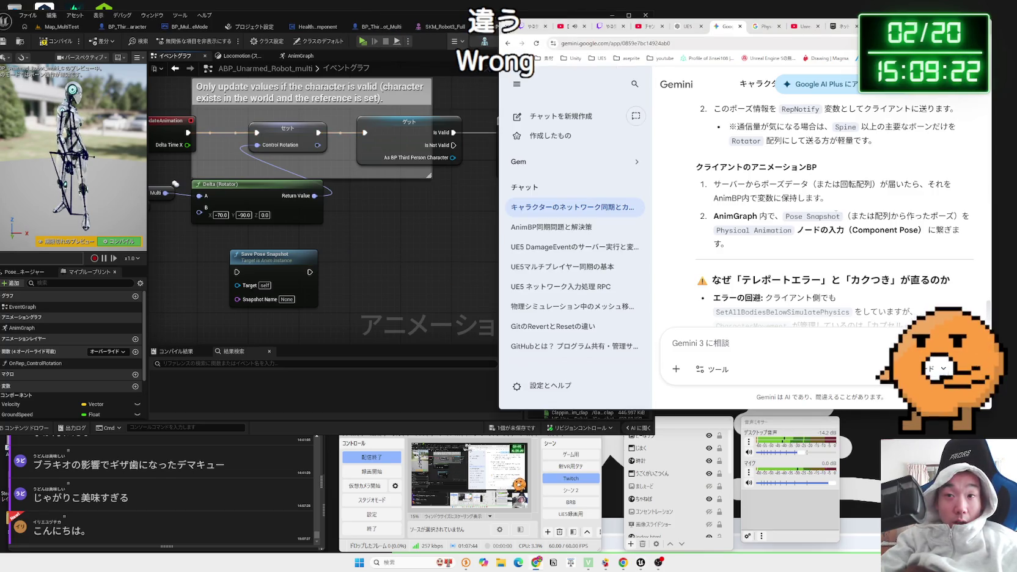
scroll(831, 214, down, 3)
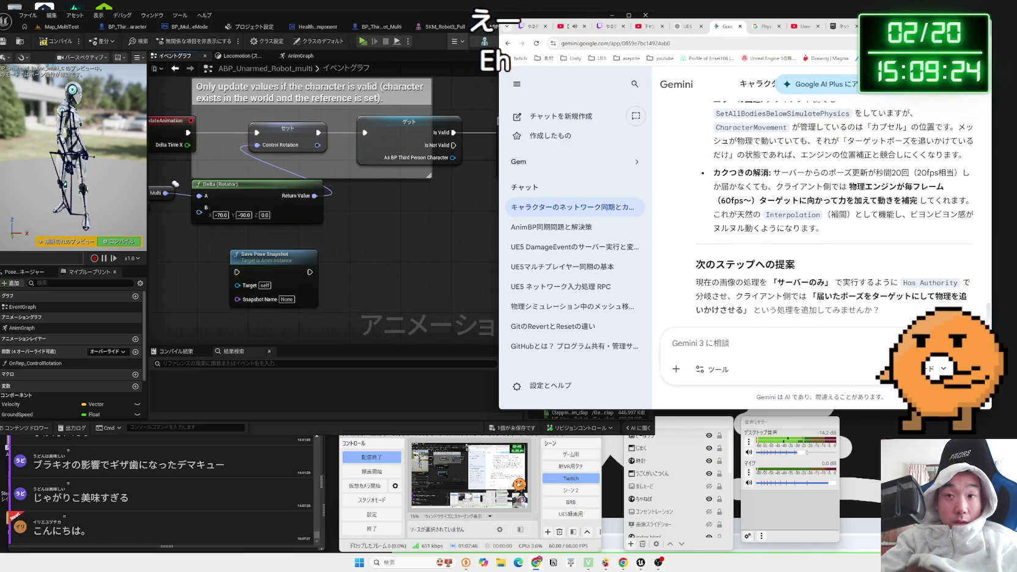
scroll(835, 211, down, 1)
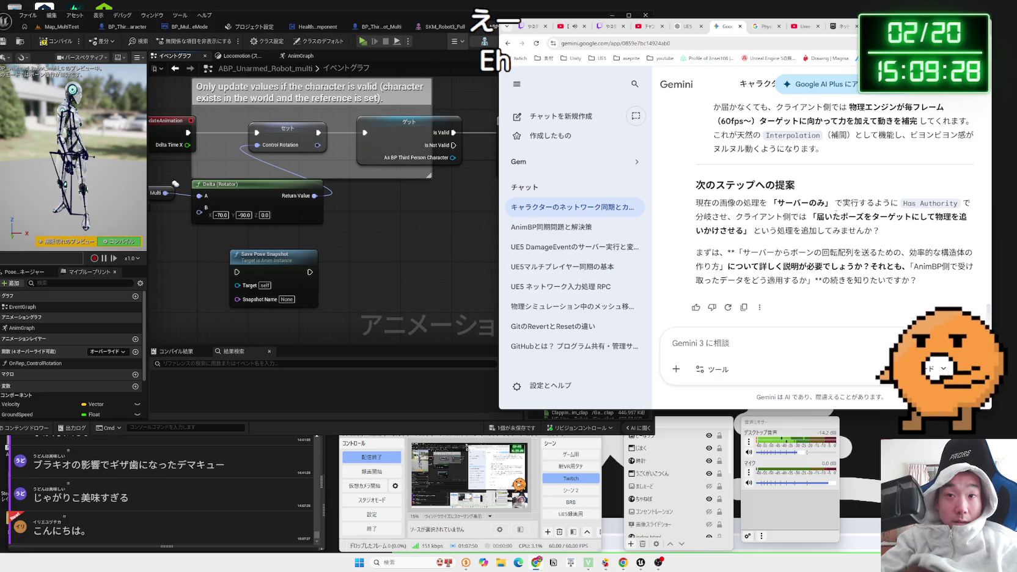
scroll(836, 211, up, 3)
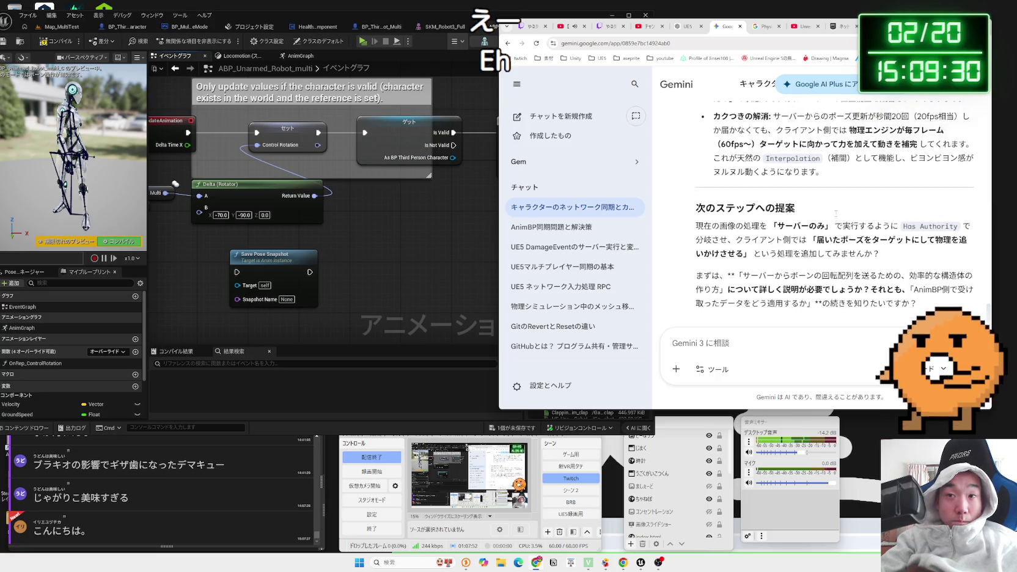
scroll(836, 212, up, 2)
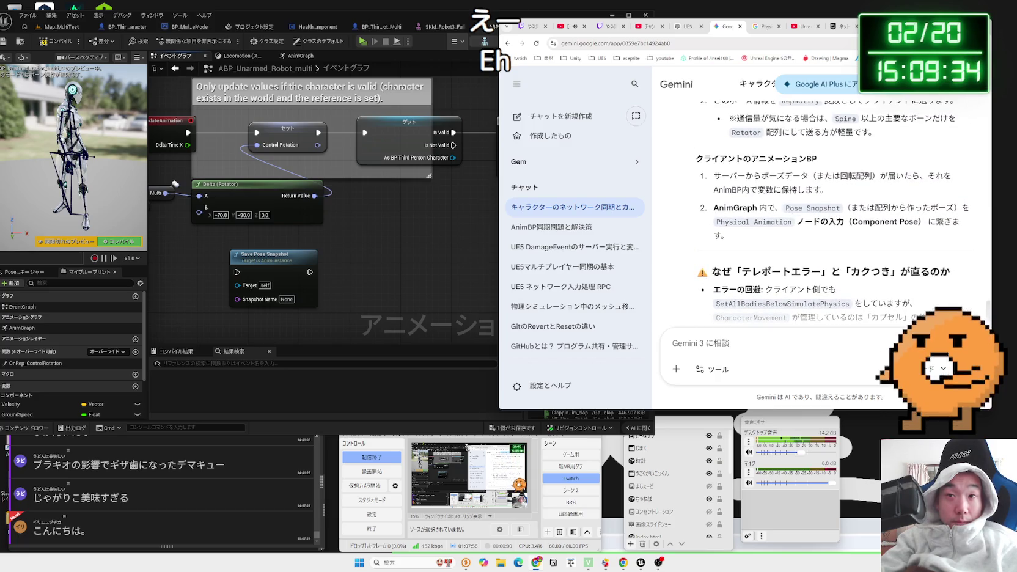
click(833, 210)
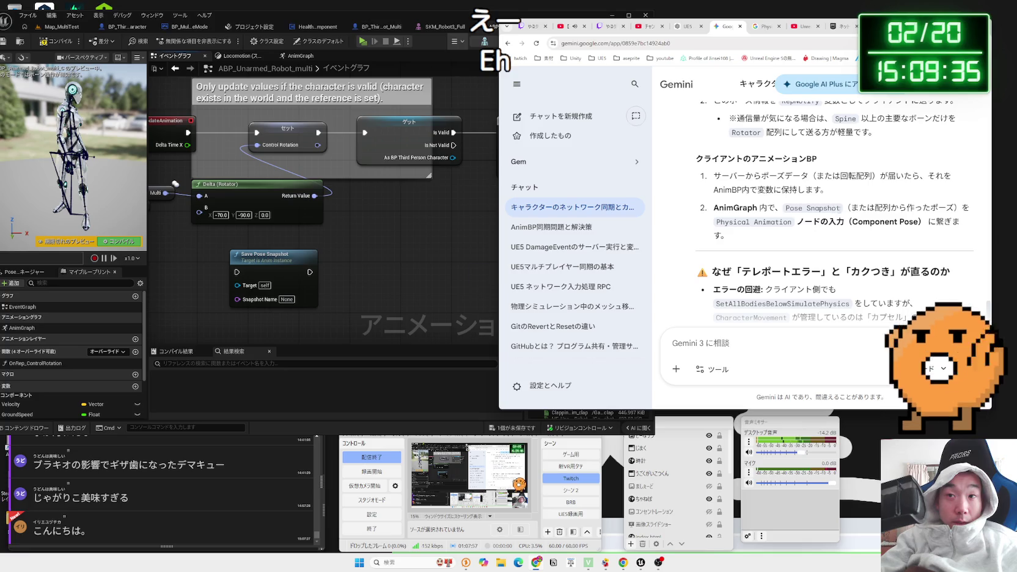
click(728, 211)
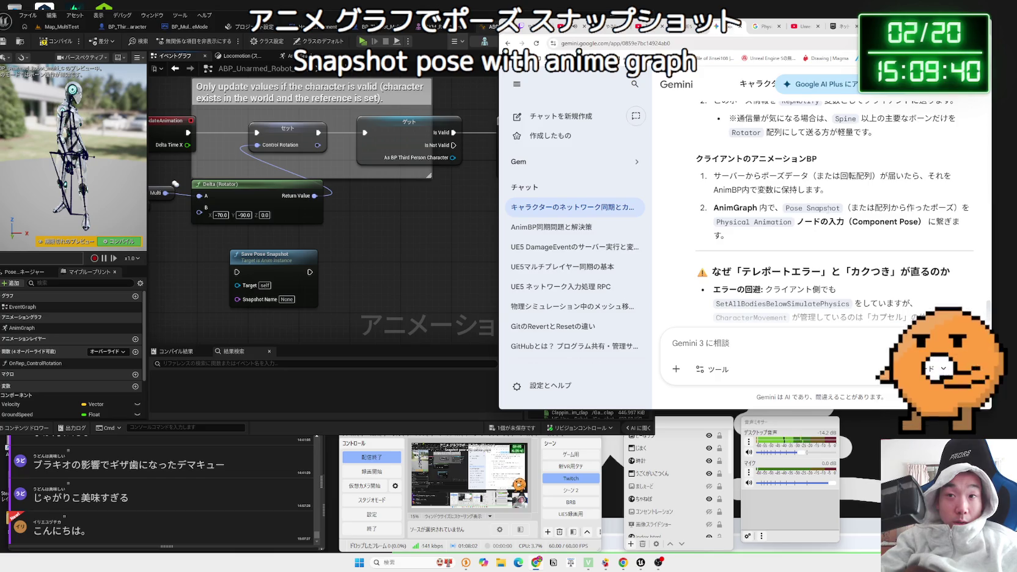
- Review Gemini's Pose Snapshot line and the server-side steps under their heading
mouse_move(848, 208)
mouse_down()
mouse_move(955, 208)
mouse_move(796, 209)
mouse_up()
click(789, 209)
scroll(794, 209, up, 2)
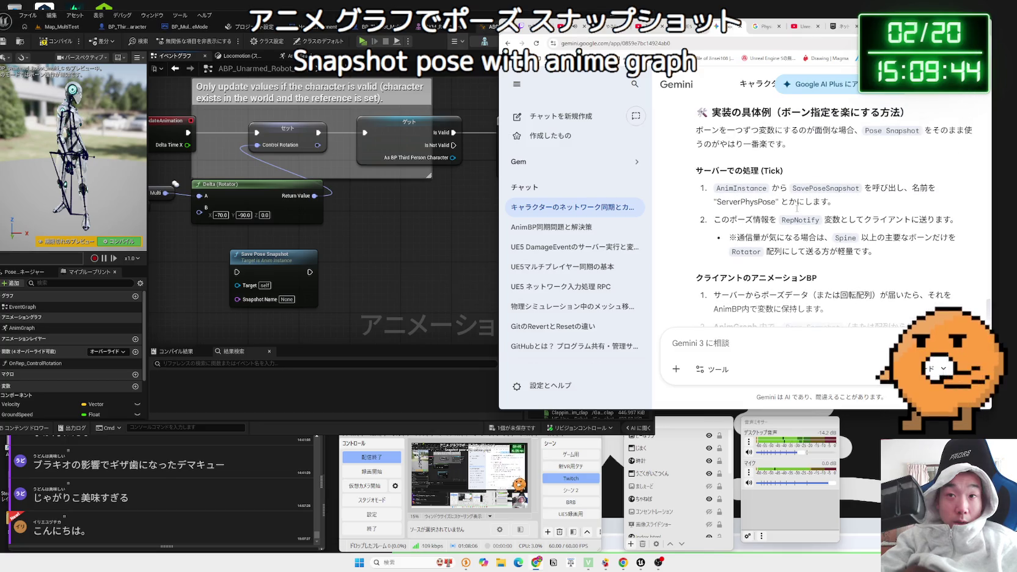
double_click(782, 188)
mouse_move(858, 189)
mouse_down()
mouse_move(805, 202)
mouse_move(727, 174)
mouse_up()
click(727, 177)
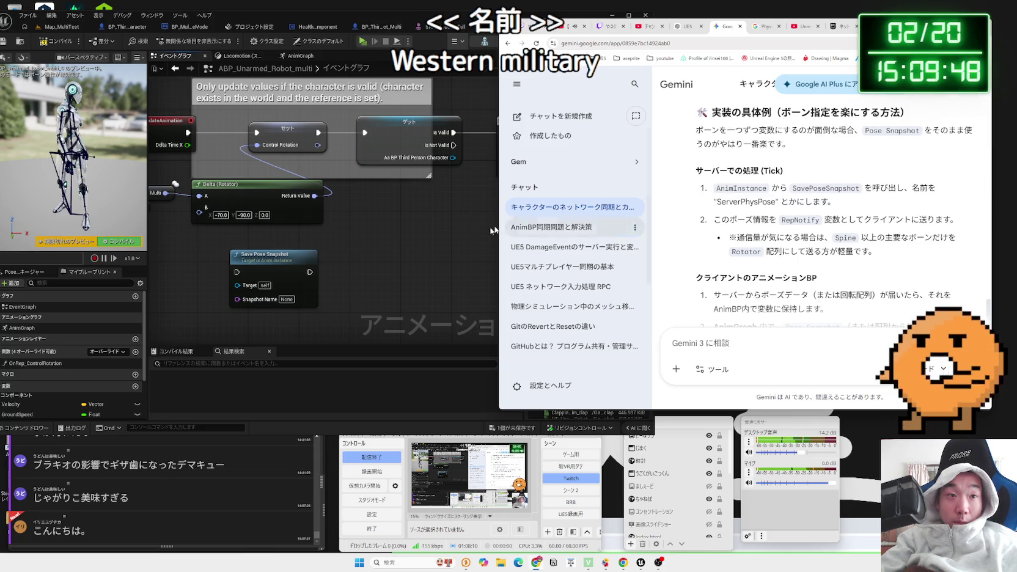
- Set the Save Pose Snapshot node's Snapshot Name to ServerPhysPose
click(258, 300)
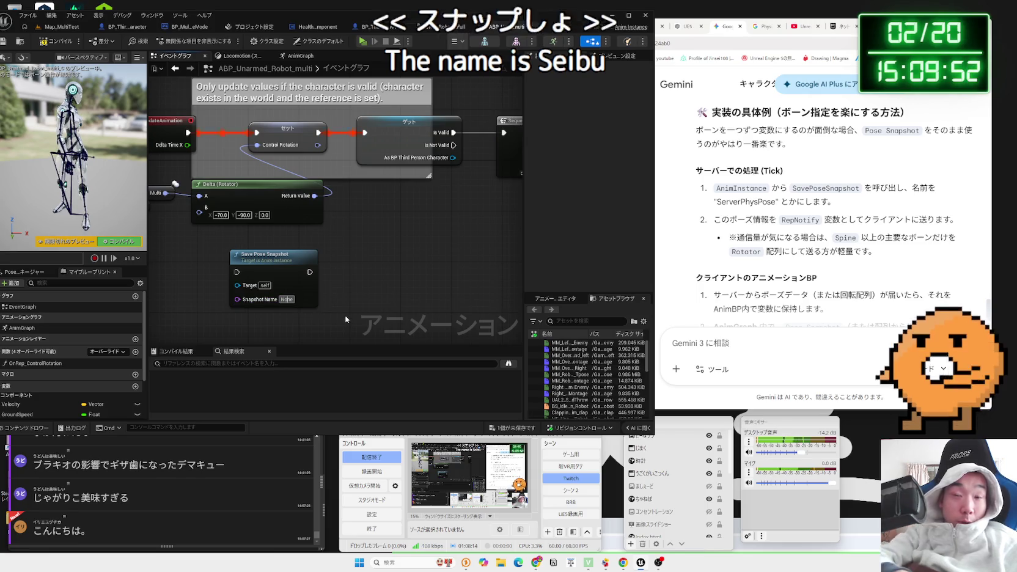
text(S)
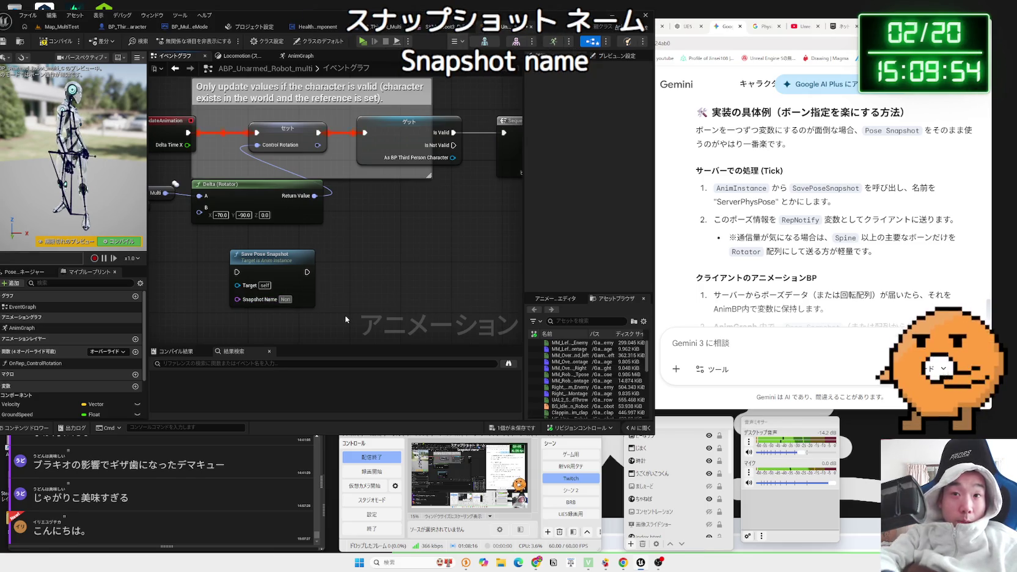
text(e)
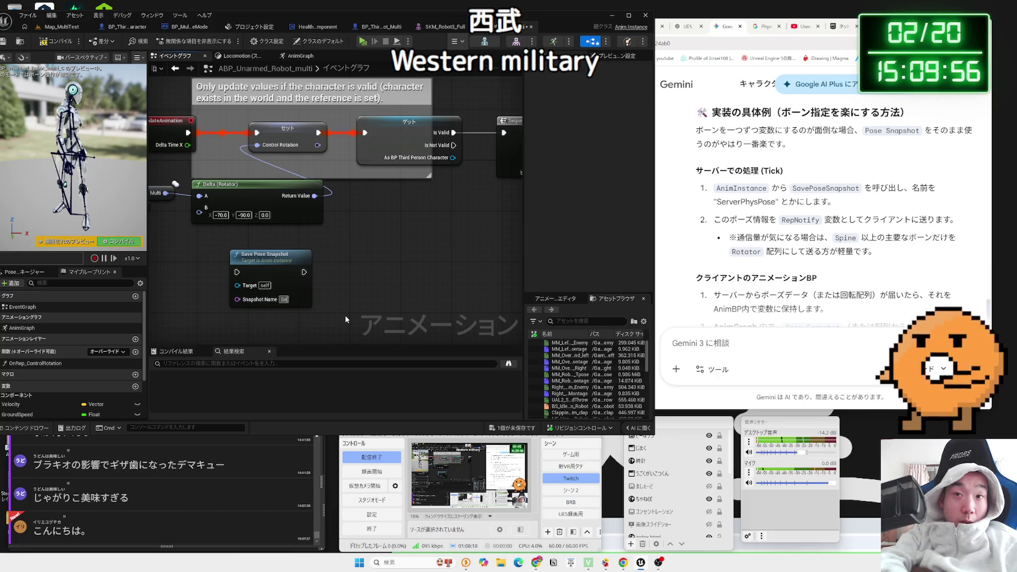
text(rverPhys)
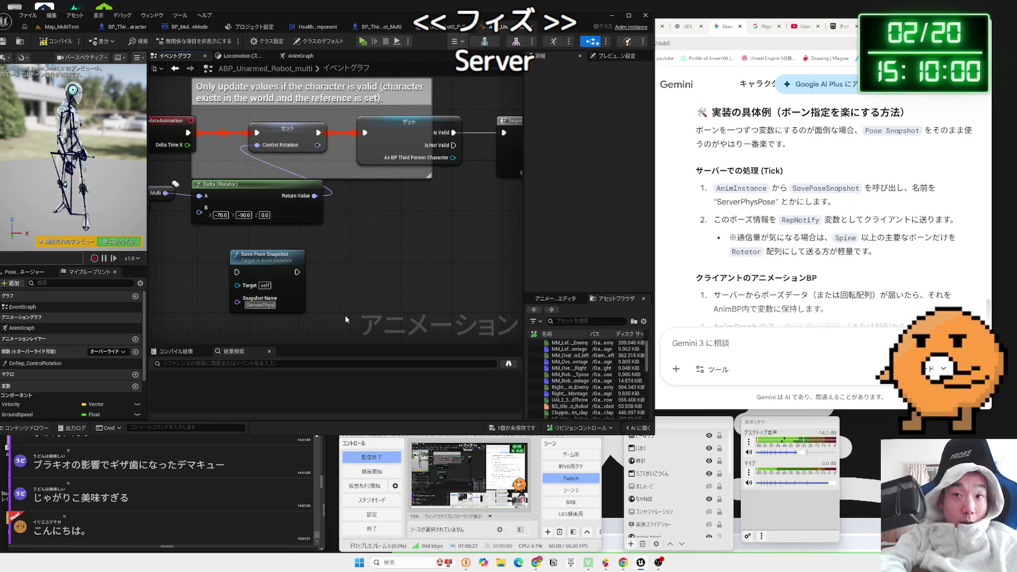
text(Pose)
mouse_move(256, 263)
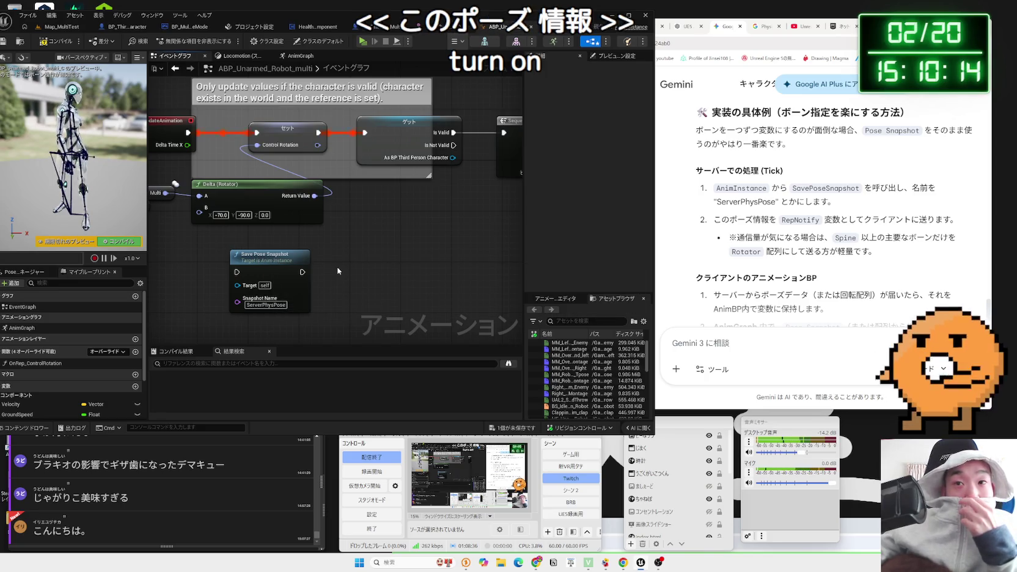
click(246, 304)
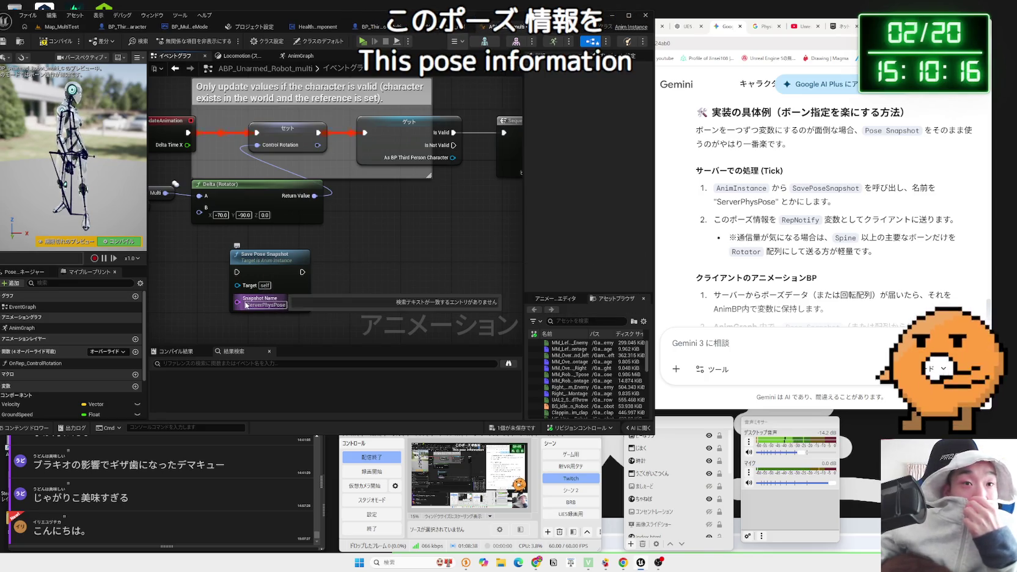
- Add a trial Snapshot Pose node after Save Pose Snapshot in the animation graph
drag(246, 304, 324, 276)
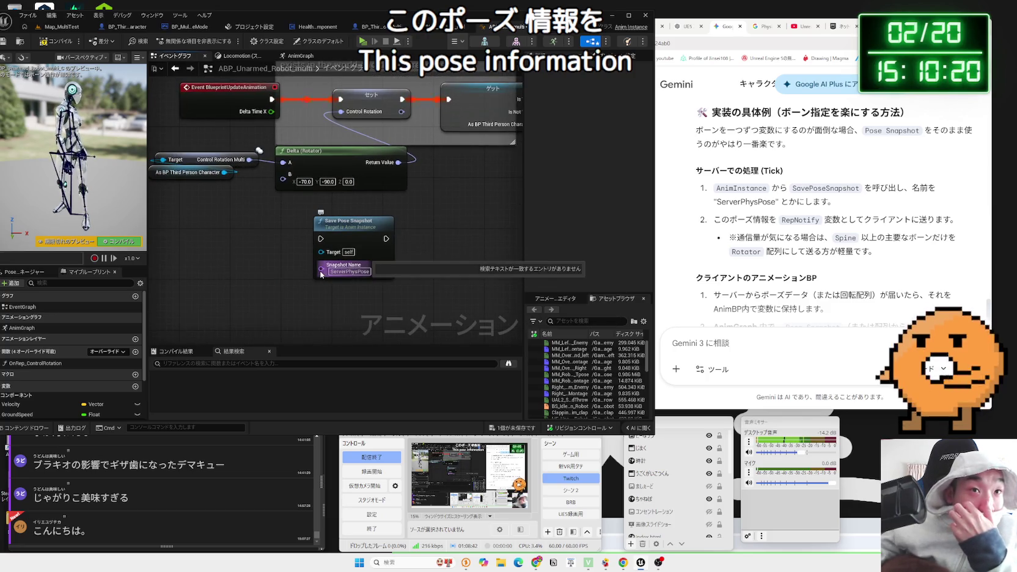
click(364, 258)
mouse_move(363, 258)
mouse_down()
mouse_move(318, 257)
mouse_move(382, 244)
mouse_up()
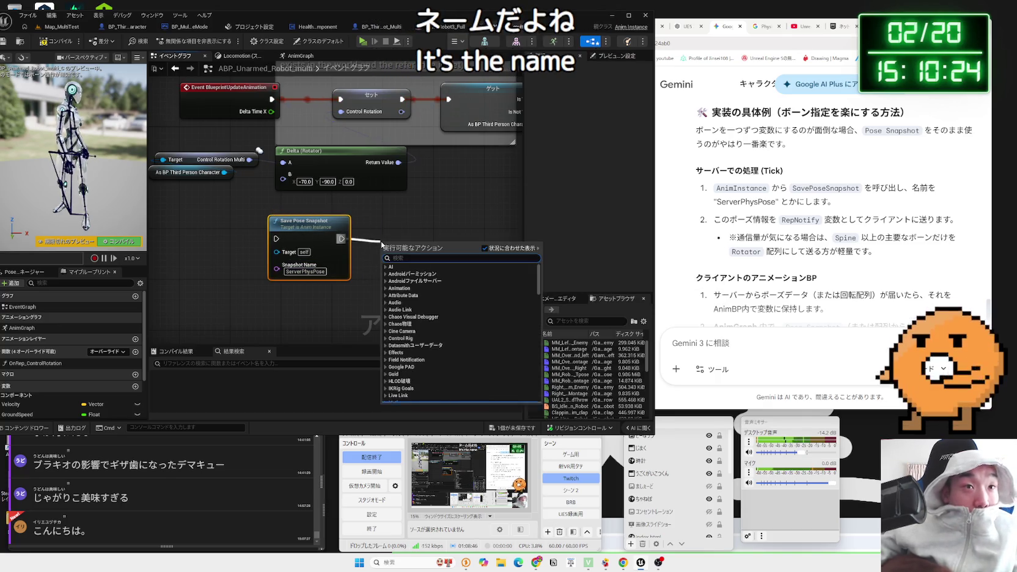
text(pose shot)
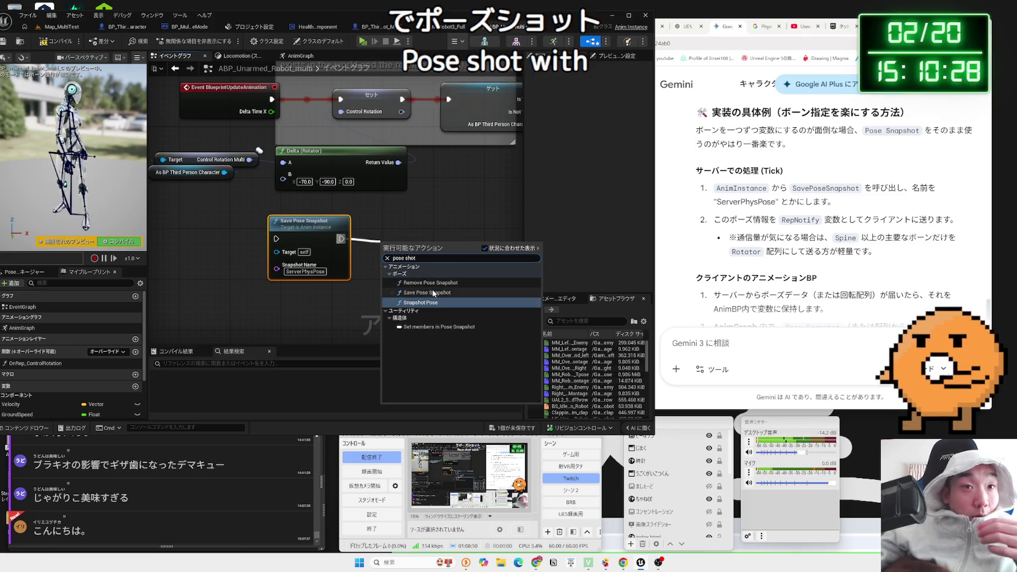
click(430, 303)
drag(408, 253, 433, 241)
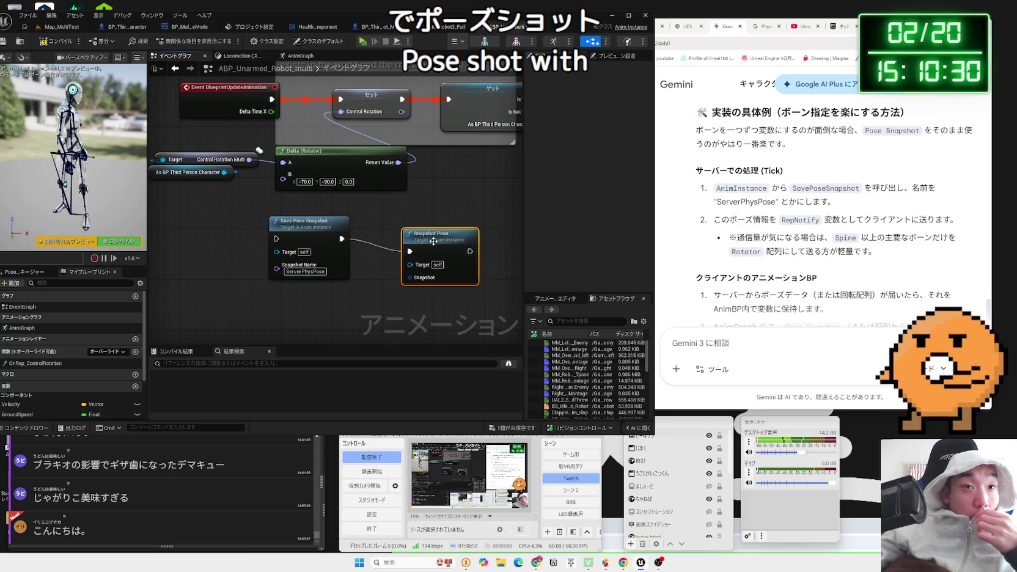
- Delete the trial Snapshot Pose node and switch to BP_ThirdPersonCharacter_Robot_Multi
right_click(409, 283)
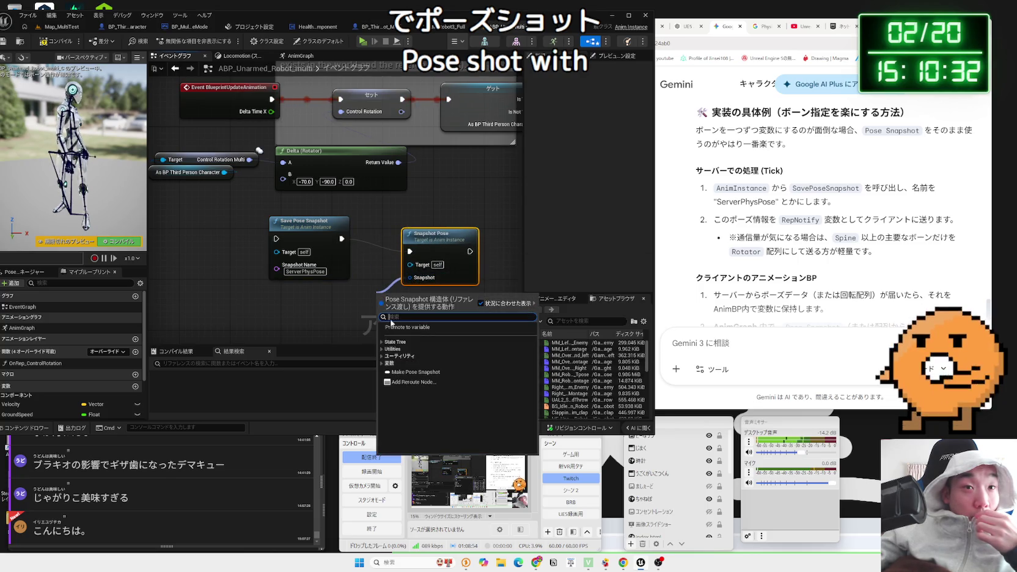
click(427, 268)
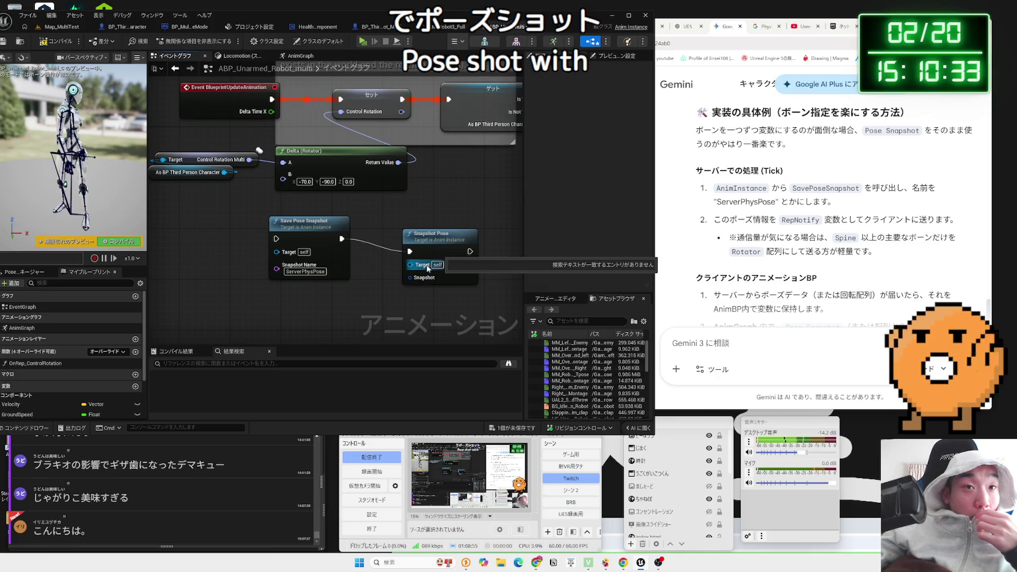
click(454, 243)
key(Delete)
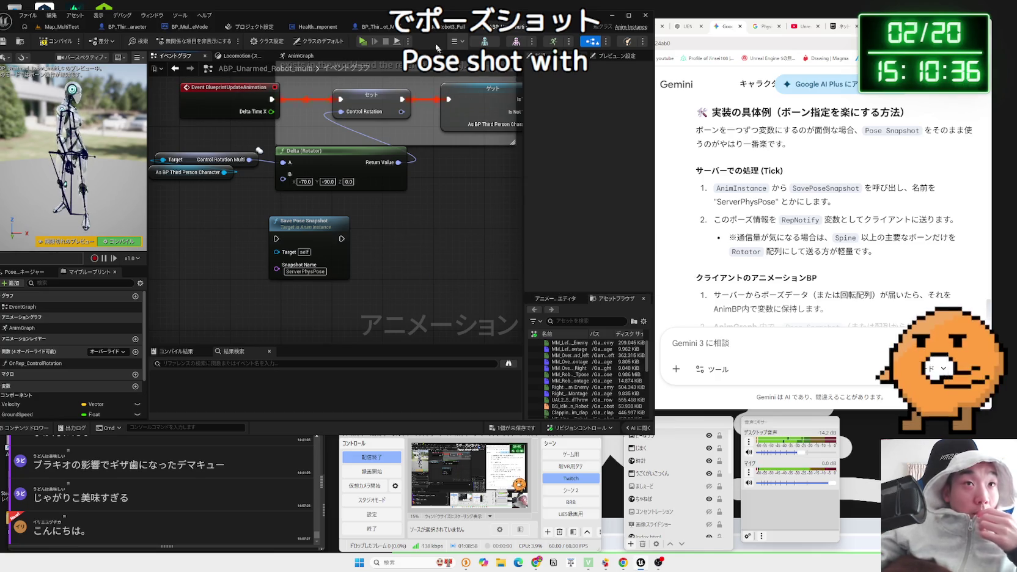
click(369, 26)
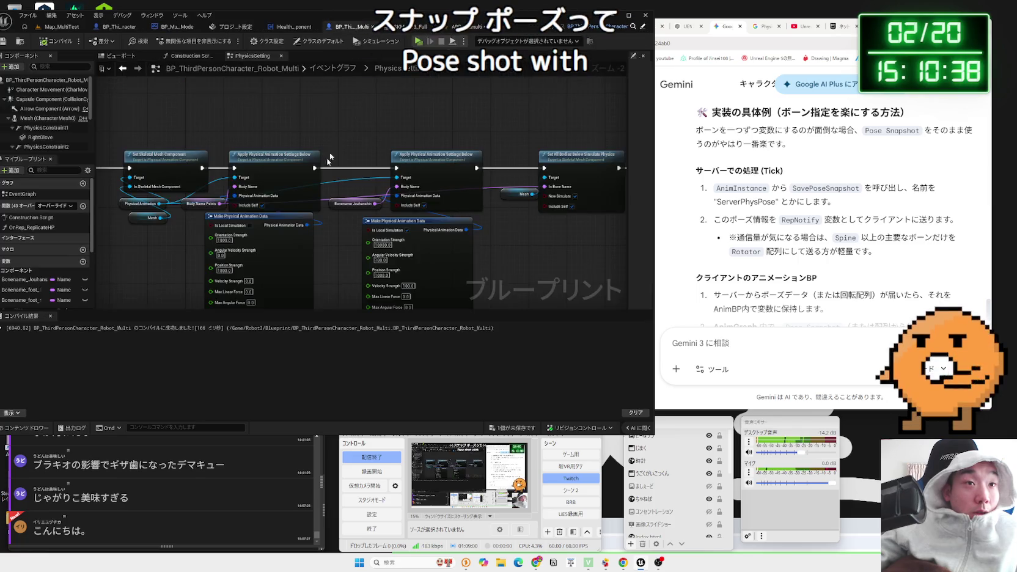
- Look over the character's Construction Script, viewport and PhysicsSetting, then open its EventGraph
click(191, 55)
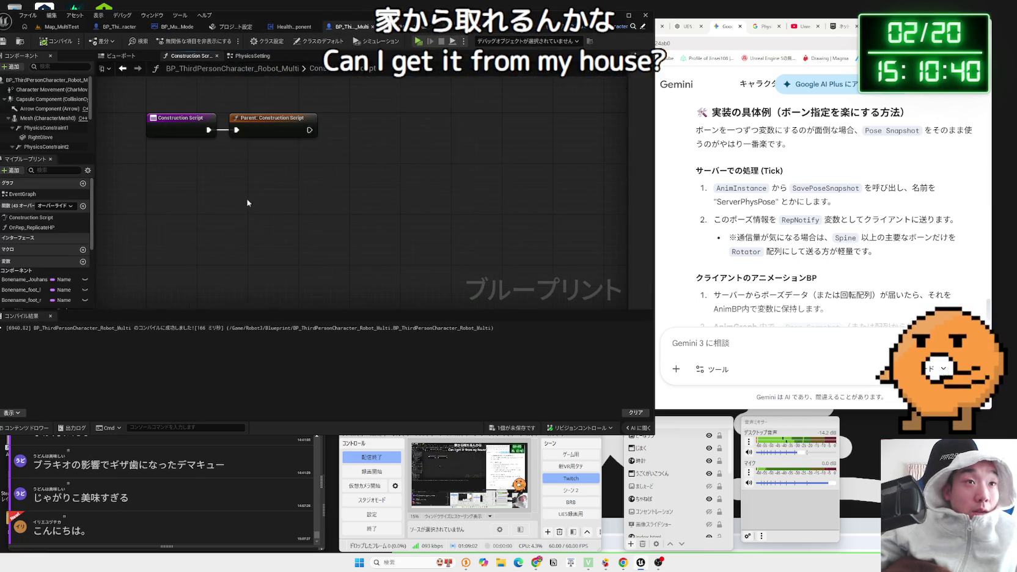
click(130, 58)
click(243, 57)
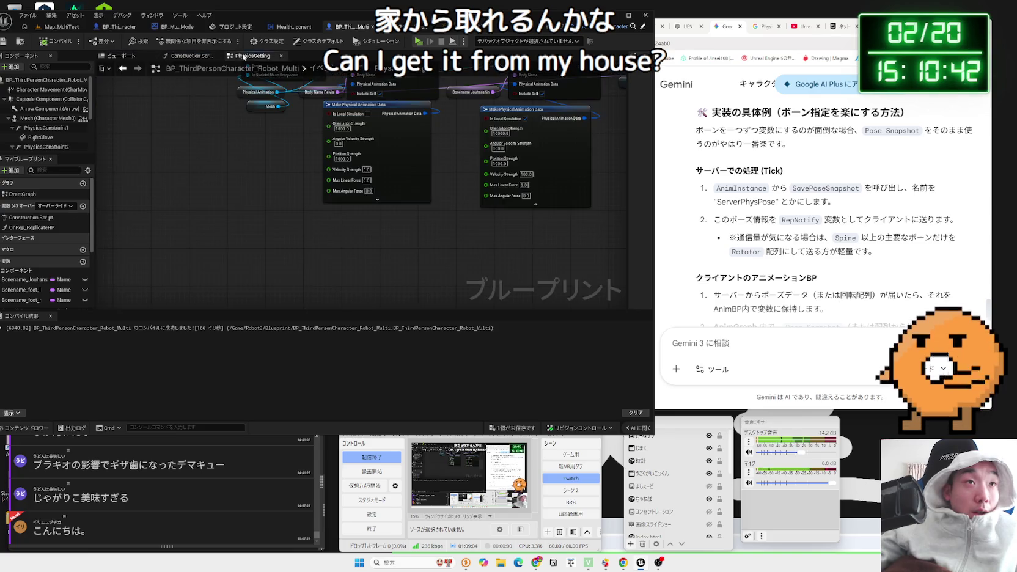
double_click(23, 194)
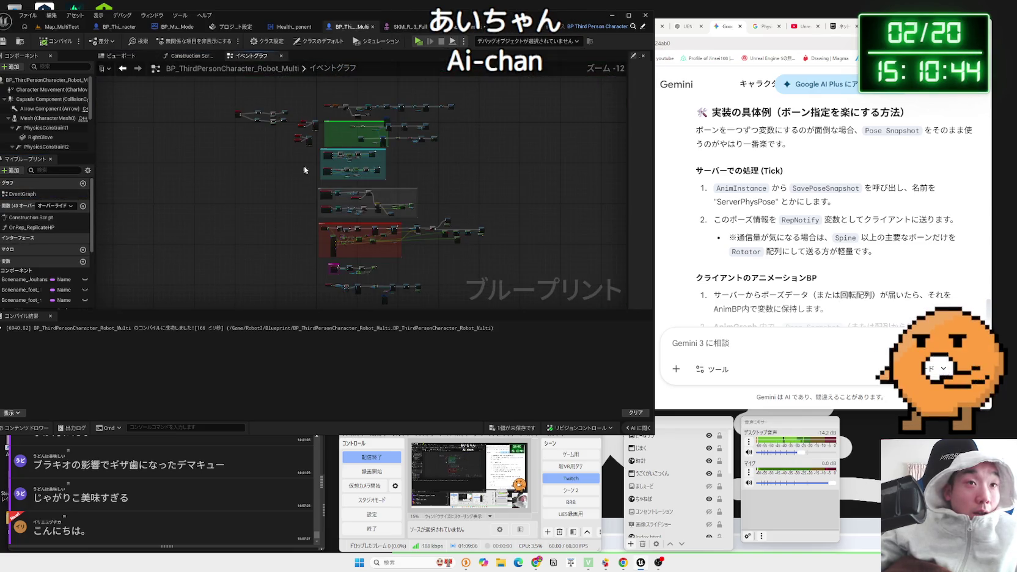
scroll(301, 206, up, 10)
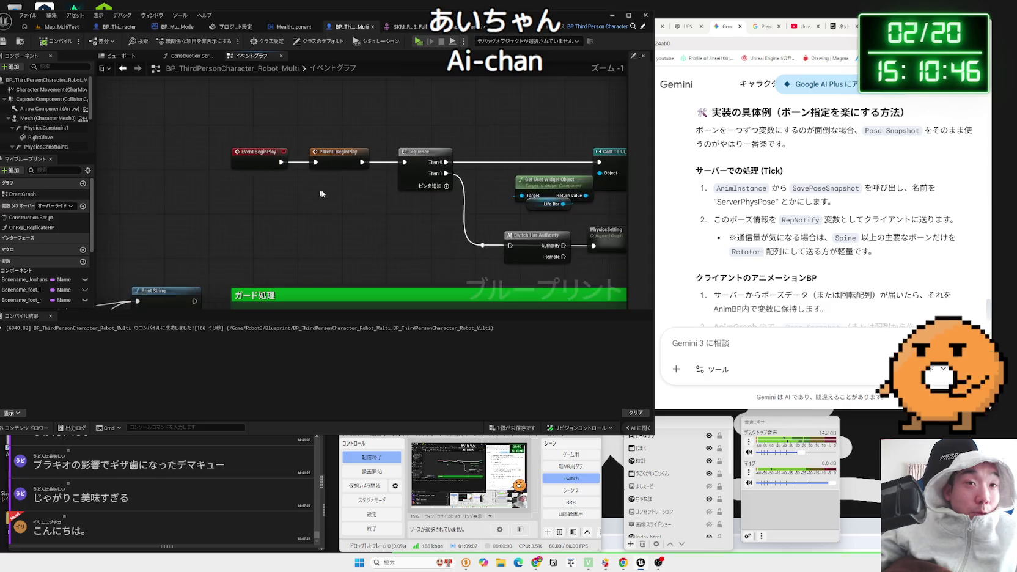
- Add a Snapshot Pose node for the Mesh beside the BeginPlay nodes
right_click(319, 118)
text(snap pose)
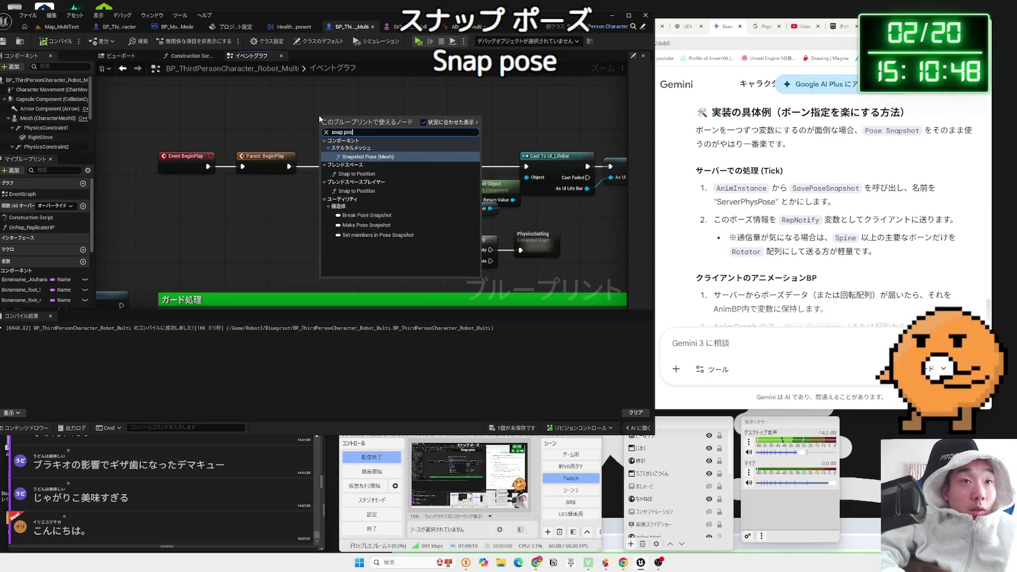
click(367, 156)
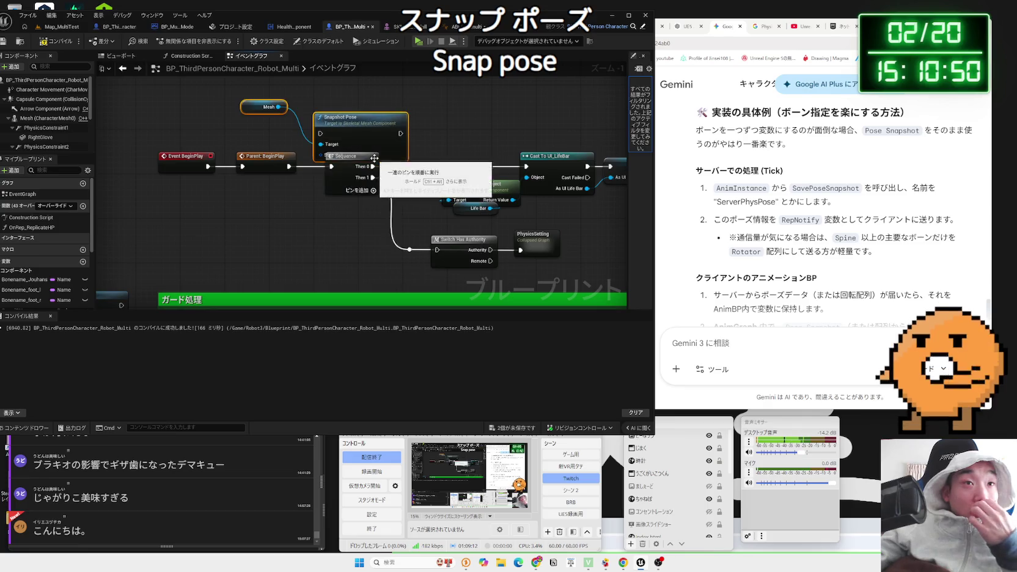
mouse_move(382, 130)
mouse_down()
mouse_move(518, 194)
mouse_move(617, 263)
mouse_move(440, 226)
mouse_move(409, 191)
mouse_up()
scroll(409, 191, down, 5)
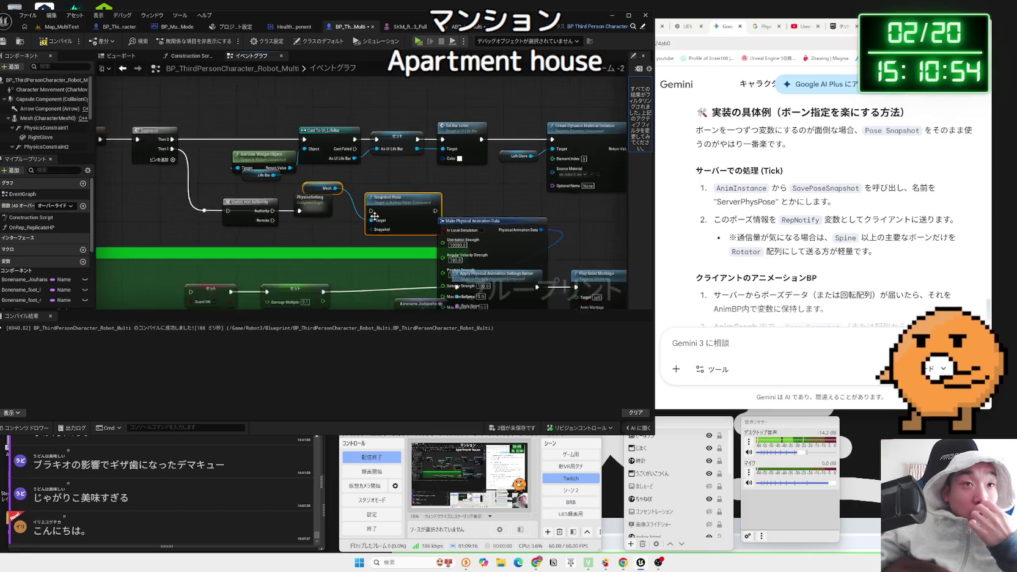
mouse_move(186, 155)
mouse_down()
mouse_move(587, 203)
mouse_move(623, 197)
mouse_move(474, 192)
mouse_up()
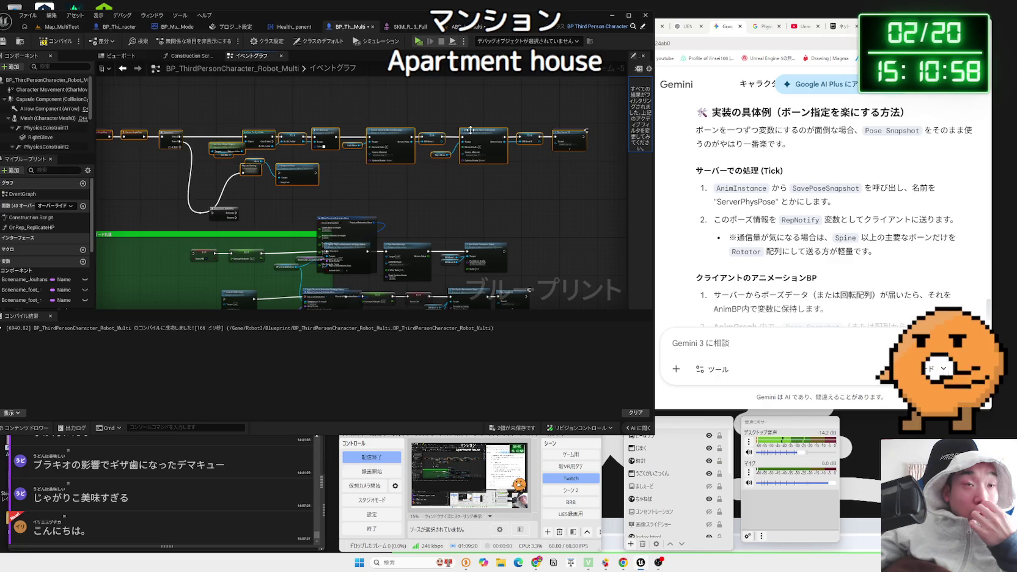
scroll(375, 198, up, 4)
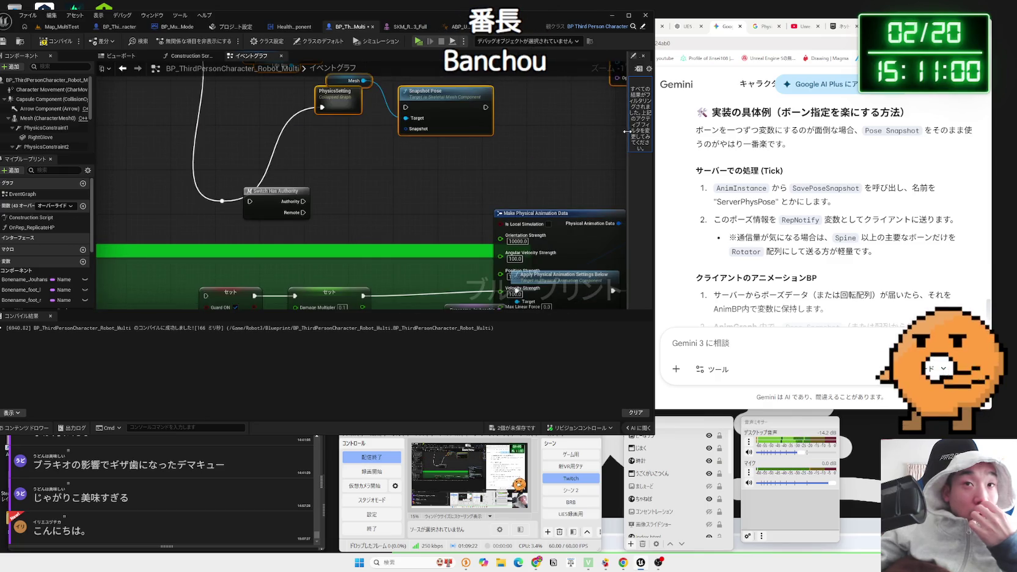
- Group Switch Has Authority near PhysicsSetting and place the Mesh getter at Snapshot Pose's Target
drag(627, 131, 533, 132)
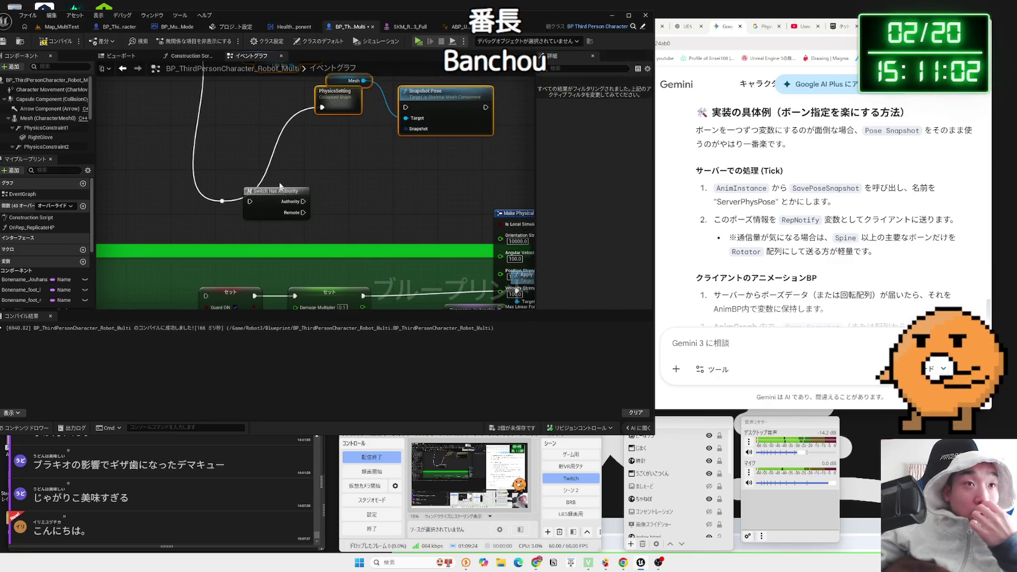
drag(269, 192, 246, 114)
drag(222, 201, 217, 162)
drag(227, 106, 226, 112)
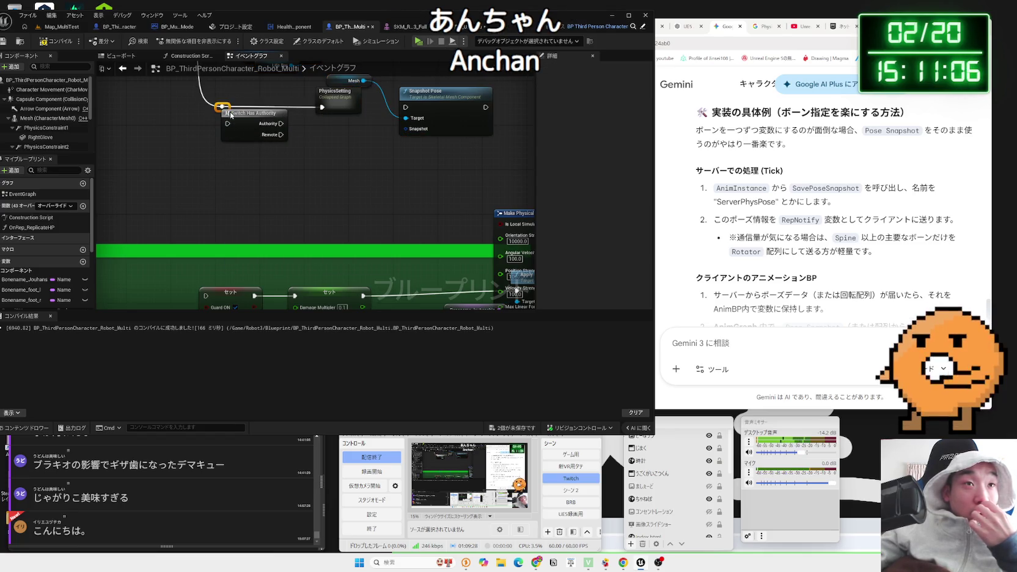
drag(322, 140, 288, 234)
drag(313, 152, 362, 199)
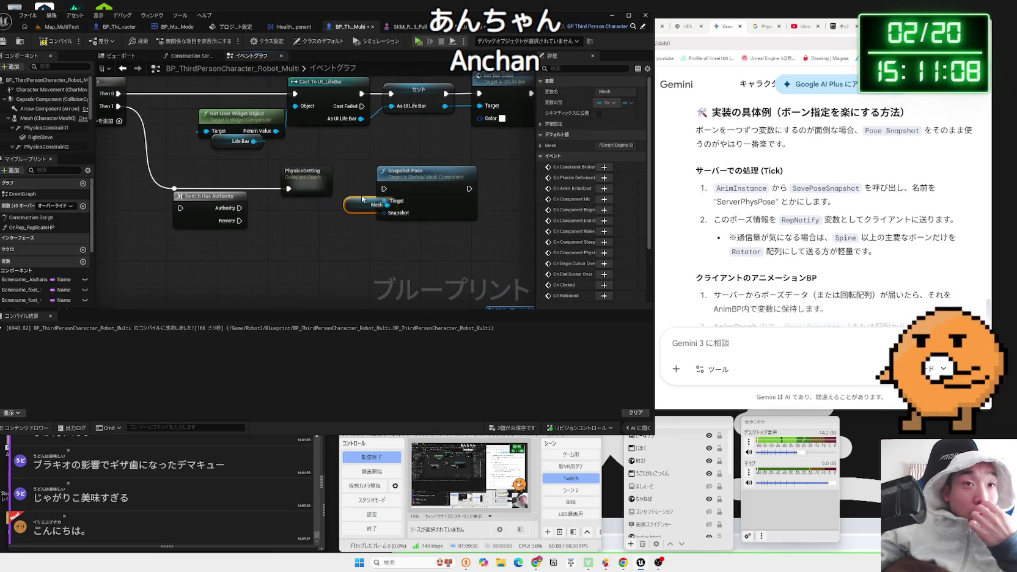
drag(411, 176, 429, 188)
- Add a For Each Loop with Break off the Snapshot output, then delete it
drag(404, 226, 359, 235)
text(bi)
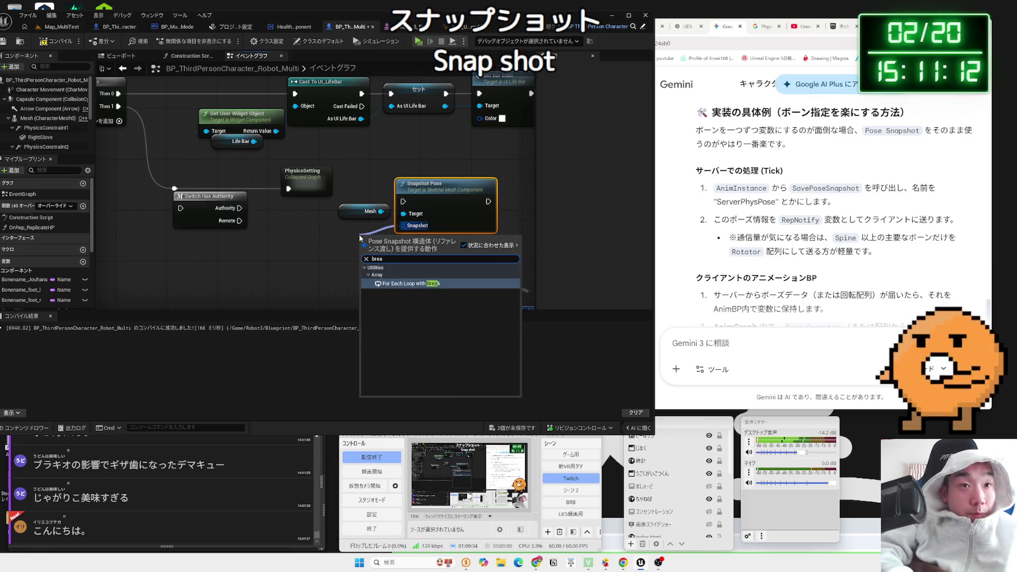
key(Return)
drag(370, 237, 321, 239)
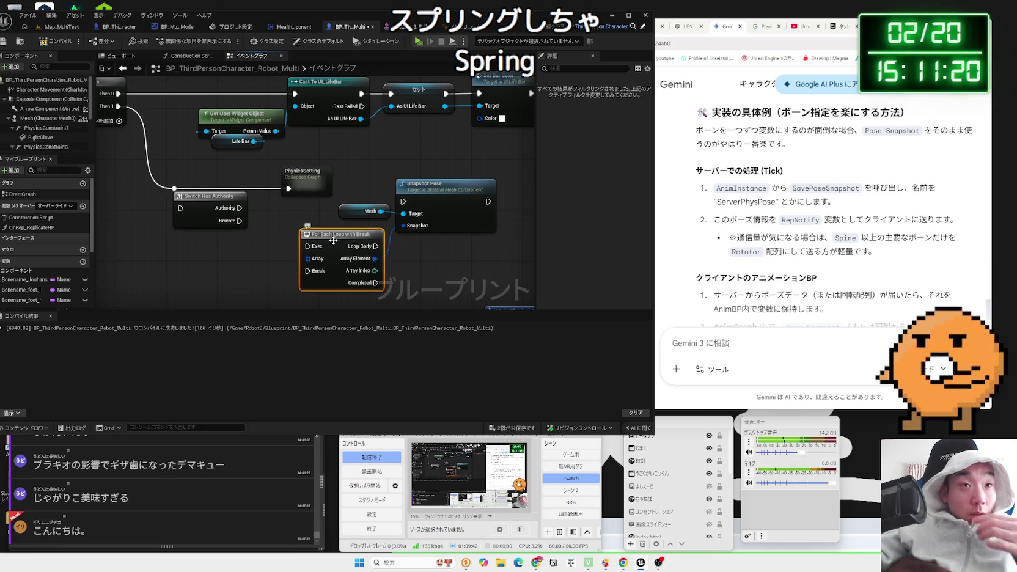
key(Delete)
drag(407, 227, 360, 244)
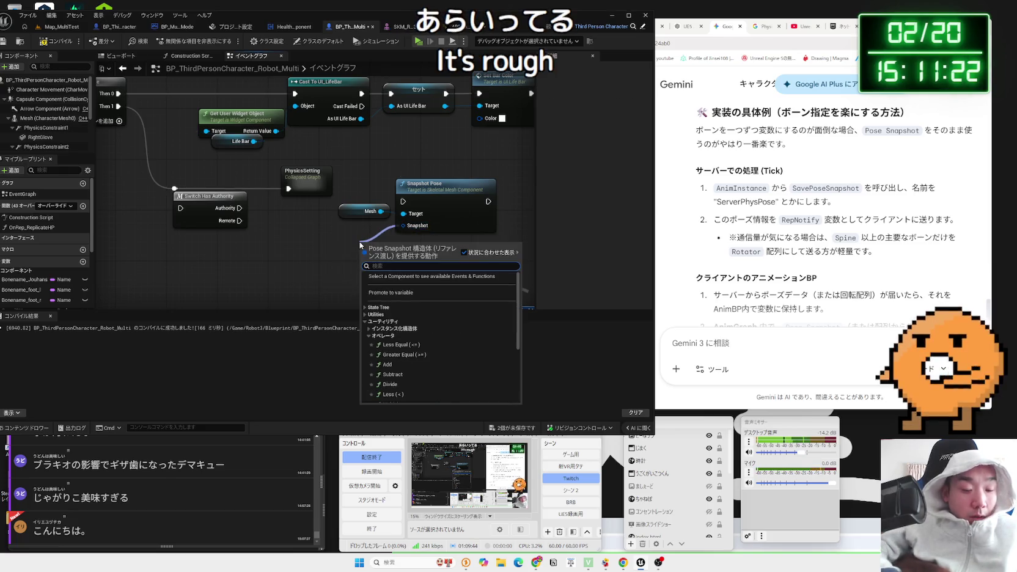
- Promote the Snapshot output to a new Snapshot variable, compile, and expand its default value
text(brea)
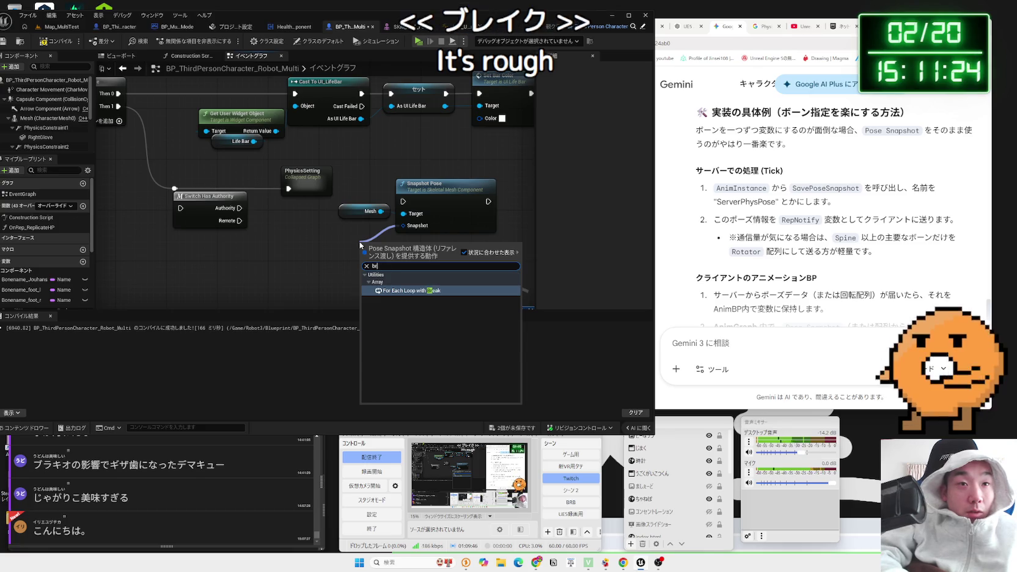
key(BackSpace)
key(BackSpace)
key(BackSpace)
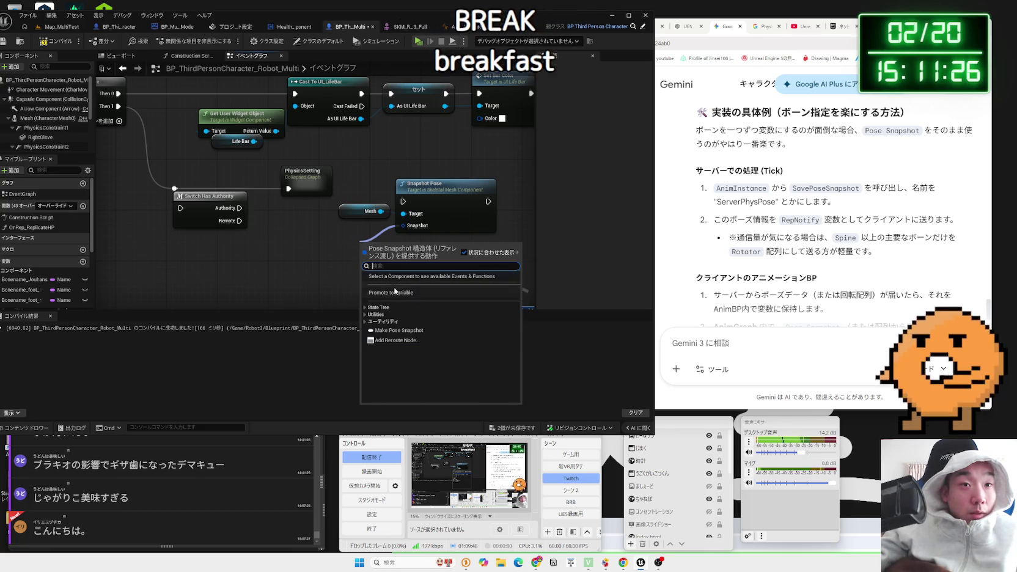
click(394, 293)
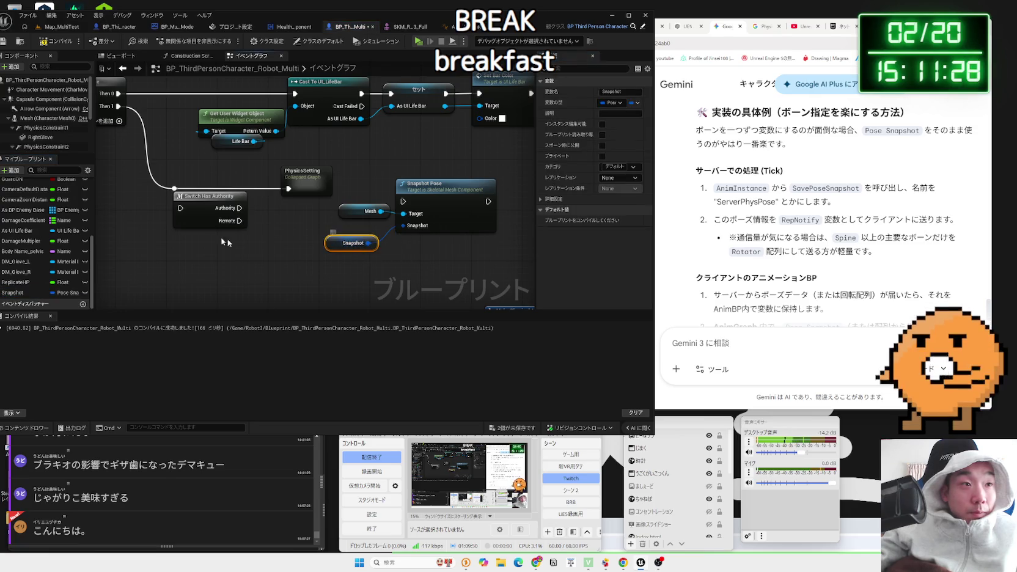
click(57, 41)
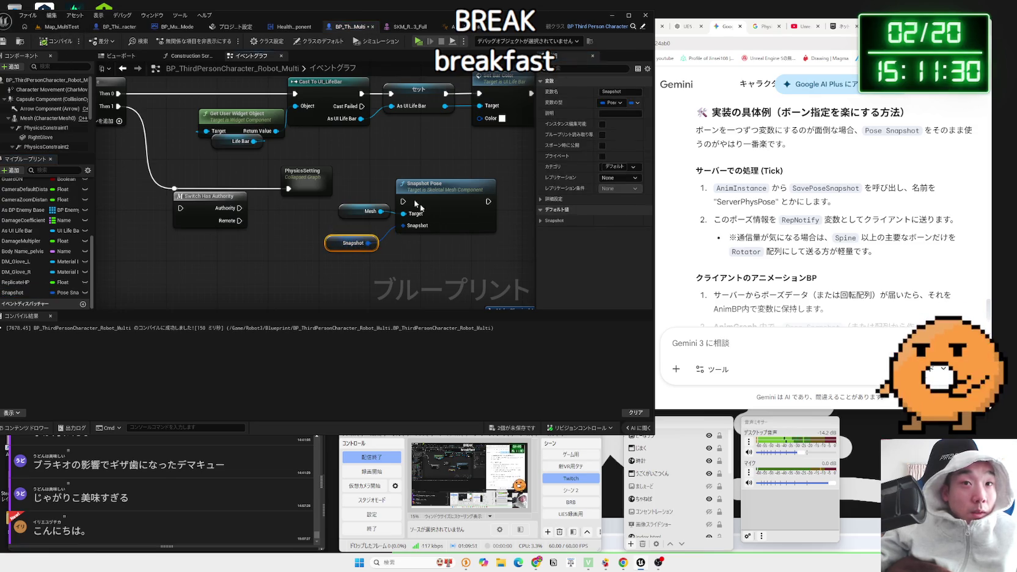
click(548, 221)
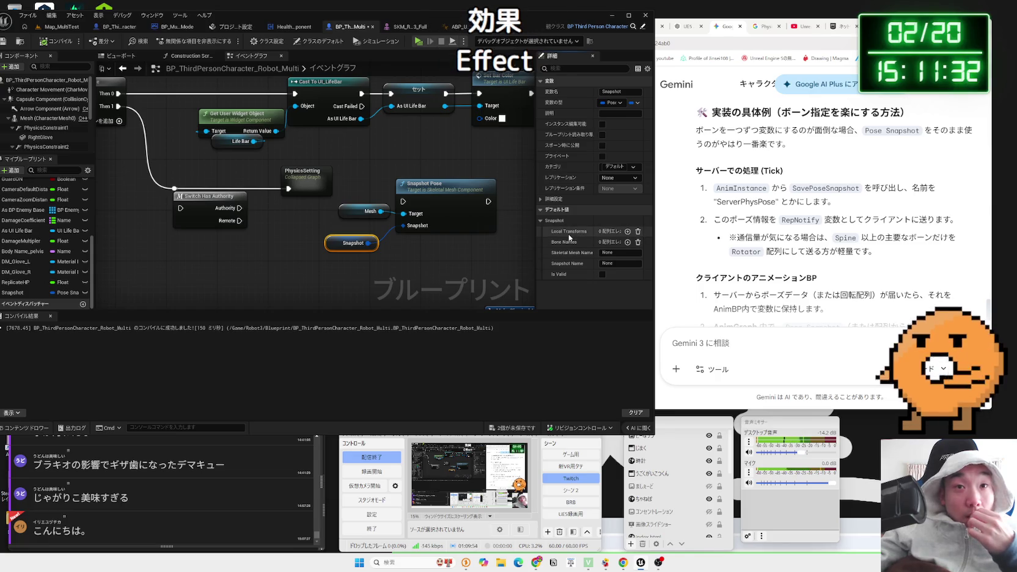
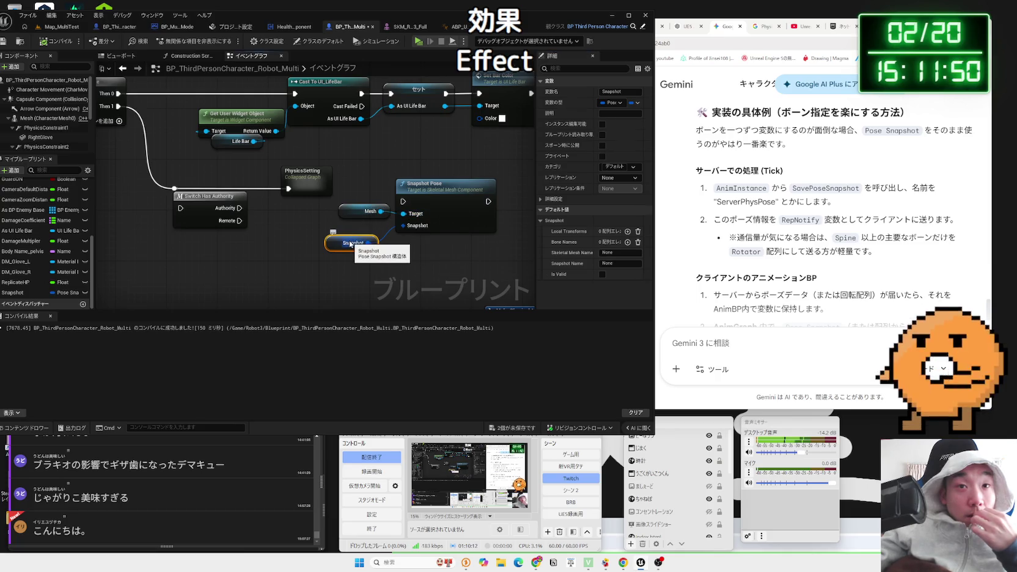
- Delete the Snapshot node and place a Snapshot getter node in the graph
key(Delete)
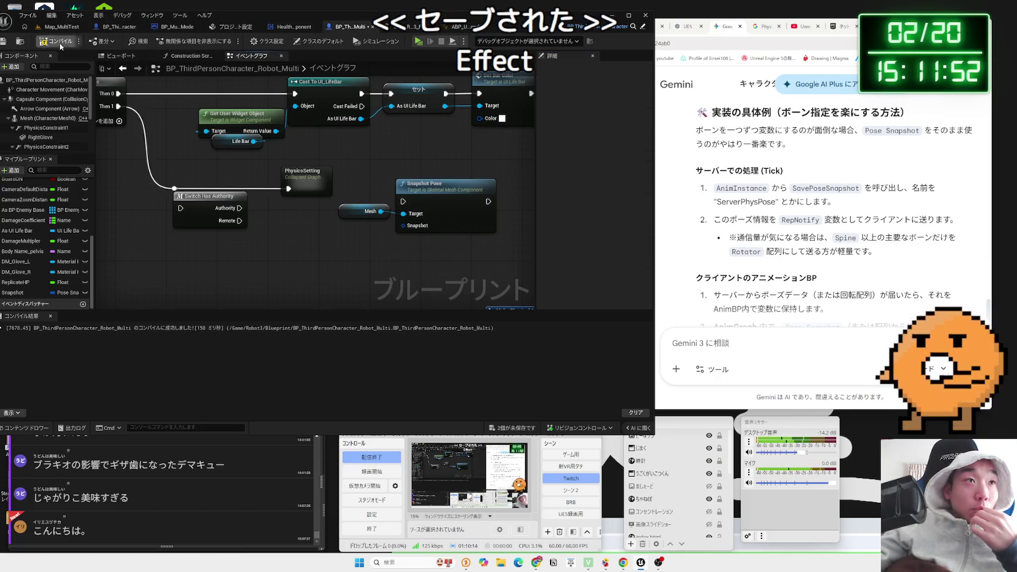
right_click(344, 248)
text(snap)
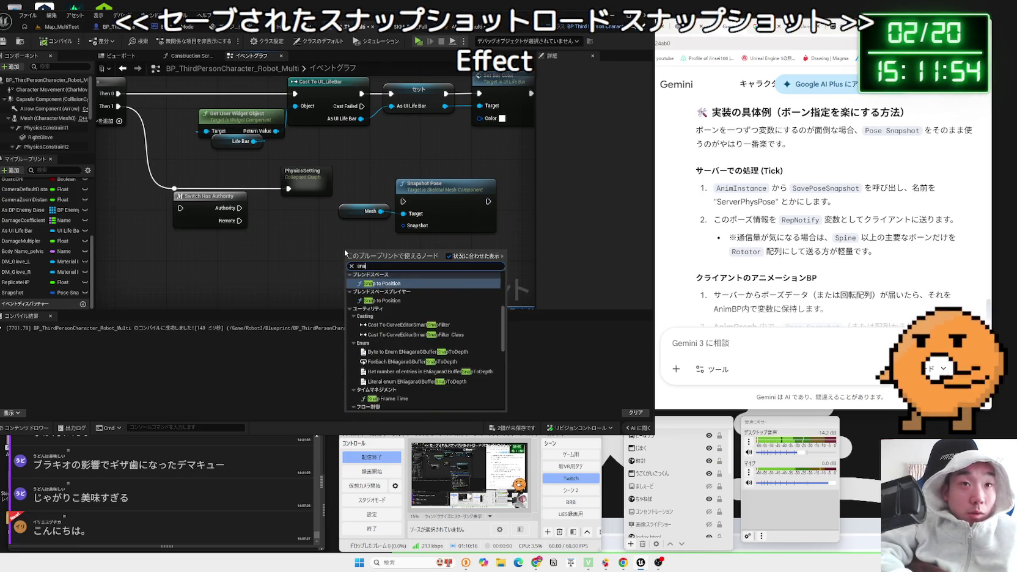
text( shot)
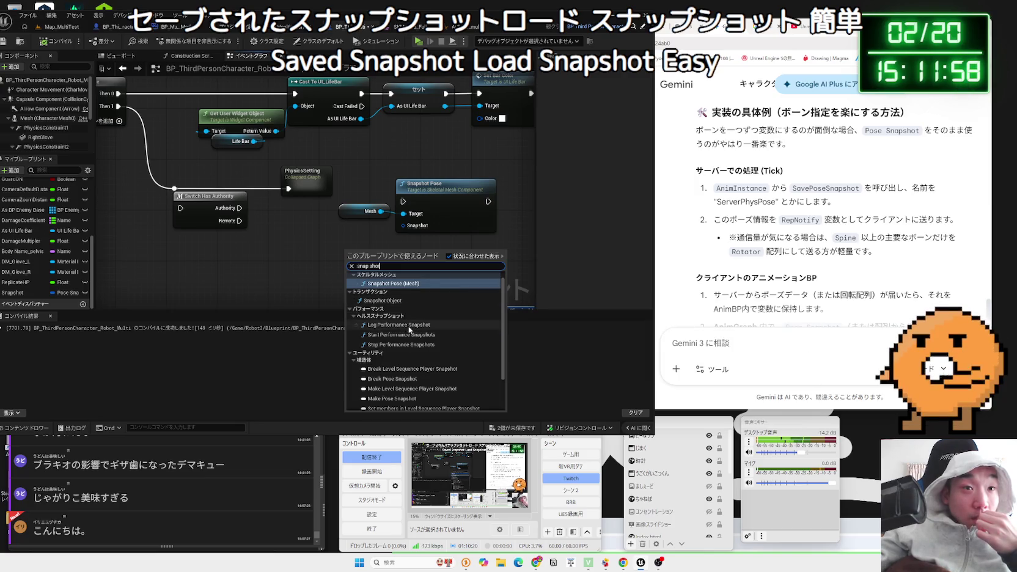
scroll(428, 343, down, 2)
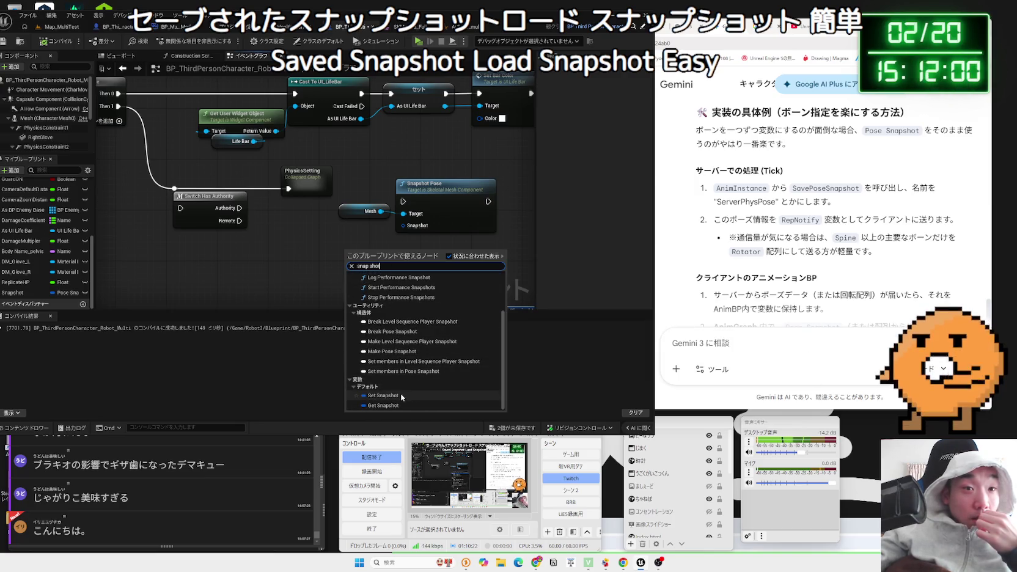
click(385, 405)
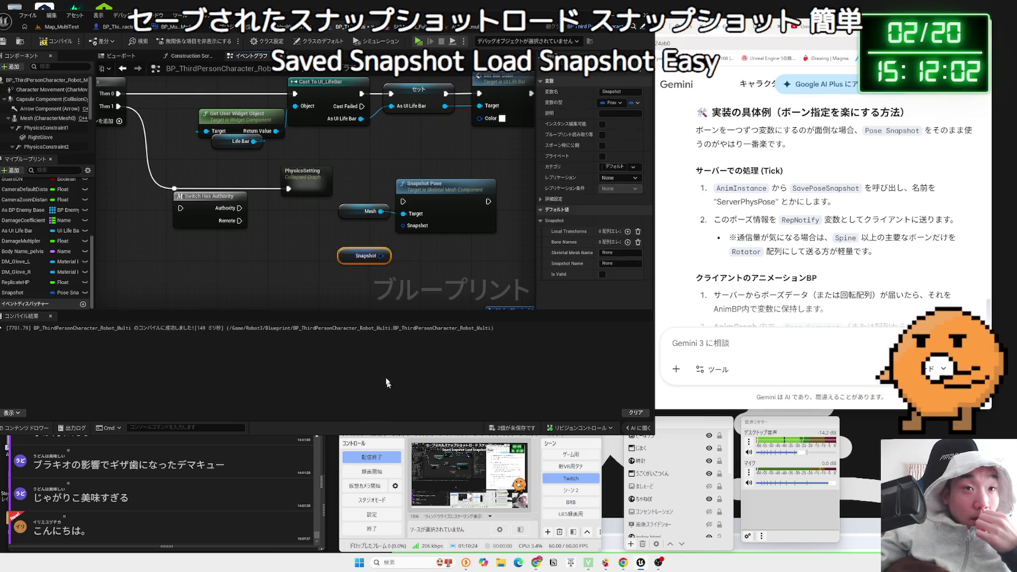
- Delete the Snapshot getter node and remove the Snapshot variable from My Blueprint
click(25, 292)
key(Delete)
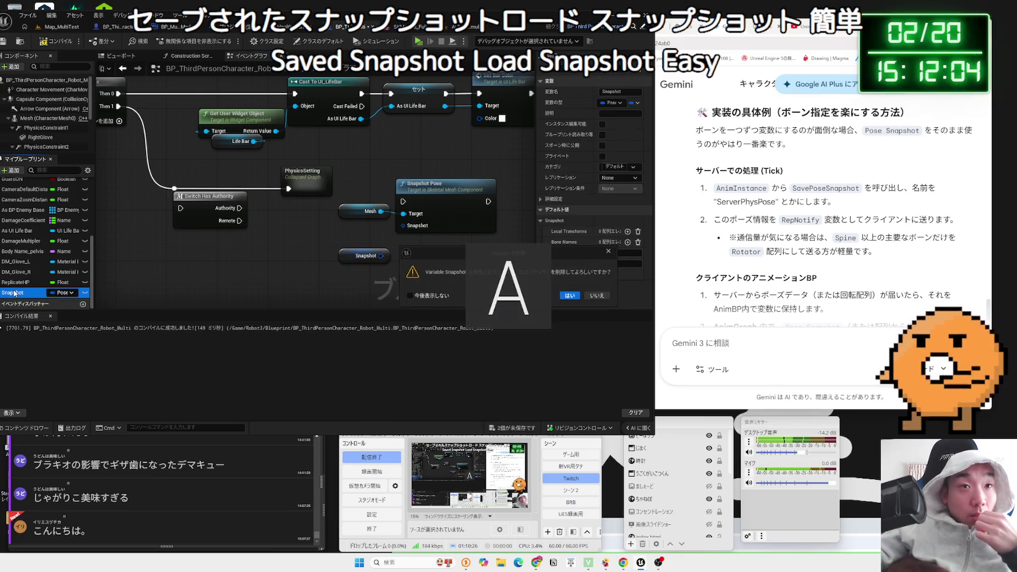
click(597, 296)
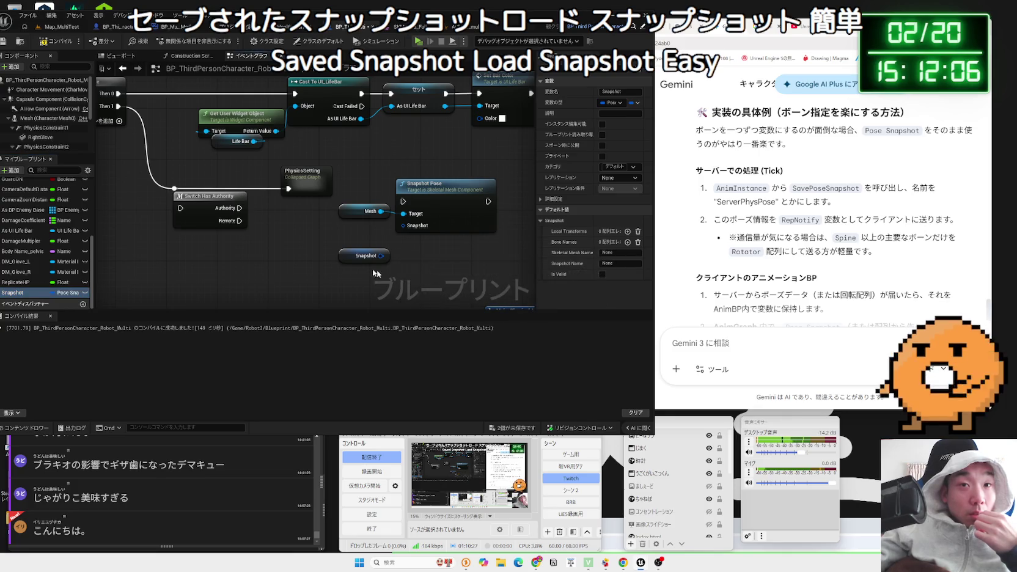
click(340, 256)
key(Delete)
click(17, 293)
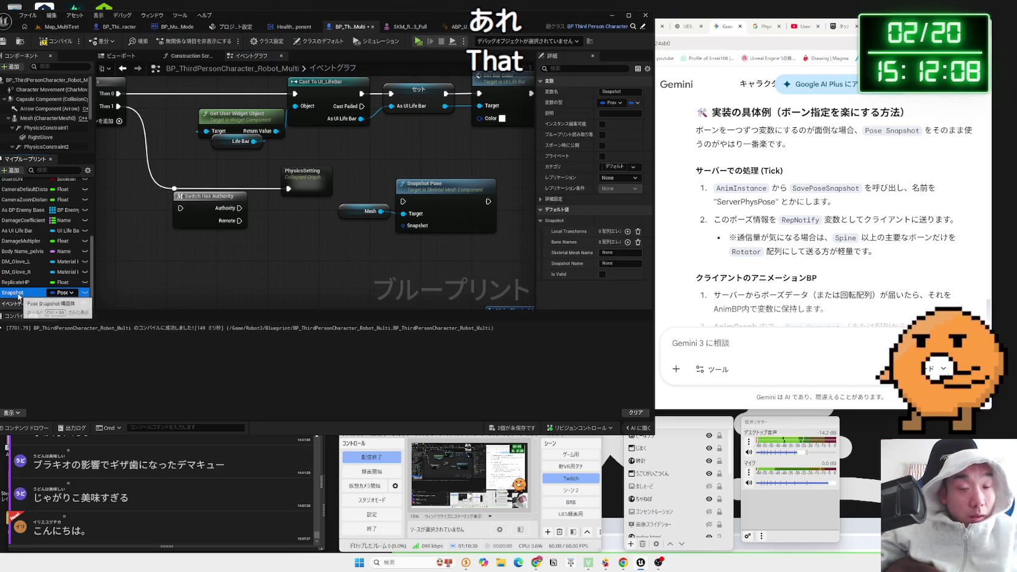
key(Delete)
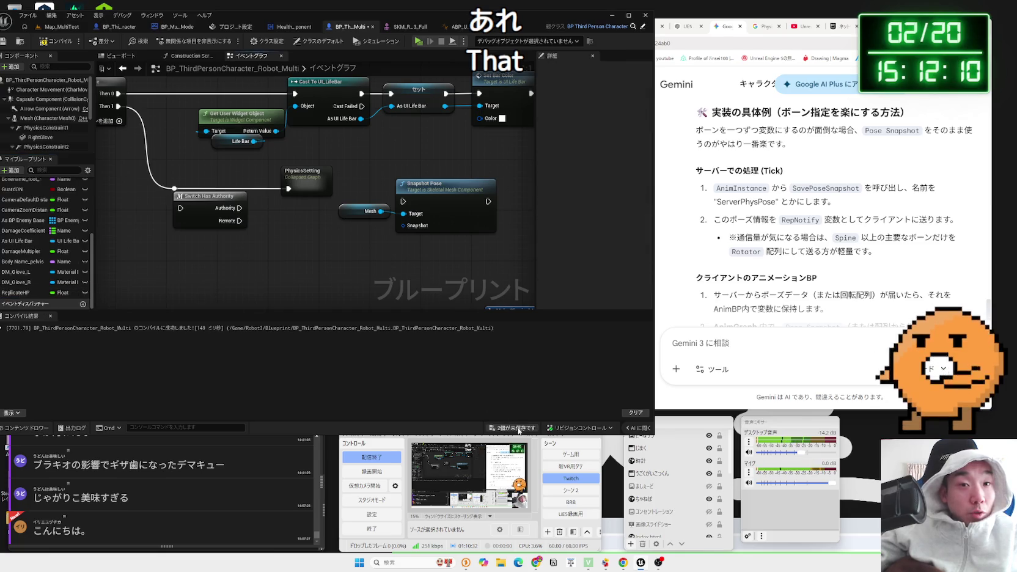
- Save all modified assets and bring the Gemini chat forward
click(519, 428)
click(602, 378)
double_click(787, 238)
click(812, 233)
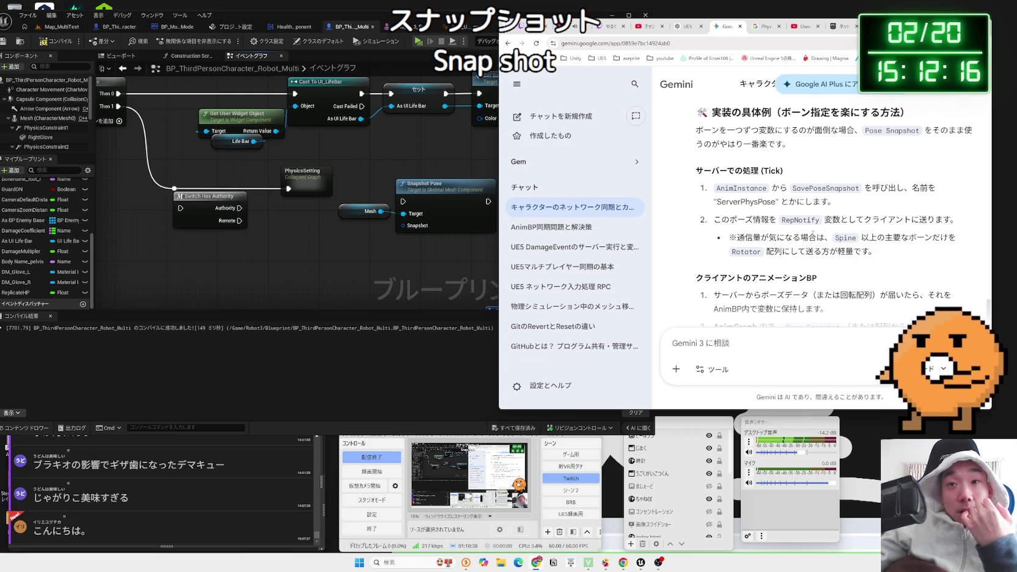
click(415, 247)
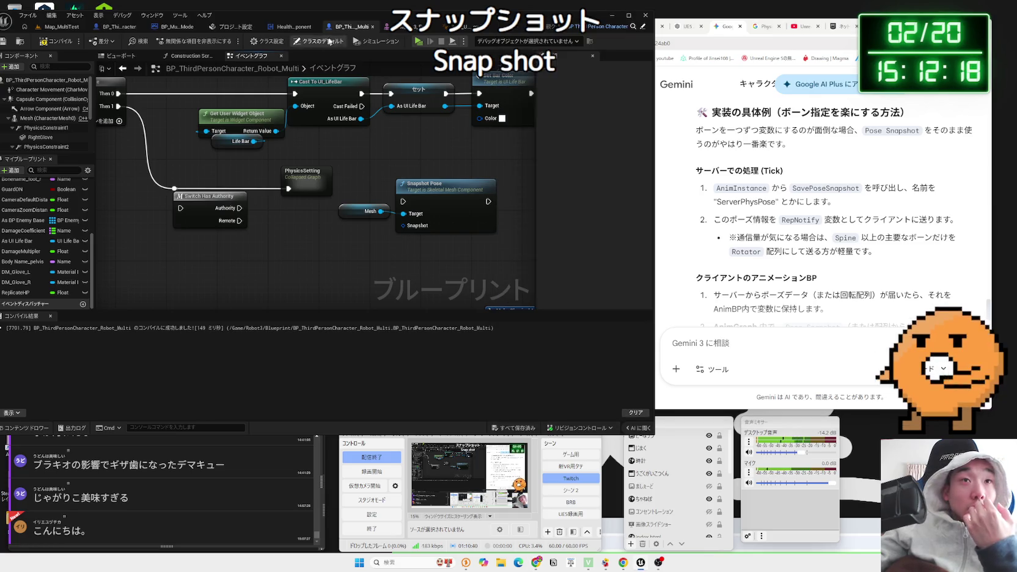
click(473, 27)
mouse_move(877, 251)
mouse_down()
mouse_move(721, 202)
mouse_move(710, 188)
mouse_up()
right_click(768, 221)
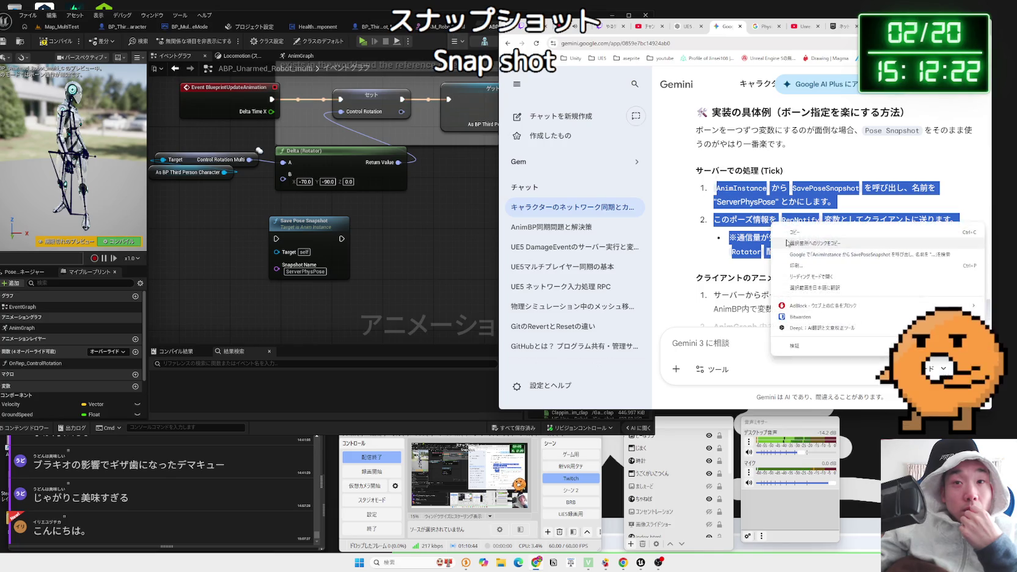
click(795, 248)
right_click(773, 307)
key(Escape)
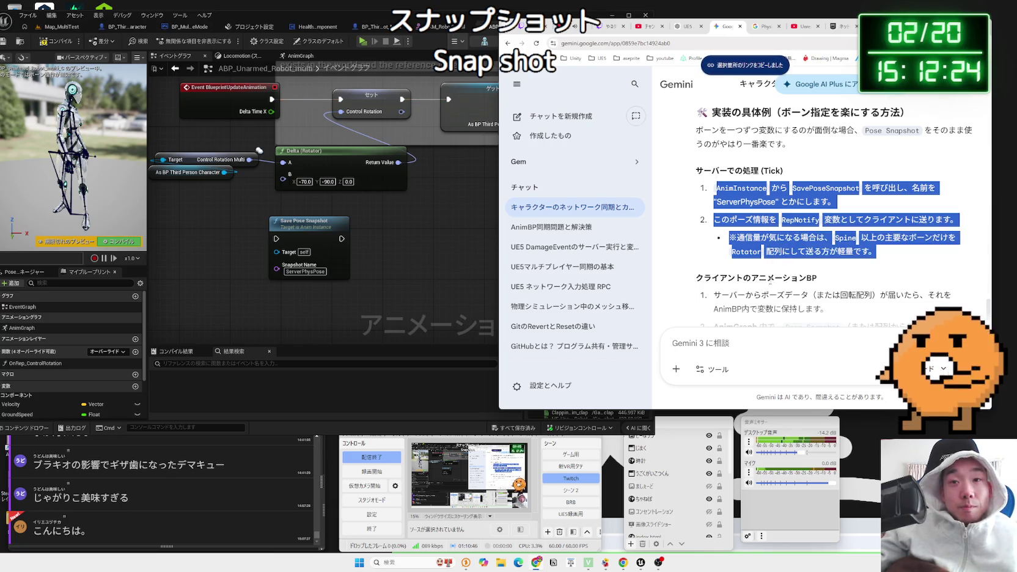
- Paste the steps into Gemini and ask, in Japanese, how to store the result as a variable
click(740, 337)
key(ctrl+v)
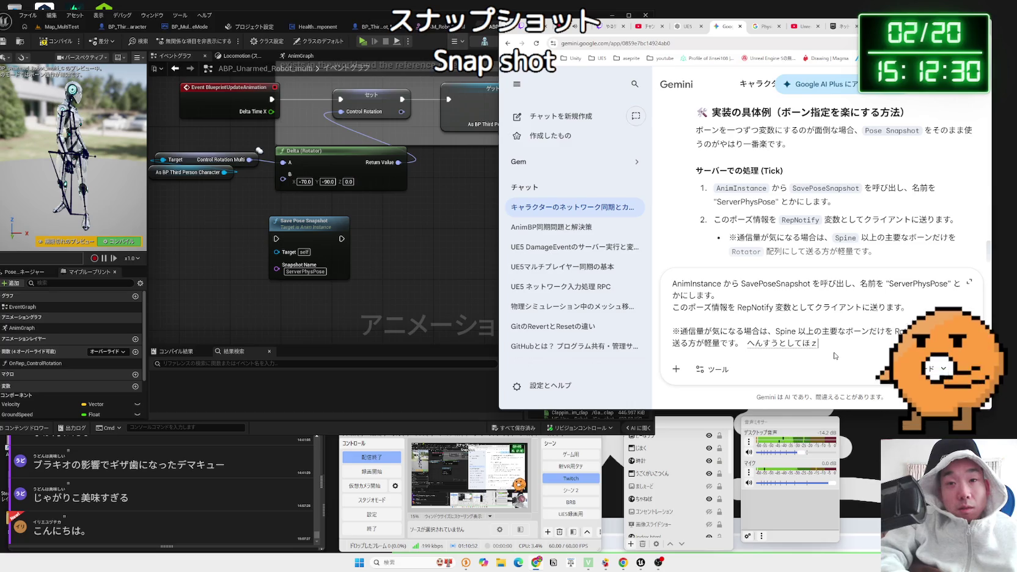
text(onsouga)
key(space)
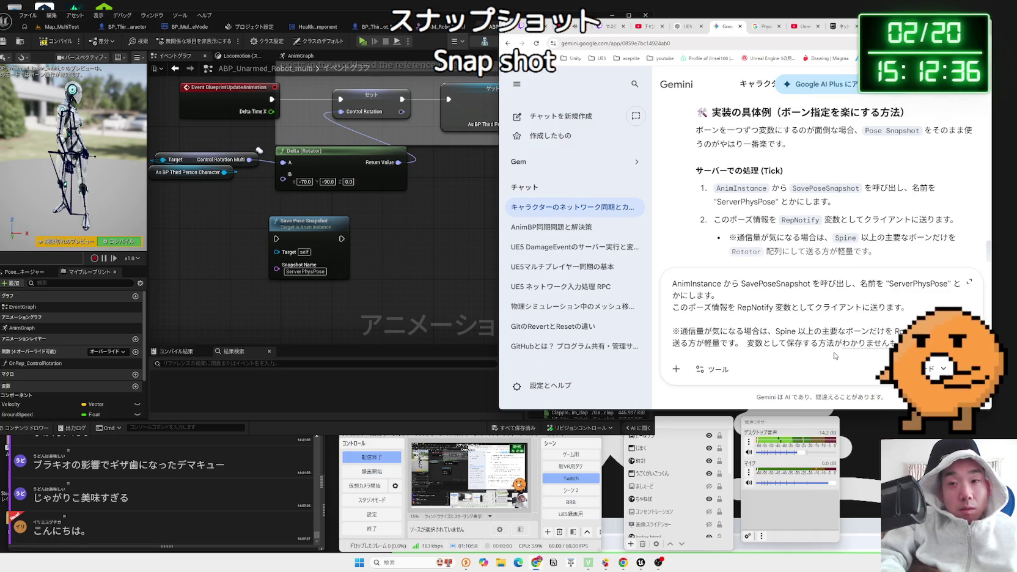
key(Return)
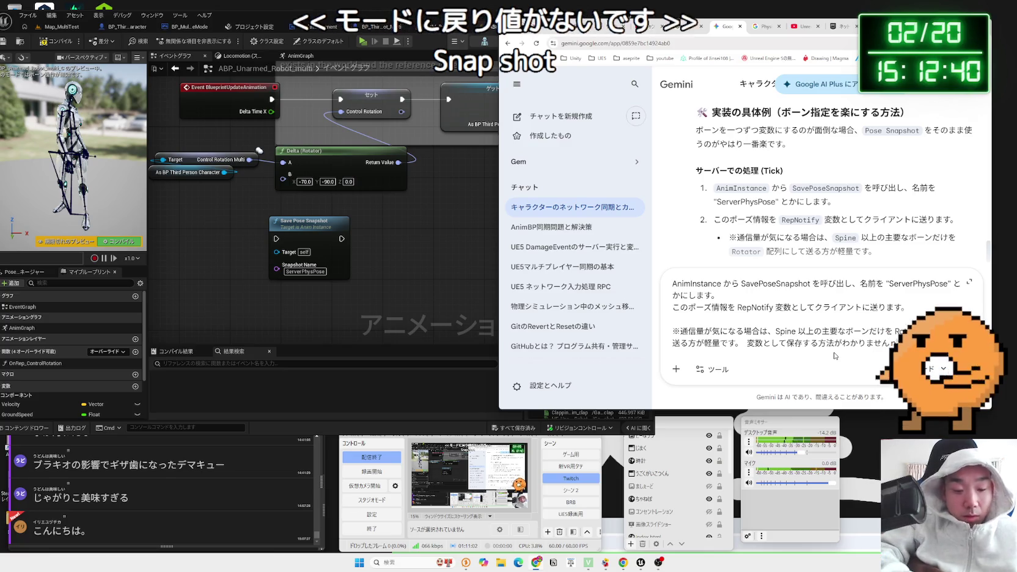
text(ので教えてほしいです)
key(Return)
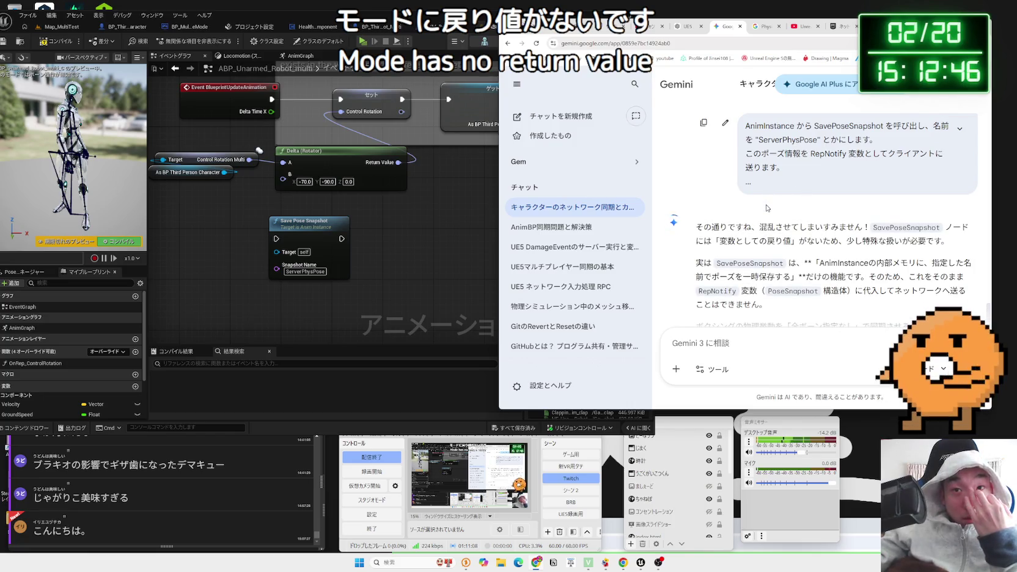
scroll(767, 208, down, 2)
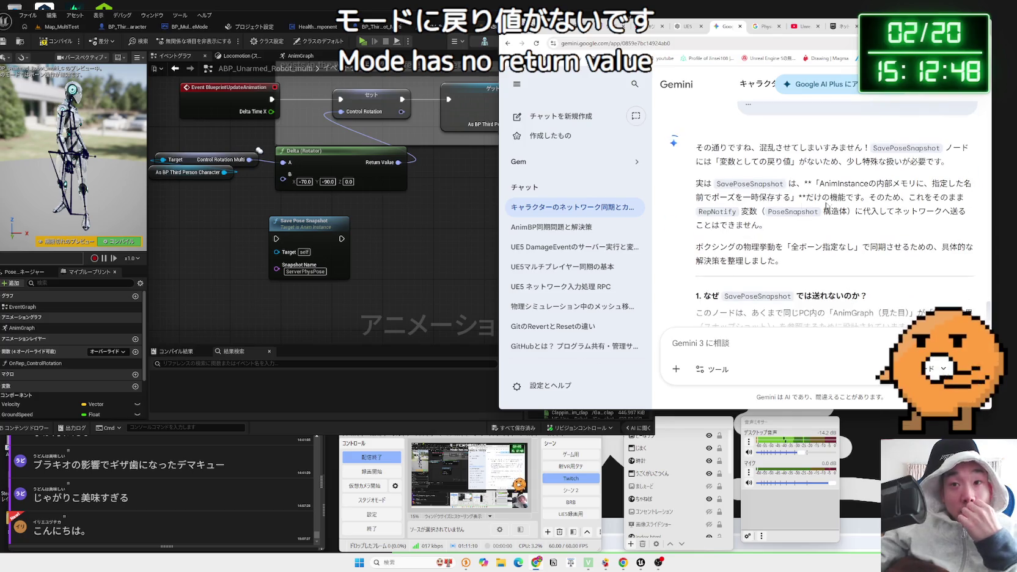
mouse_move(817, 188)
mouse_down()
mouse_move(917, 184)
mouse_move(890, 198)
mouse_up()
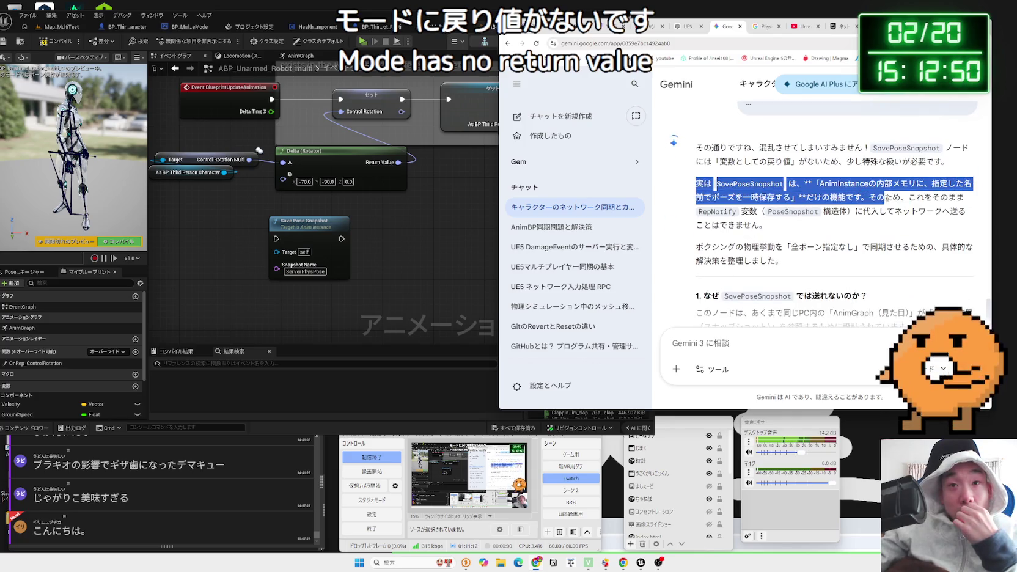
click(889, 198)
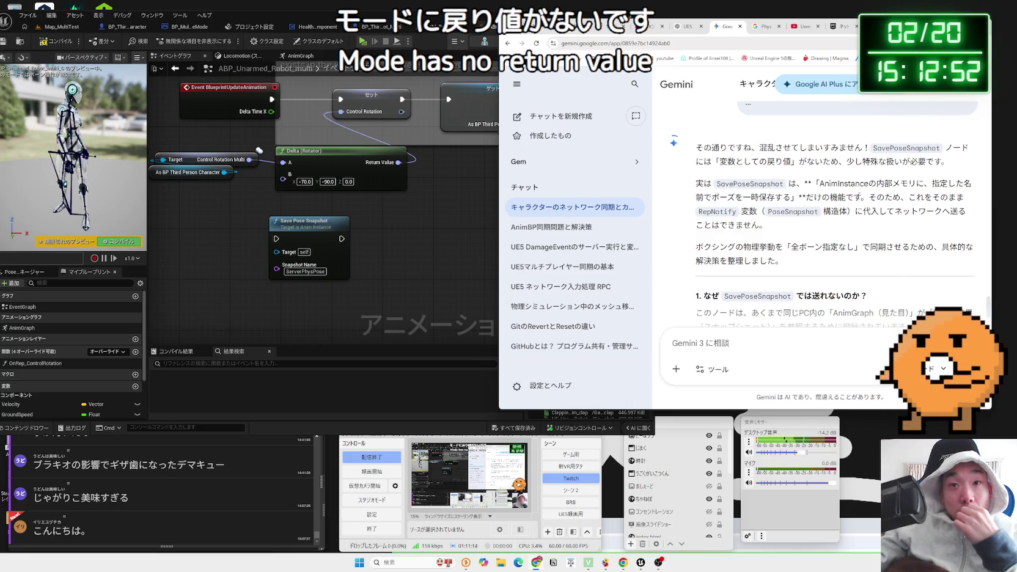
mouse_move(890, 198)
mouse_down()
mouse_move(858, 198)
mouse_move(952, 209)
mouse_up()
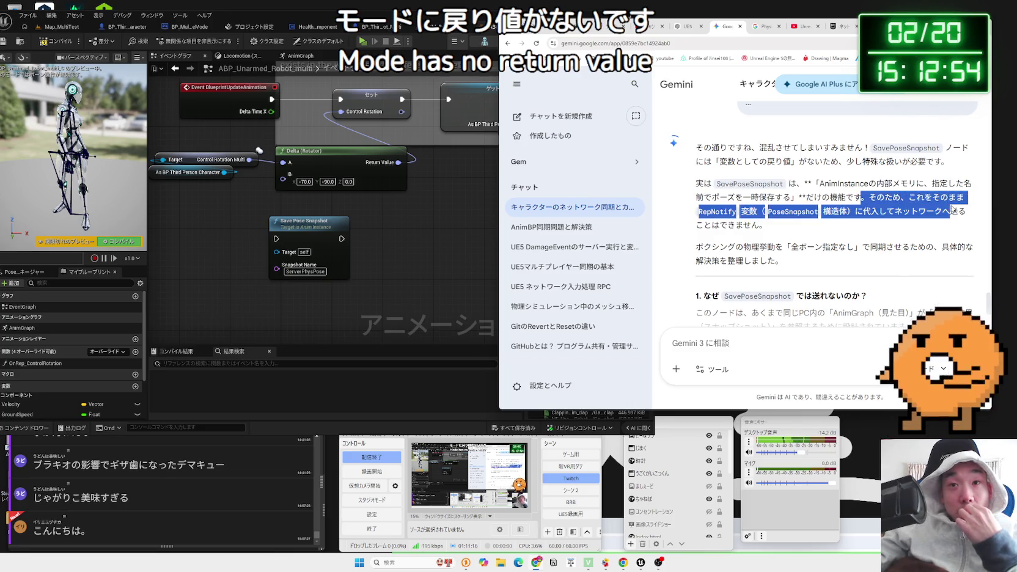
click(952, 209)
scroll(857, 210, down, 1)
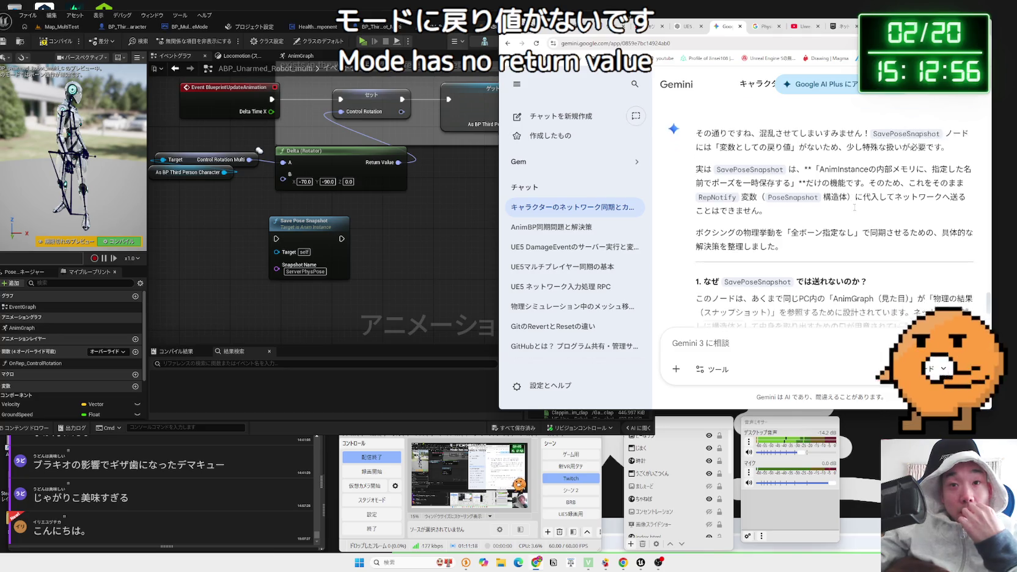
scroll(854, 209, down, 1)
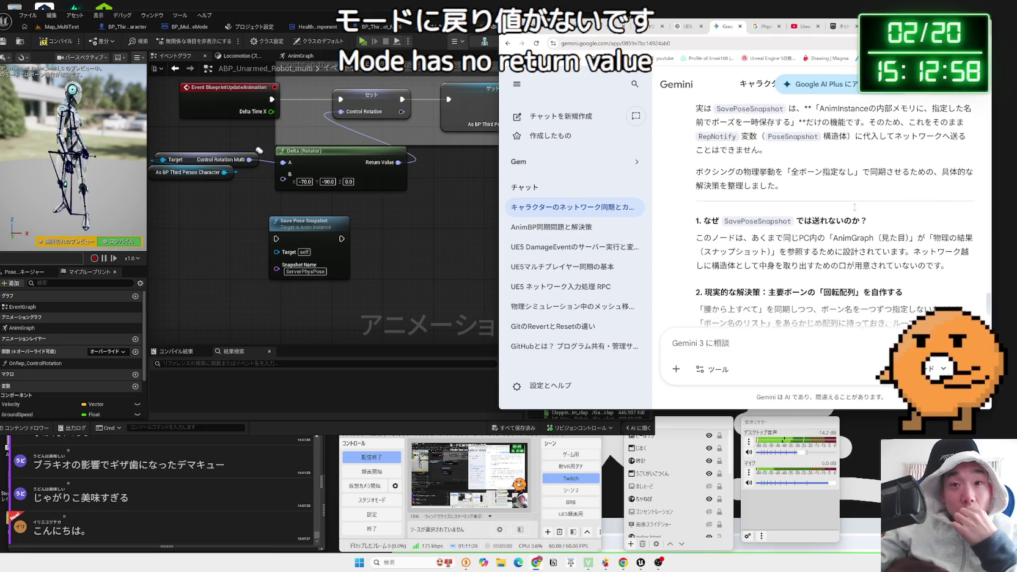
drag(869, 217, 718, 217)
click(718, 217)
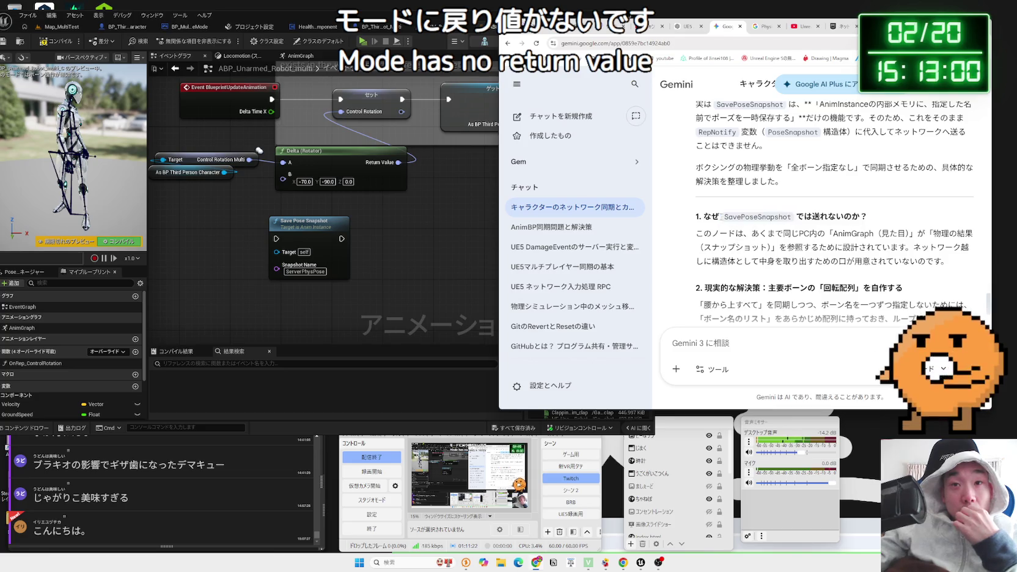
drag(869, 217, 718, 217)
click(872, 233)
mouse_move(775, 181)
mouse_down()
mouse_move(697, 166)
mouse_move(789, 167)
mouse_up()
key(ctrl+c)
key(ctrl+c)
click(893, 171)
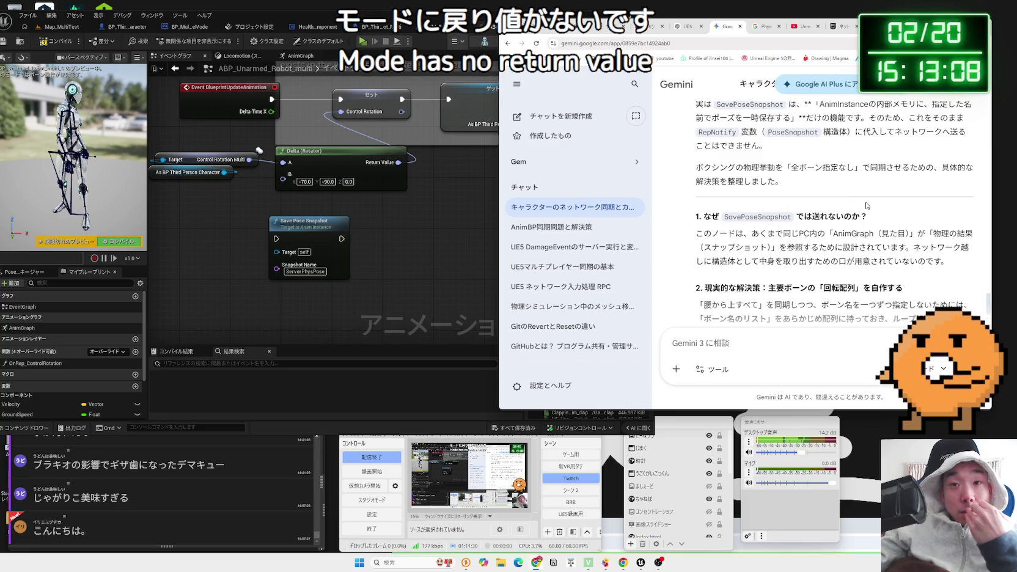
scroll(866, 206, down, 2)
mouse_move(903, 208)
mouse_down()
mouse_move(704, 208)
mouse_move(807, 253)
mouse_up()
click(807, 252)
scroll(807, 251, down, 4)
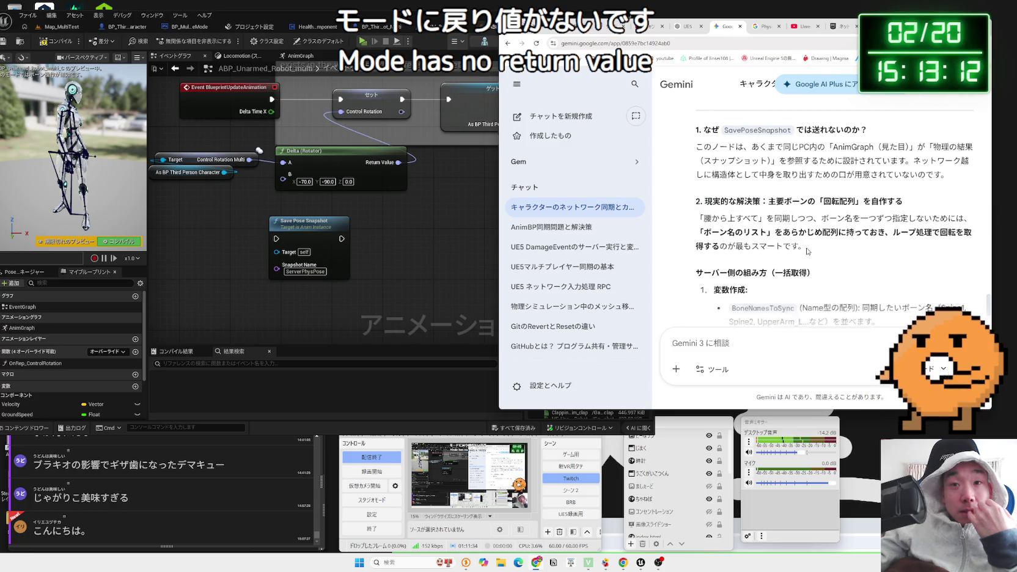
scroll(807, 251, up, 2)
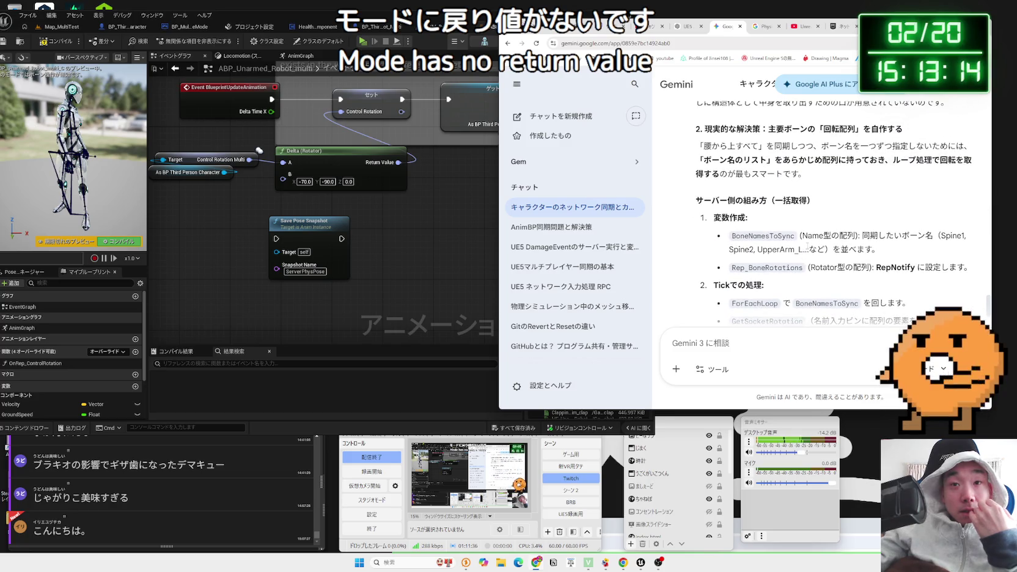
scroll(808, 247, down, 10)
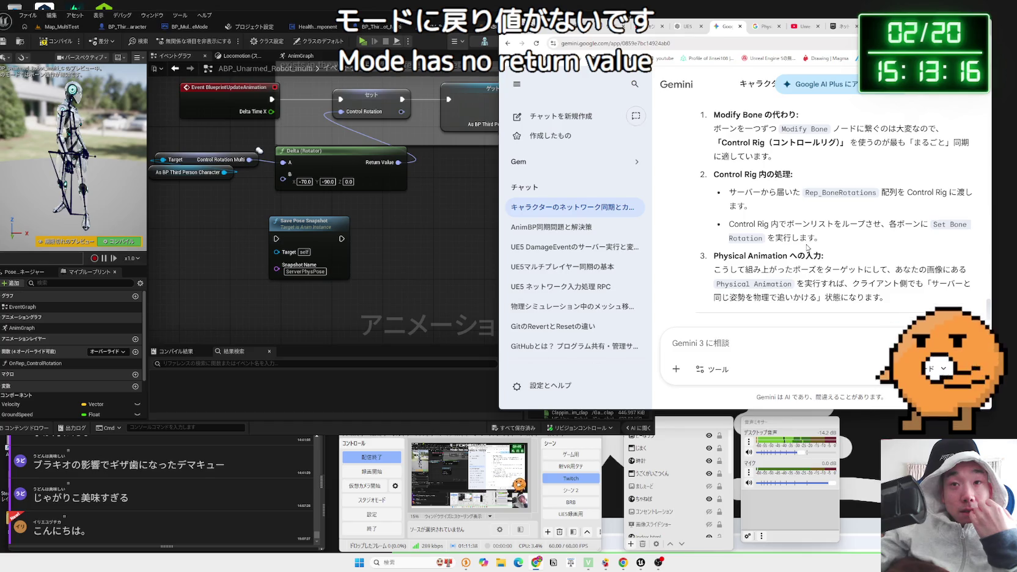
scroll(806, 242, down, 10)
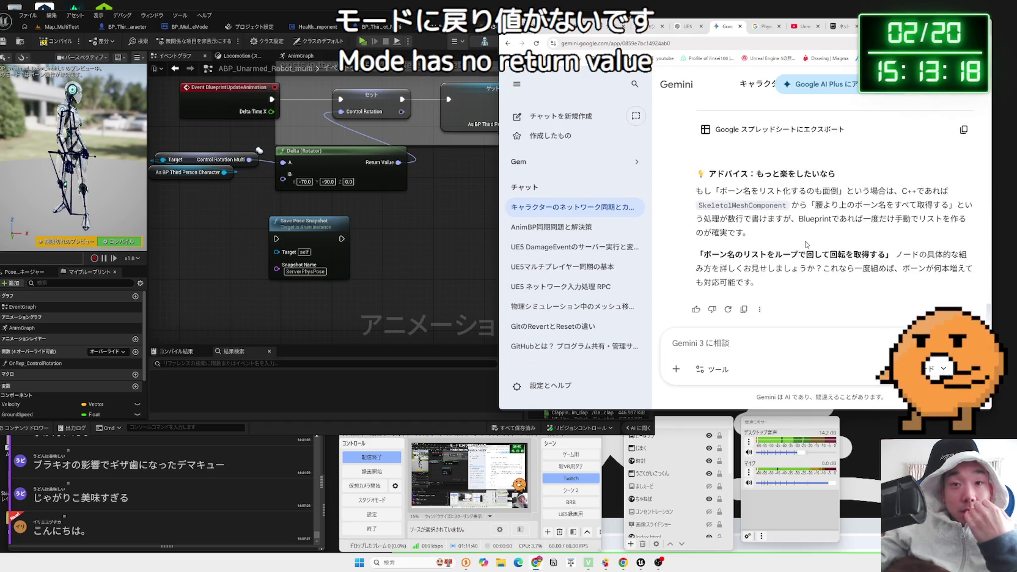
click(405, 251)
- Move the Save Pose Snapshot node and search 'anim bp' actions from the Mesh reference
drag(411, 211, 426, 237)
drag(321, 247, 384, 241)
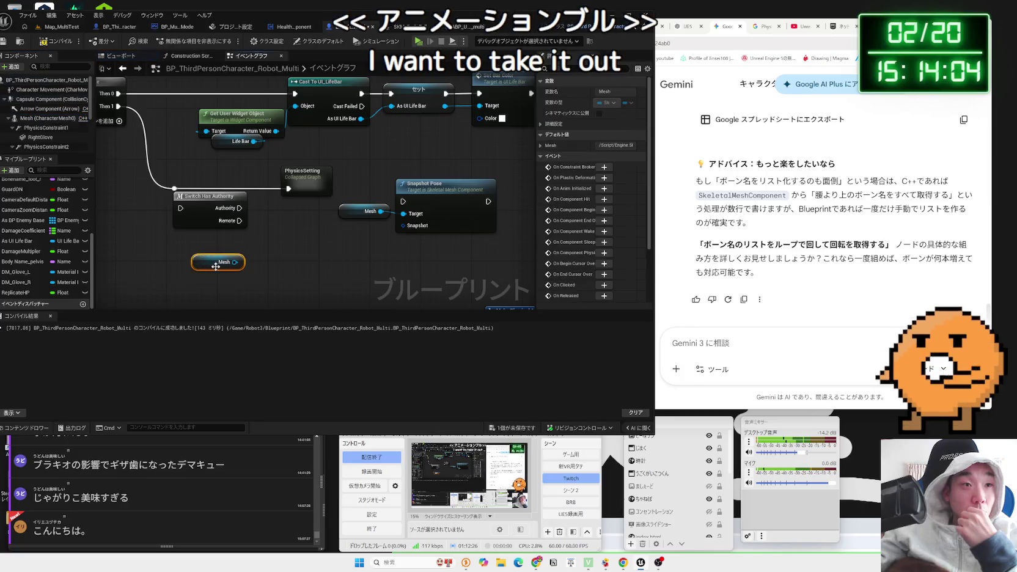
mouse_move(234, 262)
mouse_down()
mouse_move(273, 262)
mouse_move(262, 257)
mouse_up()
text(anim bp)
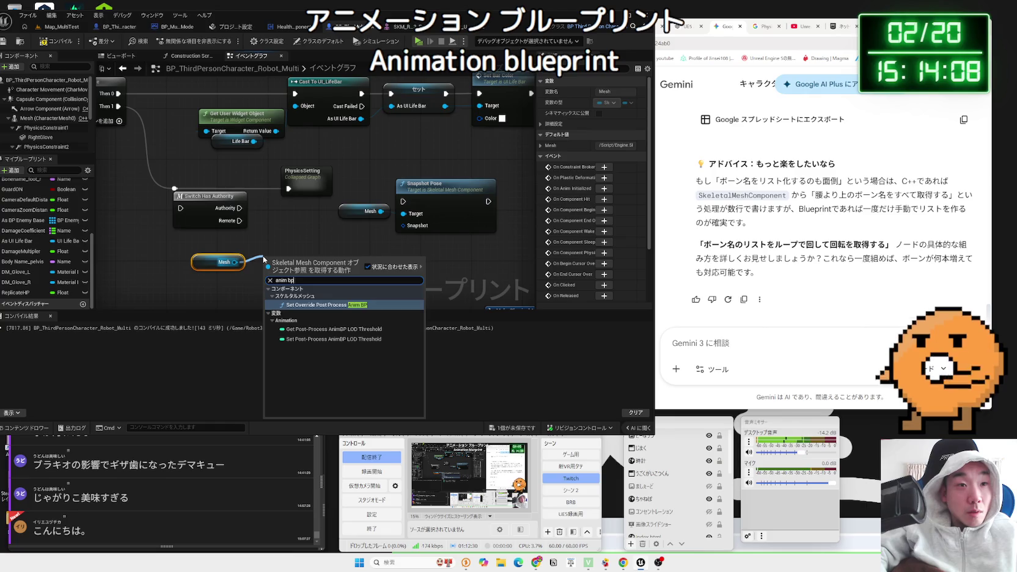
- Add a Get Anim Instance node fed by Mesh in the character Blueprint
key(Escape)
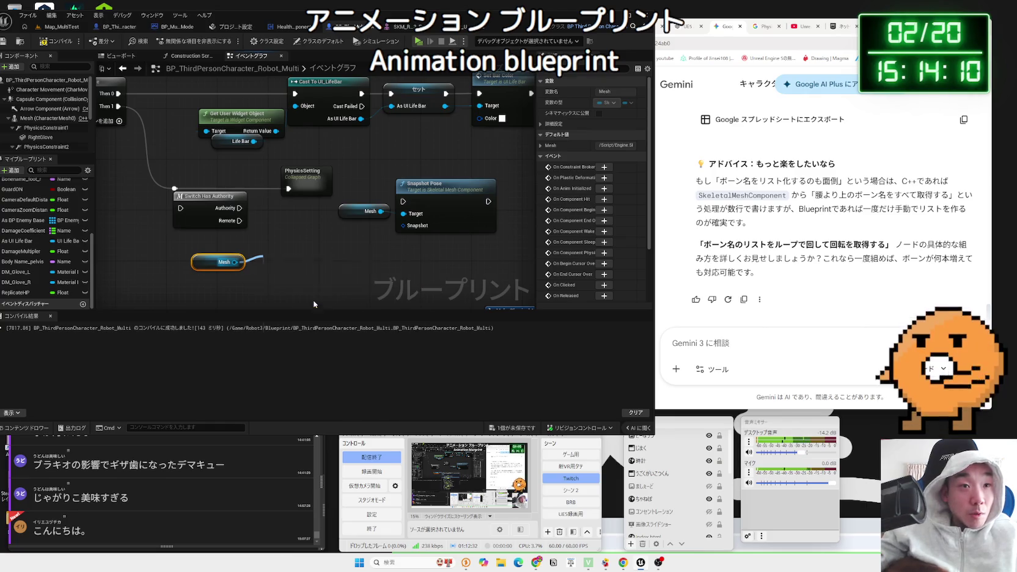
drag(329, 270, 357, 268)
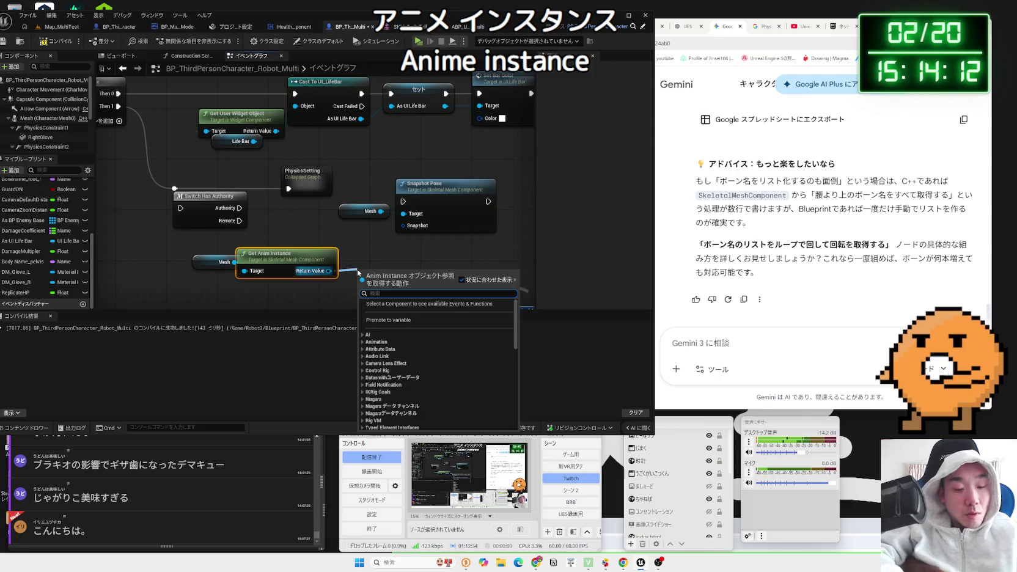
scroll(428, 367, down, 10)
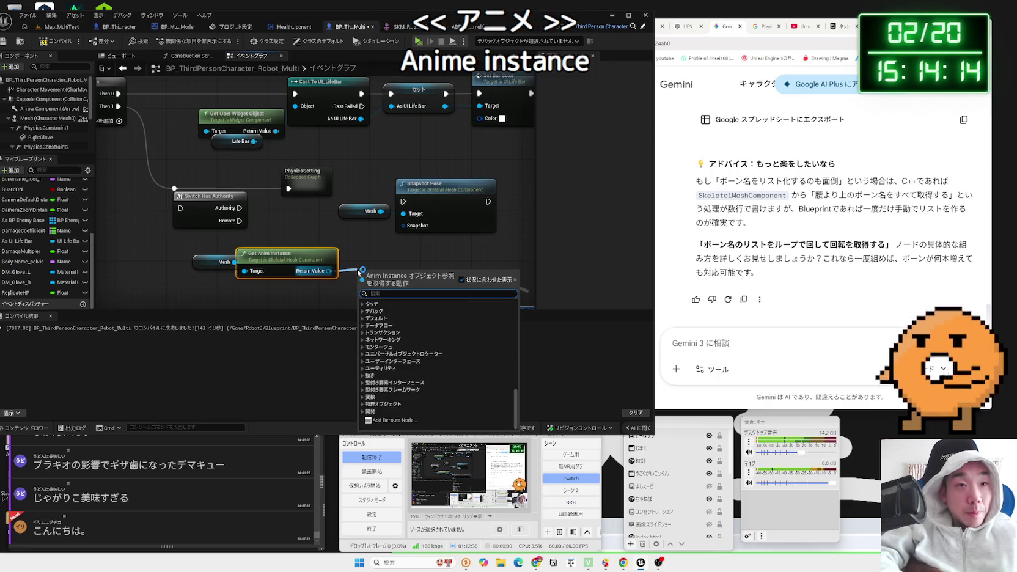
click(467, 28)
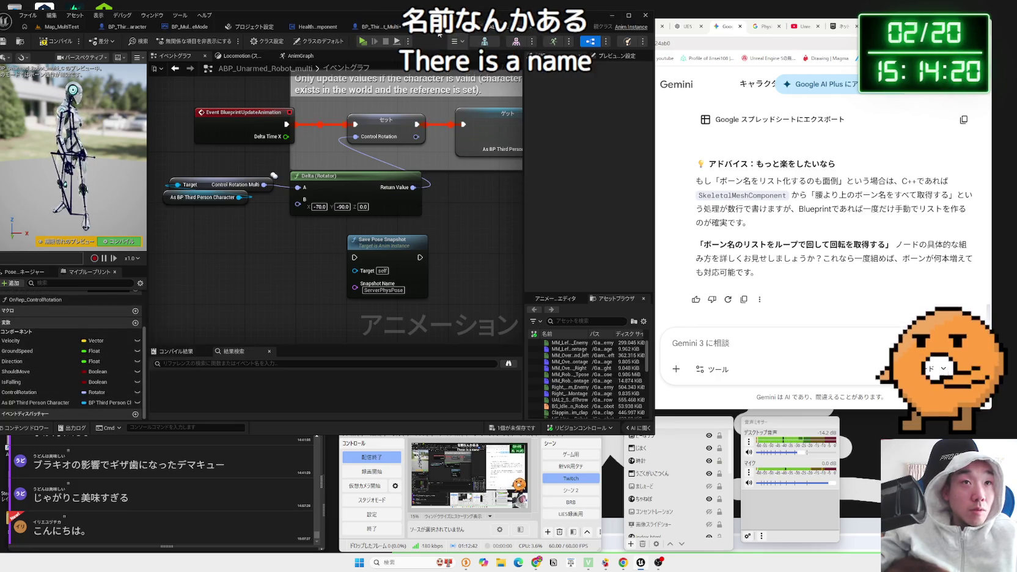
click(378, 26)
- Try adding a Snapshot Pose node from the anim instance, delete it, and recompile
drag(330, 271, 361, 262)
text(control ro)
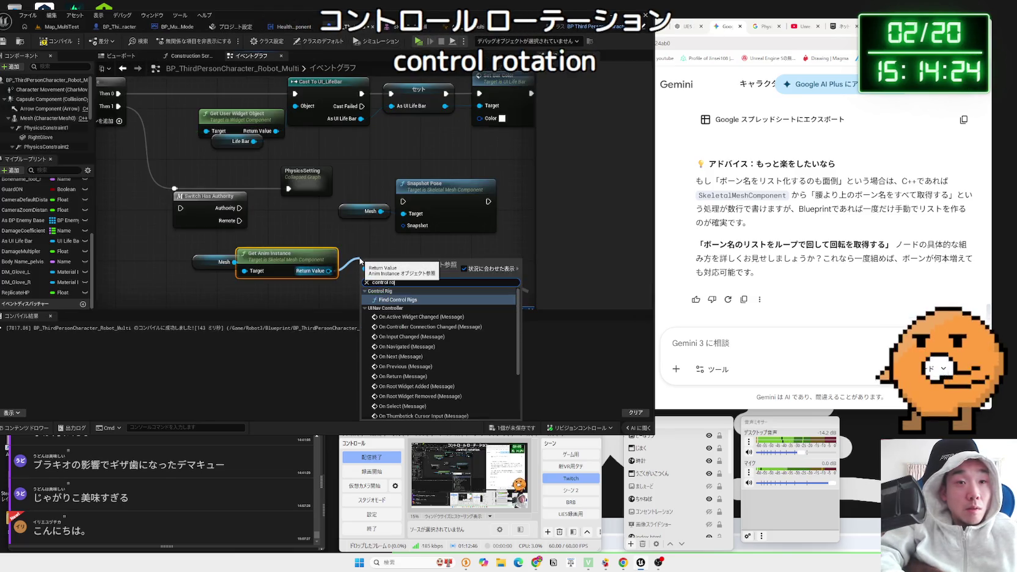
text(ta)
key(ctrl+a)
text(ca)
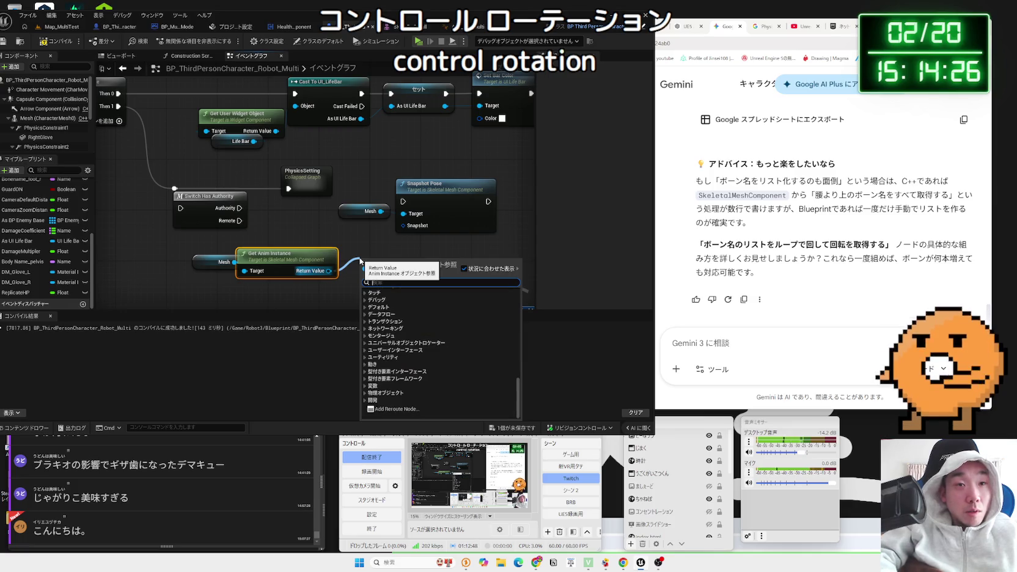
key(BackSpace)
key(BackSpace)
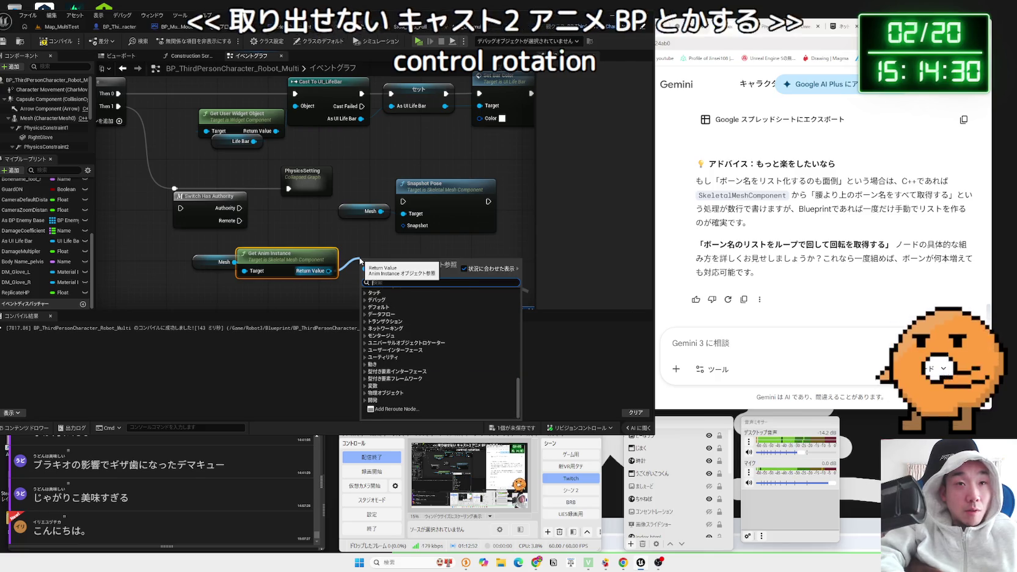
text(snap)
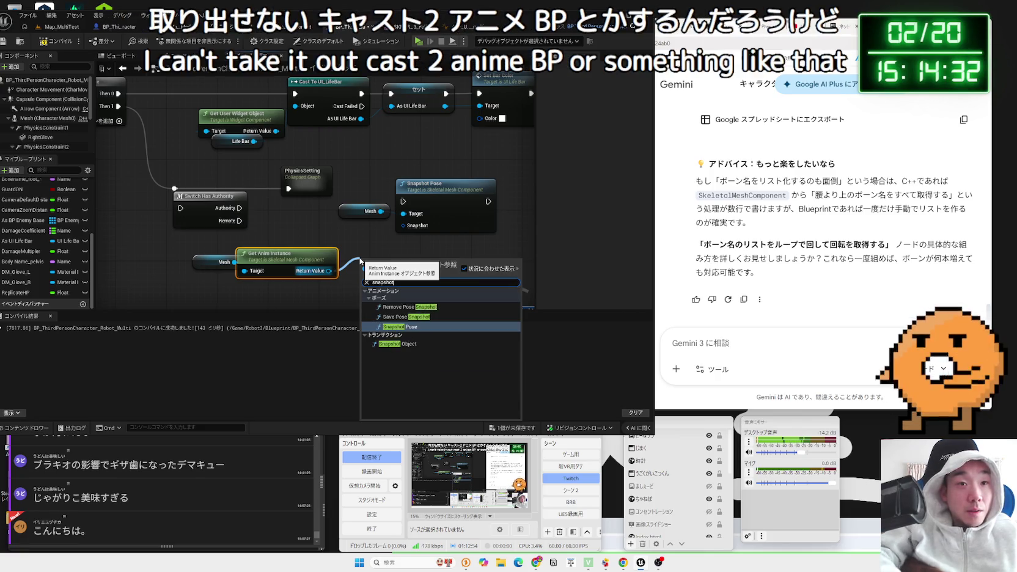
text(shot)
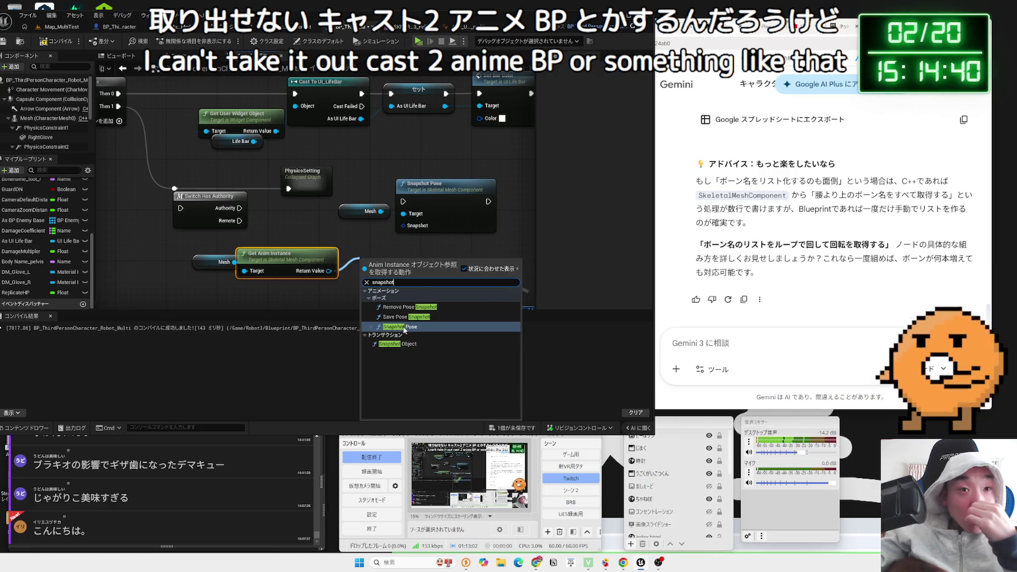
click(404, 327)
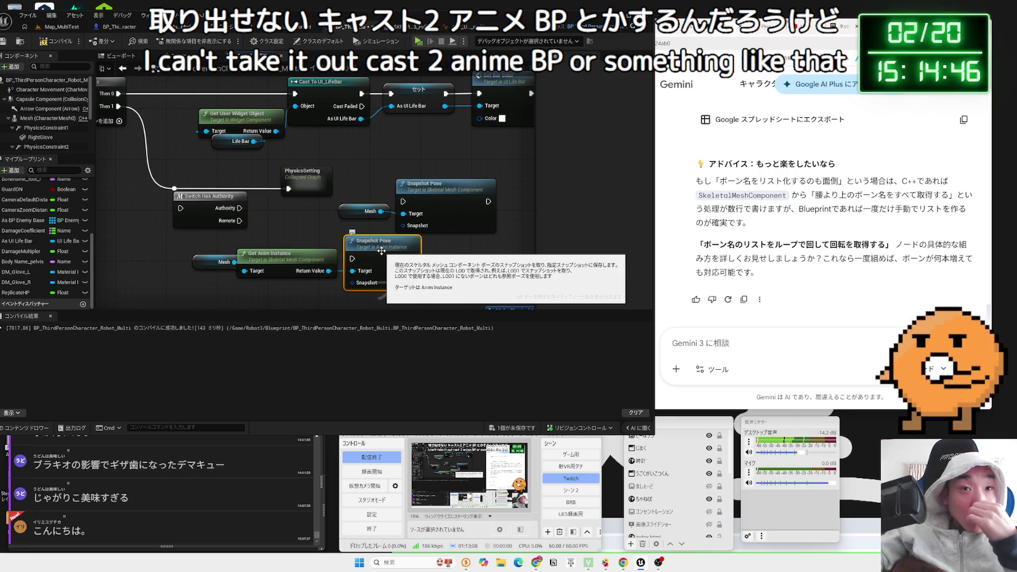
key(Delete)
click(60, 41)
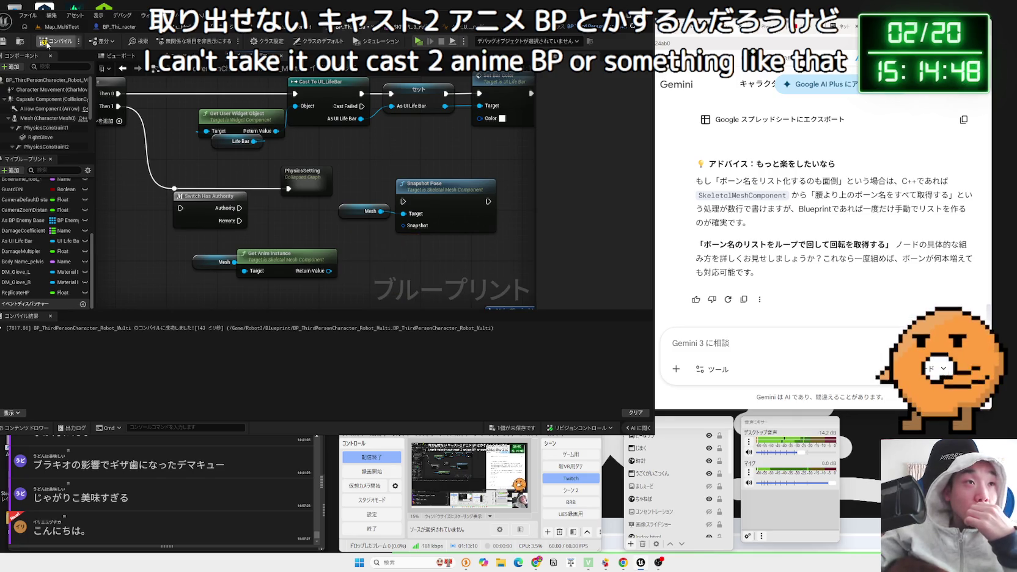
click(445, 27)
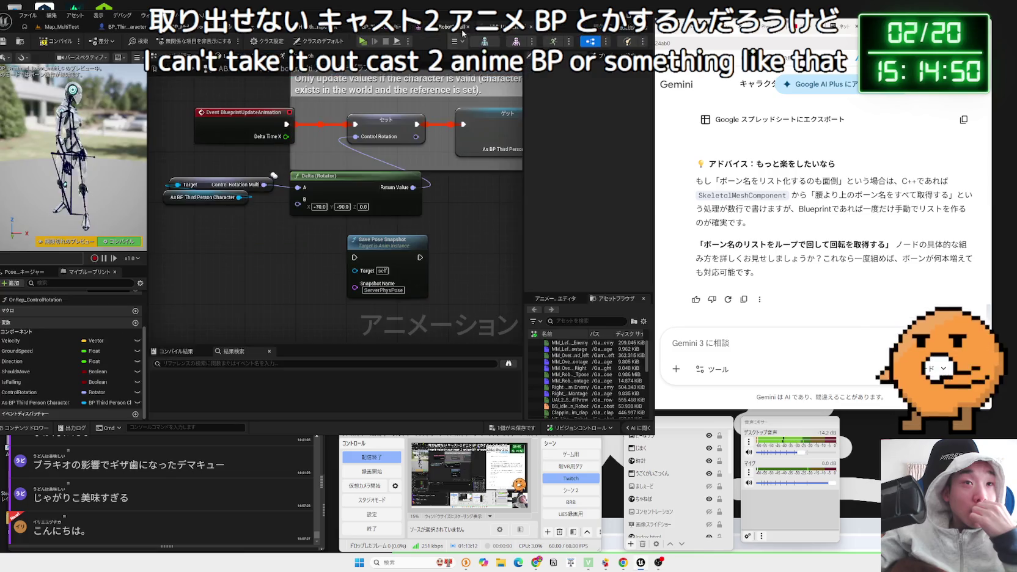
- Ask Gemini, in Japanese, whether snapshots can be used for anything besides blending
click(380, 256)
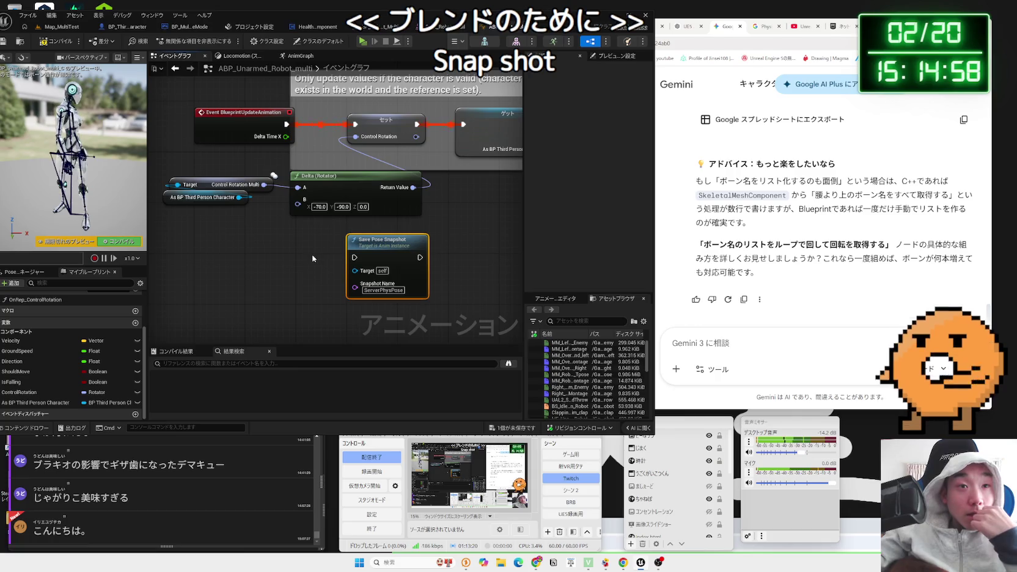
click(793, 360)
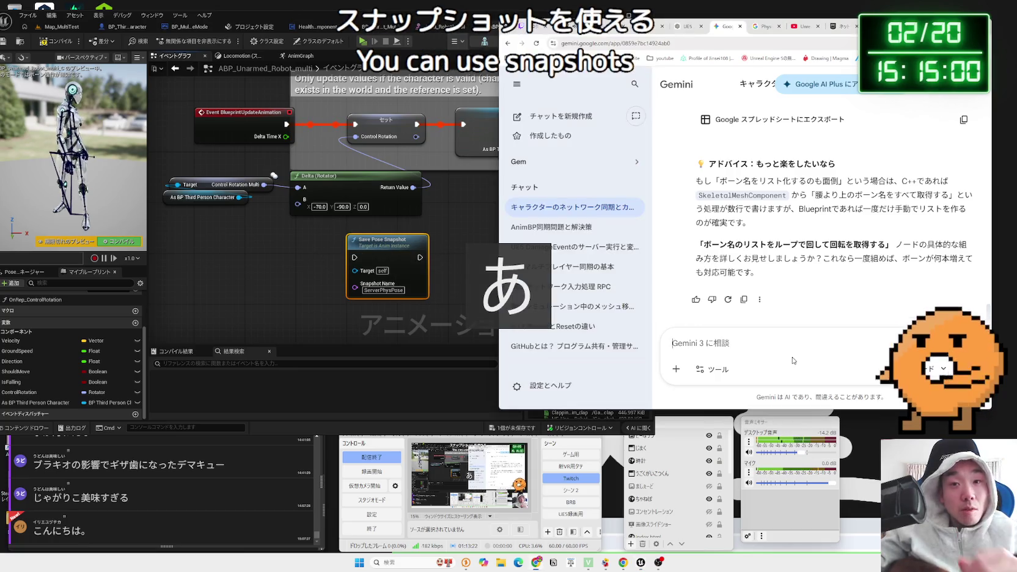
text(すなっぷしょっと)
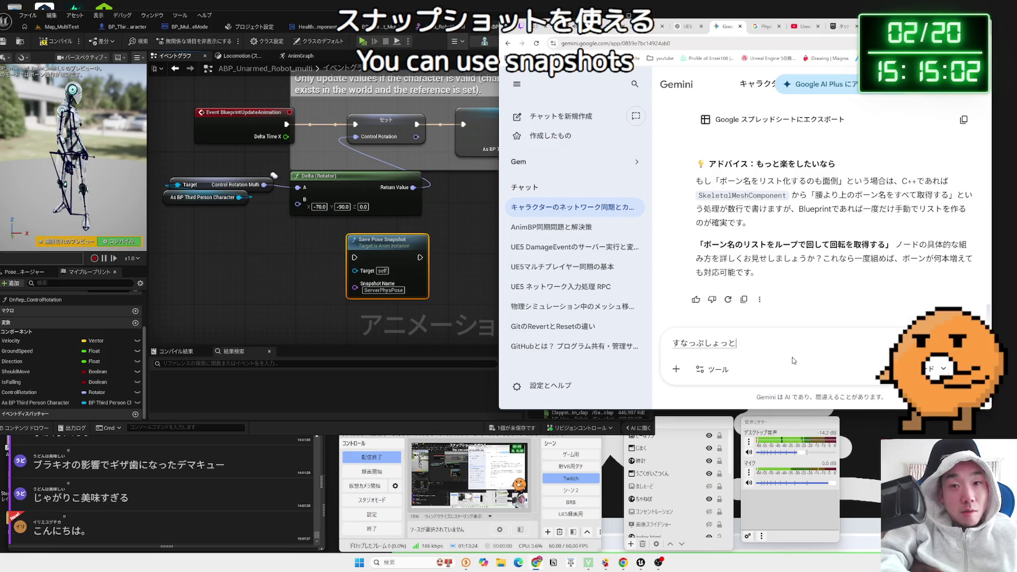
key(space)
key(Return)
text(B)
key(BackSpace)
key(BackSpace)
text(buren)
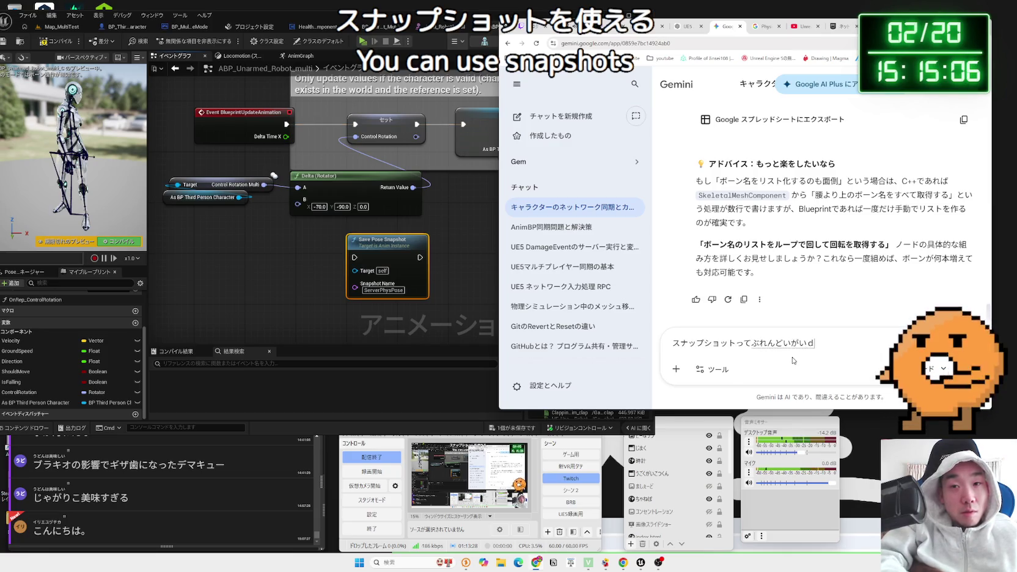
text(e)
key(space)
text(tena)
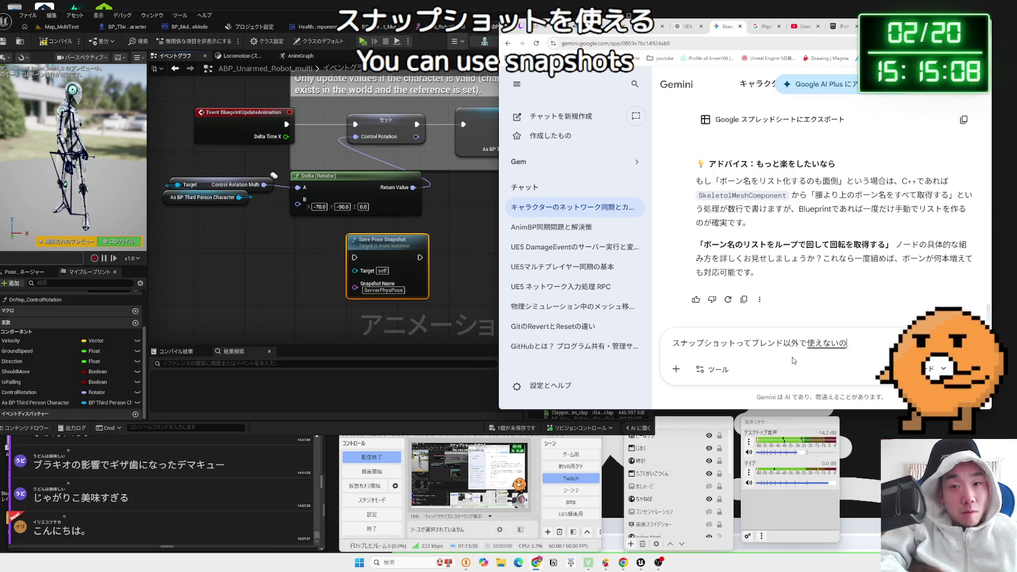
text(?)
key(Return)
key(Return)
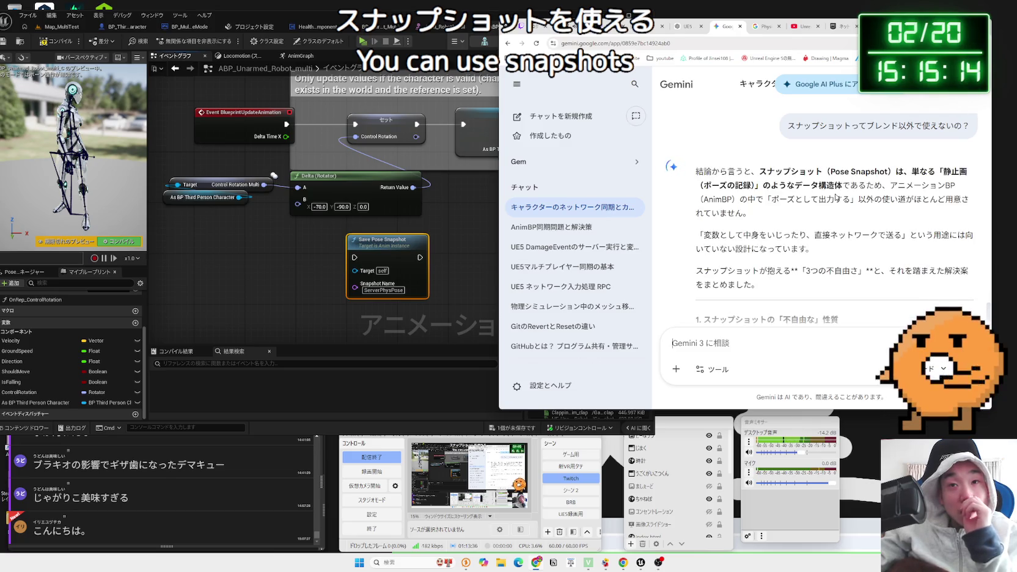
- Read Gemini's reply recommending bone rotation arrays instead of black-box snapshots
drag(890, 183, 850, 203)
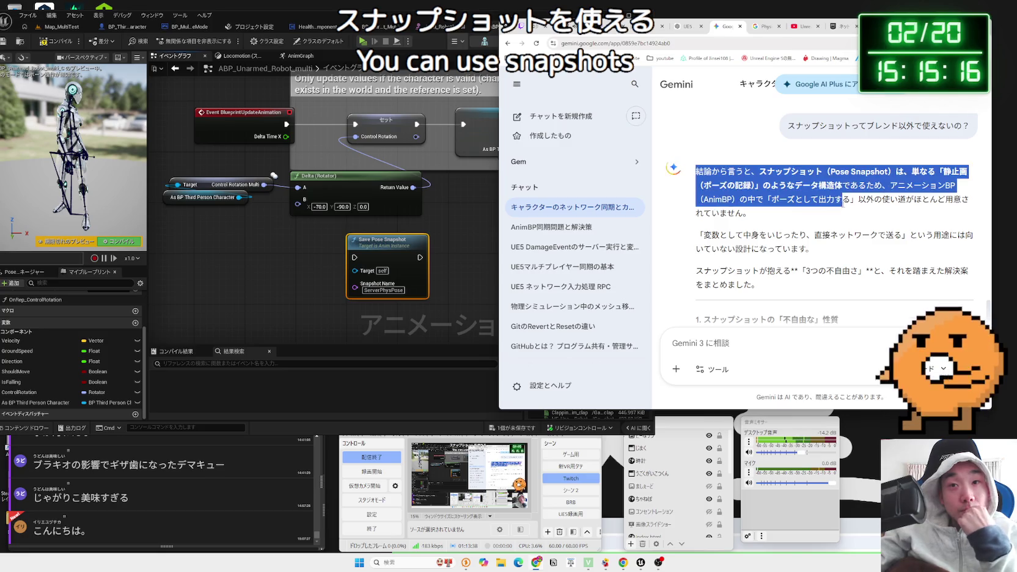
click(847, 205)
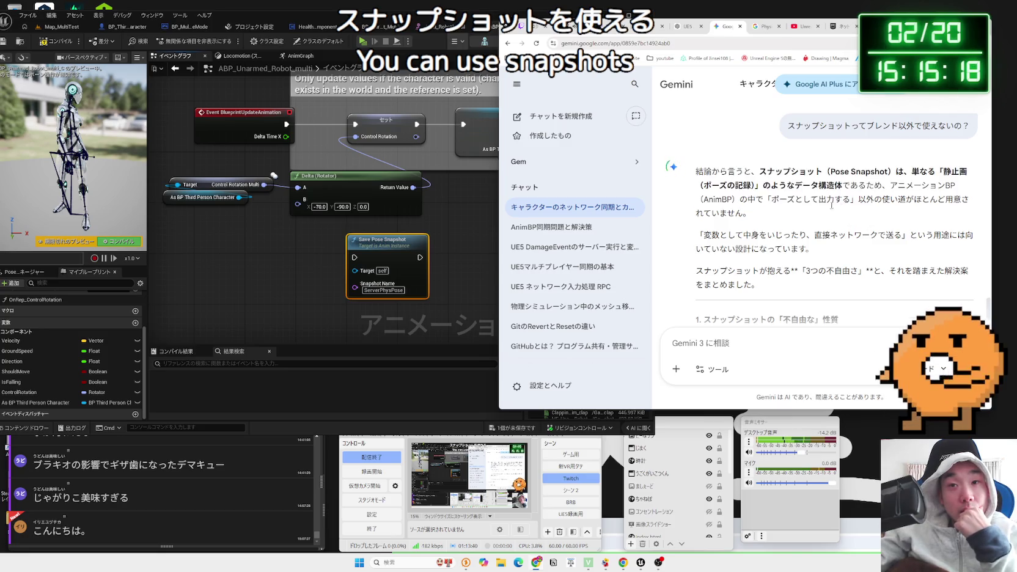
mouse_move(878, 197)
mouse_down()
mouse_move(702, 197)
mouse_move(696, 131)
mouse_up()
click(880, 198)
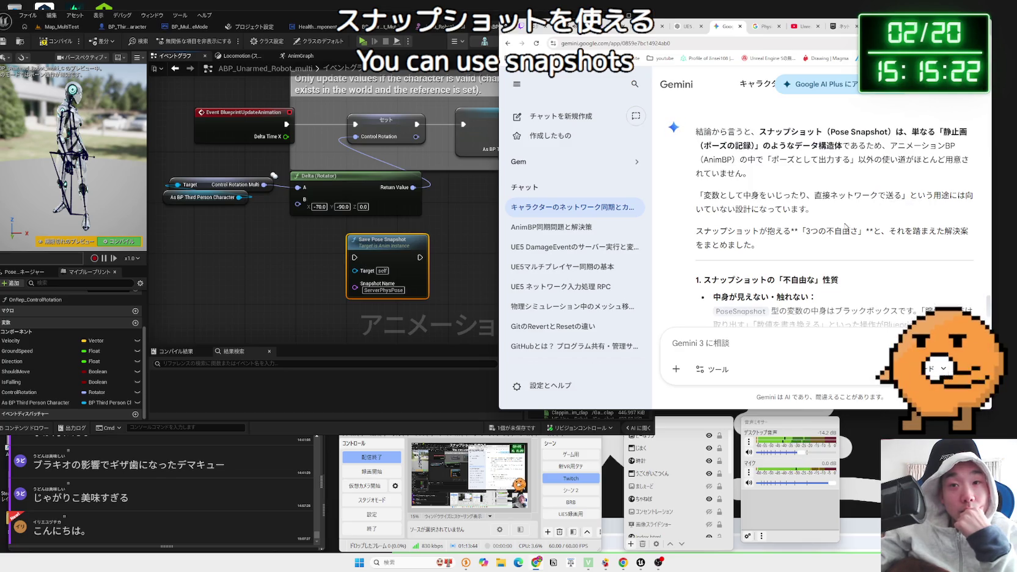
scroll(829, 223, down, 1)
scroll(830, 222, down, 1)
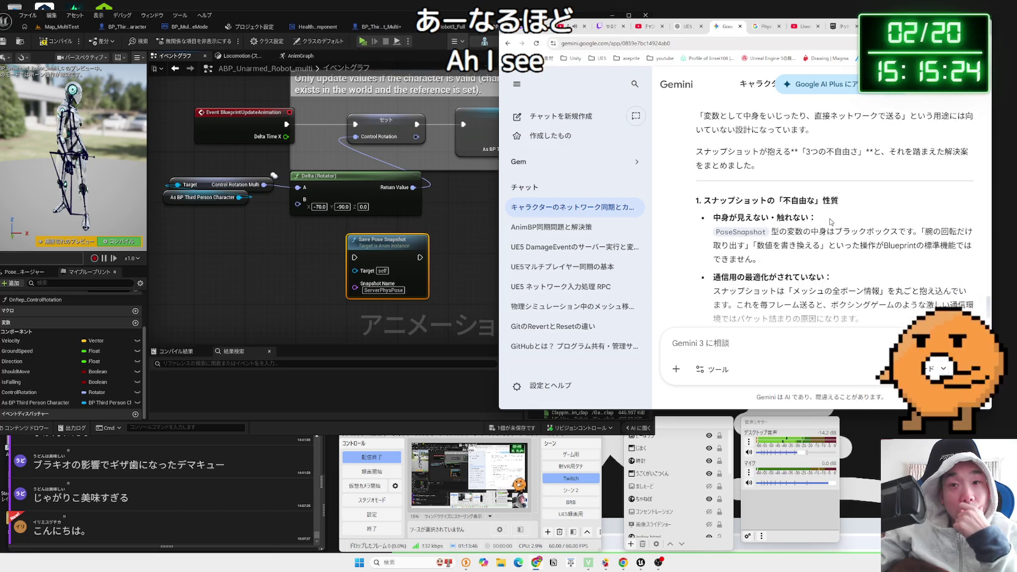
scroll(829, 221, down, 1)
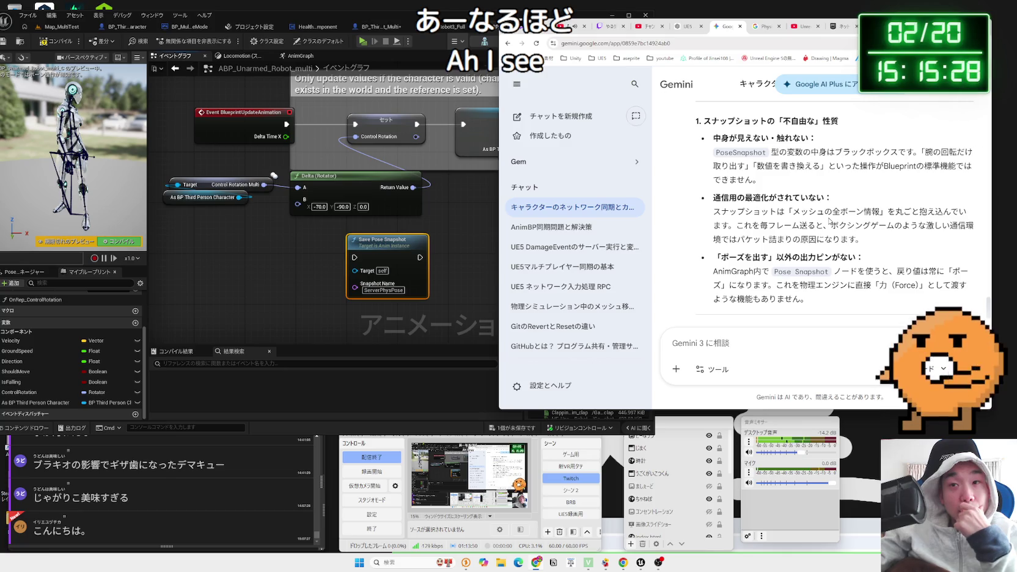
scroll(829, 220, down, 2)
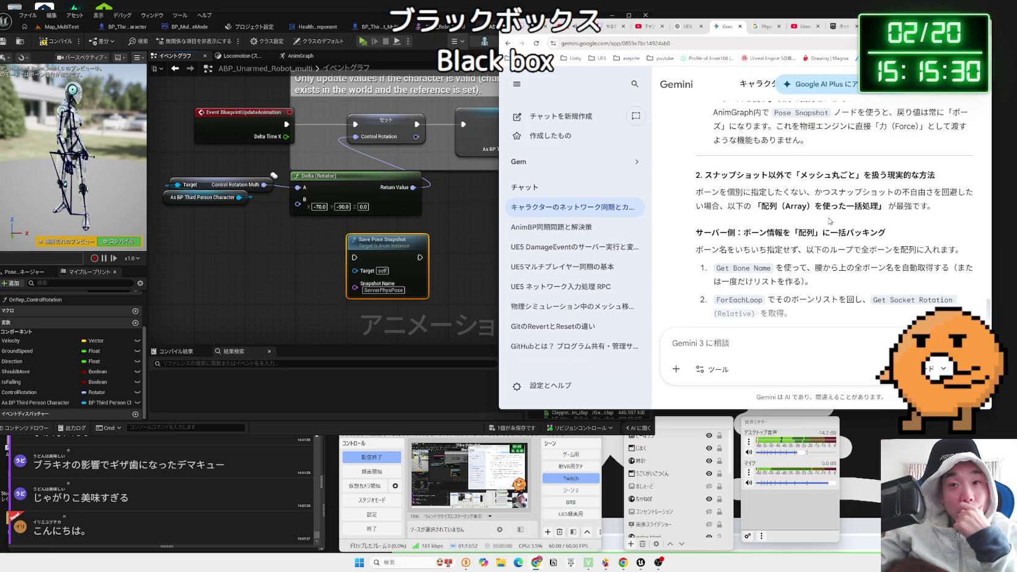
scroll(829, 221, down, 5)
click(386, 239)
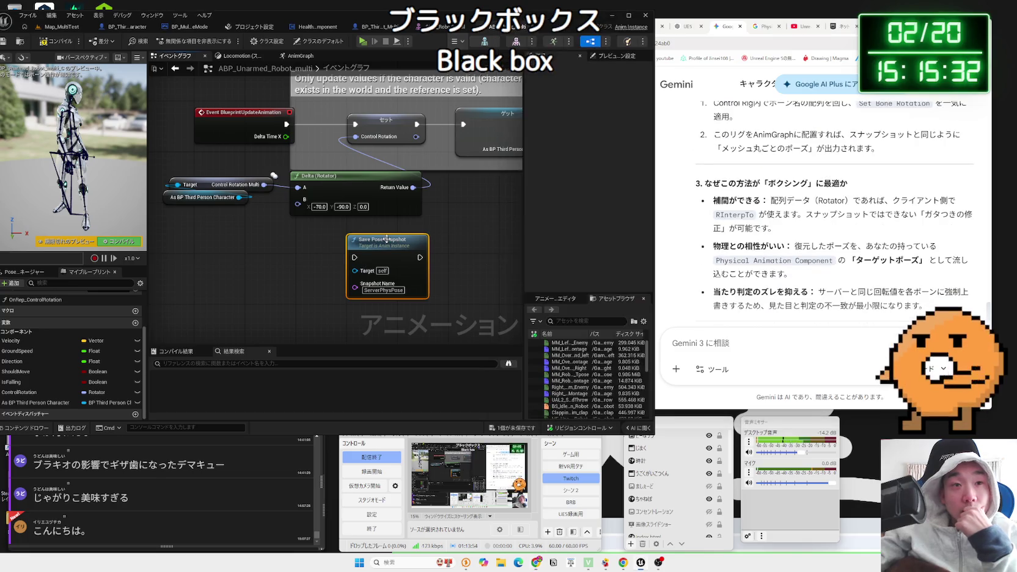
- Delete the Save Pose Snapshot node and save both Blueprint assets
key(Delete)
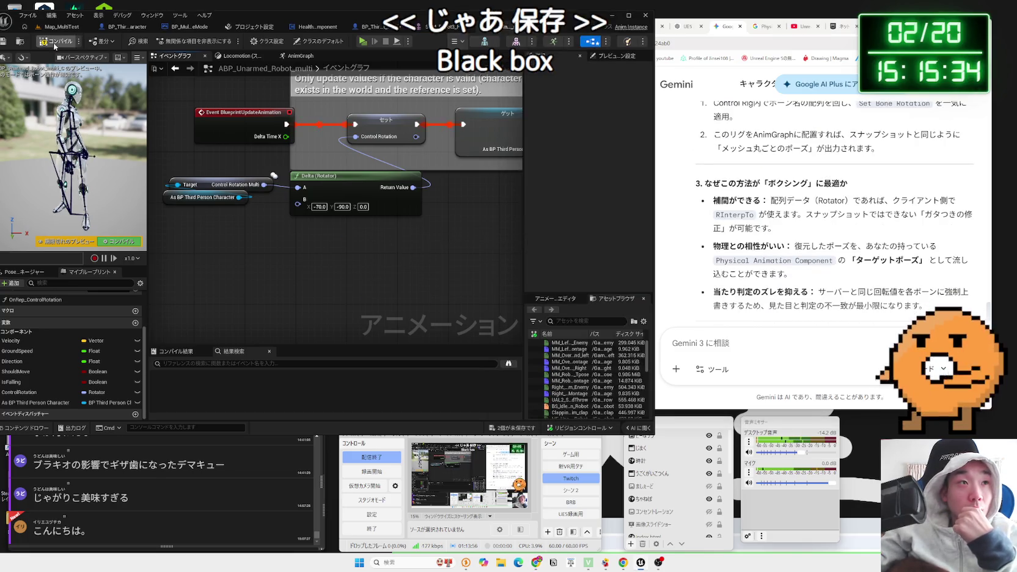
click(513, 427)
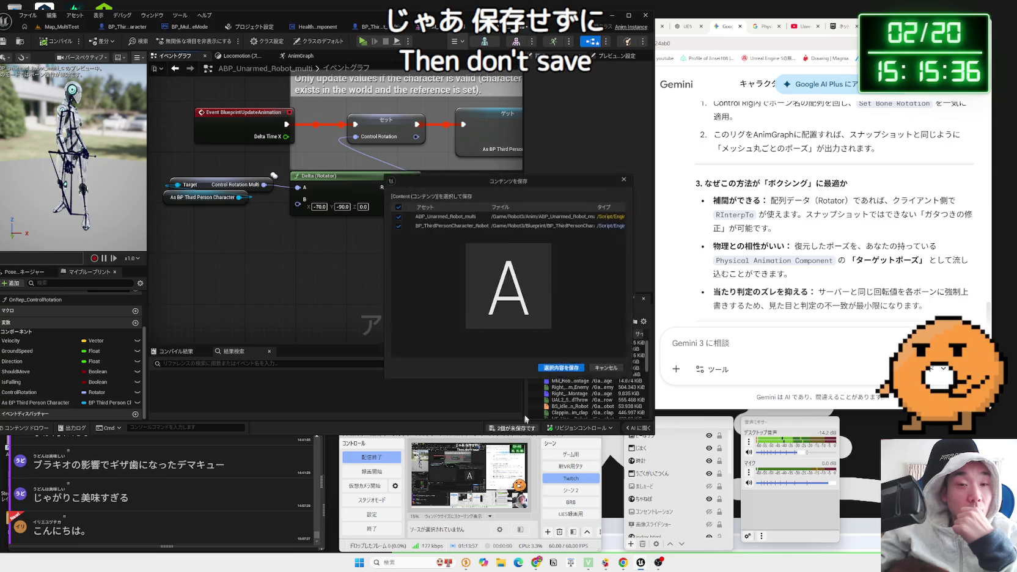
click(562, 371)
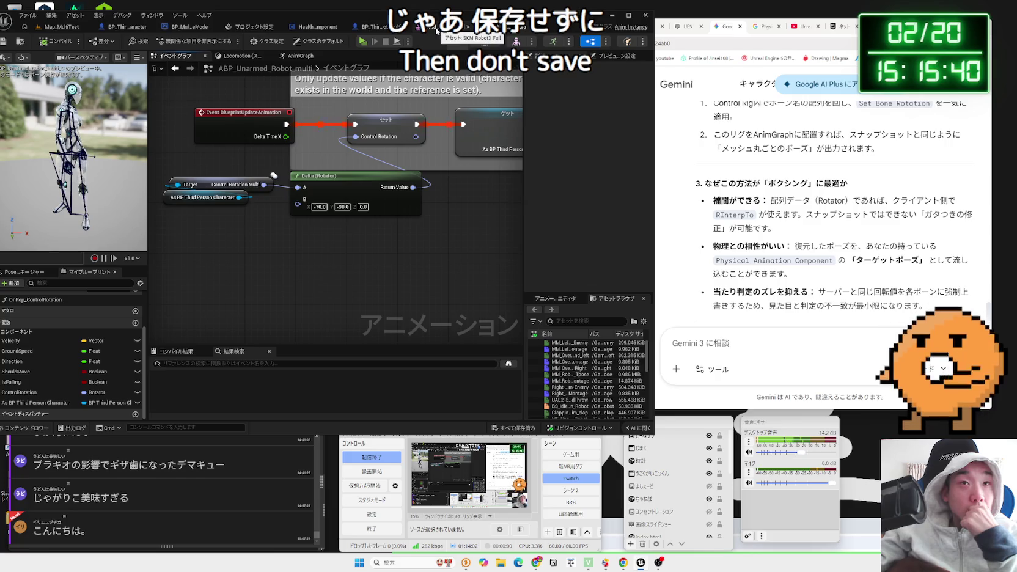
- Delete the Mesh and Get Anim Instance nodes in the character Blueprint and nudge Snapshot Pose up
click(370, 26)
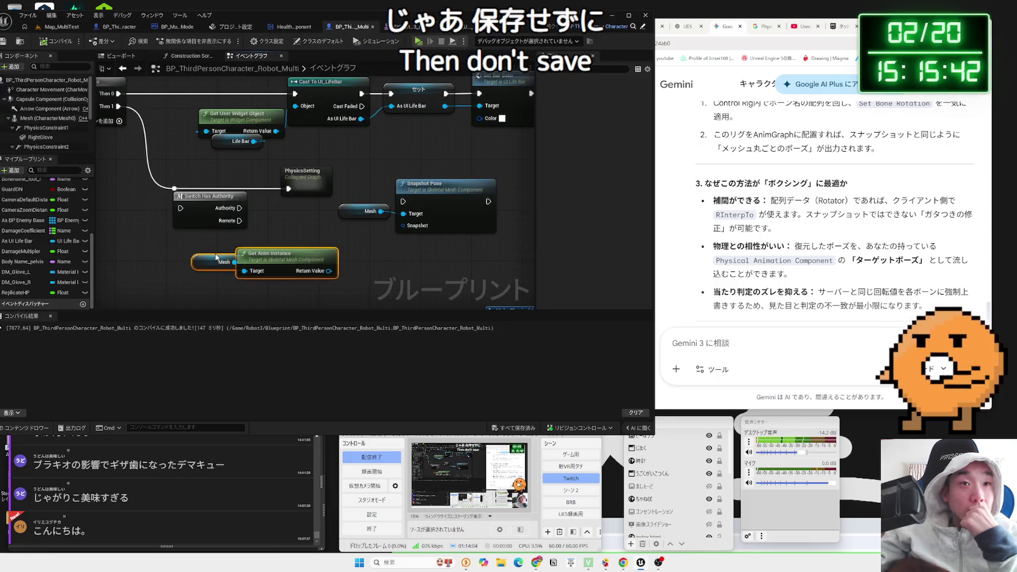
key(Delete)
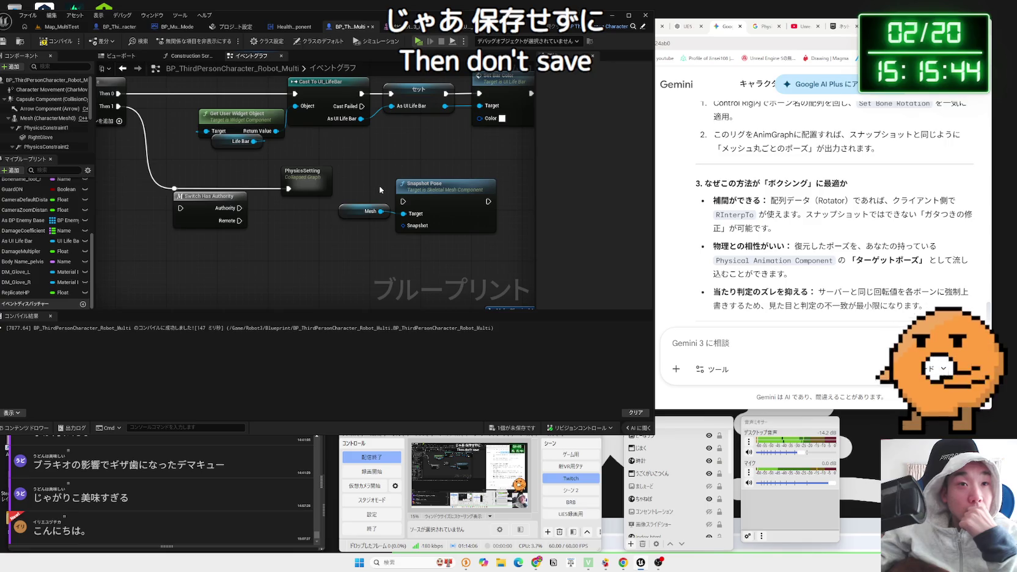
click(429, 187)
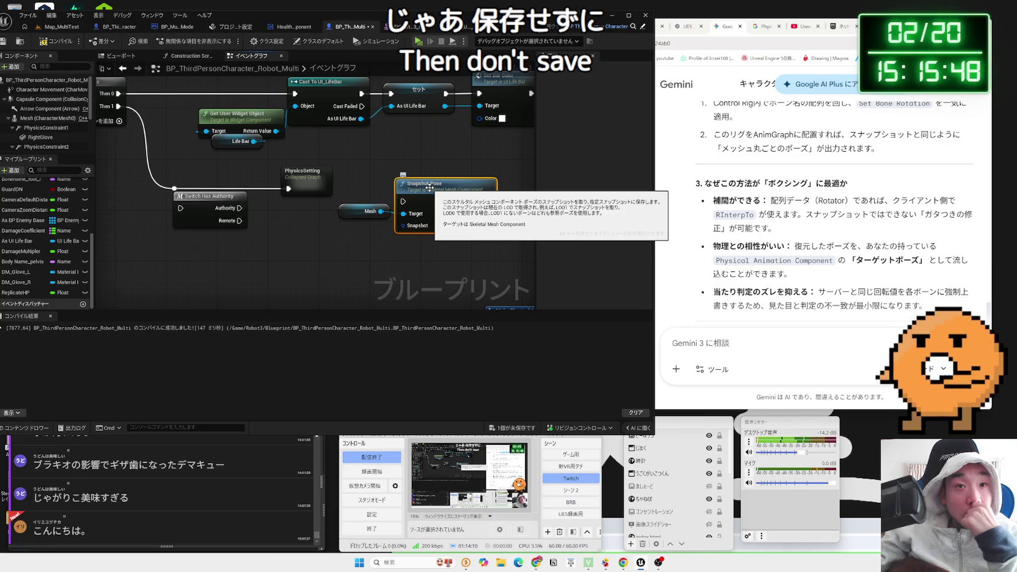
drag(429, 187, 430, 184)
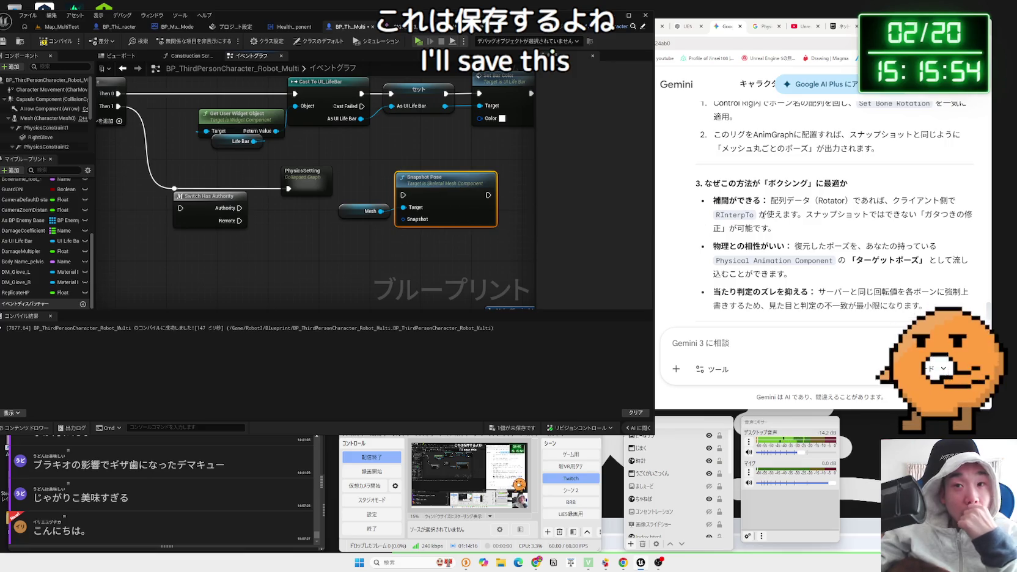
click(807, 215)
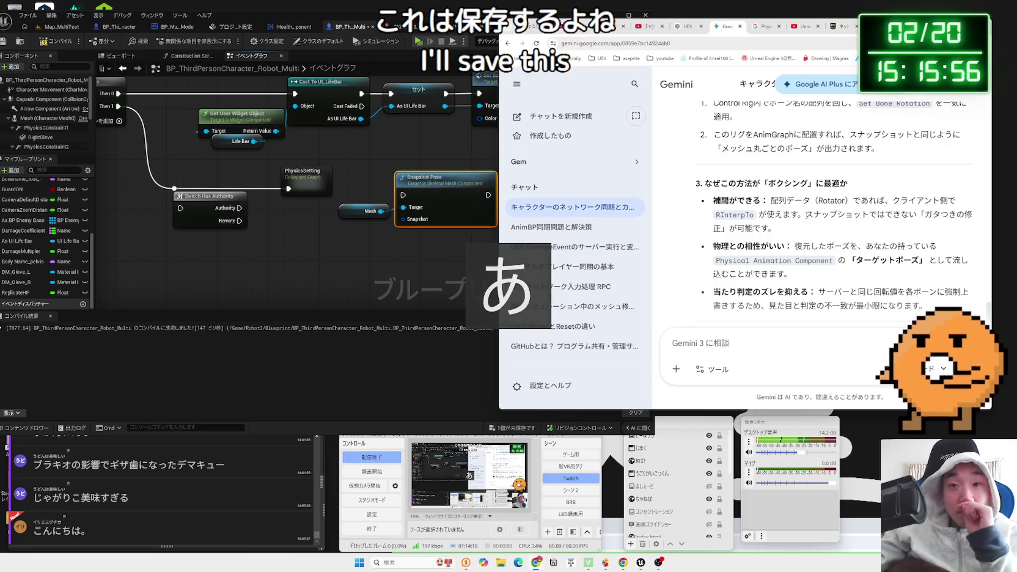
- Review Gemini's array-approach reply, then switch to the Discord sketch image tab
scroll(807, 215, up, 3)
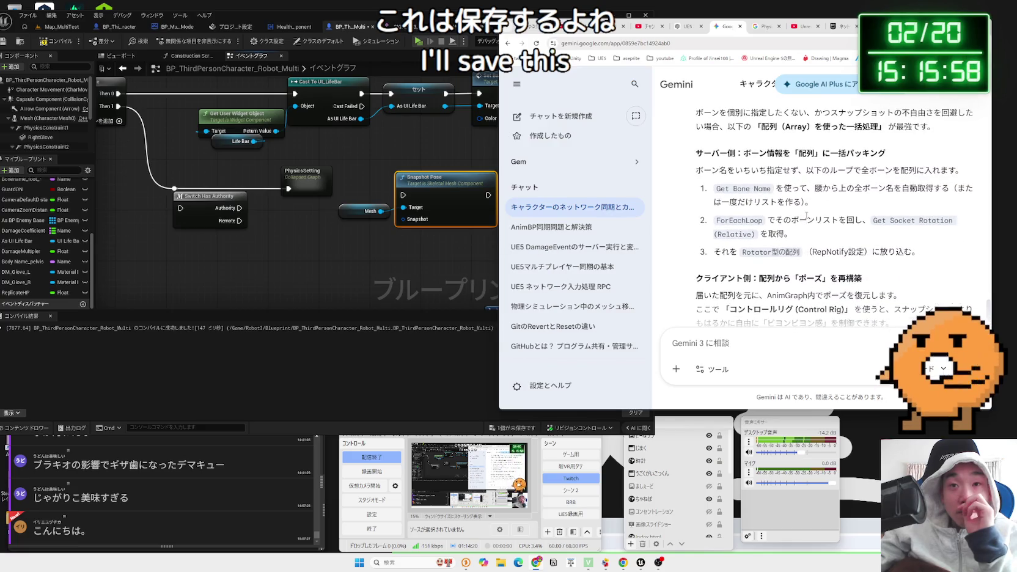
scroll(807, 215, up, 1)
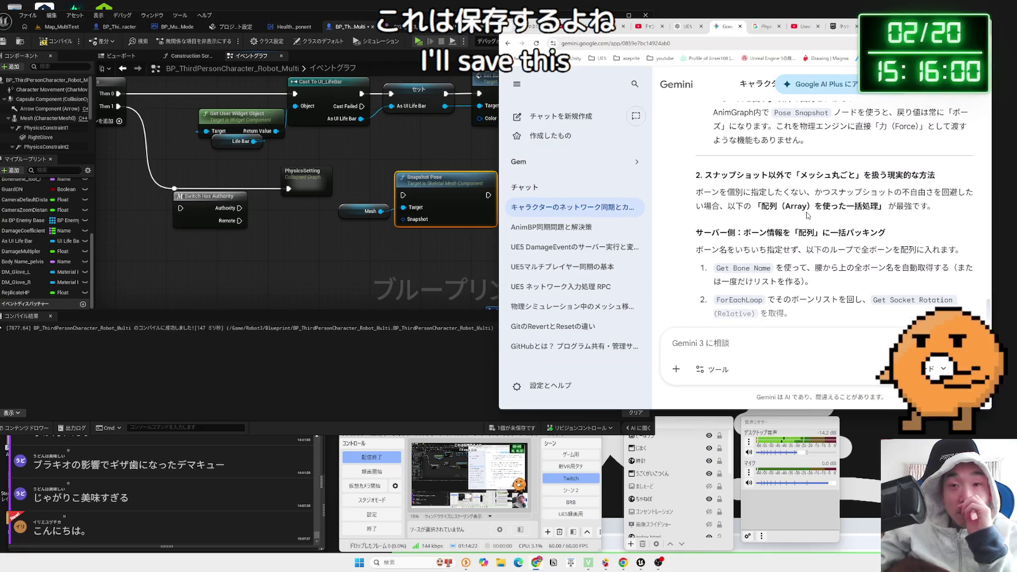
scroll(807, 215, up, 1)
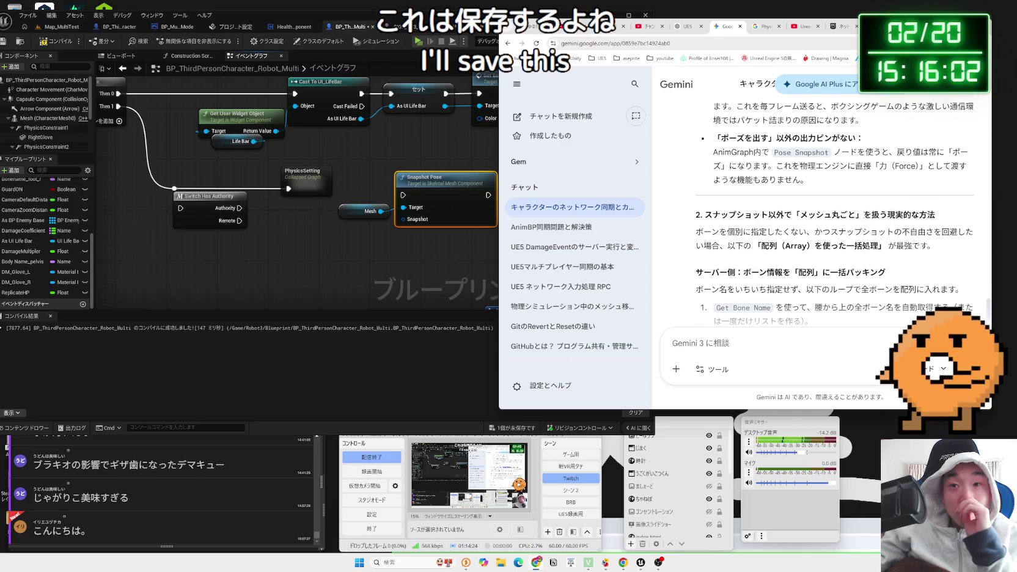
scroll(850, 226, down, 3)
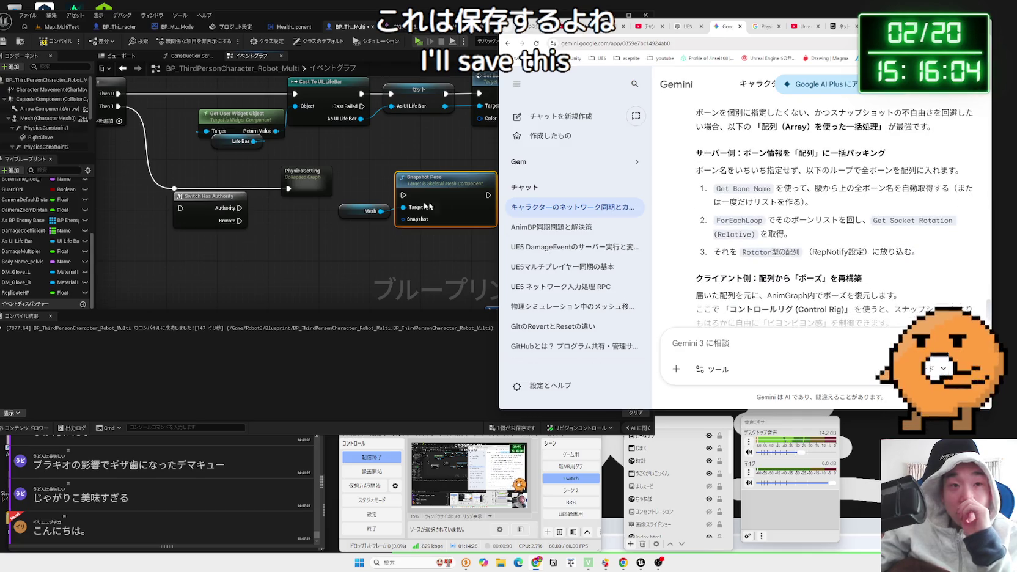
click(359, 235)
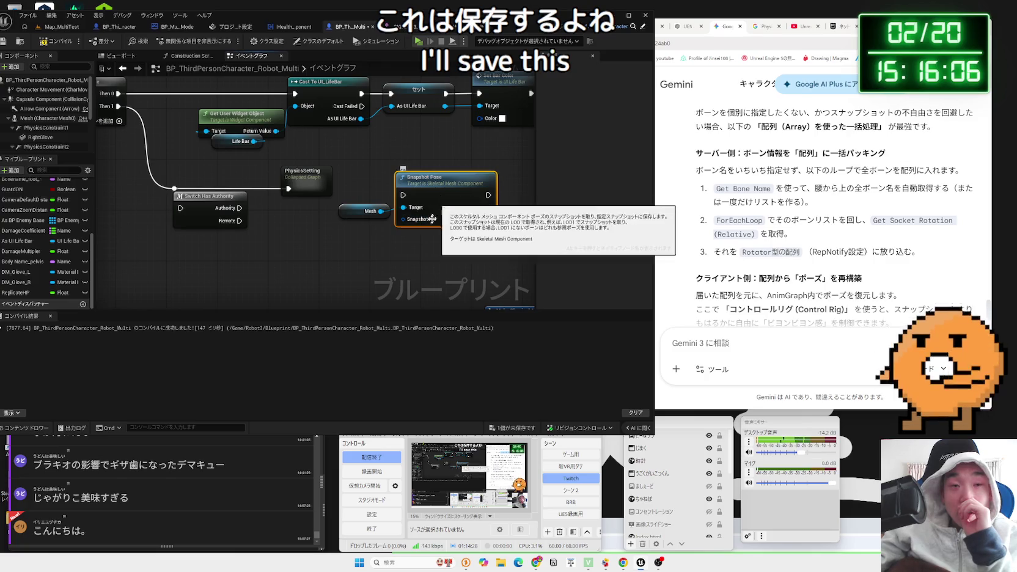
click(433, 189)
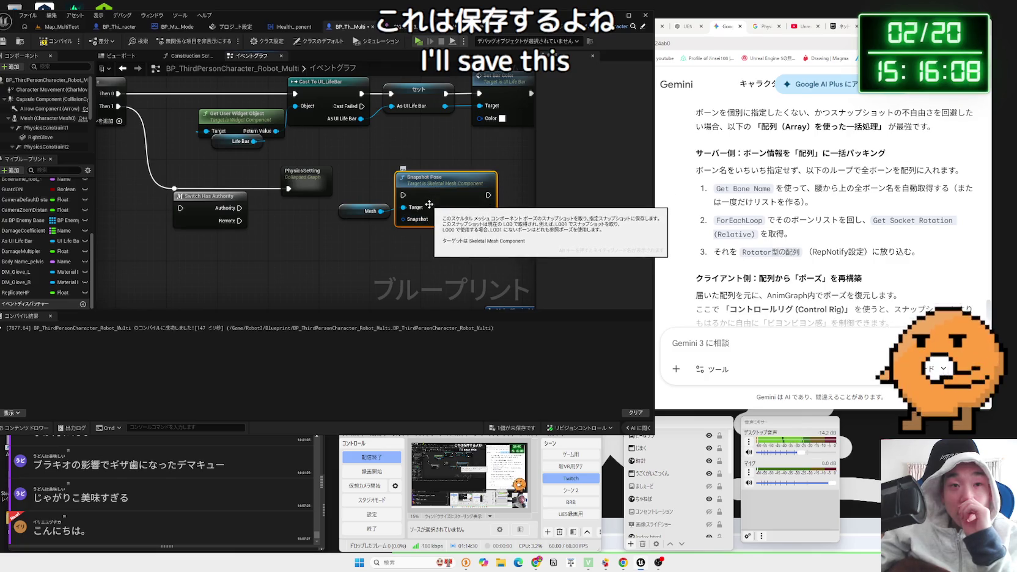
click(738, 223)
scroll(738, 224, down, 8)
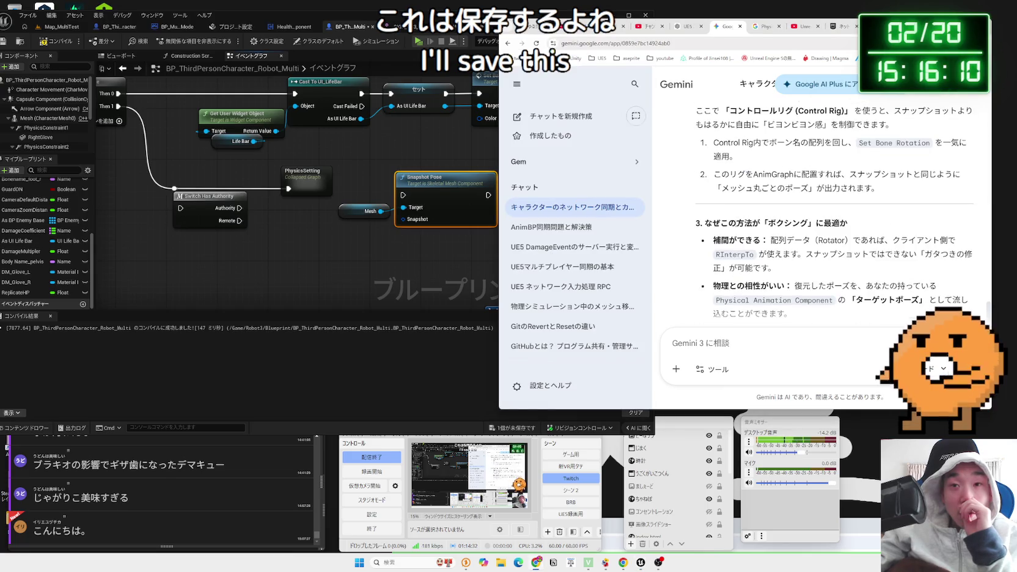
key(ctrl+Tab)
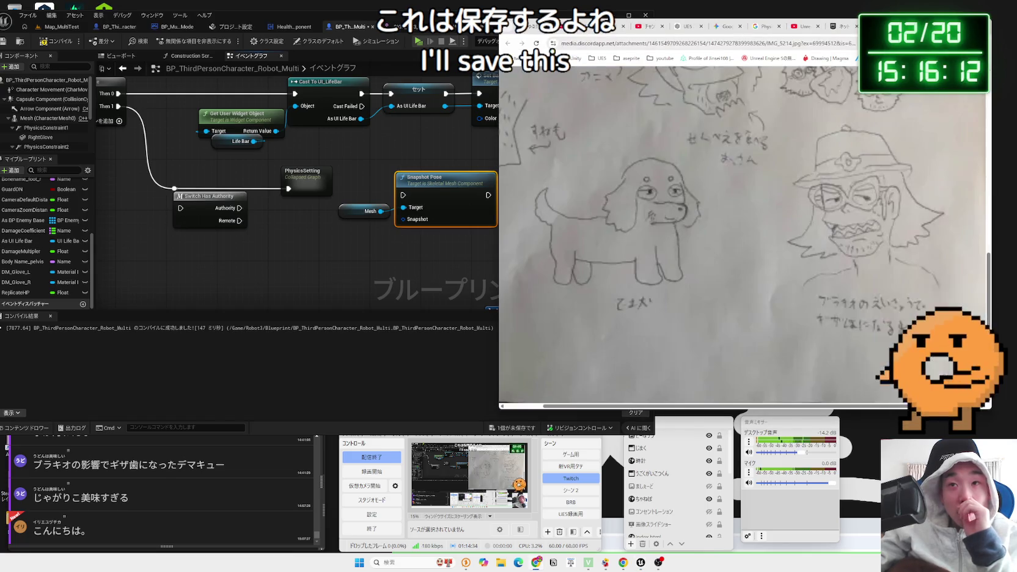
- Search Google for 'すなップショット ＵＥ５' and look over Epic's Level Snapshots page
key(ctrl+t)
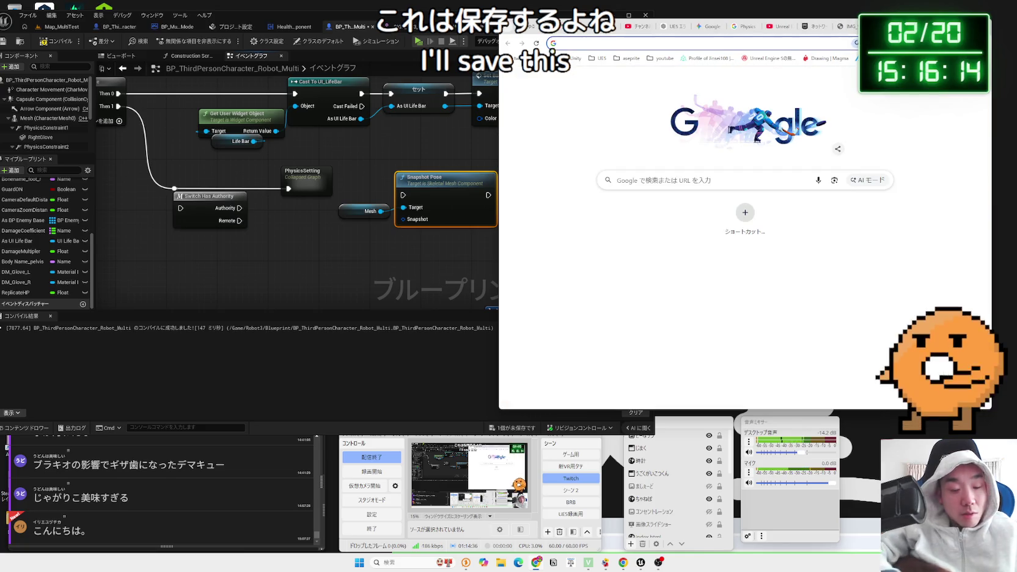
text(すな)
text(ップショット)
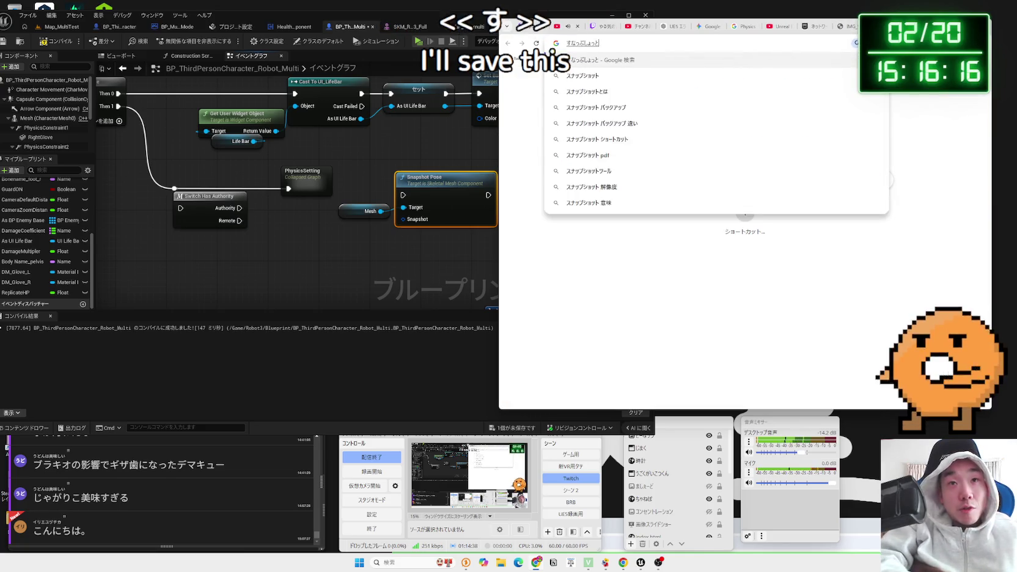
text( ＵＥ５)
key(Return)
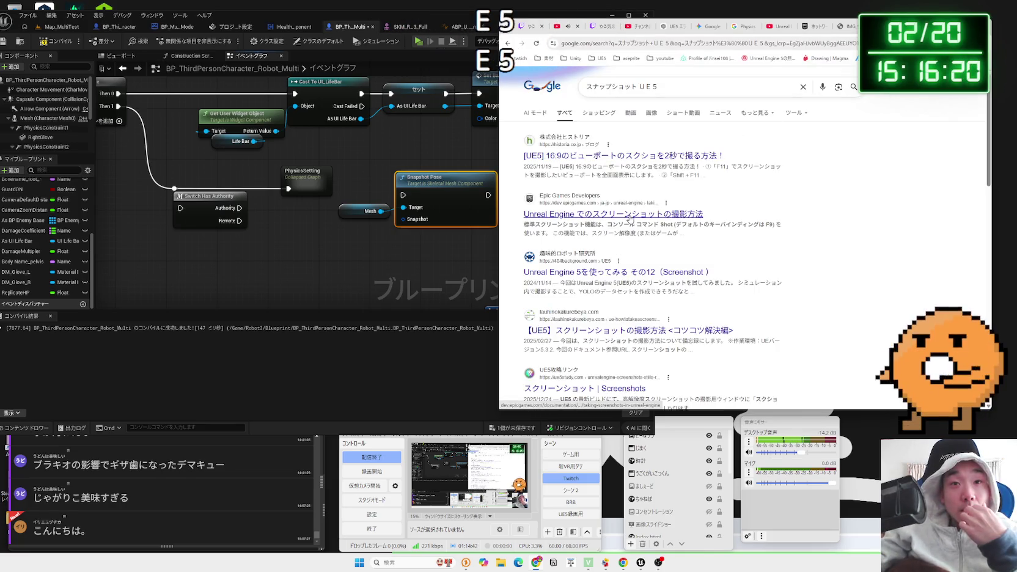
scroll(639, 244, down, 3)
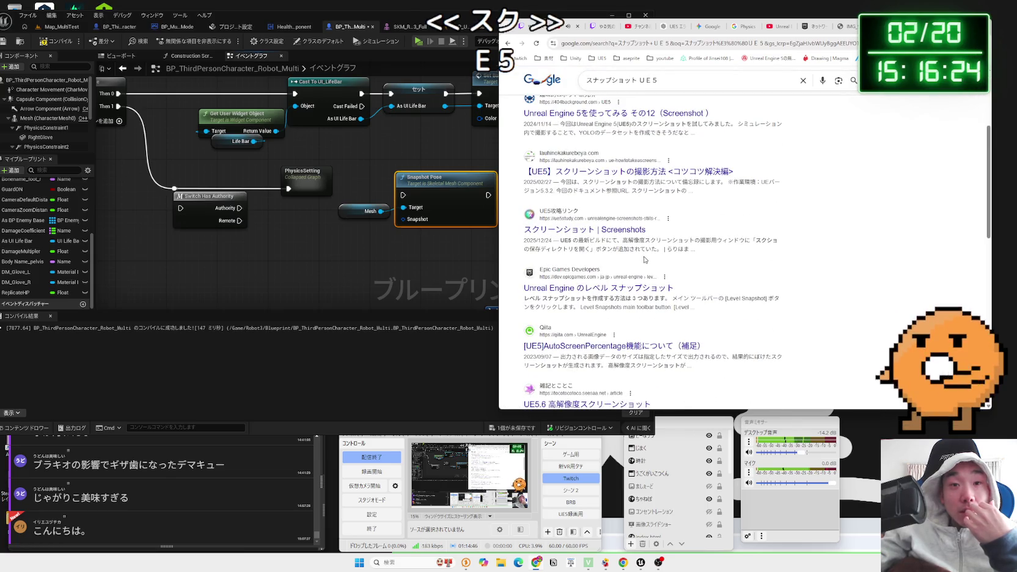
scroll(644, 260, down, 3)
scroll(639, 227, up, 1)
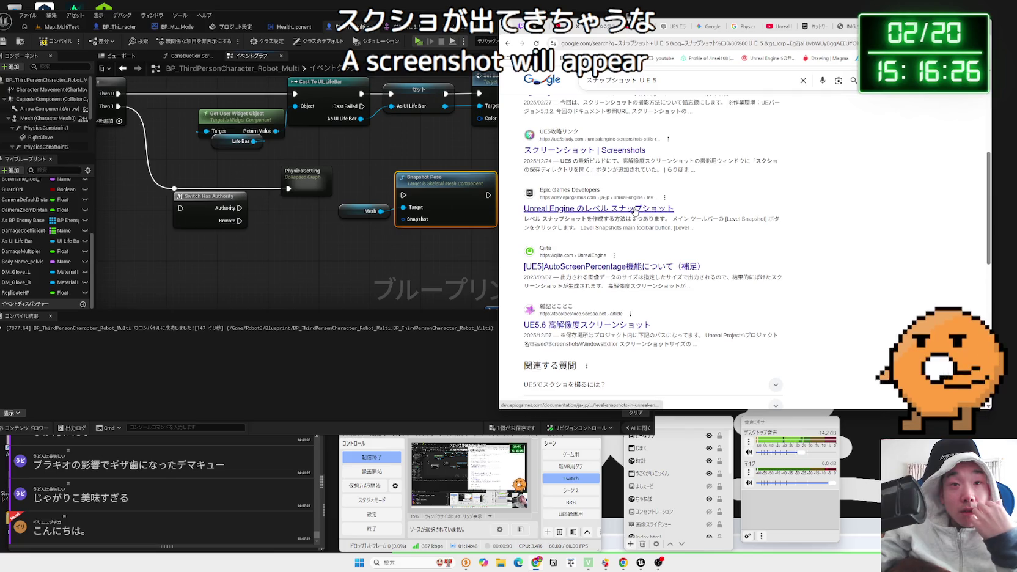
click(635, 207)
scroll(705, 231, down, 5)
scroll(705, 231, down, 5)
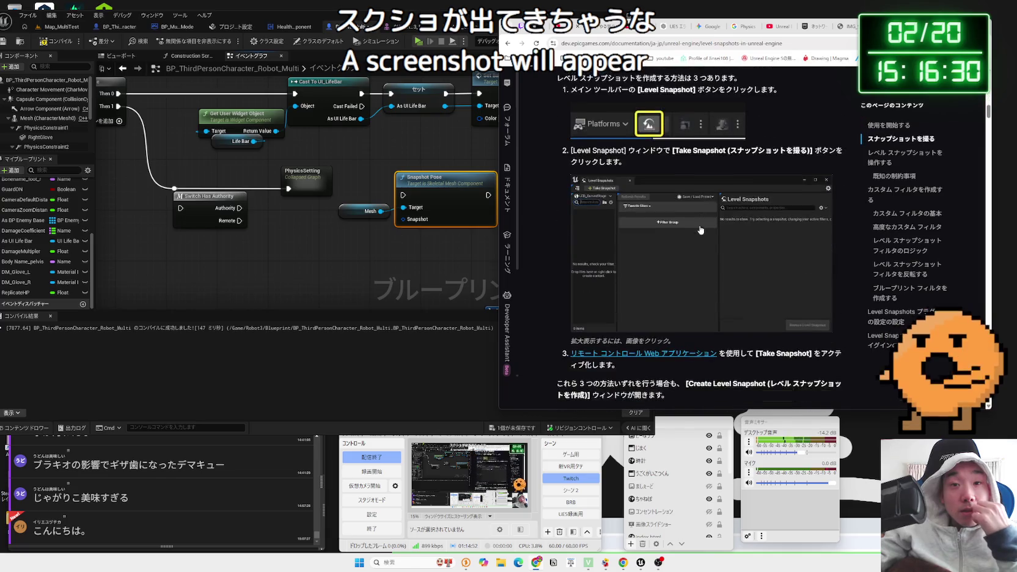
key(alt+Left)
scroll(693, 229, down, 3)
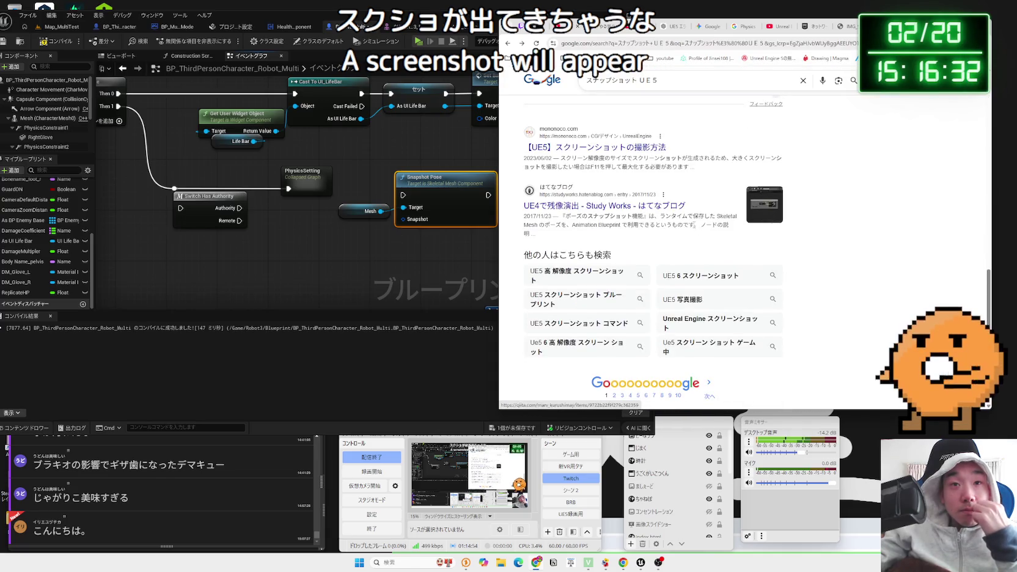
- Close the sketch image tab and return to the Gemini chat tab
click(841, 28)
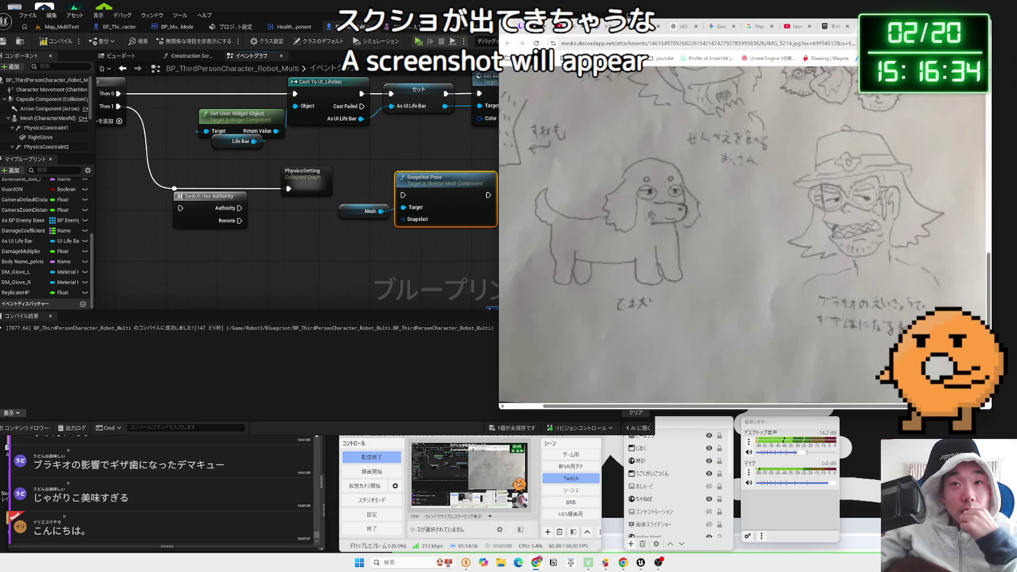
key(ctrl+w)
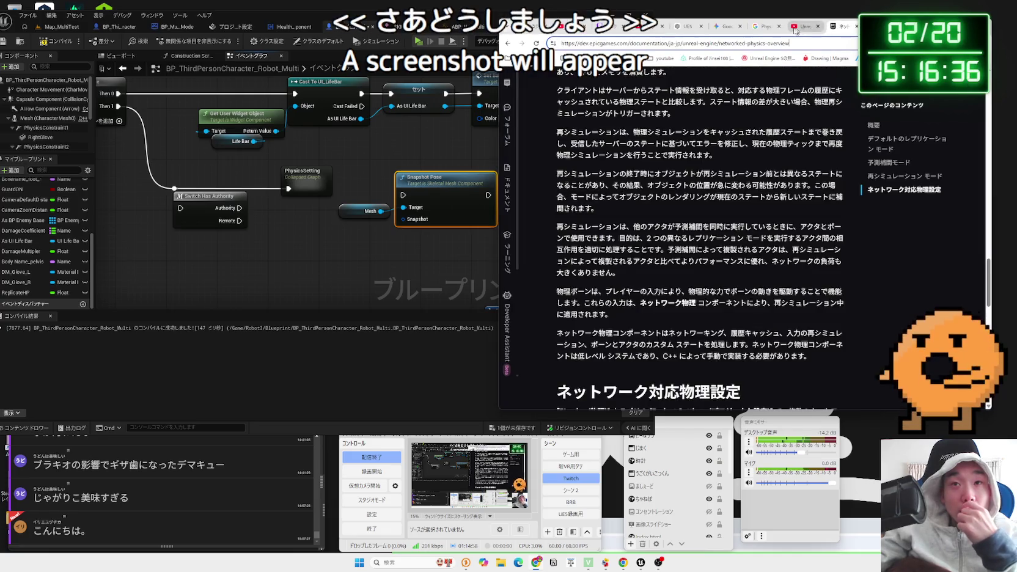
click(765, 26)
click(729, 28)
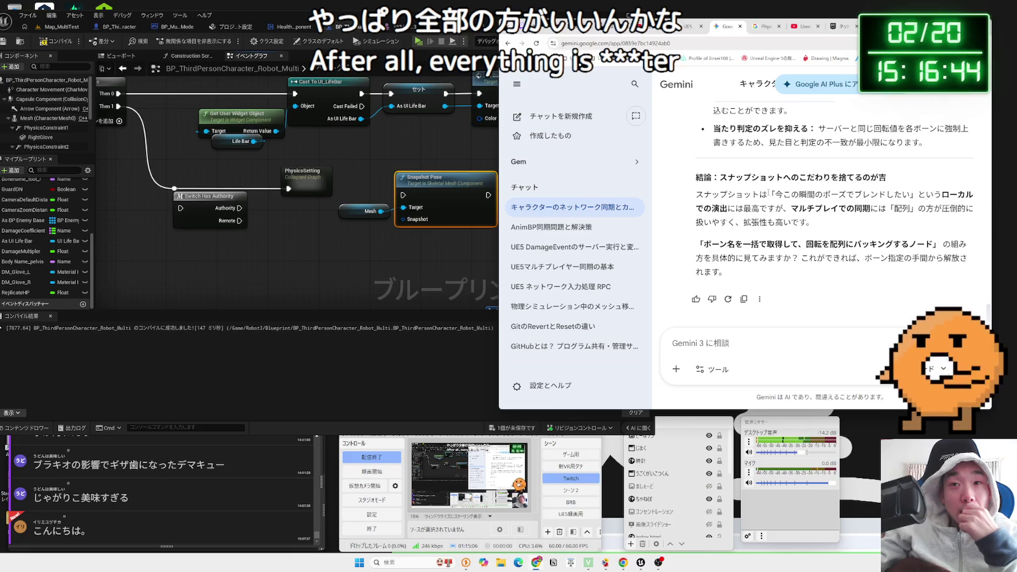
- Delete the Snapshot Pose and Mesh nodes, save, and move Switch Has Authority up-right
click(397, 269)
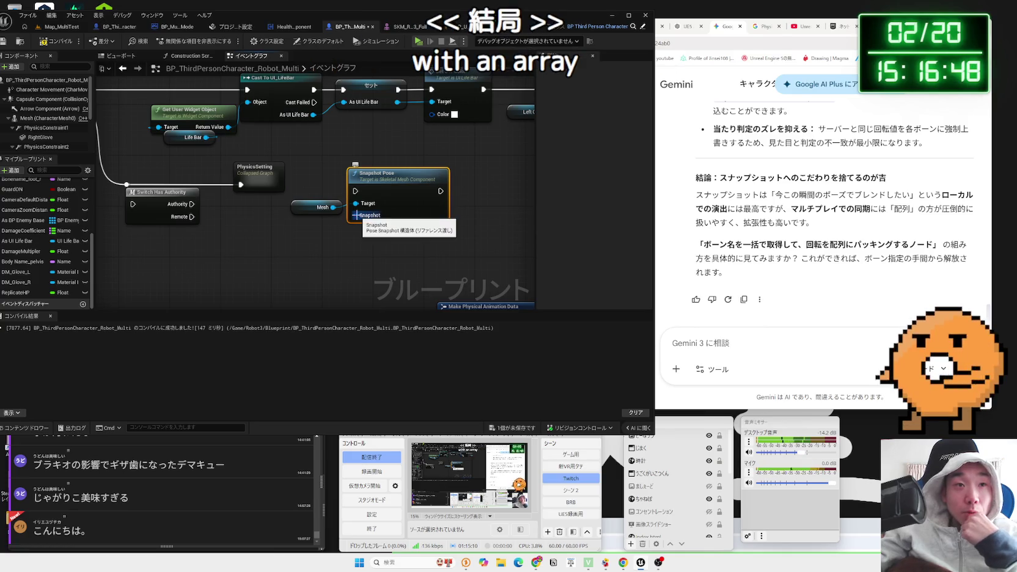
ctrl+click(318, 207)
key(Delete)
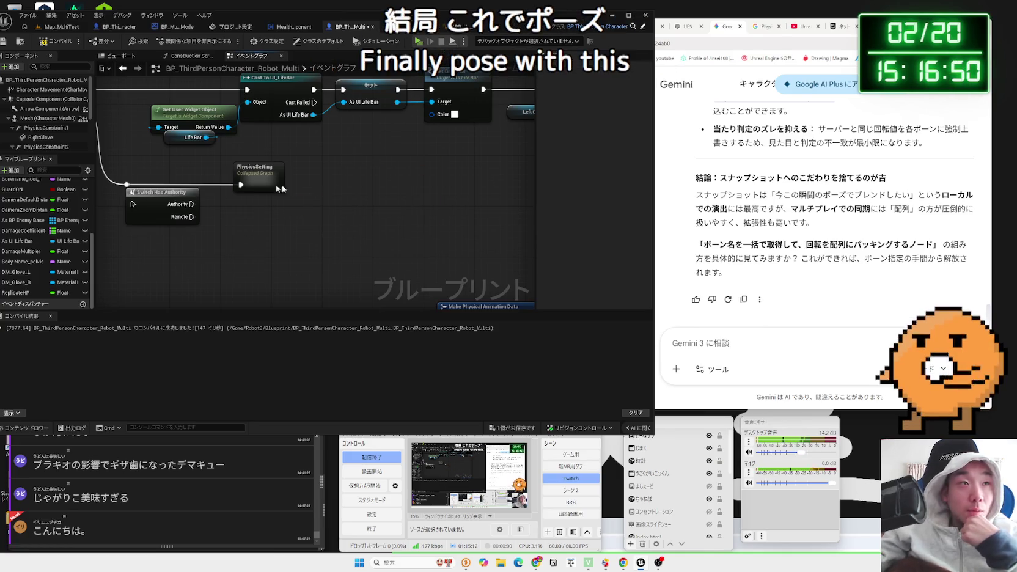
mouse_move(182, 242)
mouse_down()
mouse_move(253, 253)
mouse_move(247, 270)
mouse_up()
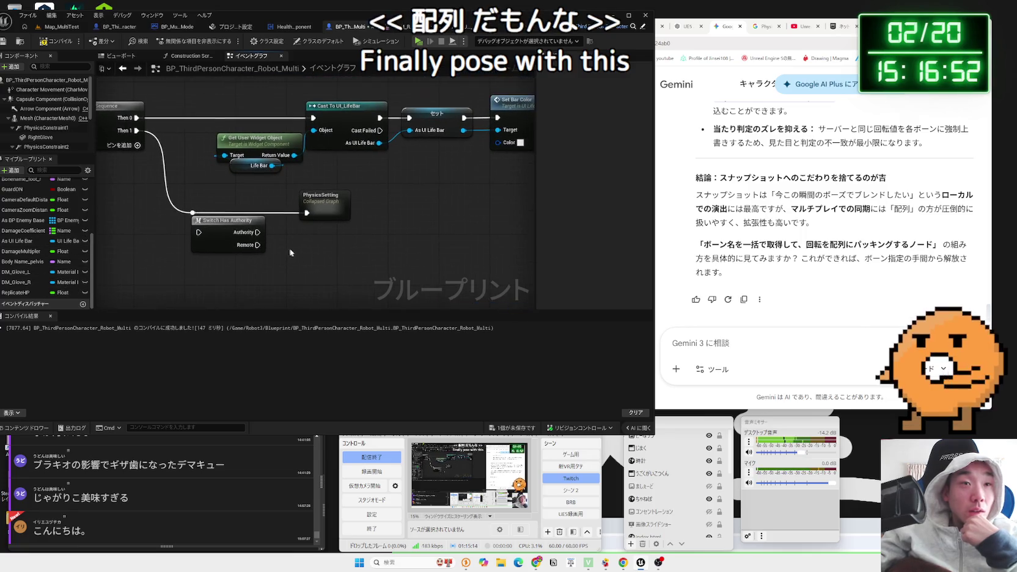
key(ctrl+s)
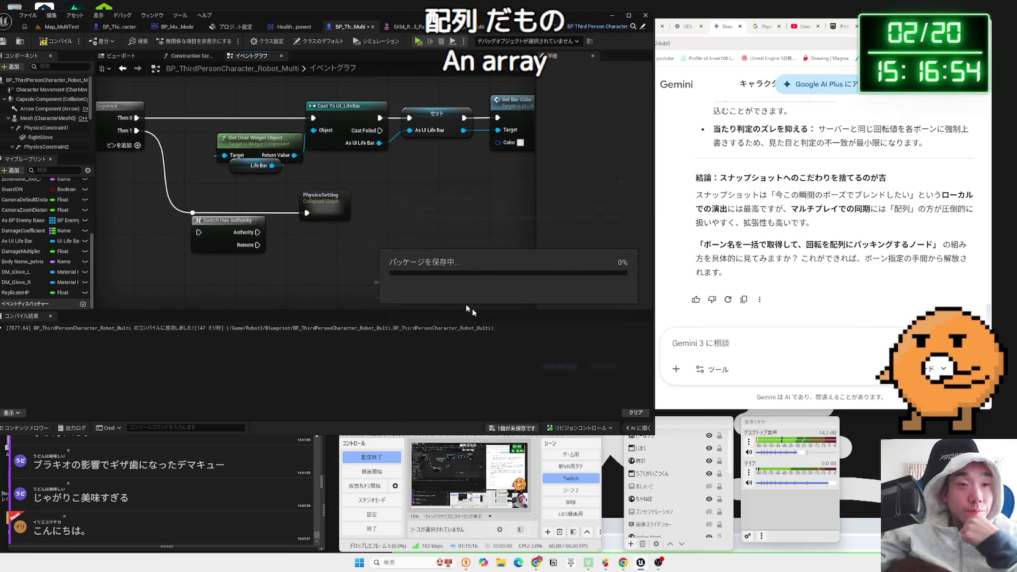
drag(218, 225, 230, 207)
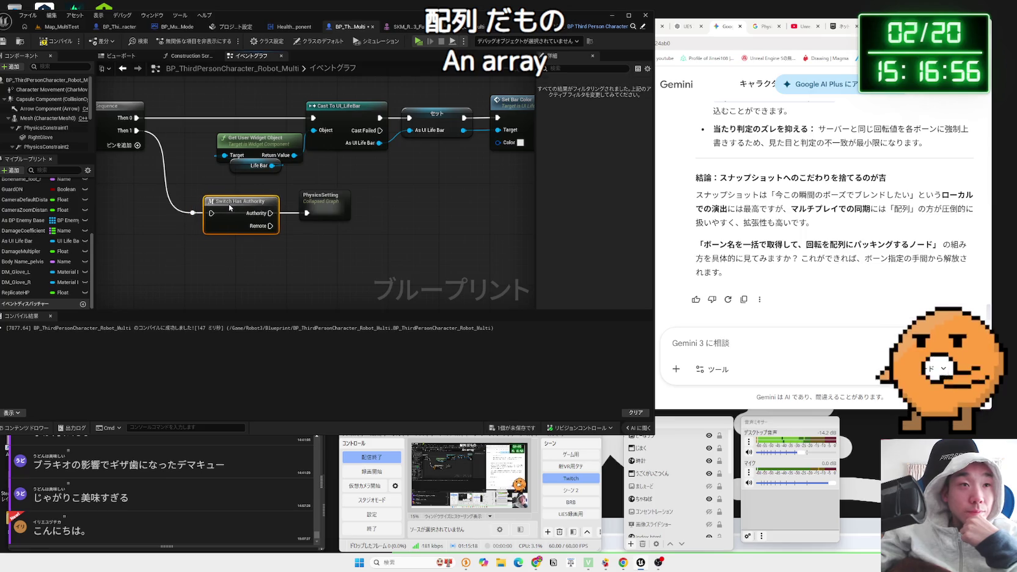
click(205, 191)
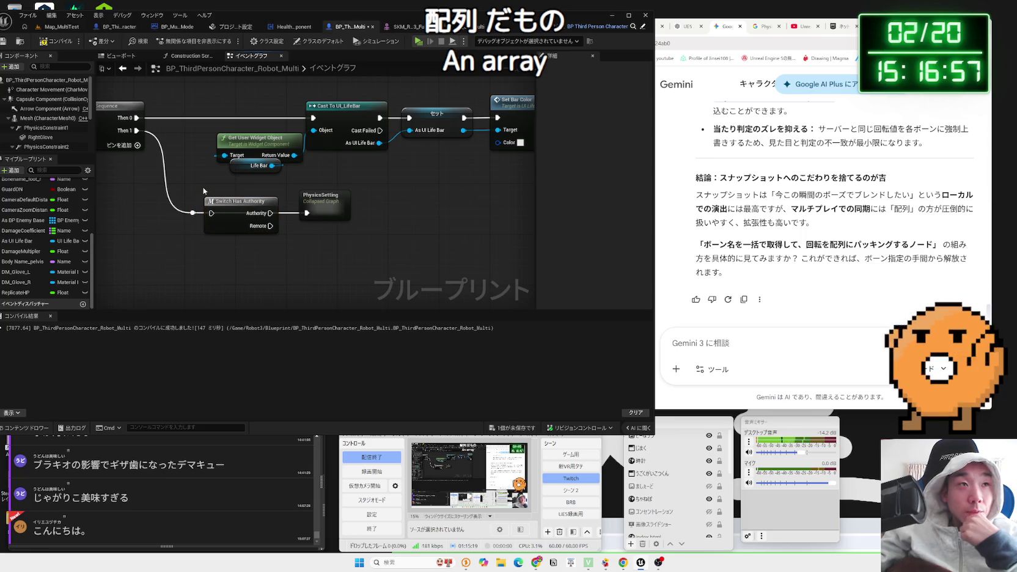
- Compile the character Blueprint, then scroll Gemini back to the server-side bone-name array steps
click(51, 45)
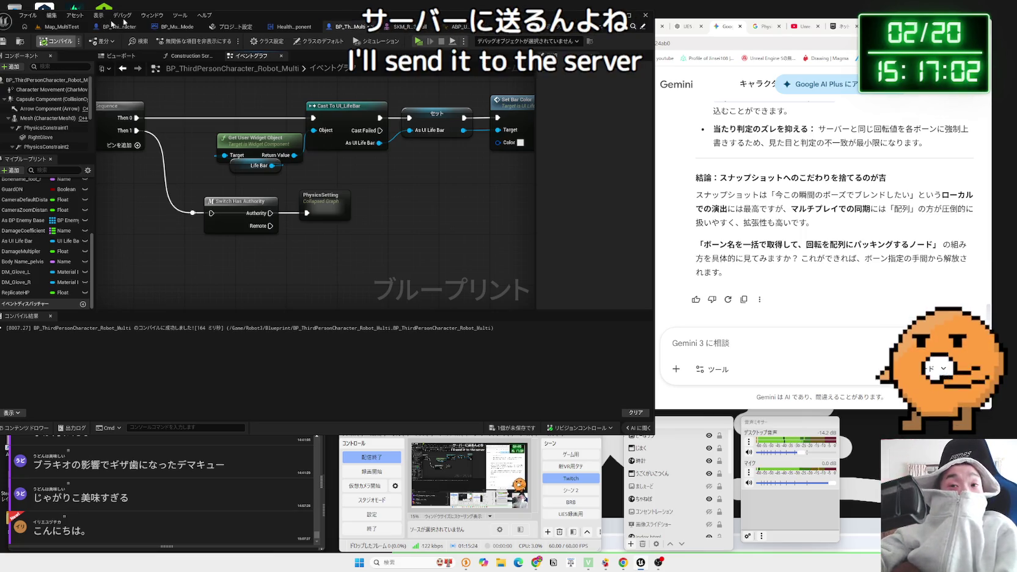
scroll(804, 203, up, 3)
scroll(804, 203, up, 1)
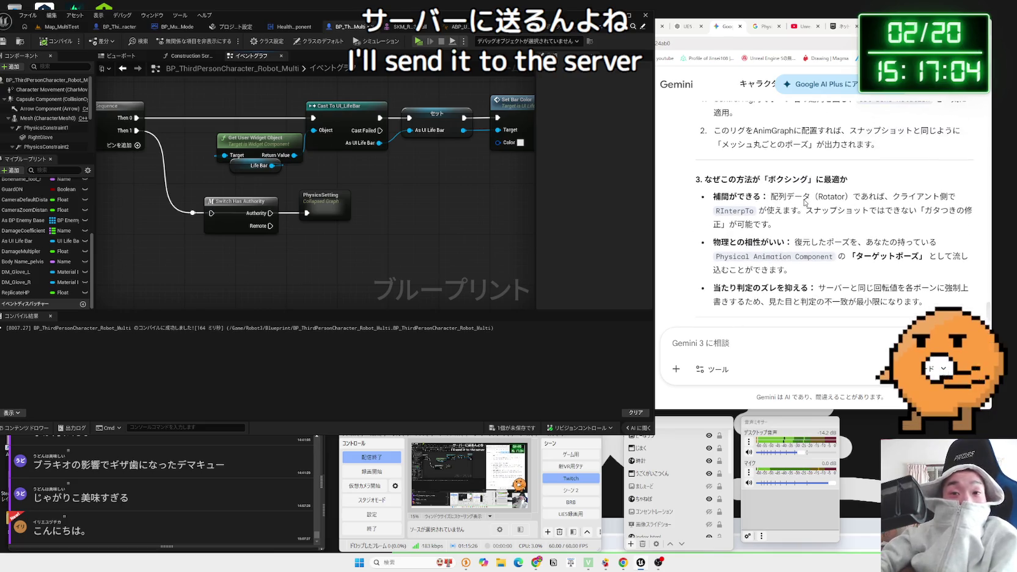
scroll(806, 207, up, 1)
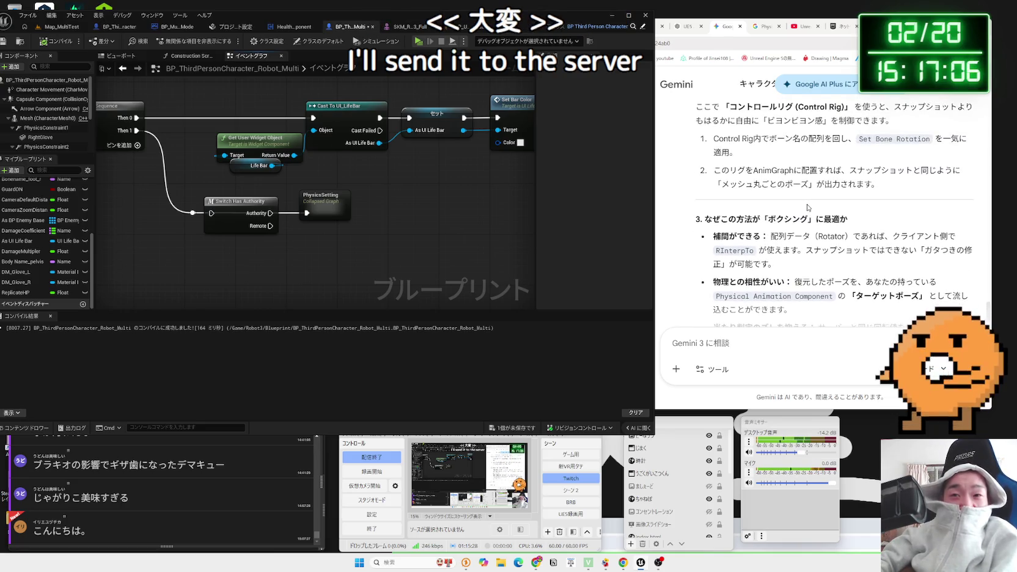
scroll(808, 208, up, 1)
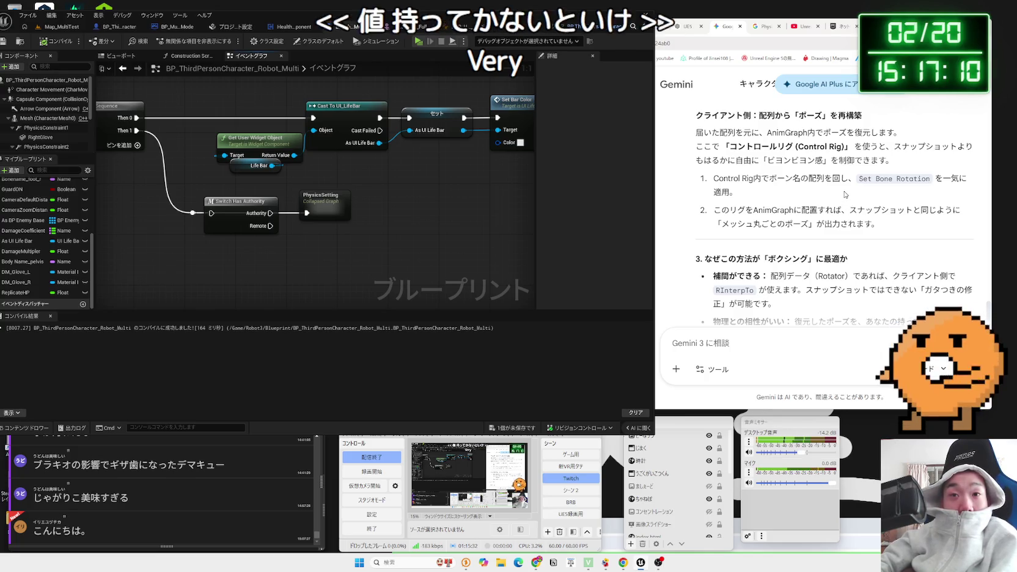
scroll(845, 195, up, 1)
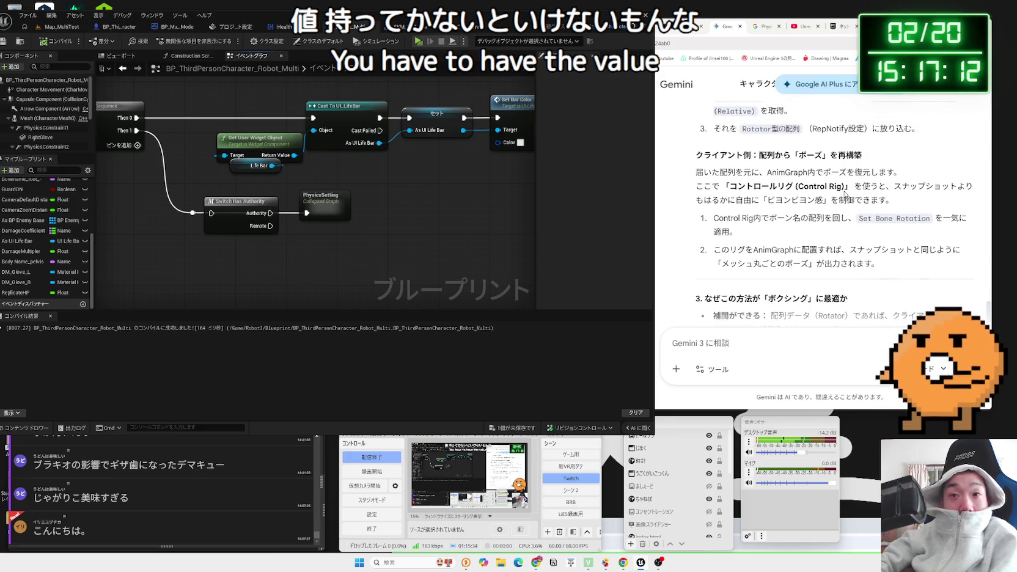
scroll(845, 195, up, 4)
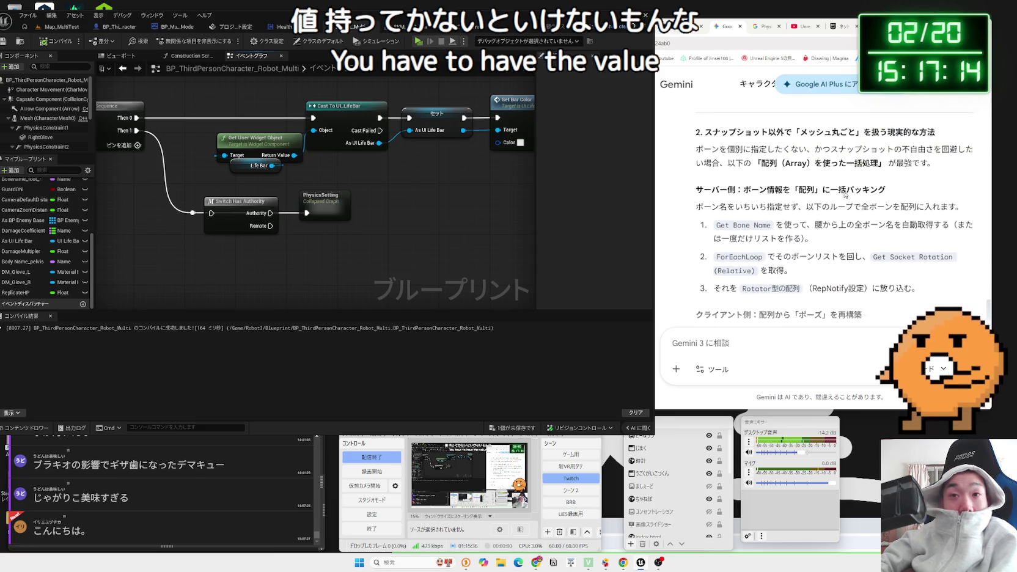
scroll(845, 195, up, 1)
scroll(845, 194, down, 2)
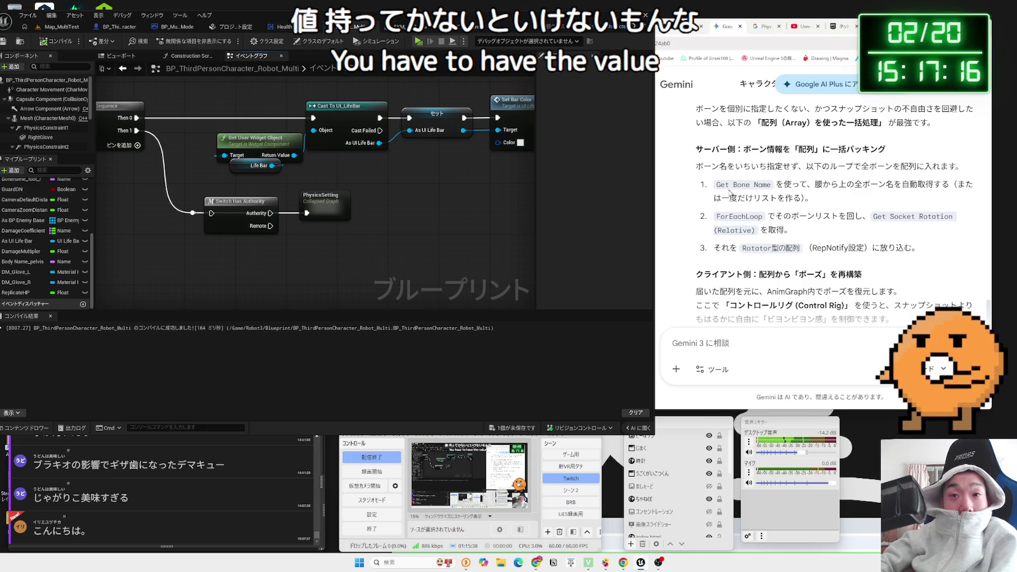
click(729, 193)
mouse_move(714, 184)
mouse_down()
mouse_move(944, 184)
mouse_move(715, 186)
mouse_move(801, 197)
mouse_move(727, 184)
mouse_move(790, 198)
mouse_move(765, 197)
mouse_up()
click(945, 185)
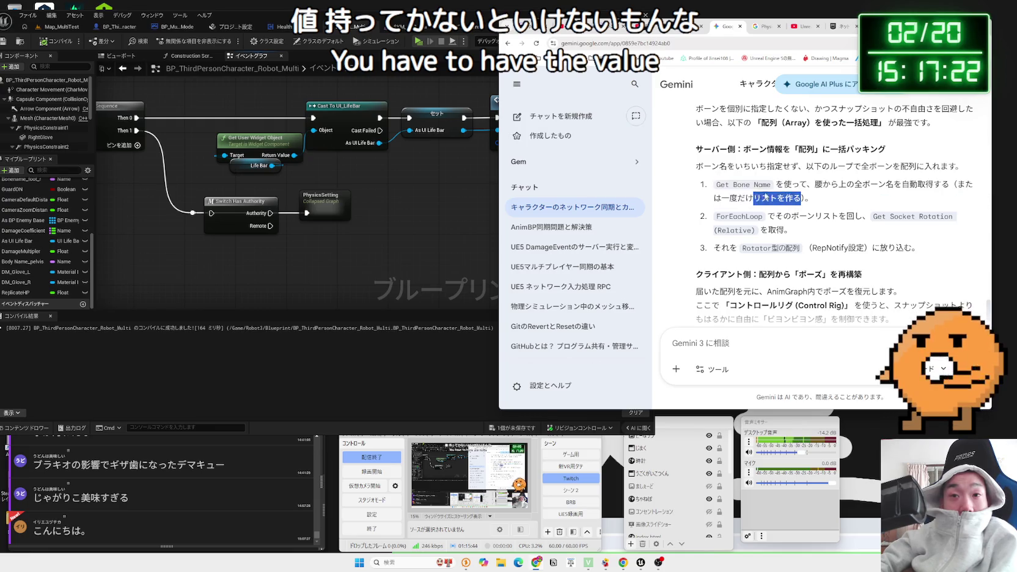
- Place a Mesh component reference in the event graph, then add and delete a Get All Socket Names node
right_click(346, 243)
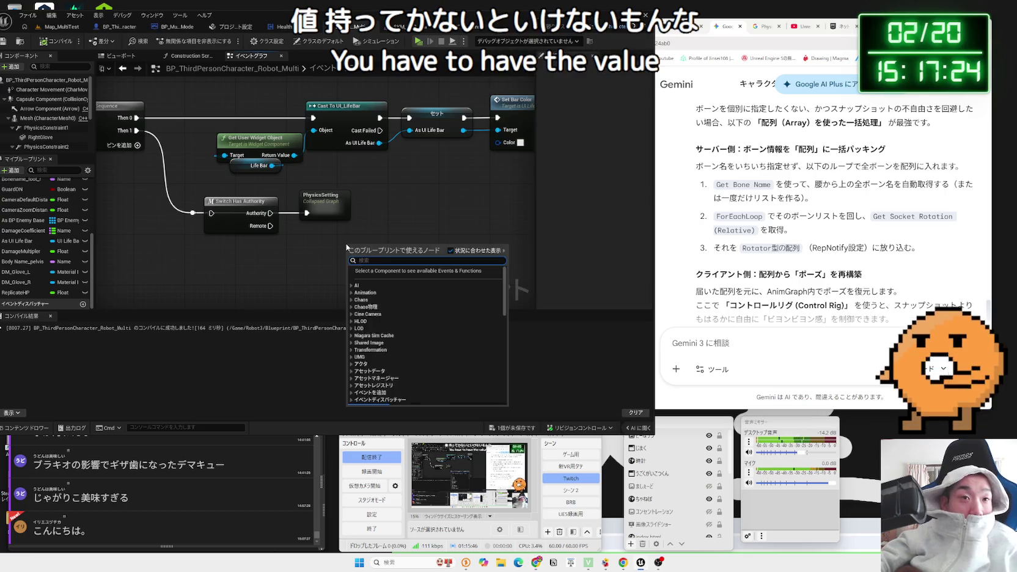
mouse_move(46, 118)
mouse_down()
mouse_move(127, 149)
mouse_move(330, 260)
mouse_move(377, 264)
mouse_up()
text(all bo)
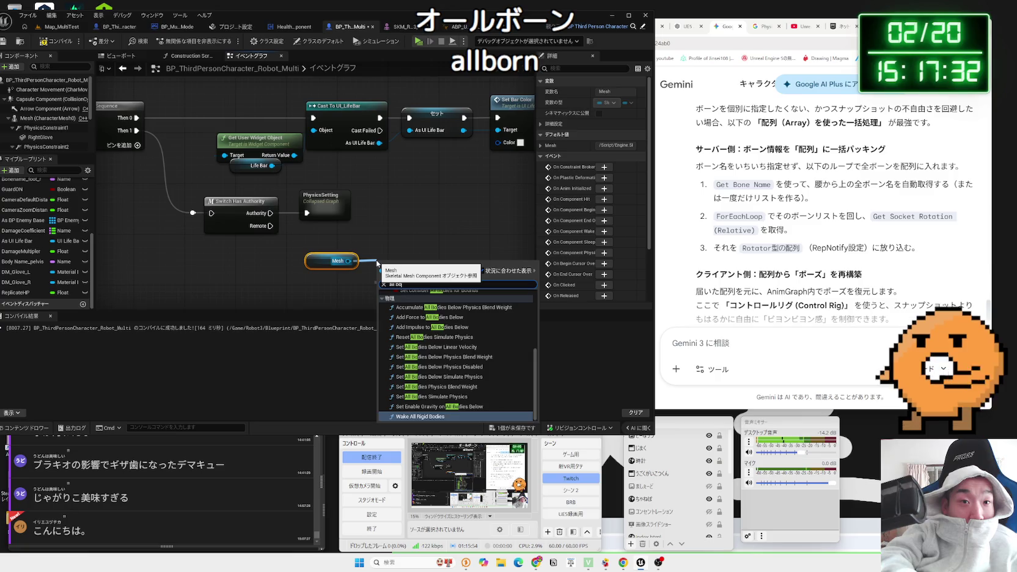
text(n)
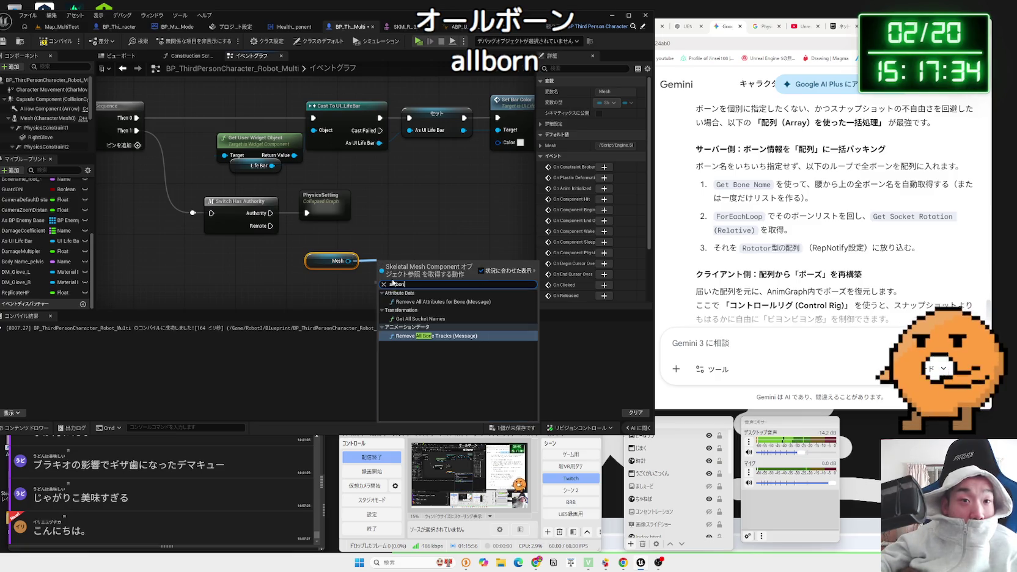
click(420, 319)
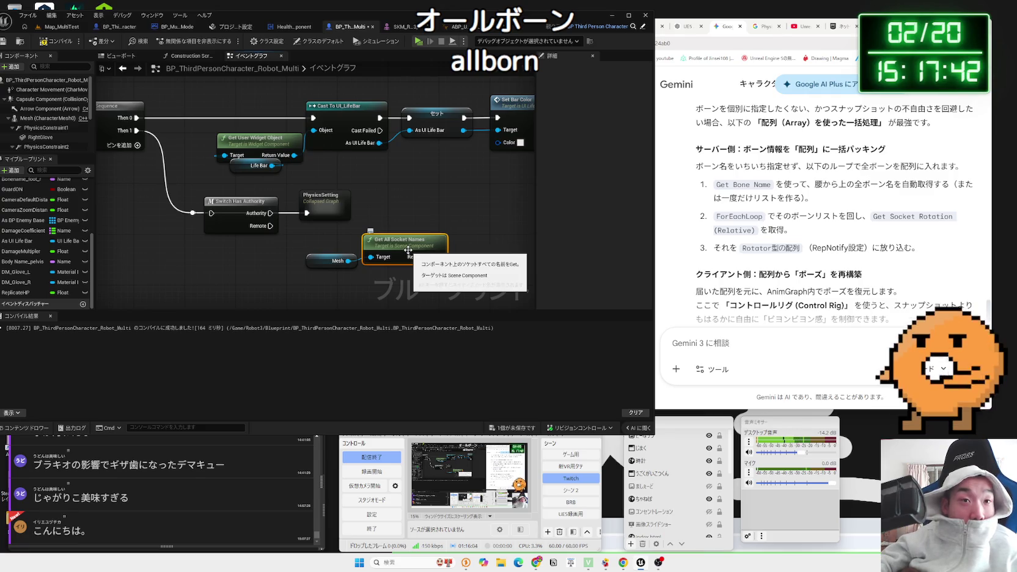
key(Delete)
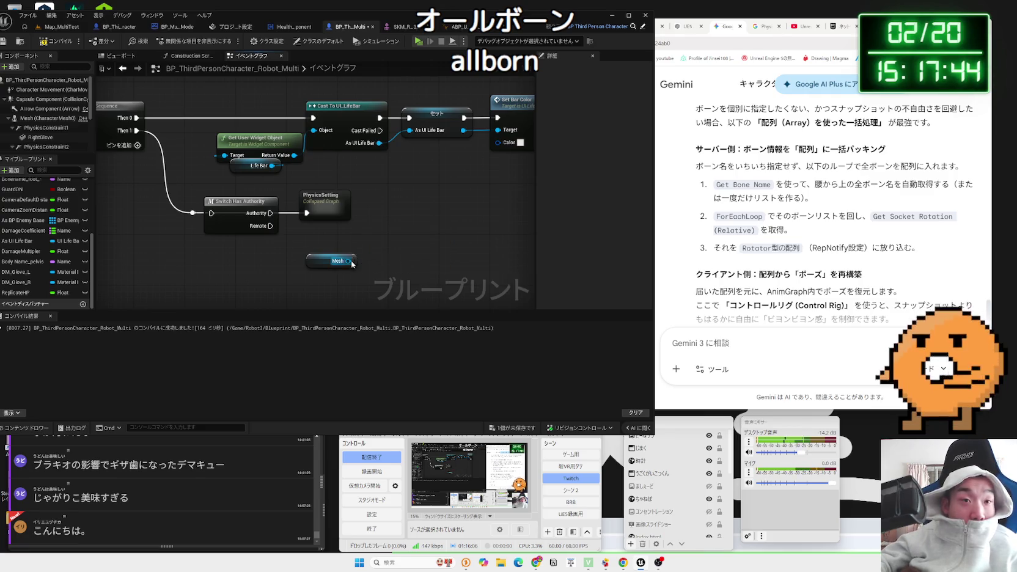
- Search the Mesh pin's actions for 'get all' and close the search without adding anything
drag(352, 264, 389, 253)
text(get all)
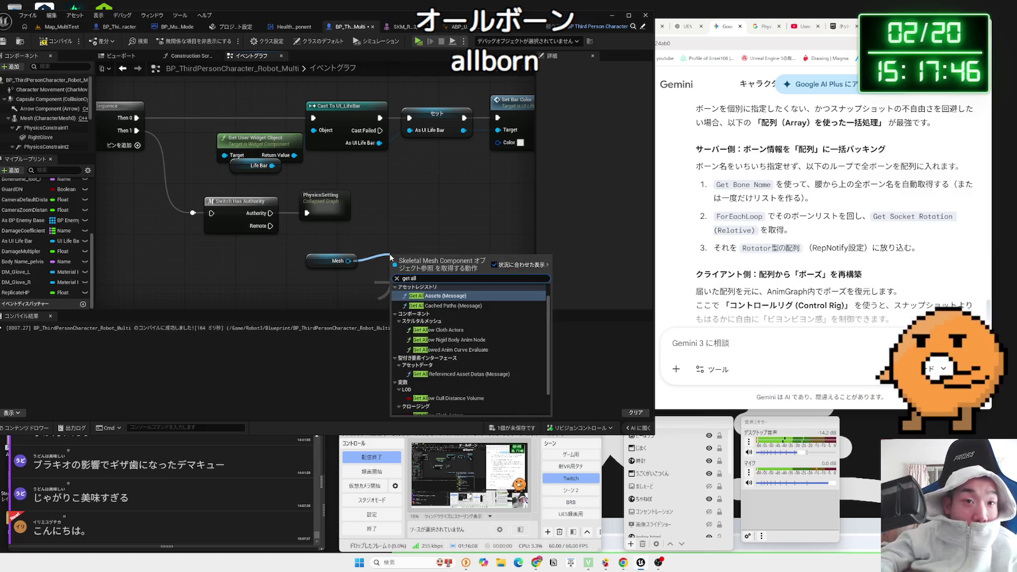
scroll(470, 379, down, 2)
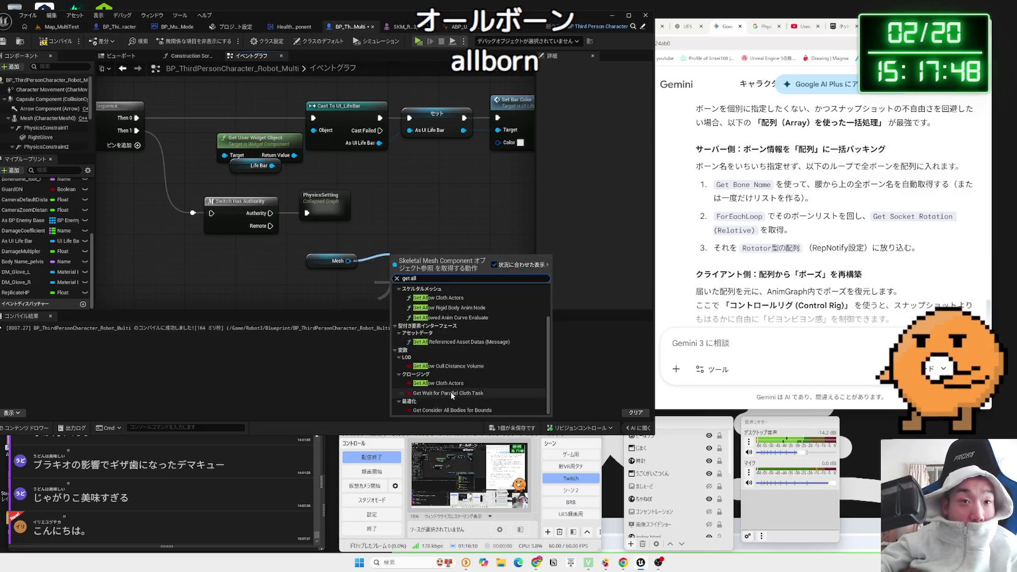
scroll(451, 391, up, 3)
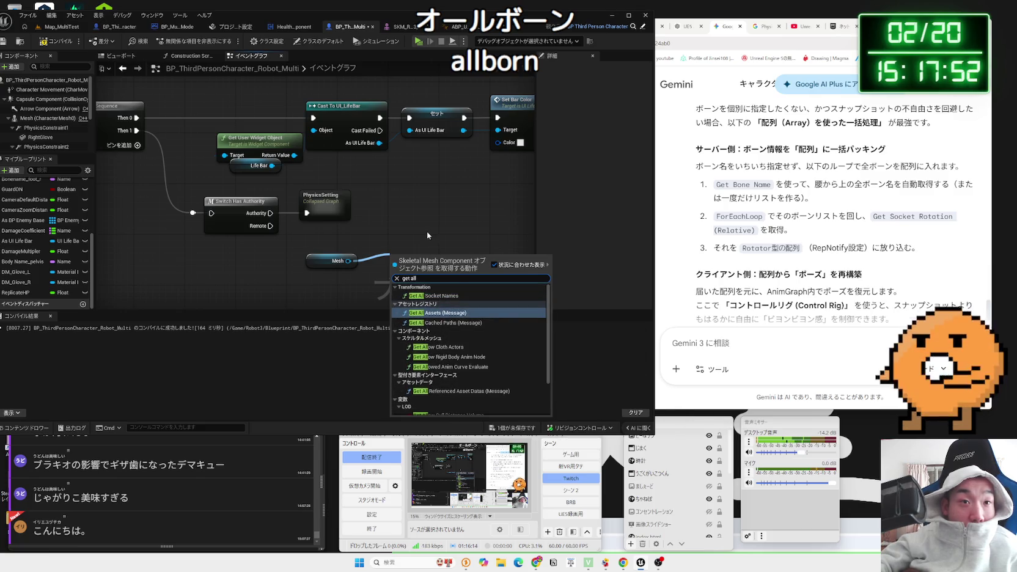
click(426, 232)
click(342, 261)
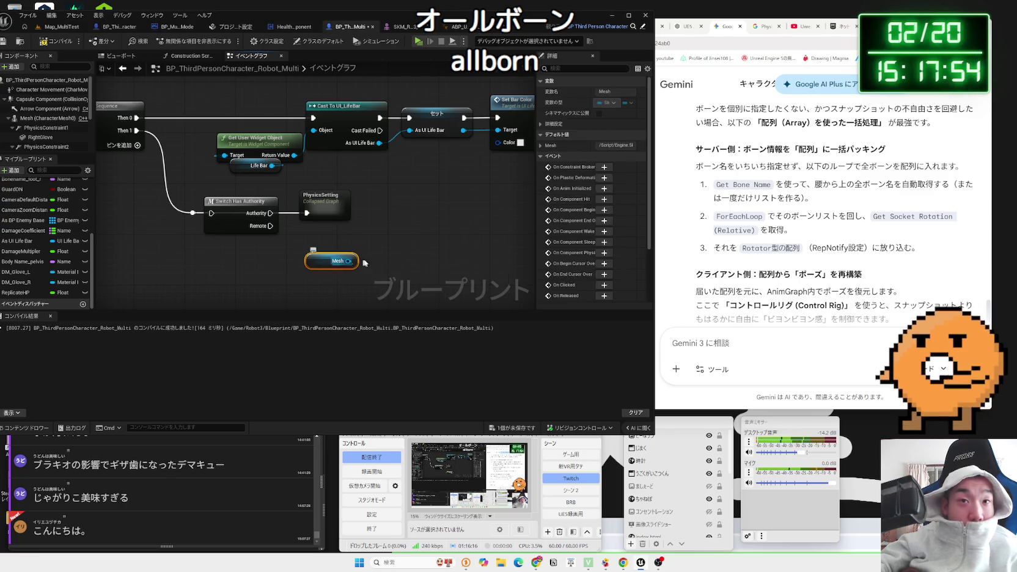
click(768, 345)
text(めっしゅか)
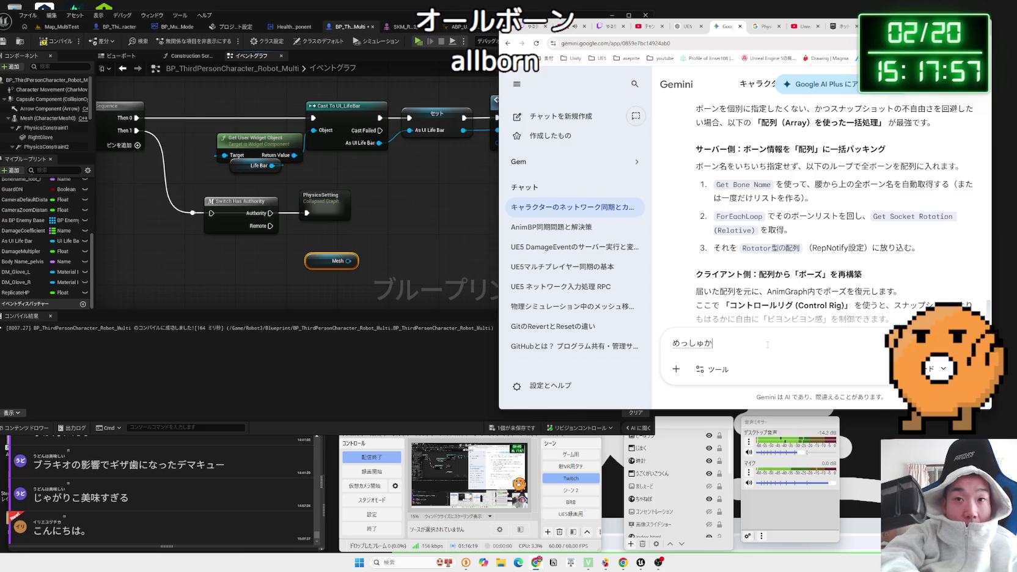
- Ask Gemini, in Japanese, whether any node returns all bone names from a mesh
text(ra)
key(space)
text(s)
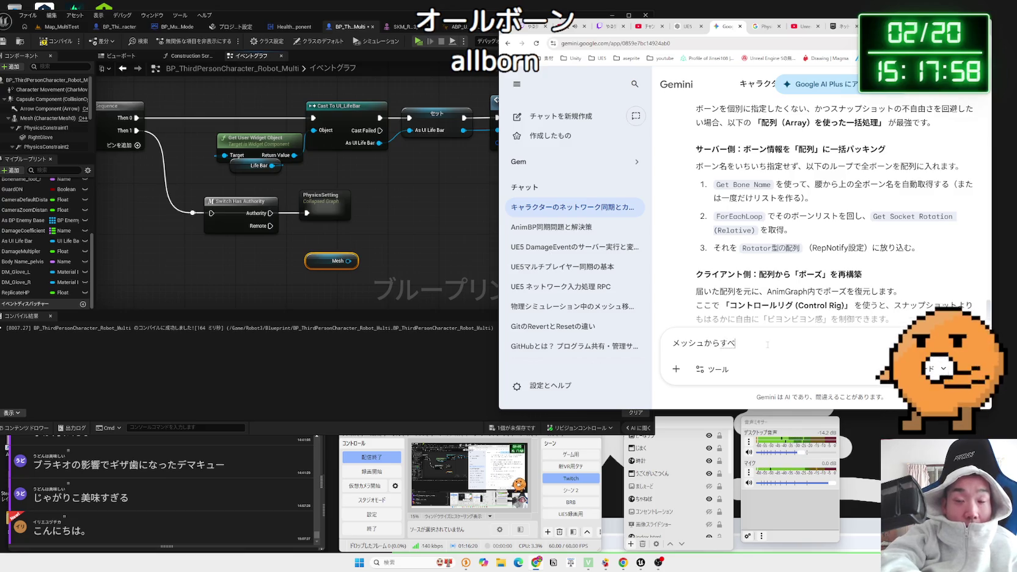
text(nnn)
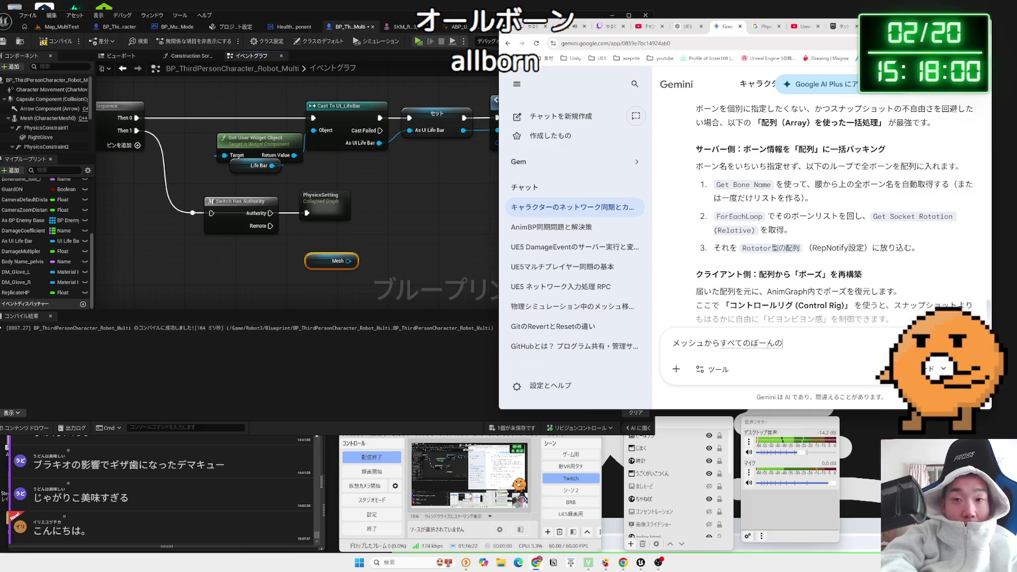
text(nama)
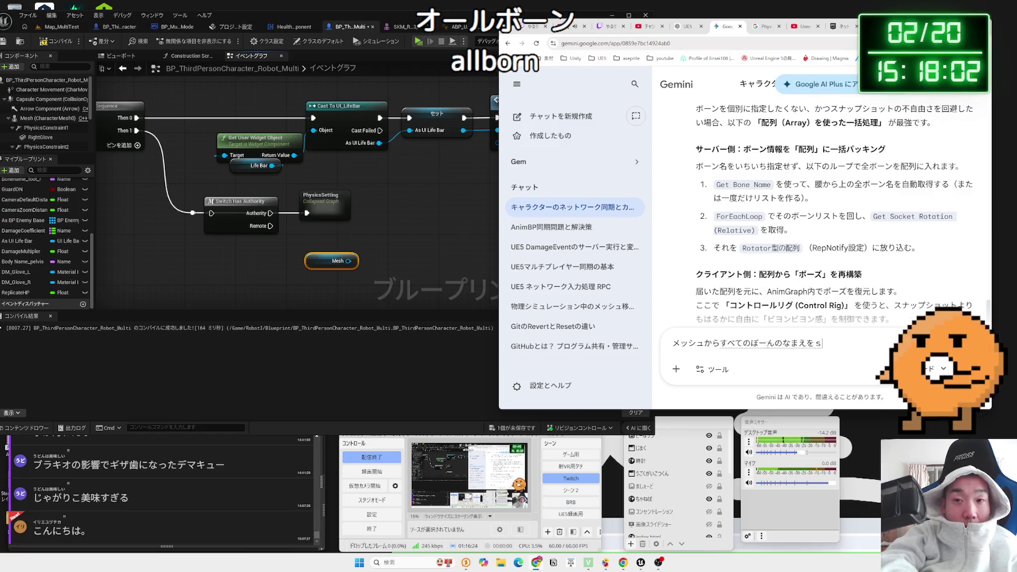
text(runo)
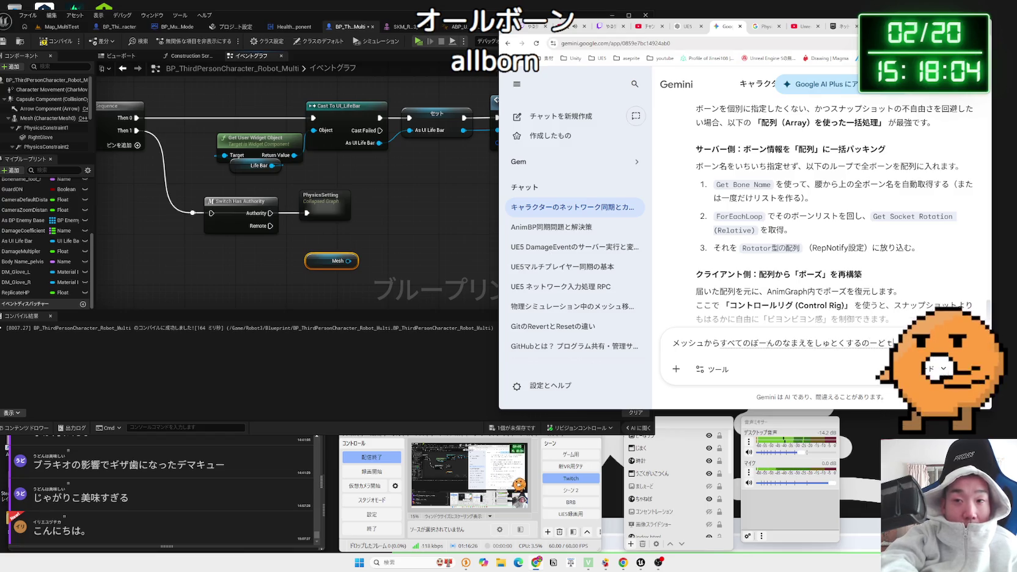
text(aru?)
key(space)
key(Return)
key(Return)
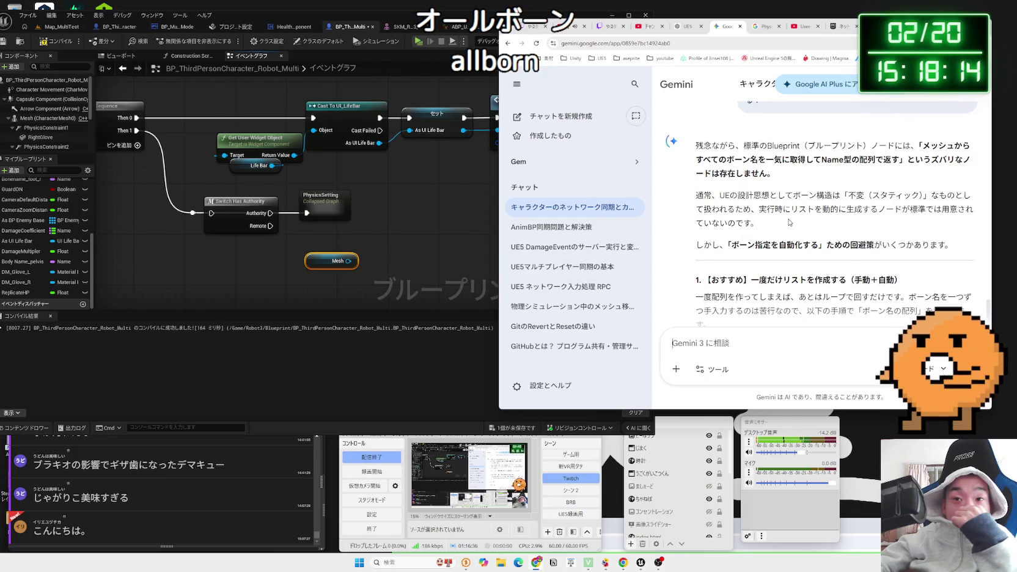
- Read Gemini's reply about the BoneNamesToSync array with Get Num Bones and For Loop, and the Control Rig alternative
mouse_move(712, 194)
mouse_down()
mouse_move(972, 211)
mouse_move(750, 219)
mouse_up()
click(752, 220)
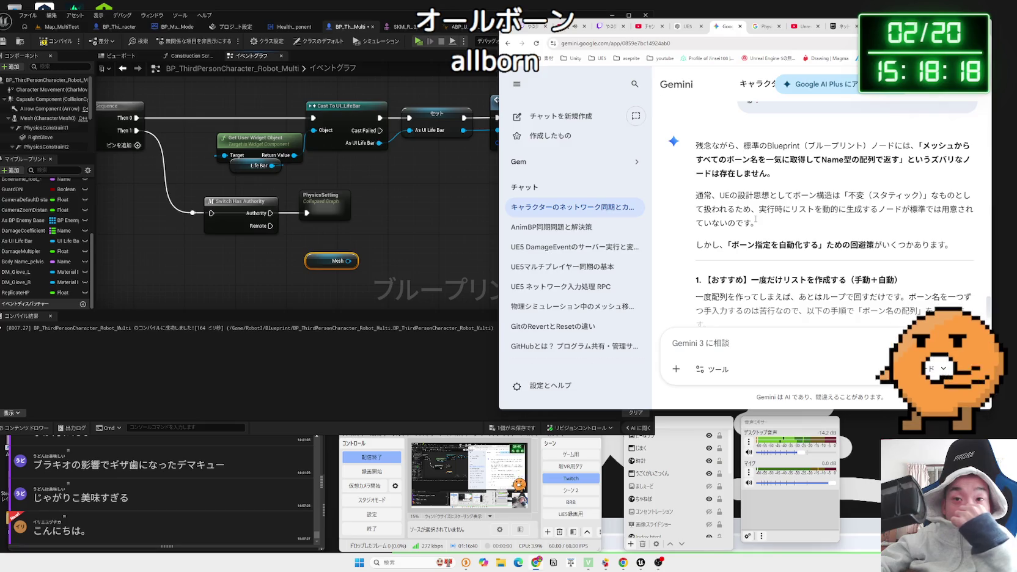
scroll(753, 218, down, 2)
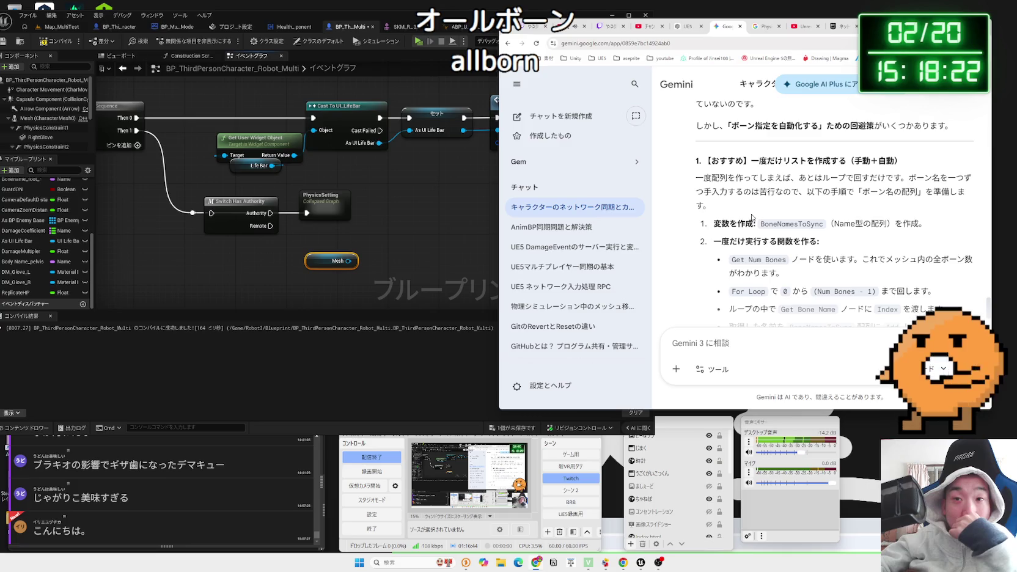
scroll(752, 219, down, 2)
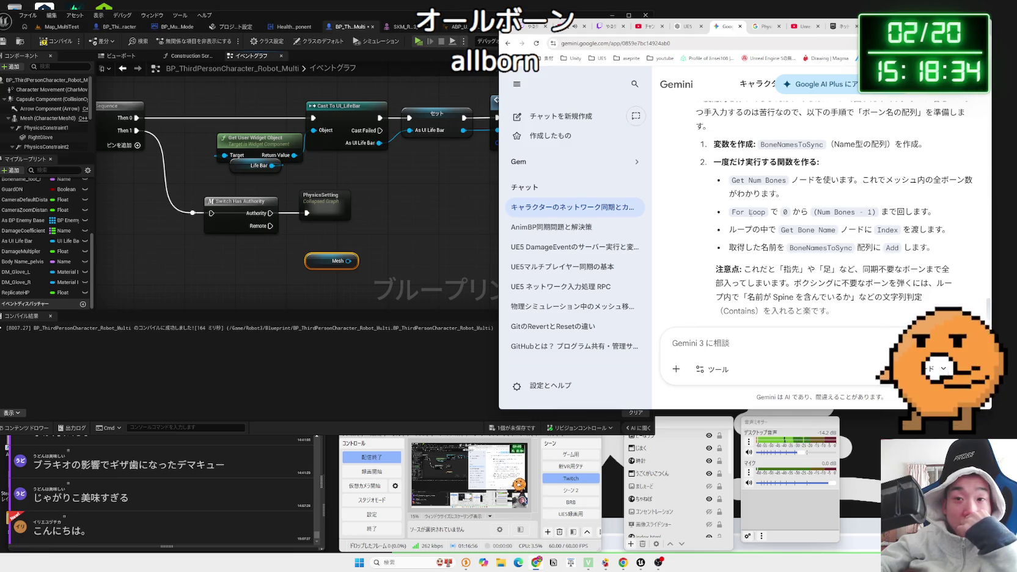
scroll(750, 212, down, 3)
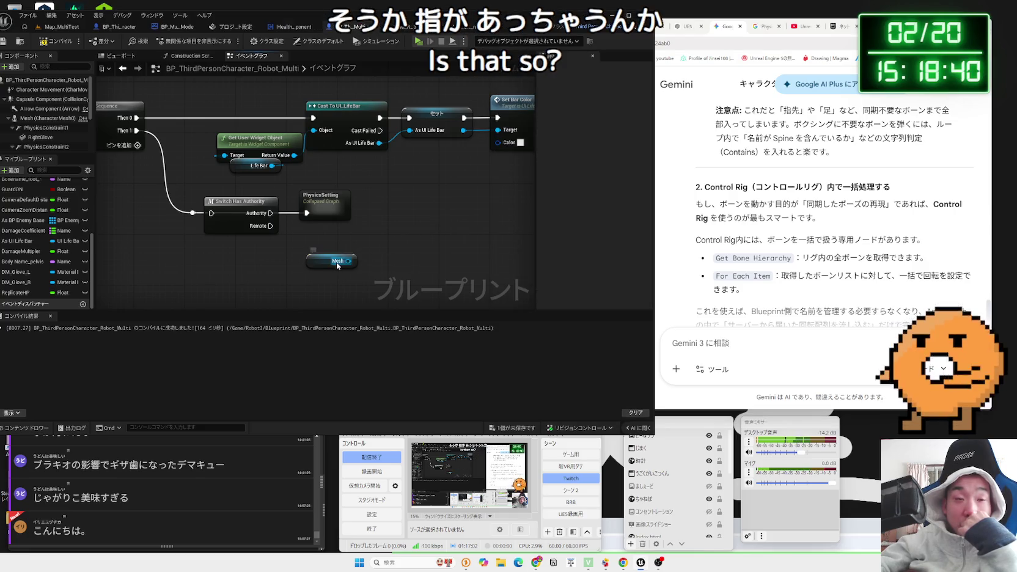
- Delete the unused Mesh node, then review the Body Name_pelvis, CameraZoomDistance, DamageCoefficient and DM_Glove_R variables
key(Delete)
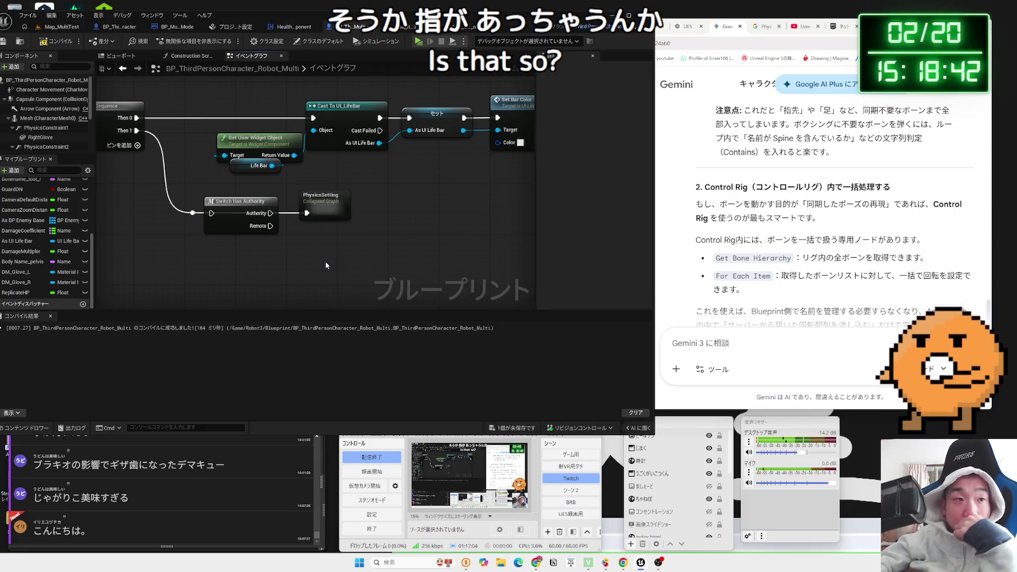
click(28, 262)
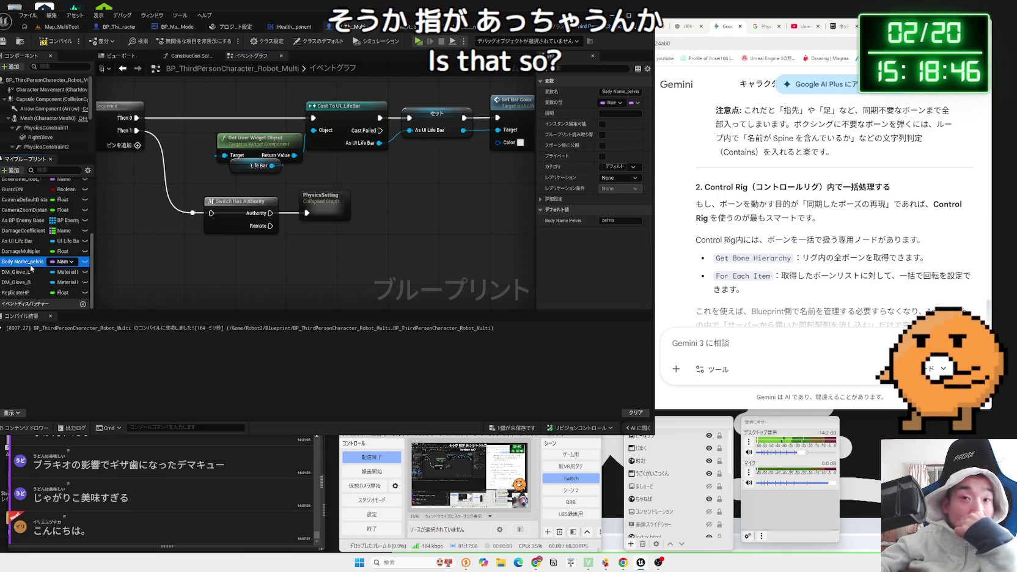
scroll(31, 267, up, 4)
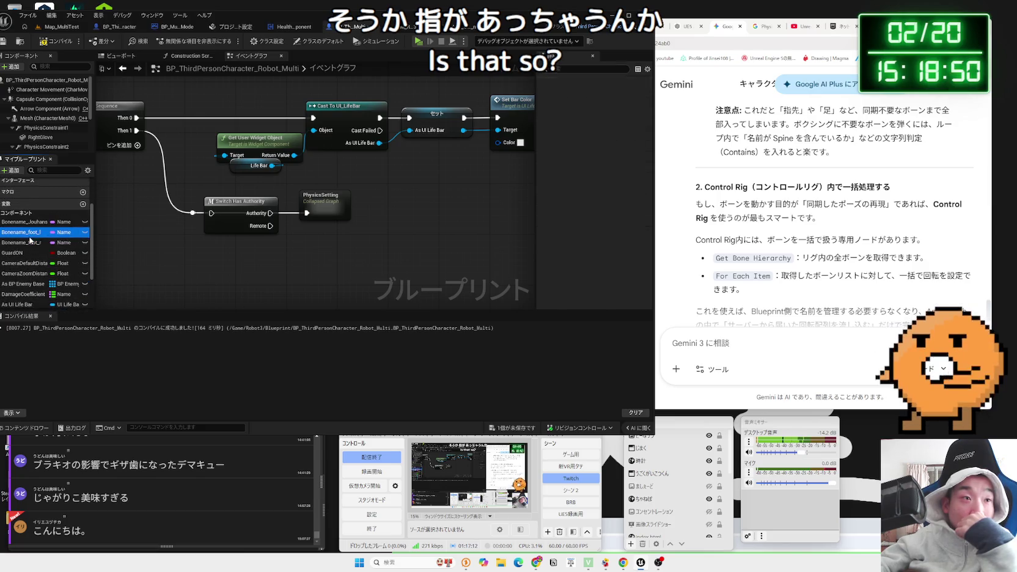
click(27, 273)
scroll(28, 275, down, 3)
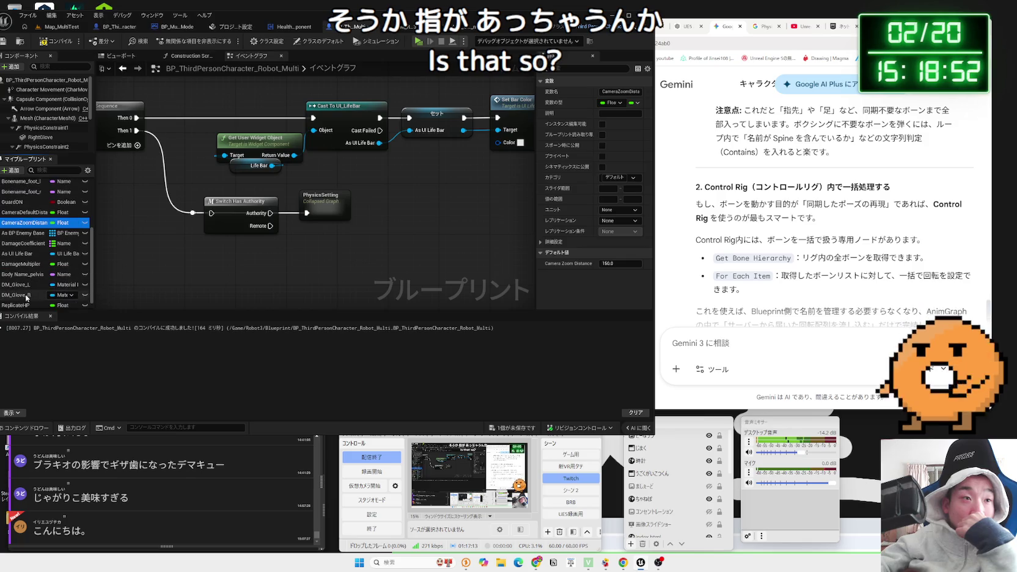
click(24, 243)
scroll(28, 269, down, 1)
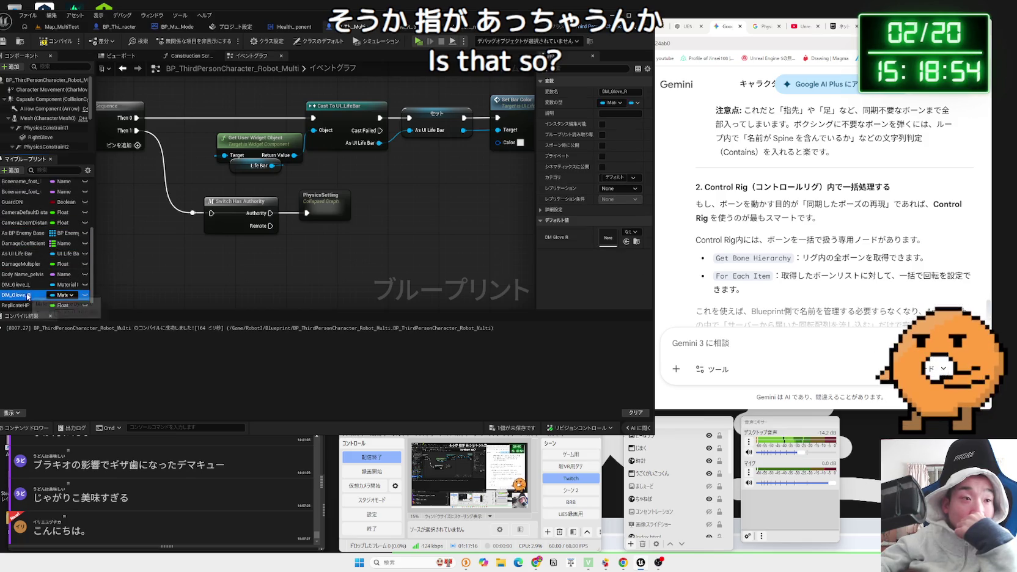
click(19, 282)
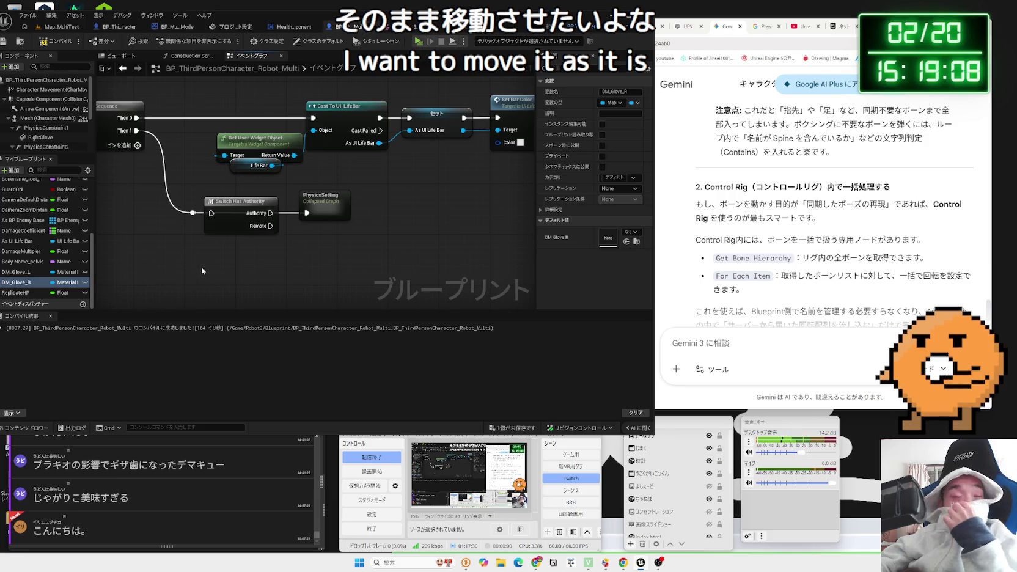
click(11, 169)
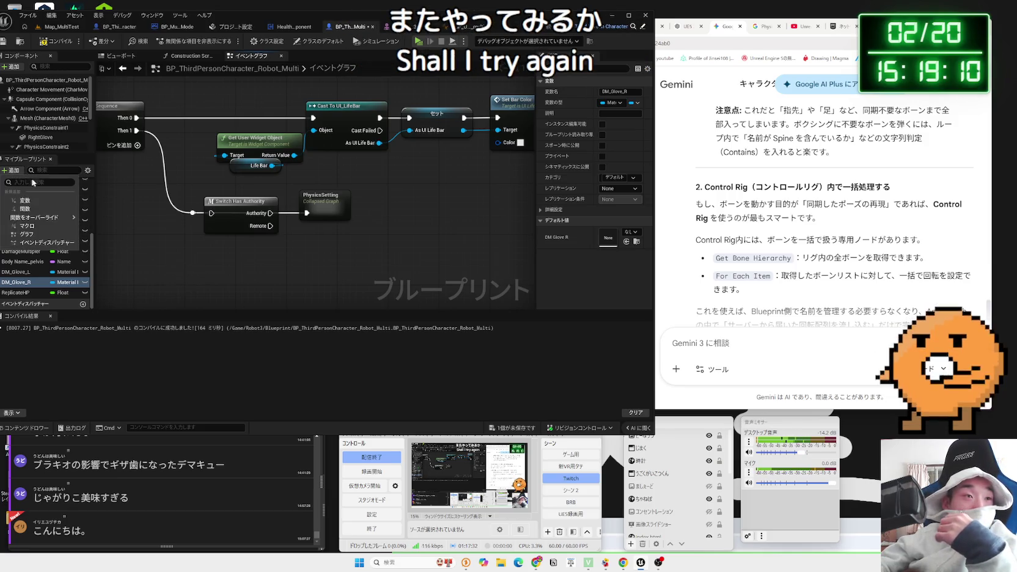
- Add a new Name-type variable named AllBoneName to the character blueprint
click(25, 200)
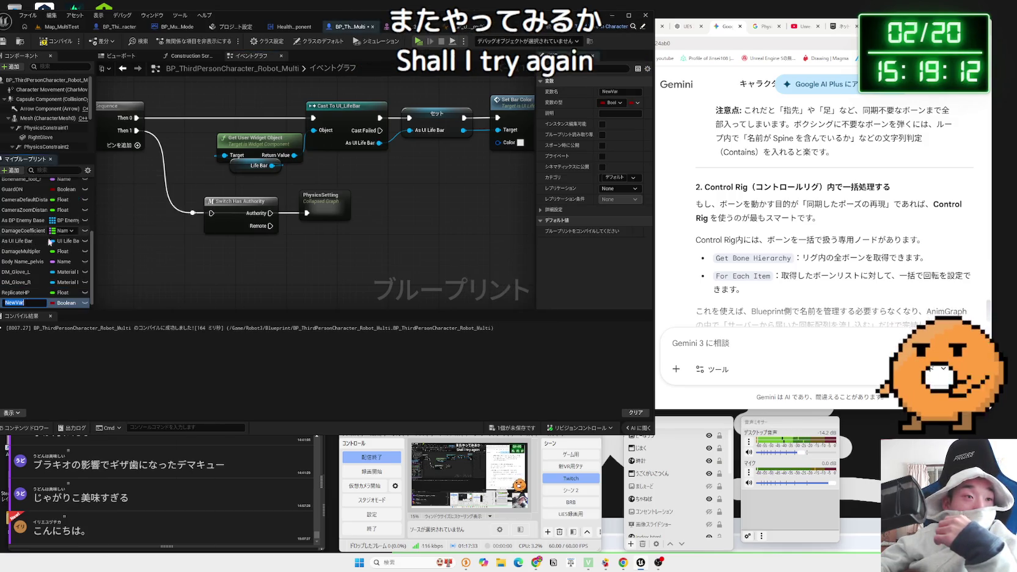
click(71, 303)
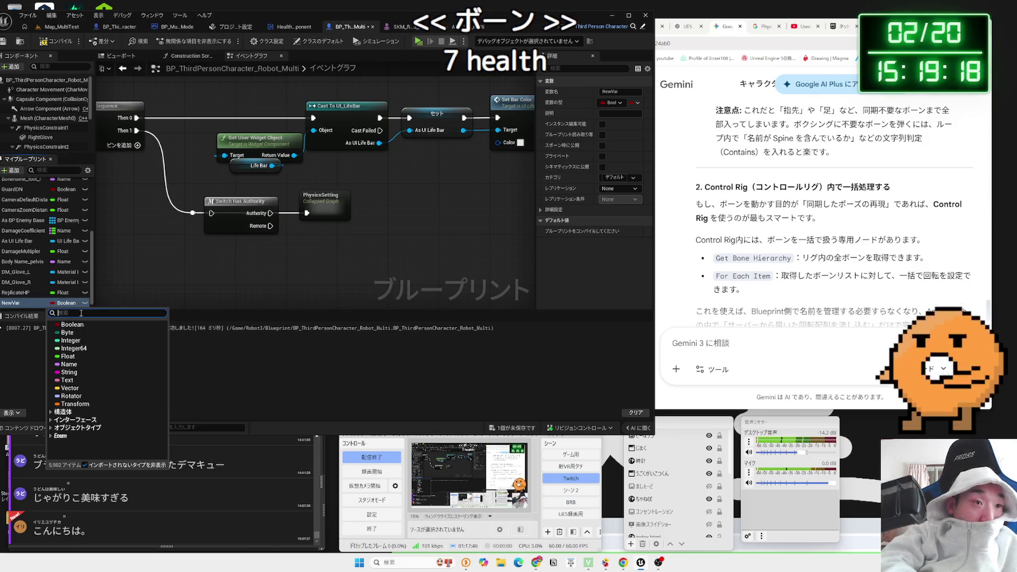
click(69, 365)
drag(273, 20, 294, 14)
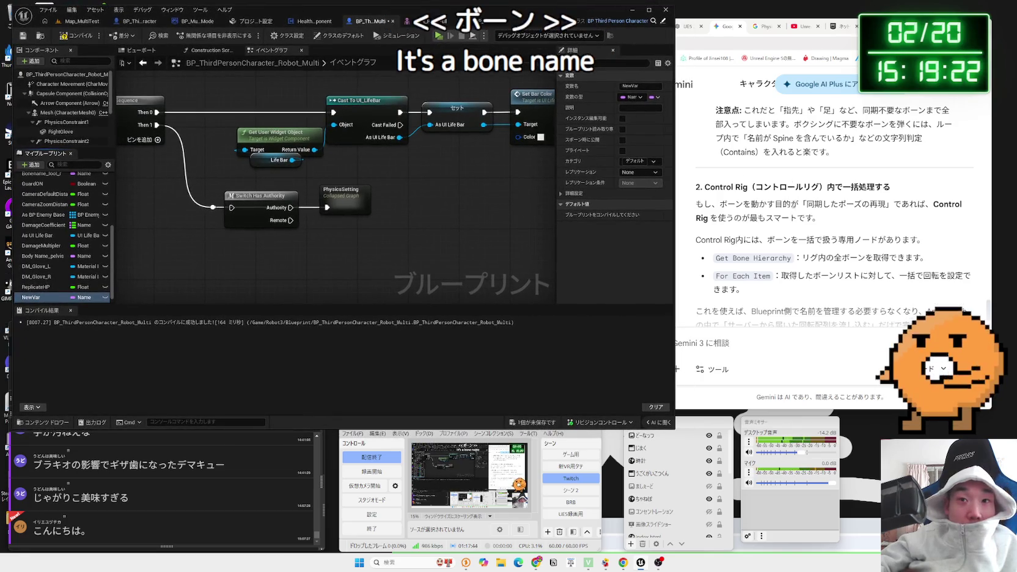
key(alt+Tab)
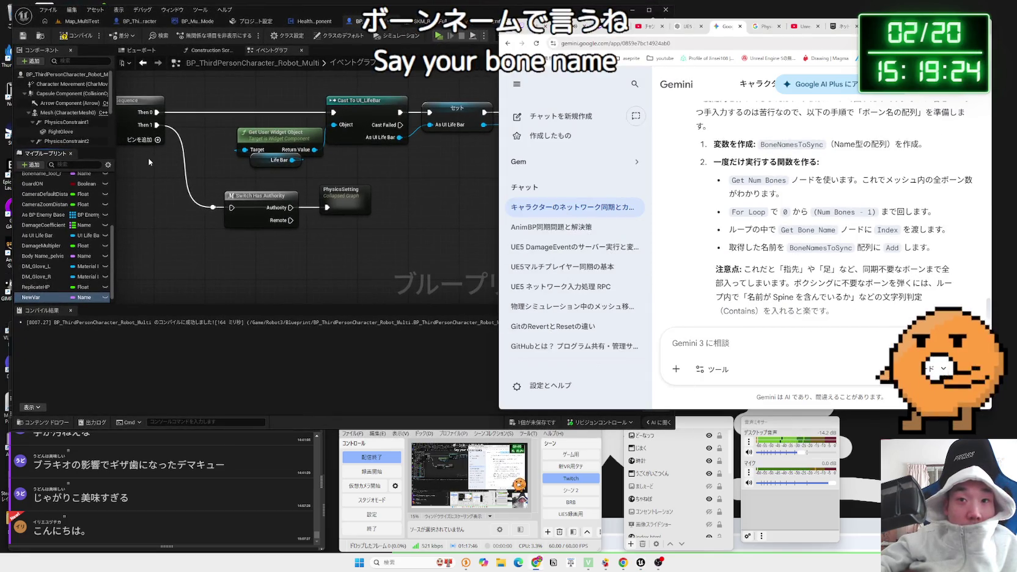
click(77, 38)
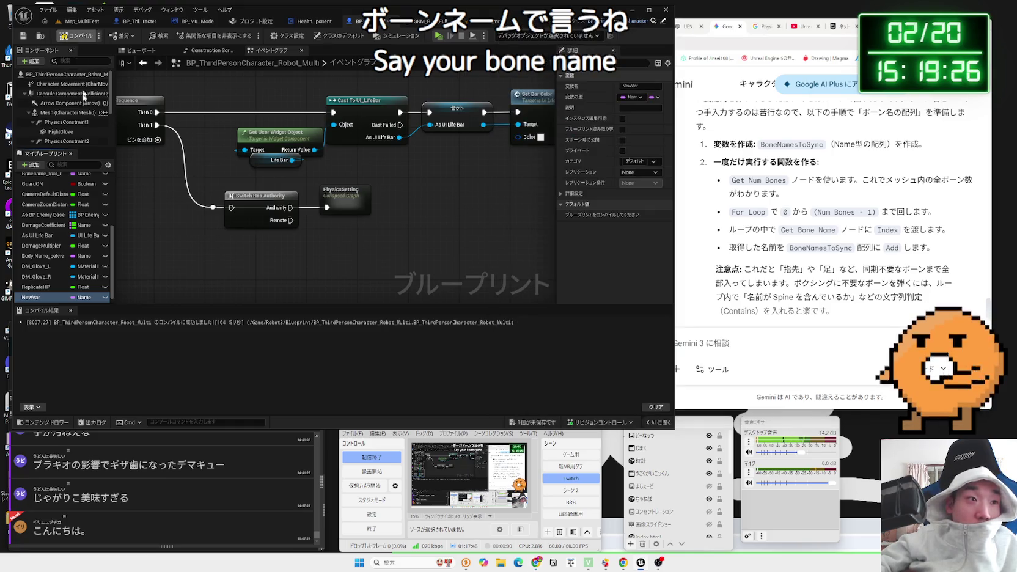
text(AllBor)
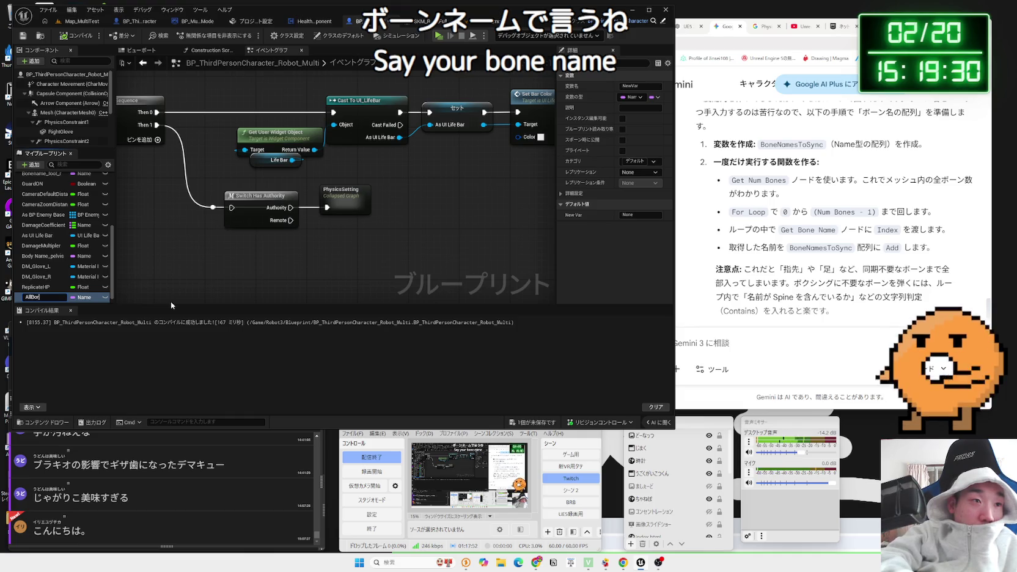
key(BackSpace)
text(ne)
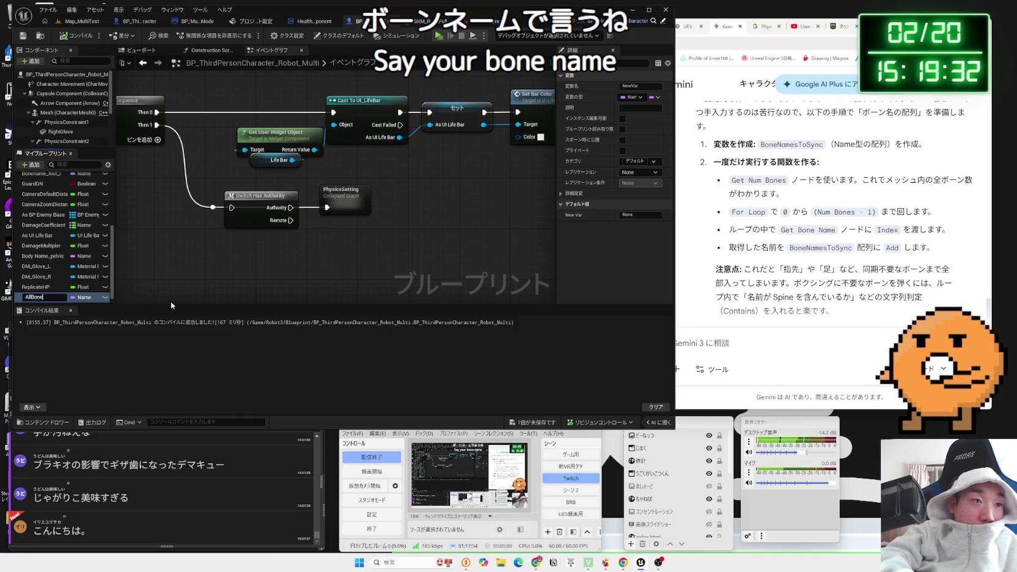
text(Names)
key(Return)
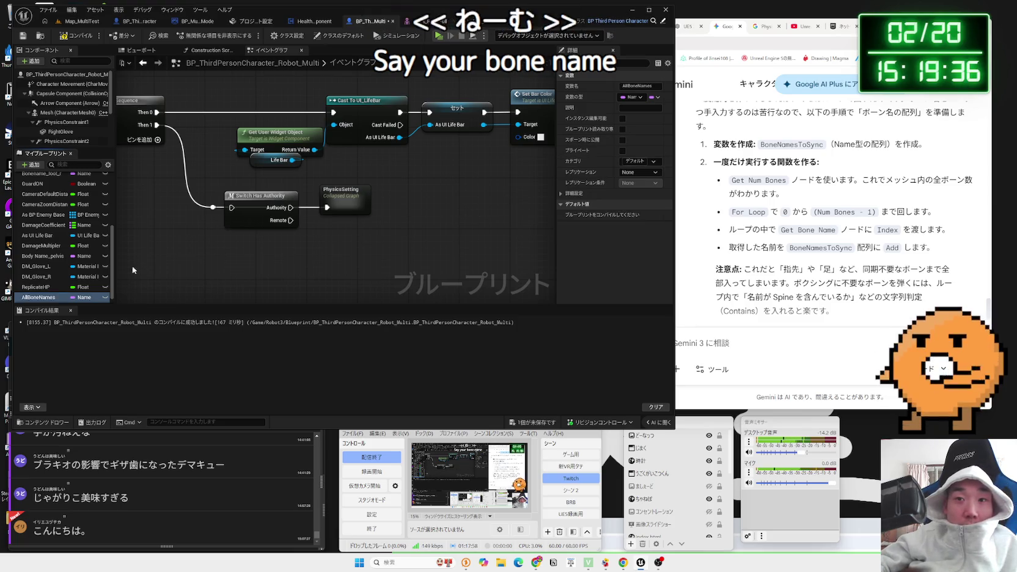
- Change AllBoneName's container type to Array, then save and compile the blueprint
click(261, 309)
click(61, 297)
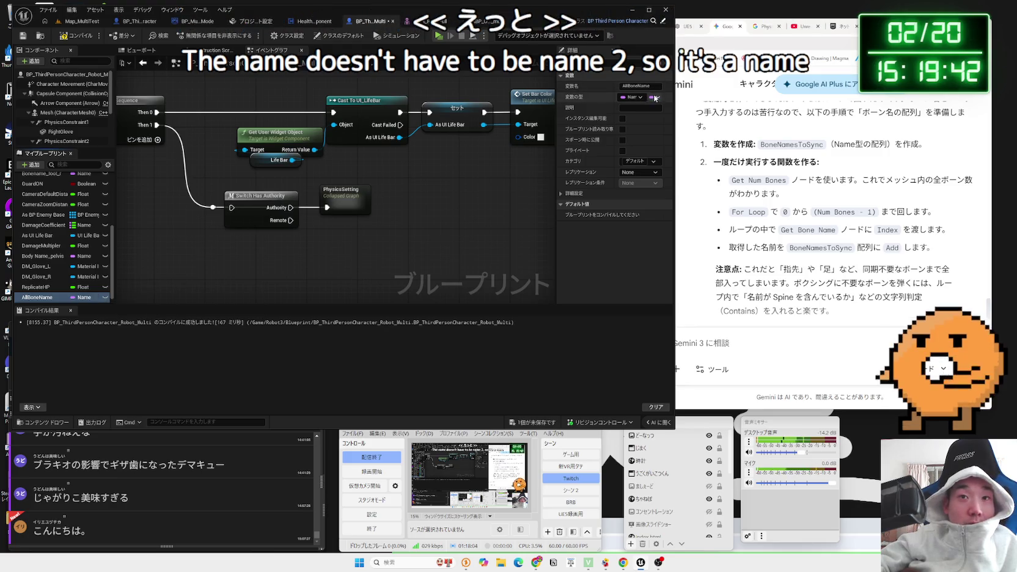
click(655, 96)
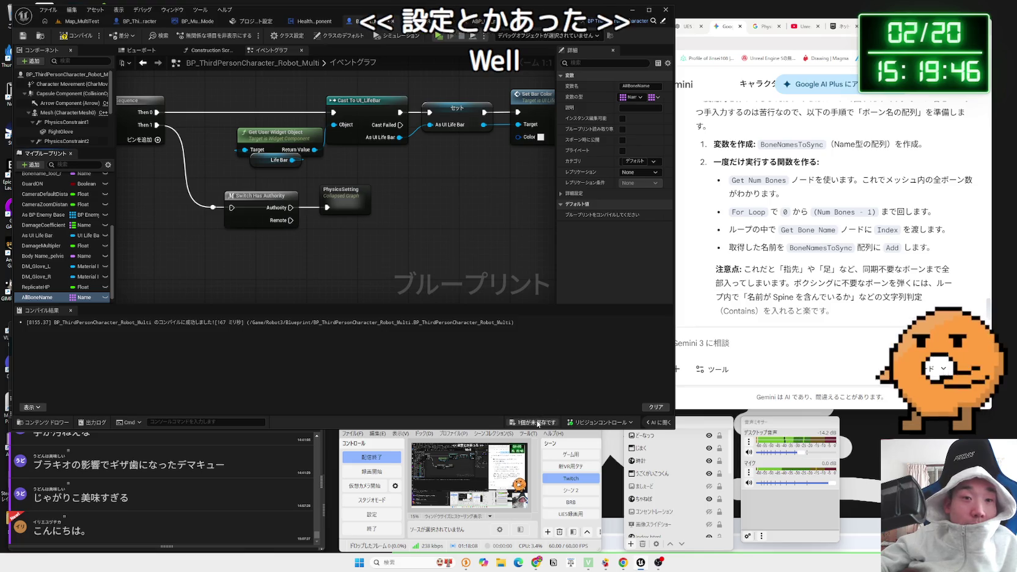
key(ctrl+s)
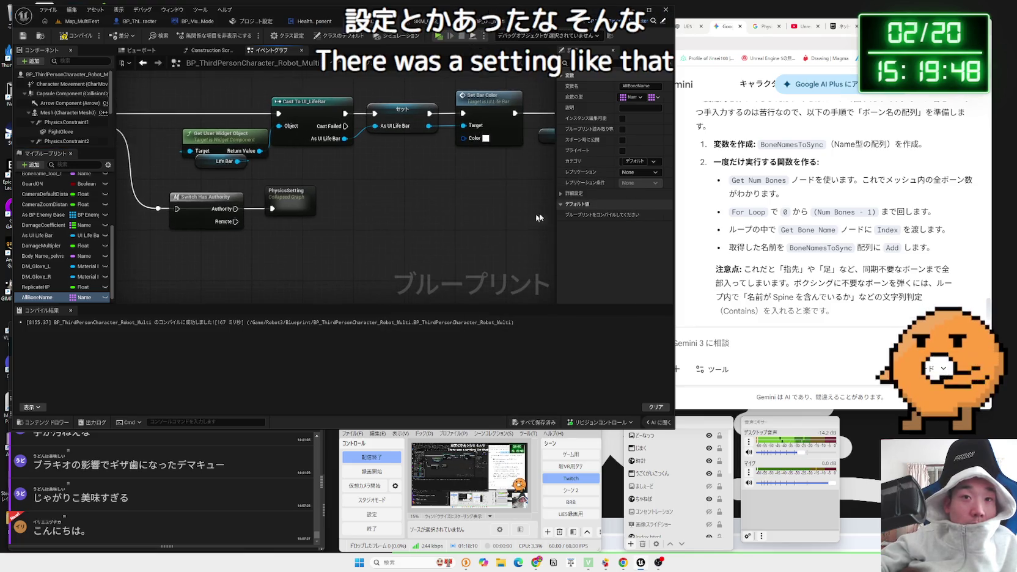
key(F7)
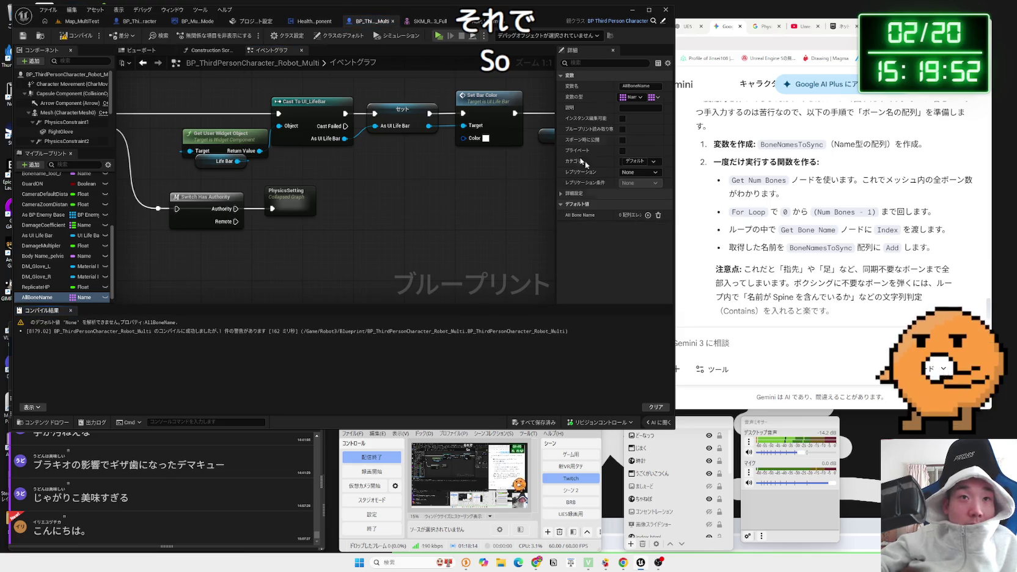
click(427, 21)
click(477, 21)
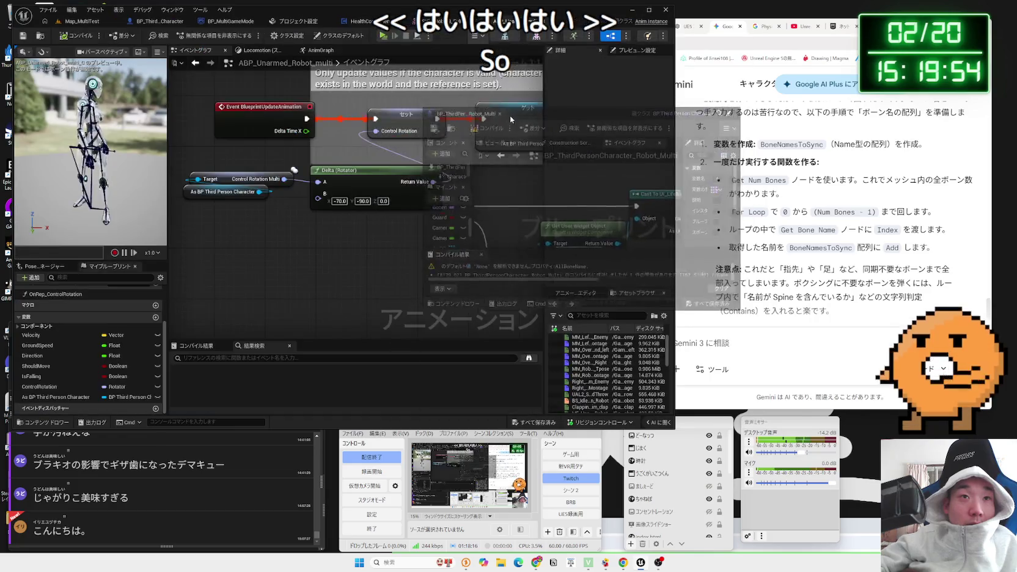
- Open the SKM_Robot3_Full skeletal mesh editor as its own widened floating window
click(373, 20)
click(446, 20)
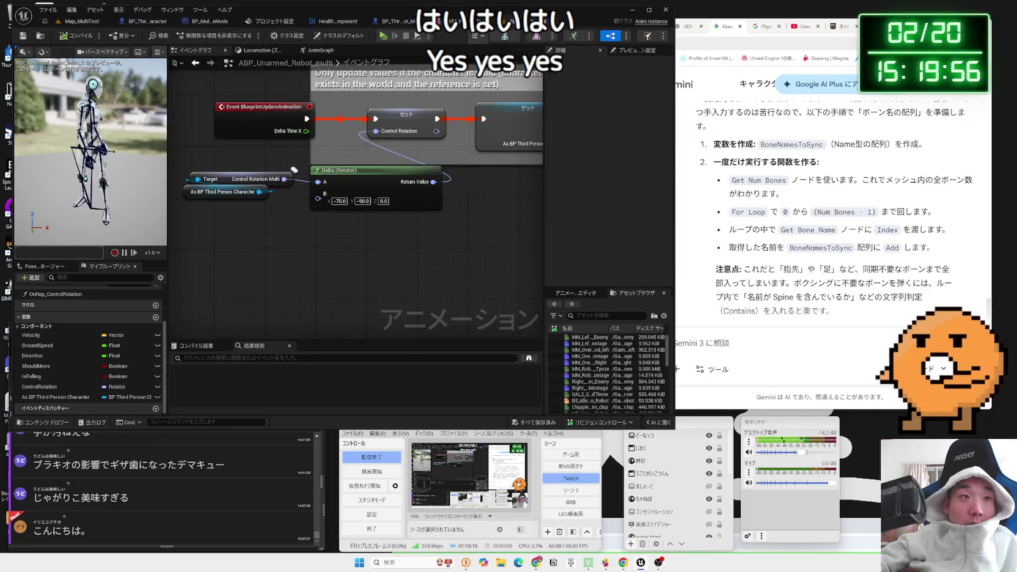
click(428, 21)
click(446, 21)
mouse_move(476, 21)
mouse_down()
mouse_move(859, 40)
mouse_move(862, 247)
mouse_move(855, 66)
mouse_move(802, 28)
mouse_up()
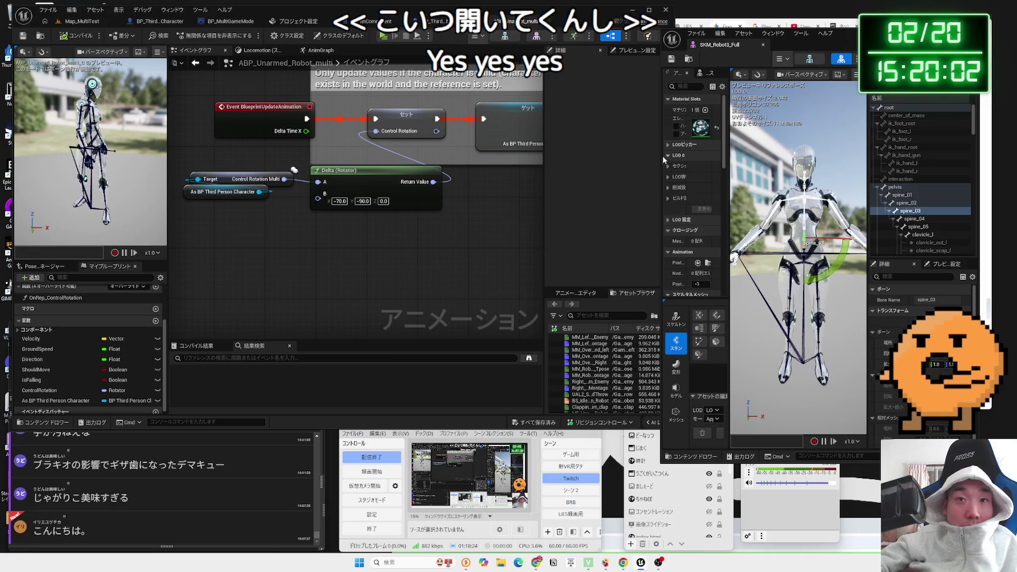
drag(661, 161, 517, 160)
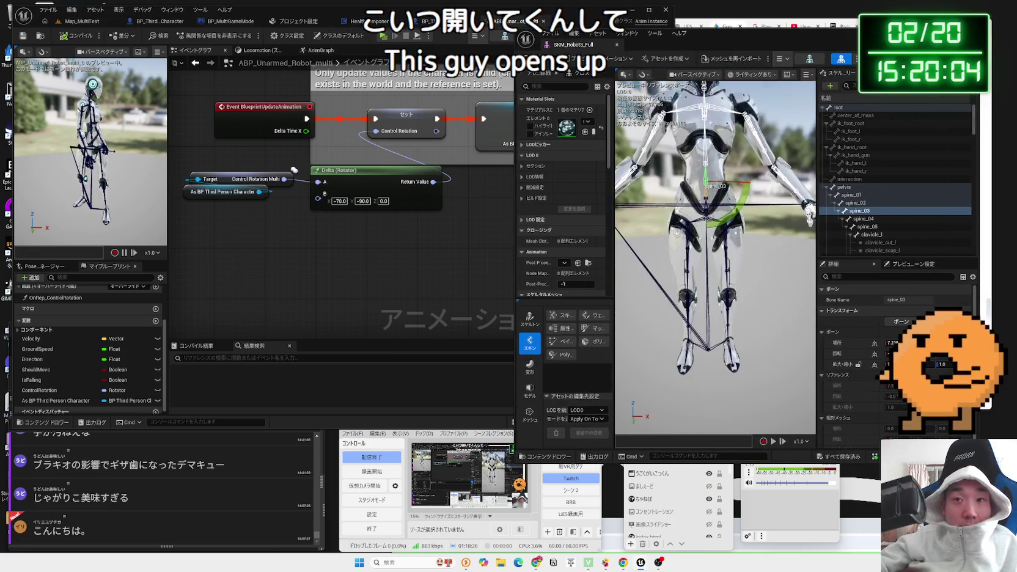
- Select the Skeleton Tree bones from pelvis down through clavicle_l
click(853, 195)
click(853, 187)
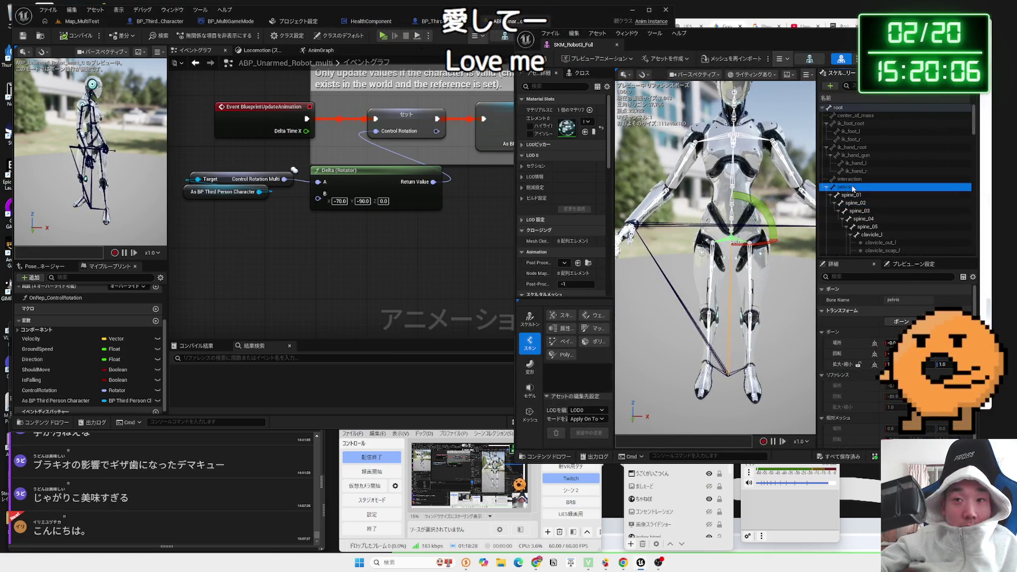
shift+click(876, 235)
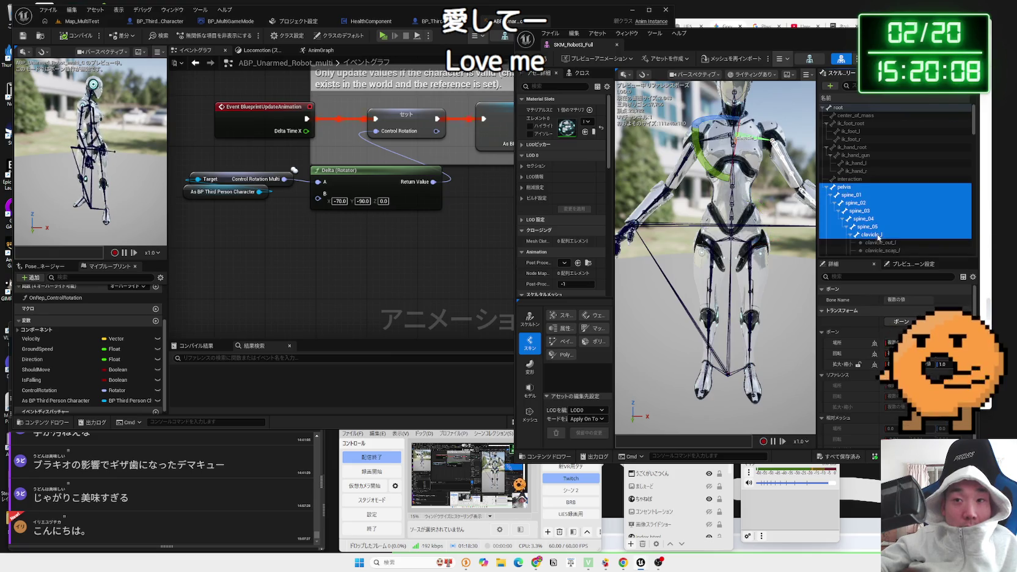
click(878, 235)
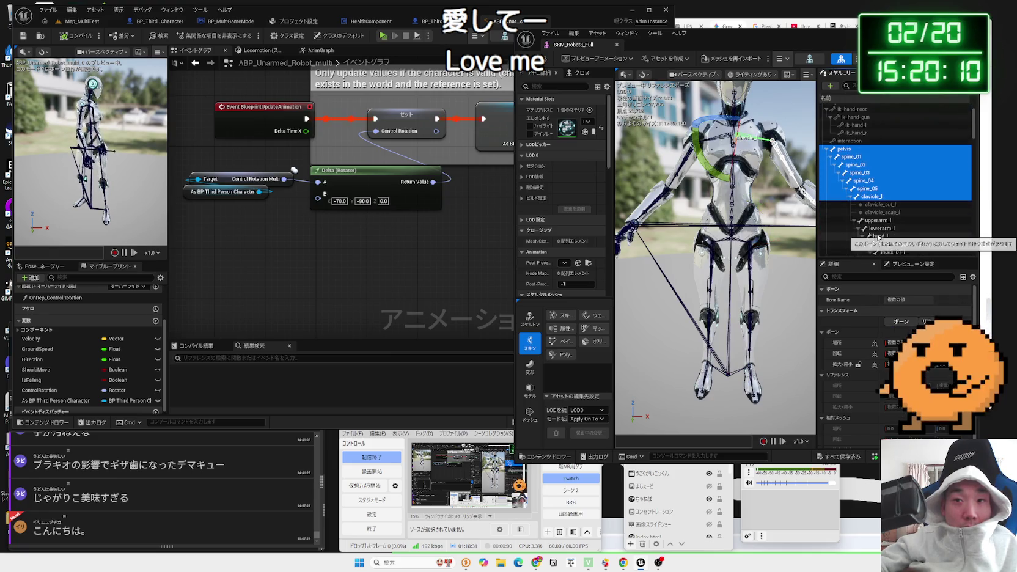
scroll(877, 219, down, 2)
click(875, 205)
click(847, 150)
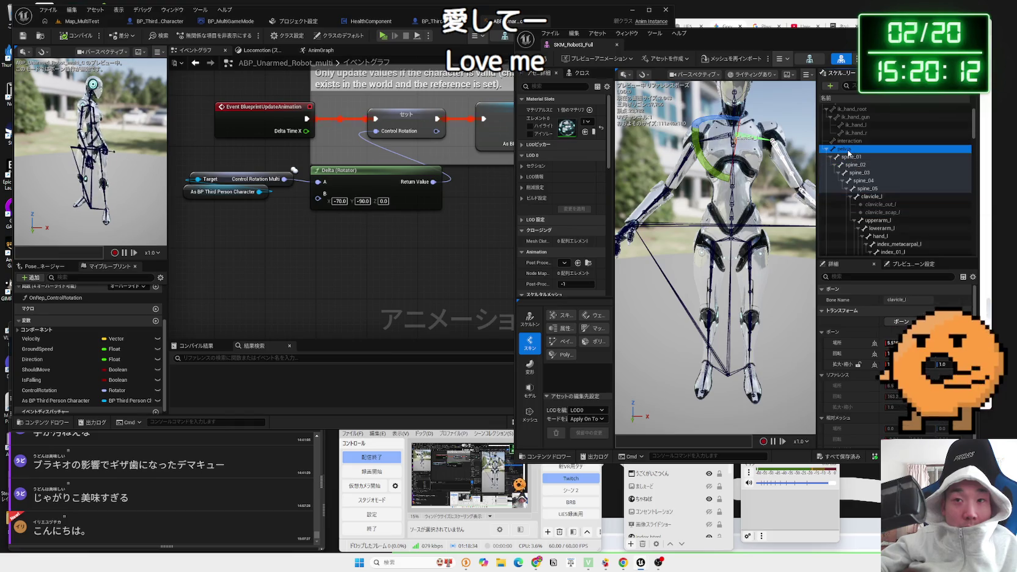
click(899, 304)
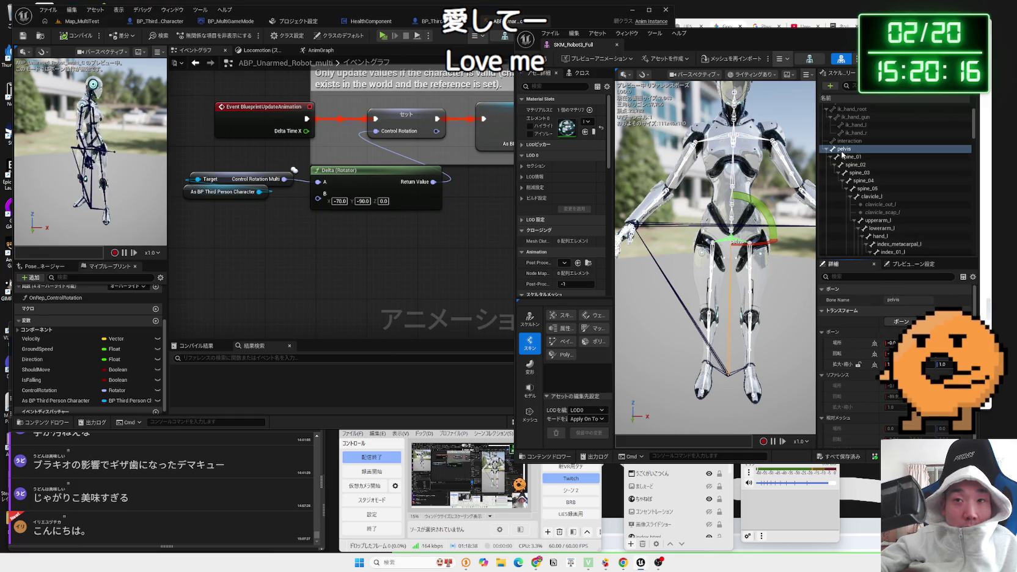
- Reselect pelvis through clavicle_l, expand clavicle_l's children, and position the mesh editor over BP_ThirdPersonCharacter_Robot_Multi
drag(852, 160, 418, 249)
drag(660, 210, 849, 153)
shift+click(874, 196)
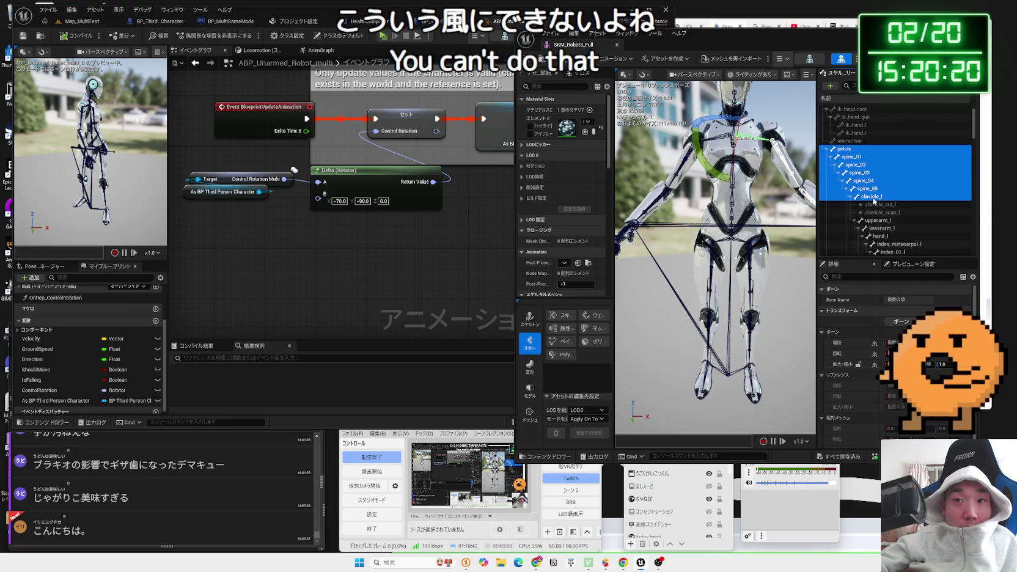
key(Right)
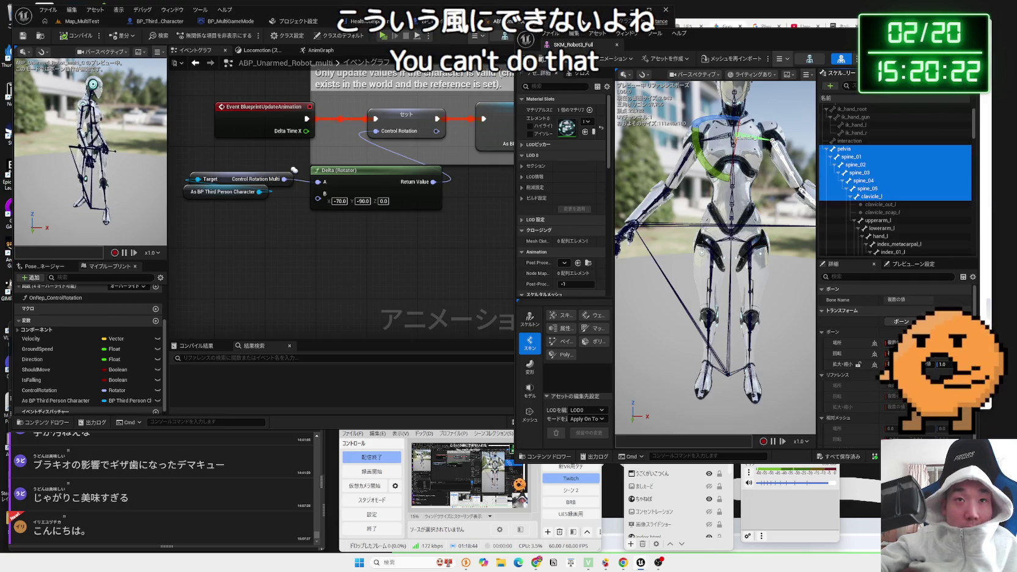
drag(700, 52, 876, 64)
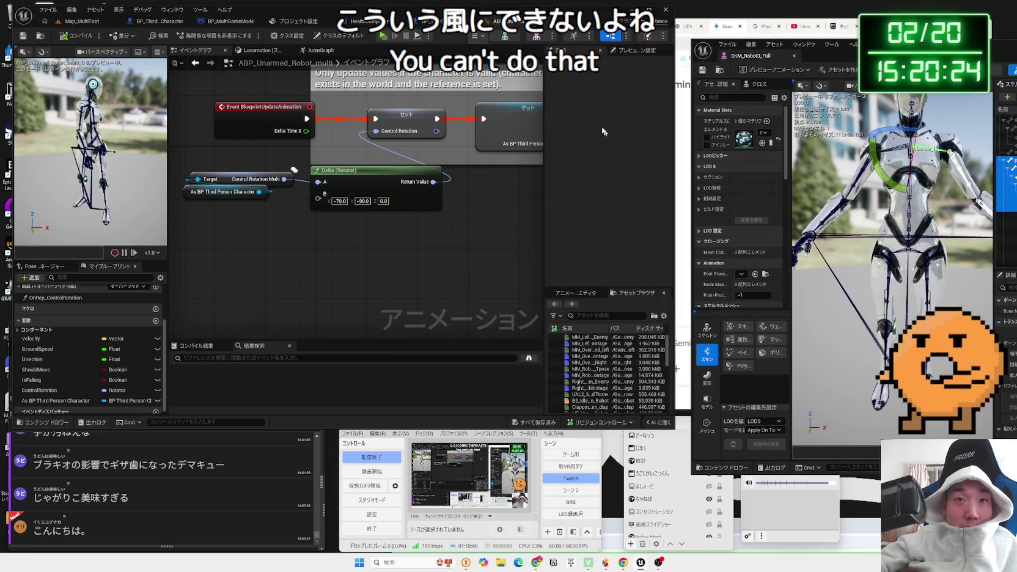
click(428, 21)
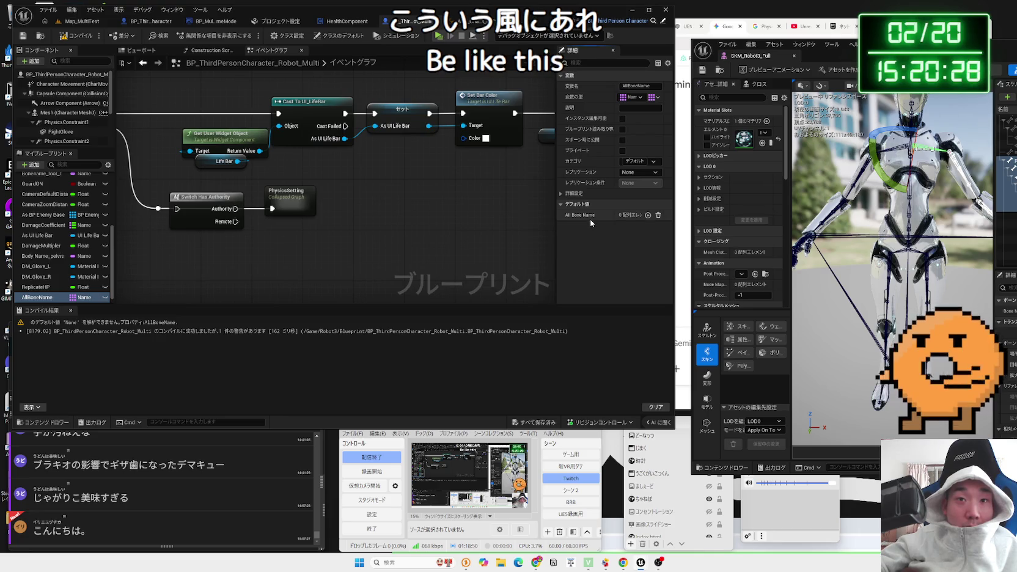
mouse_move(914, 51)
mouse_down()
mouse_move(410, 96)
mouse_move(370, 88)
mouse_up()
- Inspect the clavicle_l, clavicle_scap_l, lowerarm_l, thigh_twist_01_r, ball_r and thigh_r bones
click(501, 245)
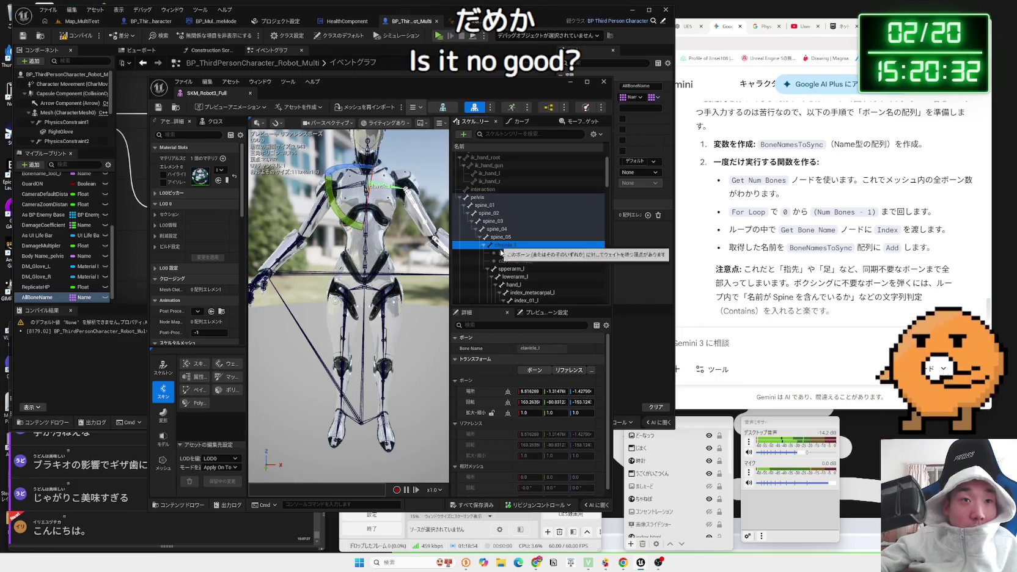
click(509, 262)
click(511, 276)
scroll(512, 279, down, 5)
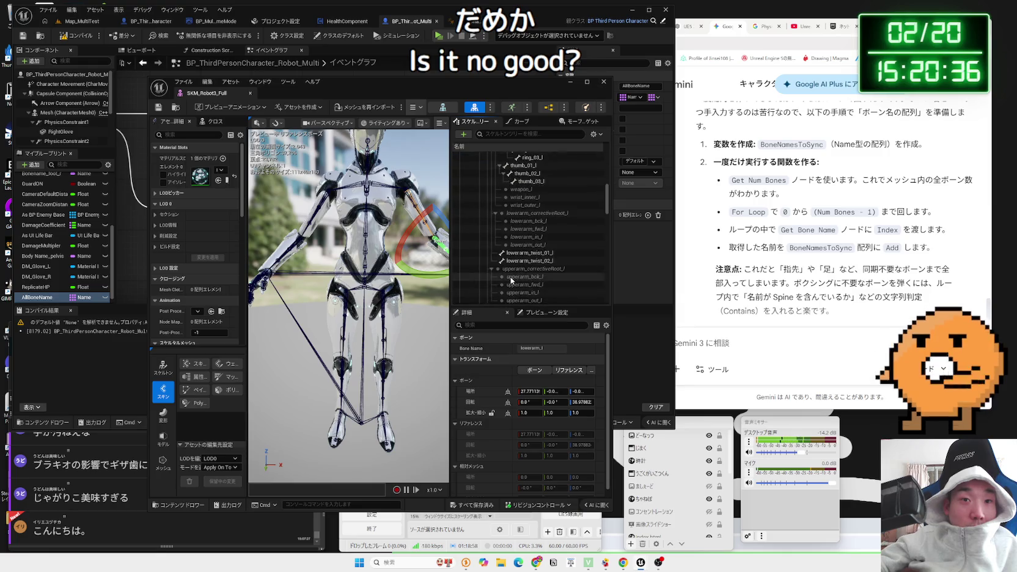
drag(607, 210, 602, 305)
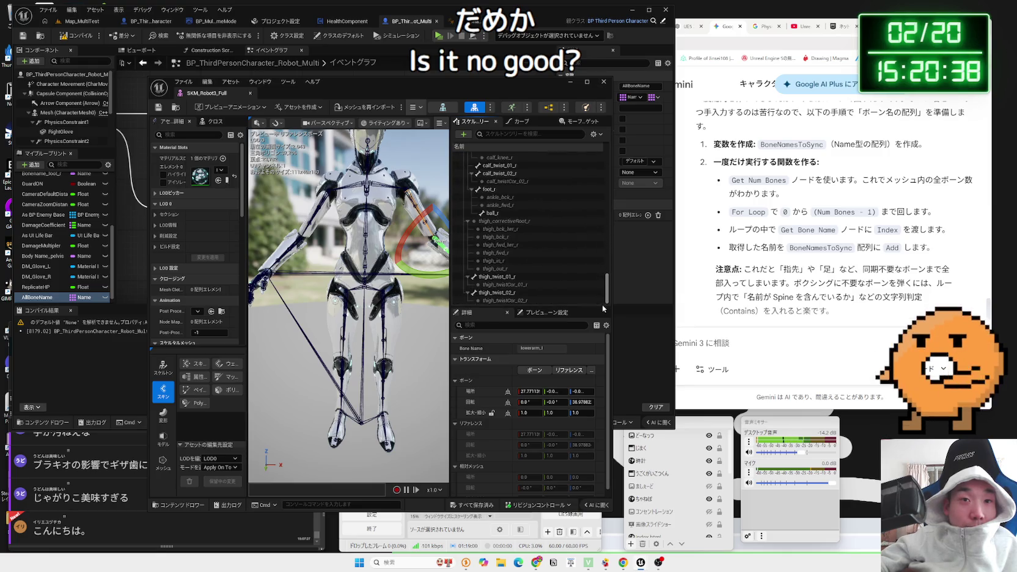
click(498, 277)
drag(500, 295, 499, 262)
scroll(498, 262, up, 2)
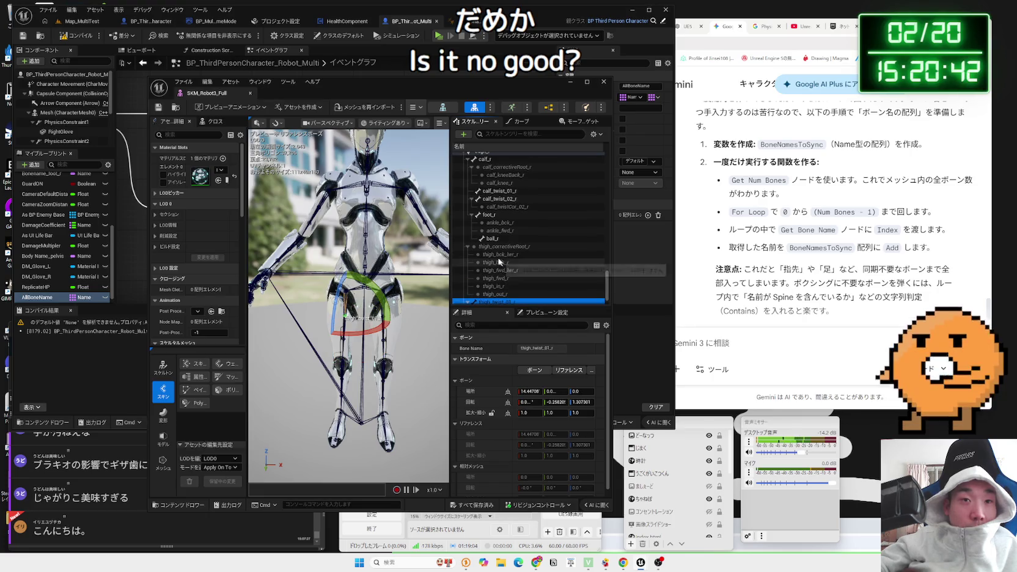
click(492, 238)
key(f)
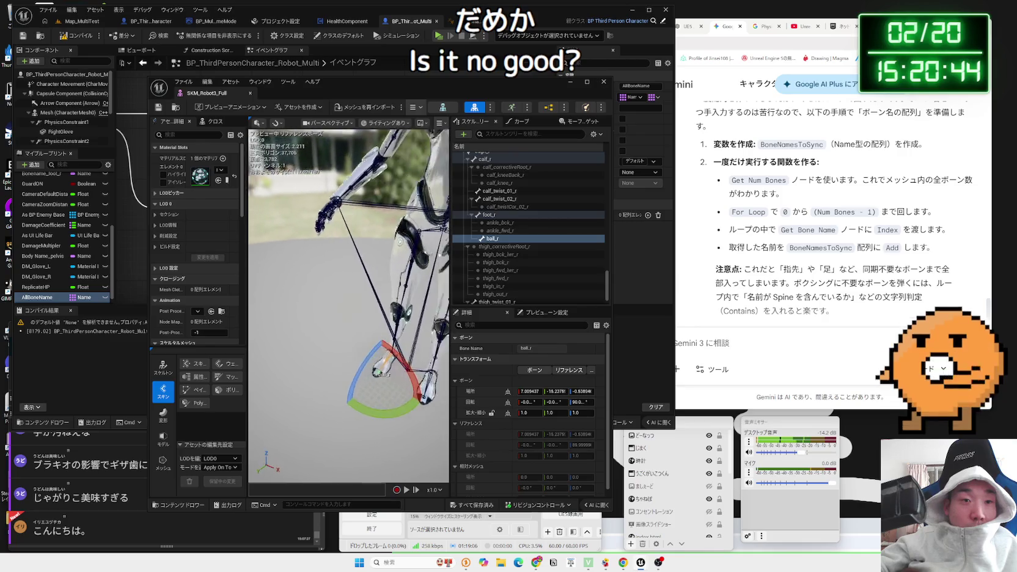
scroll(381, 226, up, 5)
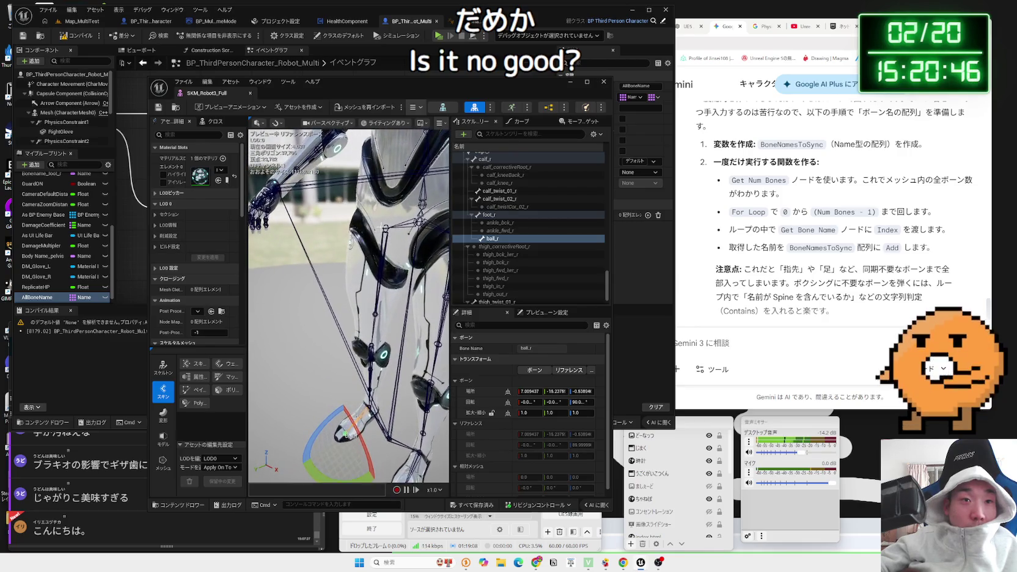
click(382, 227)
scroll(414, 237, down, 5)
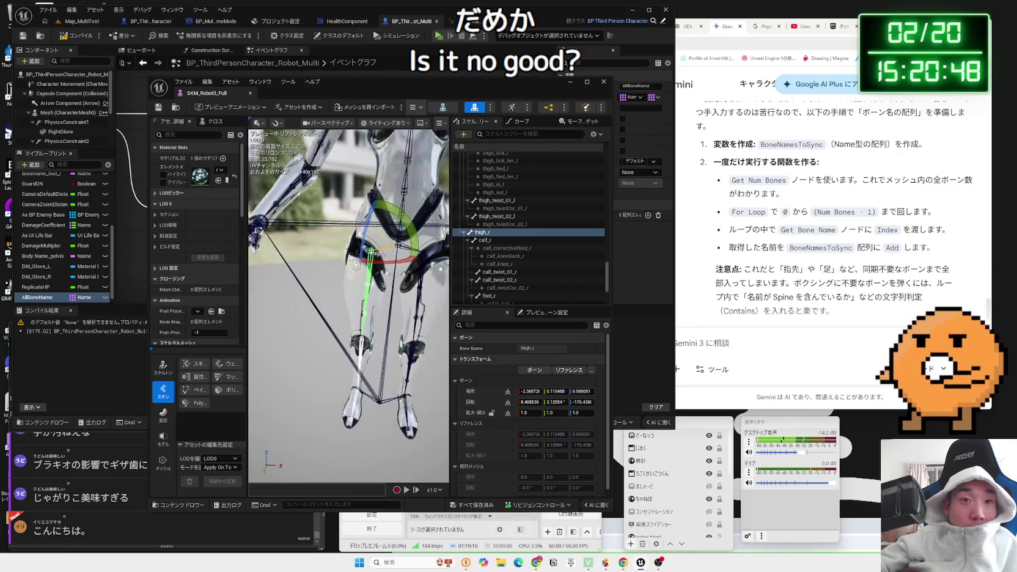
scroll(397, 256, down, 4)
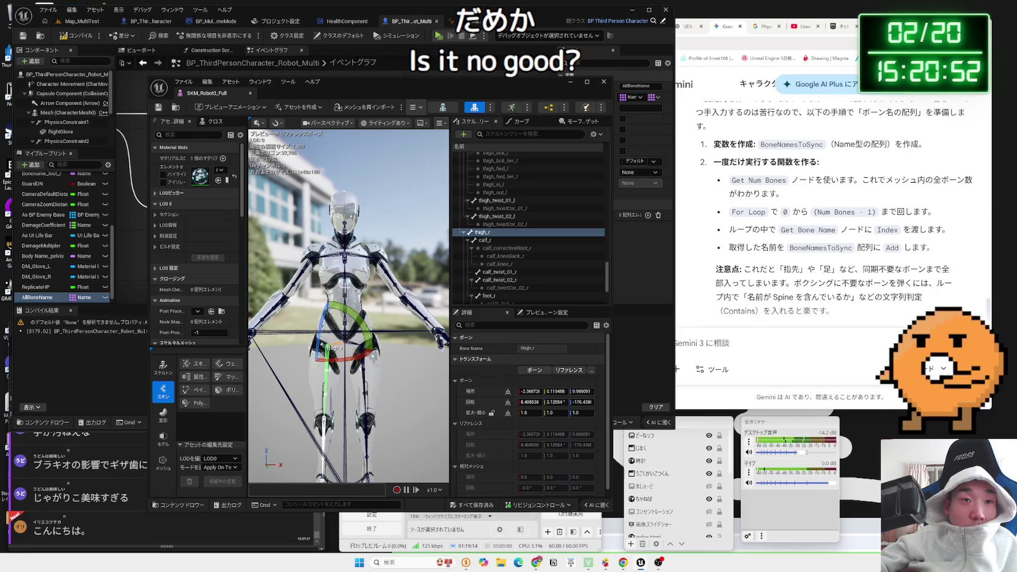
- Step from neck_02 down the spine to pelvis, then collapse the pelvis branch and move the editor aside
click(330, 290)
click(345, 234)
click(344, 224)
click(342, 245)
click(341, 290)
click(341, 313)
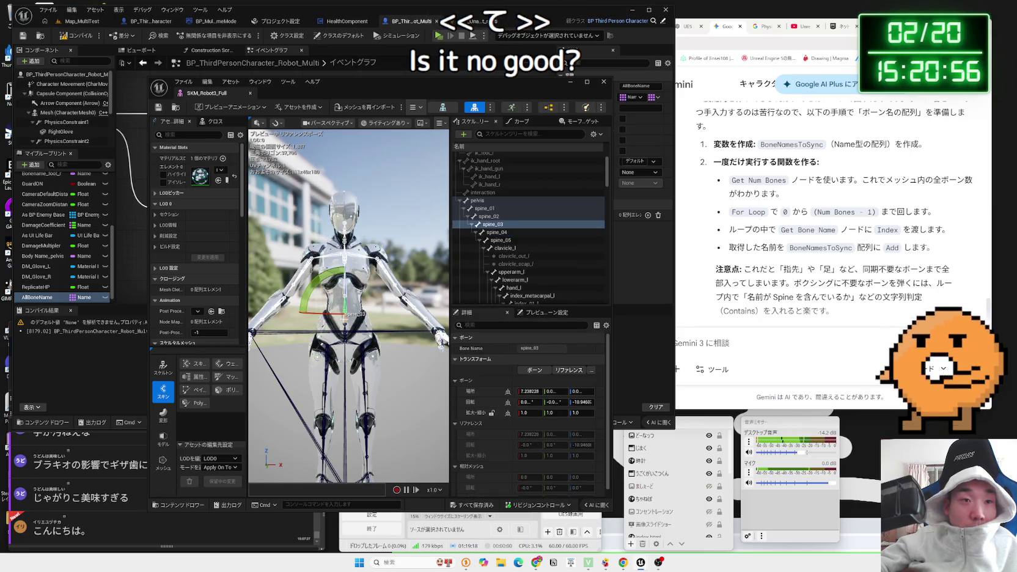
click(346, 333)
click(345, 336)
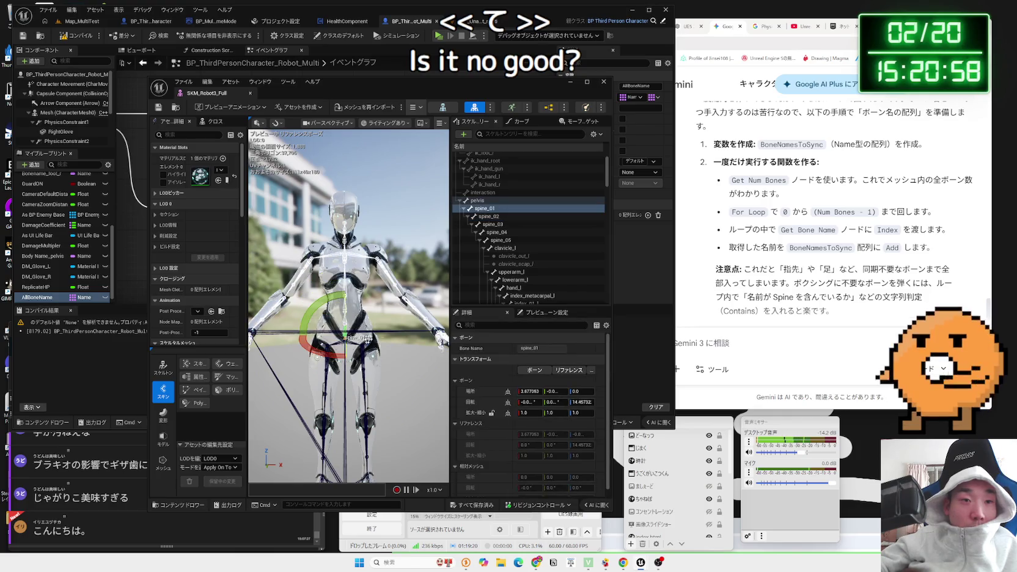
click(343, 342)
scroll(377, 330, up, 5)
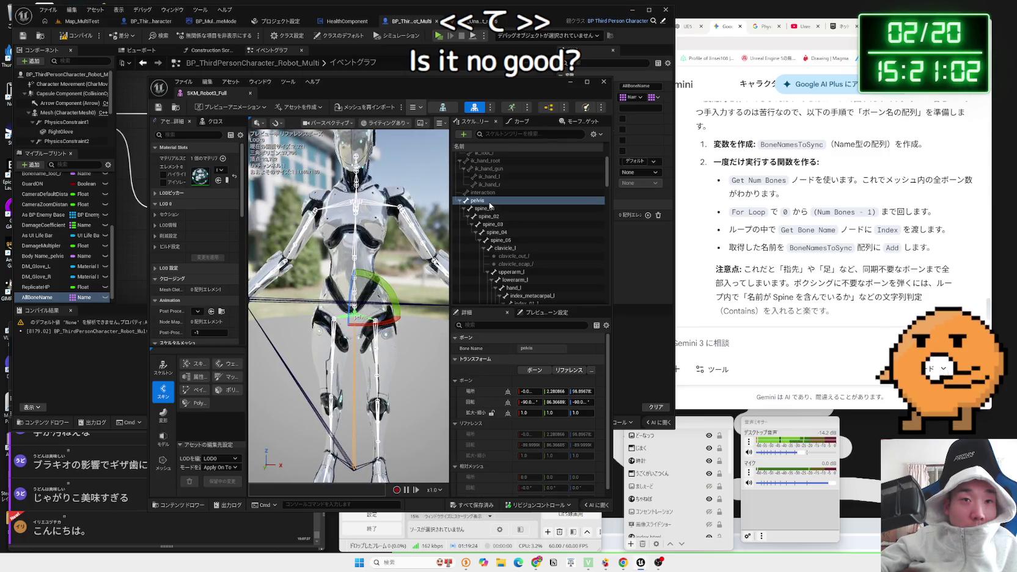
click(460, 201)
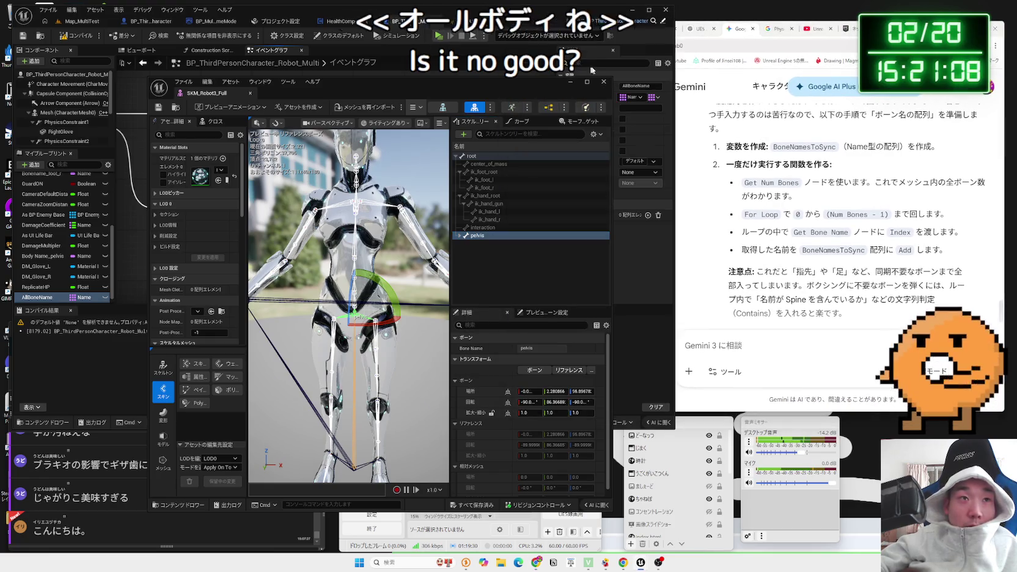
click(416, 76)
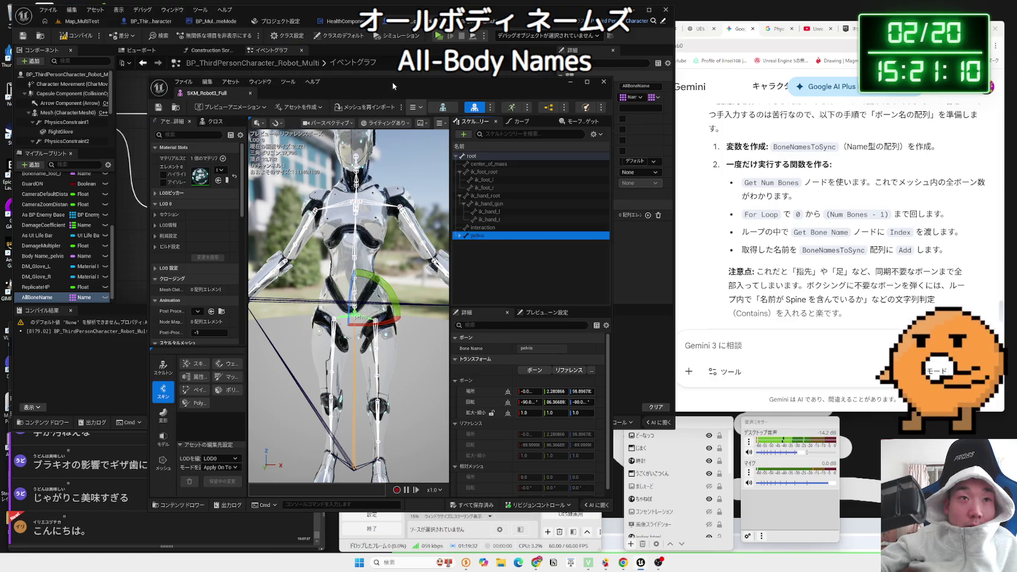
drag(395, 84, 785, 83)
right_click(354, 231)
text(se)
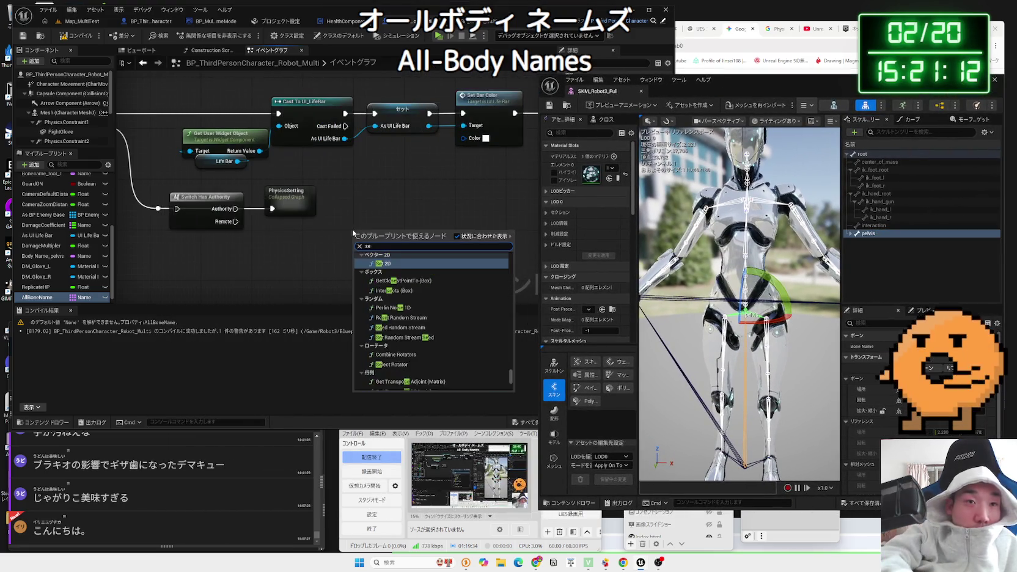
text(t allbo)
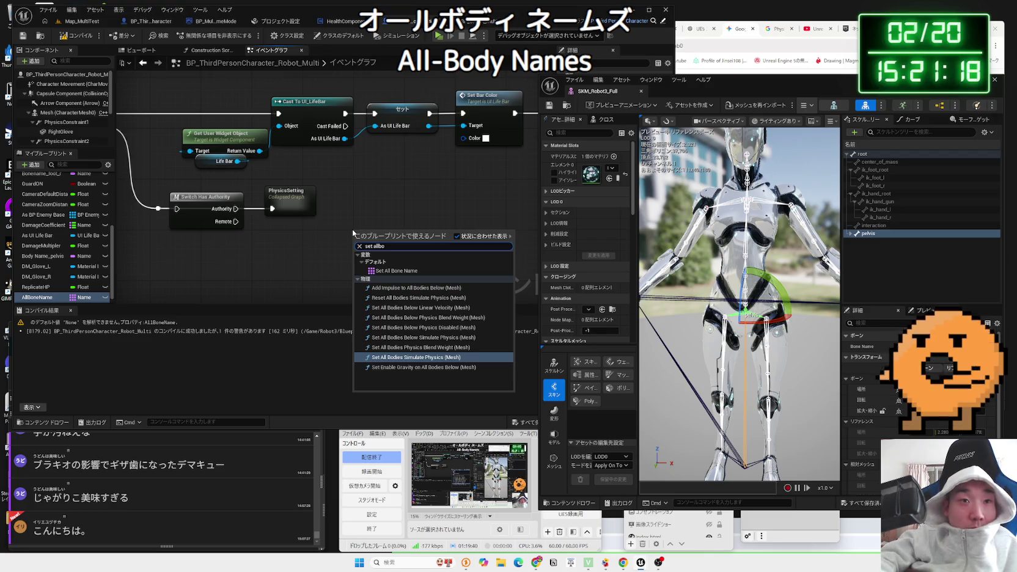
key(BackSpace)
key(BackSpace)
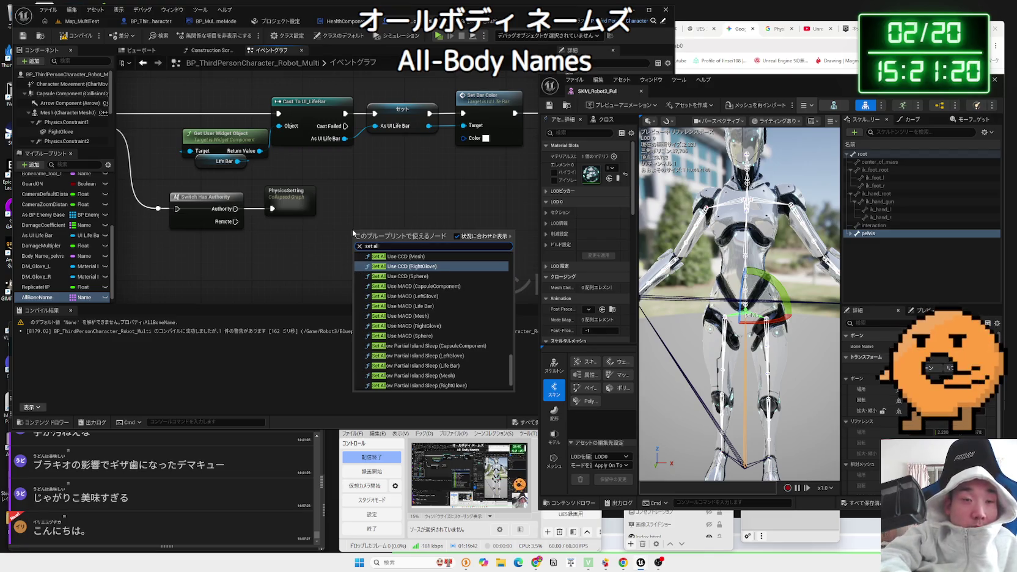
key(BackSpace)
key(BackSpace)
key(BackSpace)
text(all body)
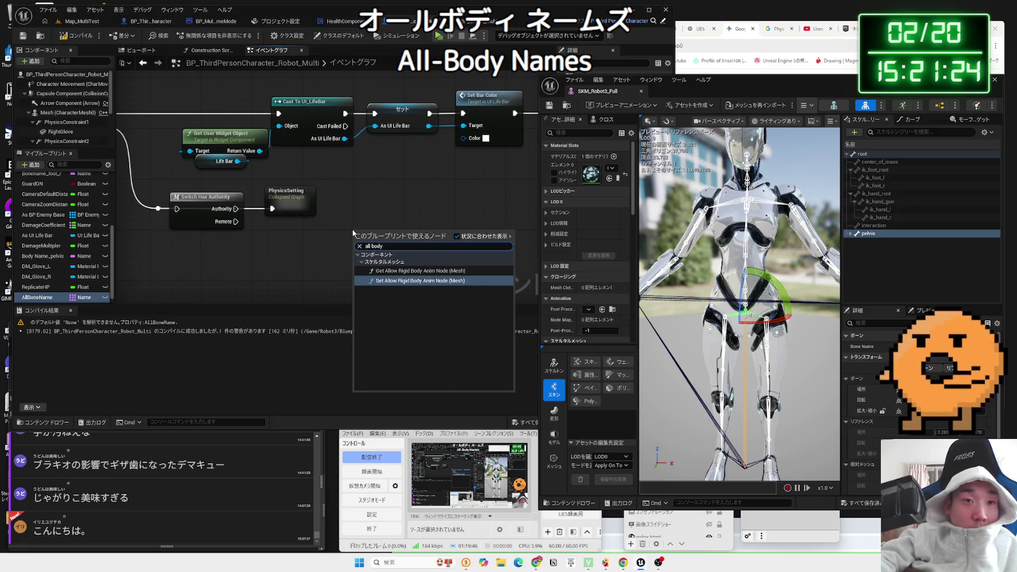
key(BackSpace)
text(ie)
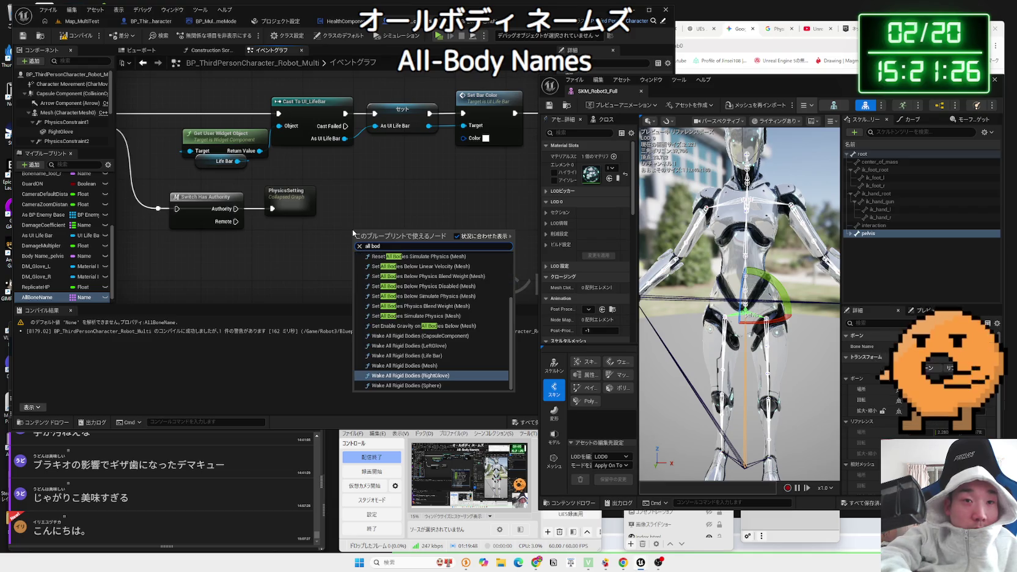
text(s)
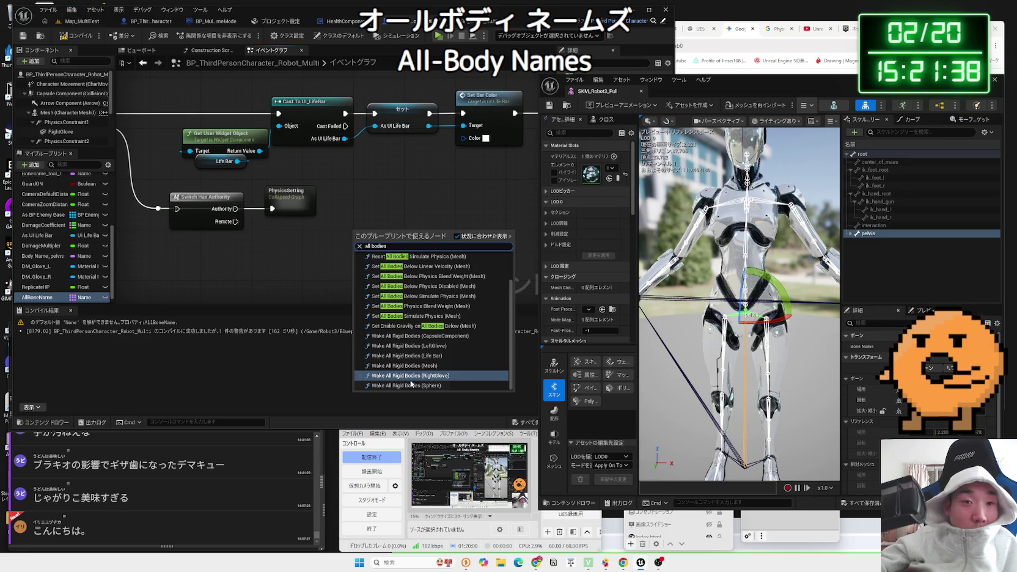
scroll(410, 333, up, 2)
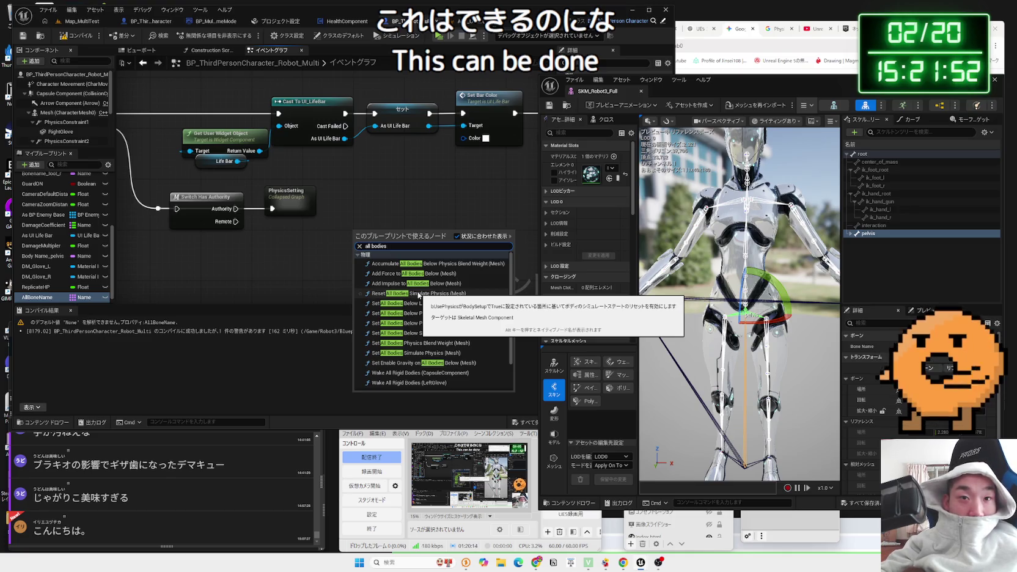
scroll(412, 362, down, 2)
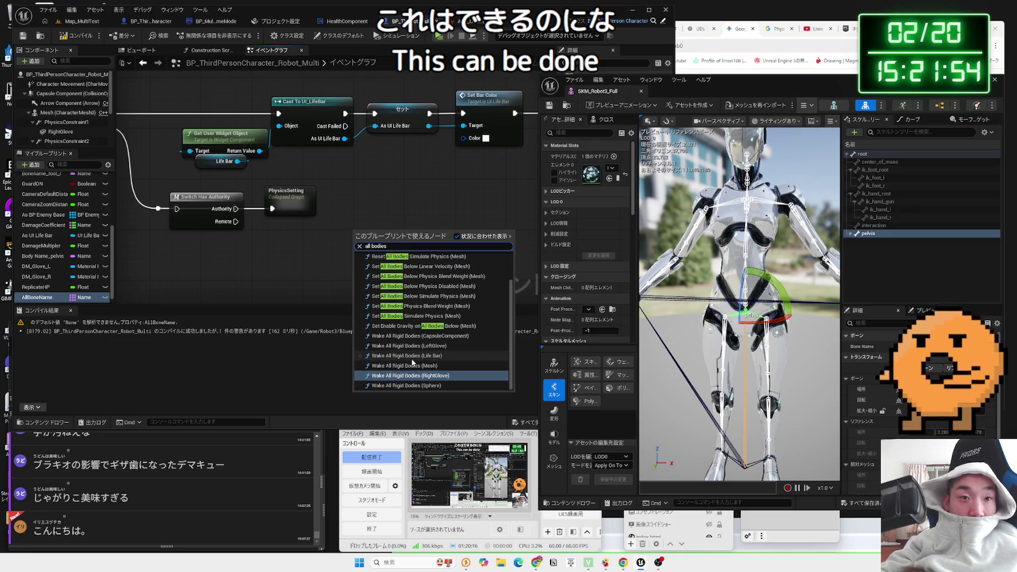
click(437, 216)
- Expand pelvis in the Skeleton Tree and look over its spine and arm bones
drag(672, 91, 534, 77)
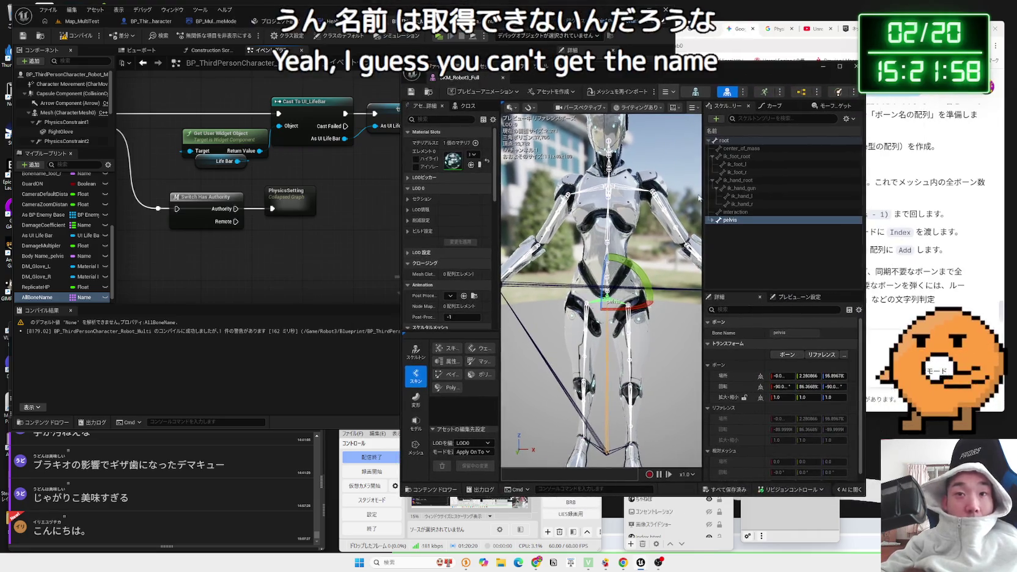
click(713, 220)
scroll(750, 248, down, 3)
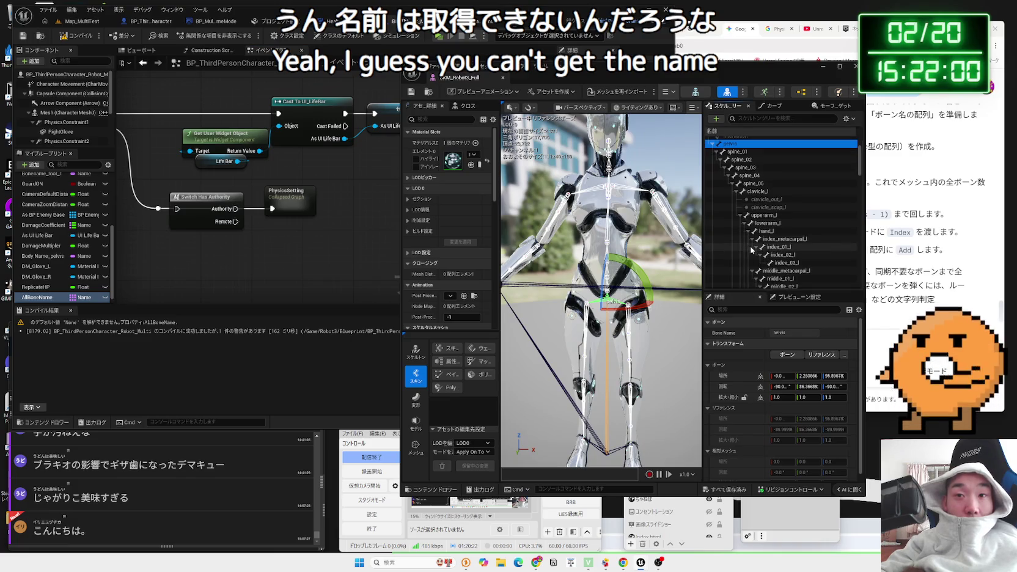
scroll(751, 249, up, 3)
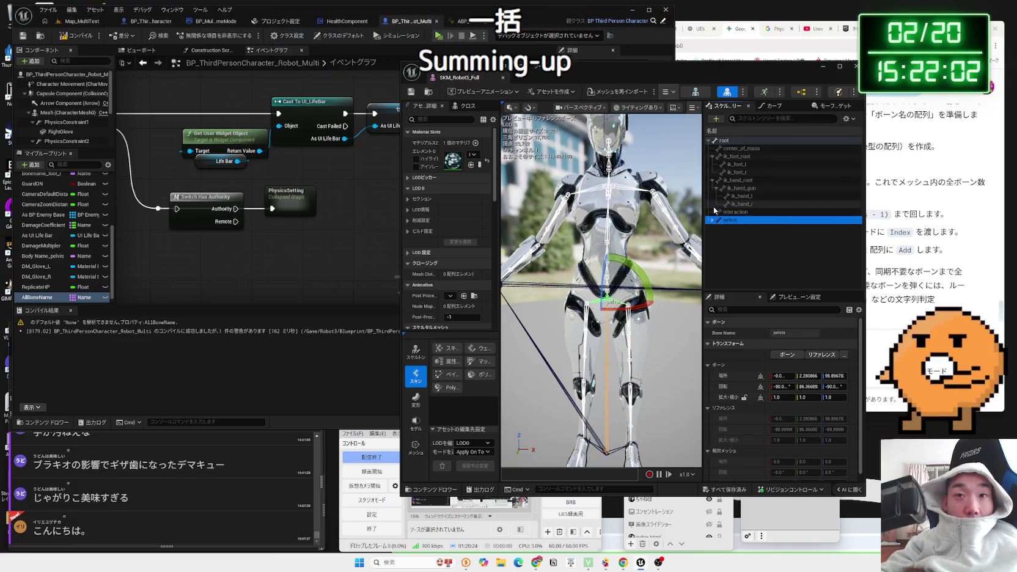
scroll(759, 241, down, 8)
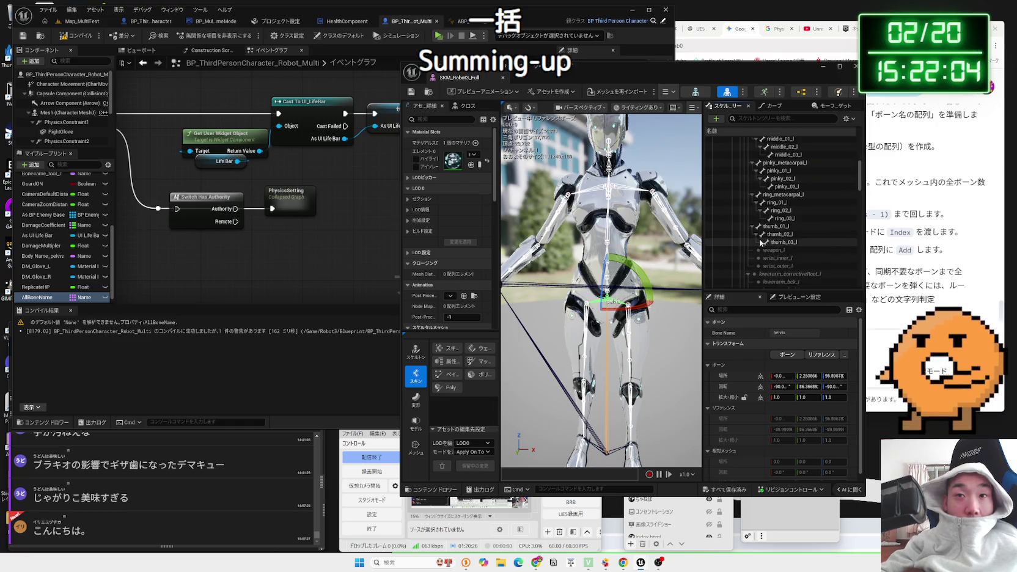
scroll(760, 243, down, 5)
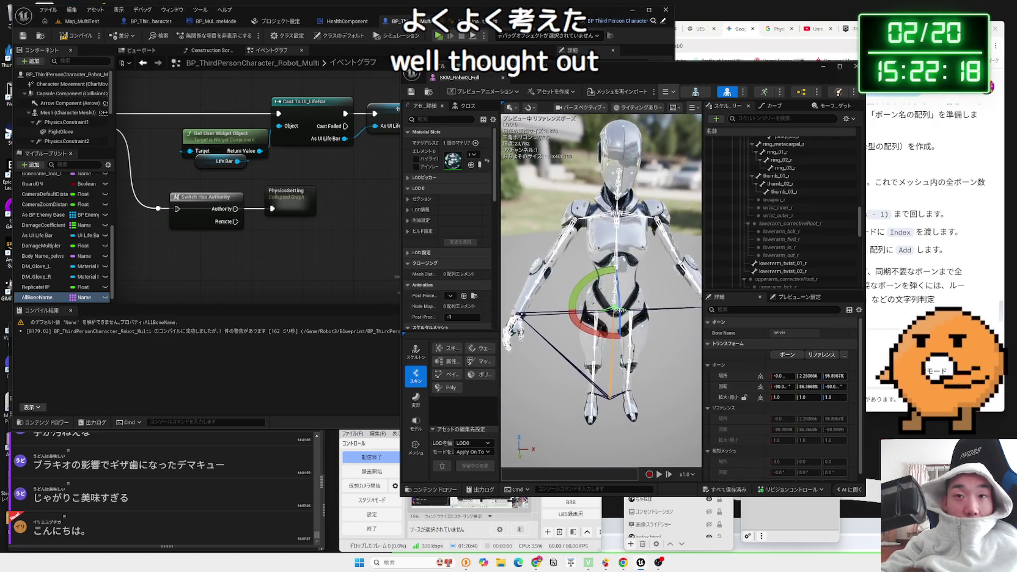
- Recompile BP_ThirdPersonCharacter_Robot_Multi so it compiles without the None warning
drag(670, 66, 594, 42)
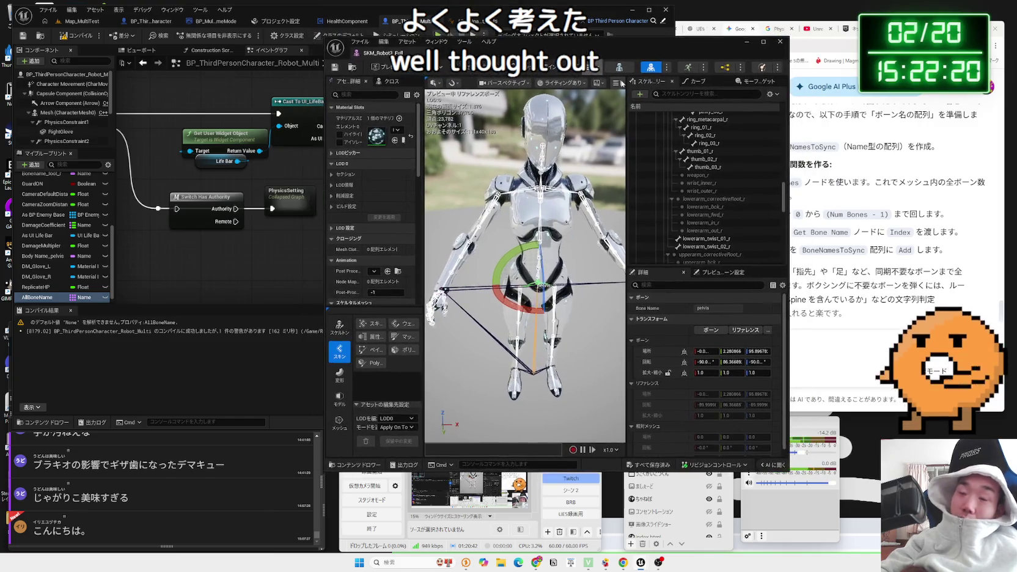
key(F7)
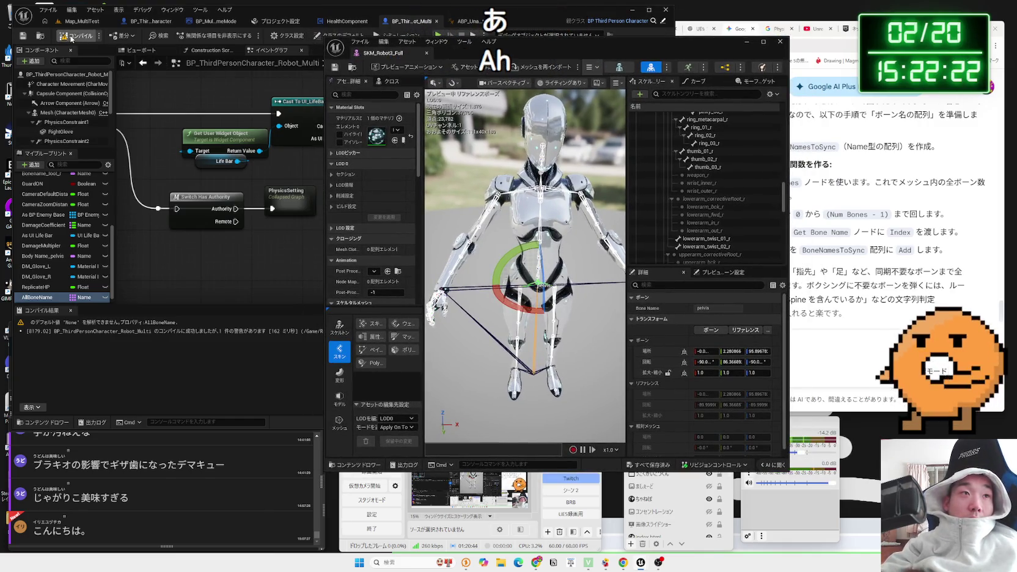
drag(394, 49, 683, 50)
- Drop an AllBoneName getter into the graph and clear the array's existing entries
mouse_move(492, 190)
mouse_down()
mouse_move(466, 196)
mouse_move(483, 188)
mouse_up()
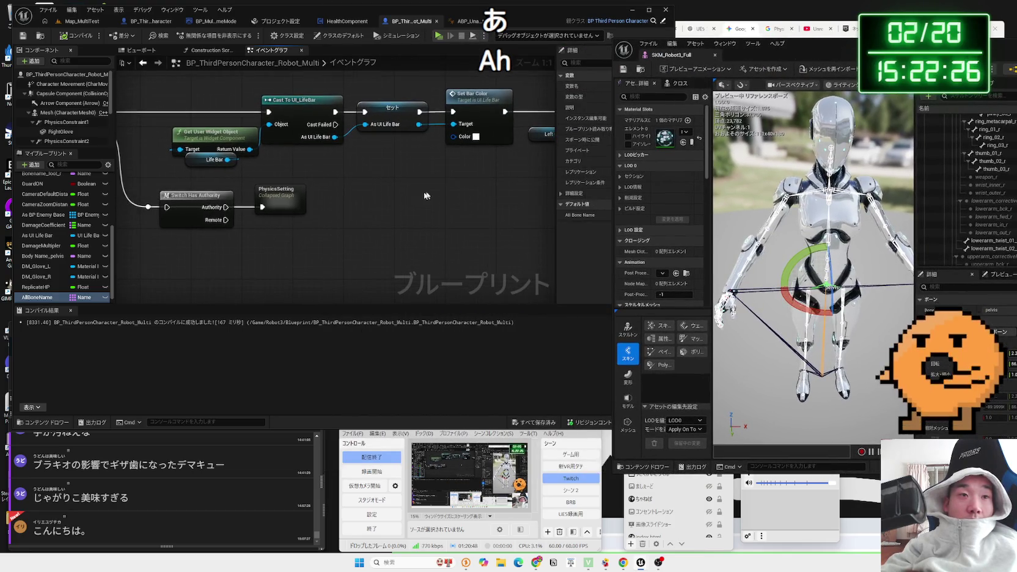
drag(796, 53, 867, 53)
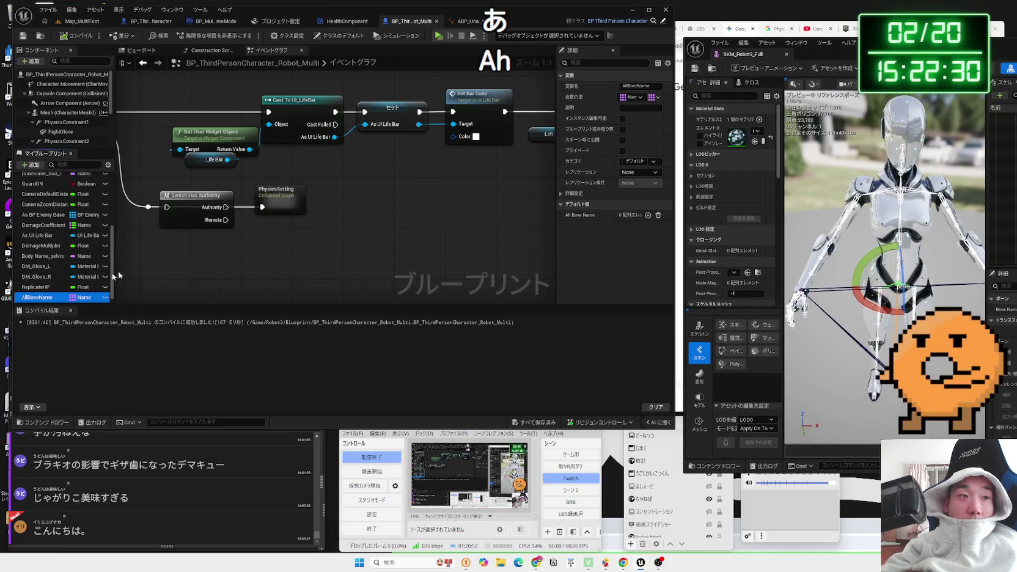
drag(118, 276, 320, 233)
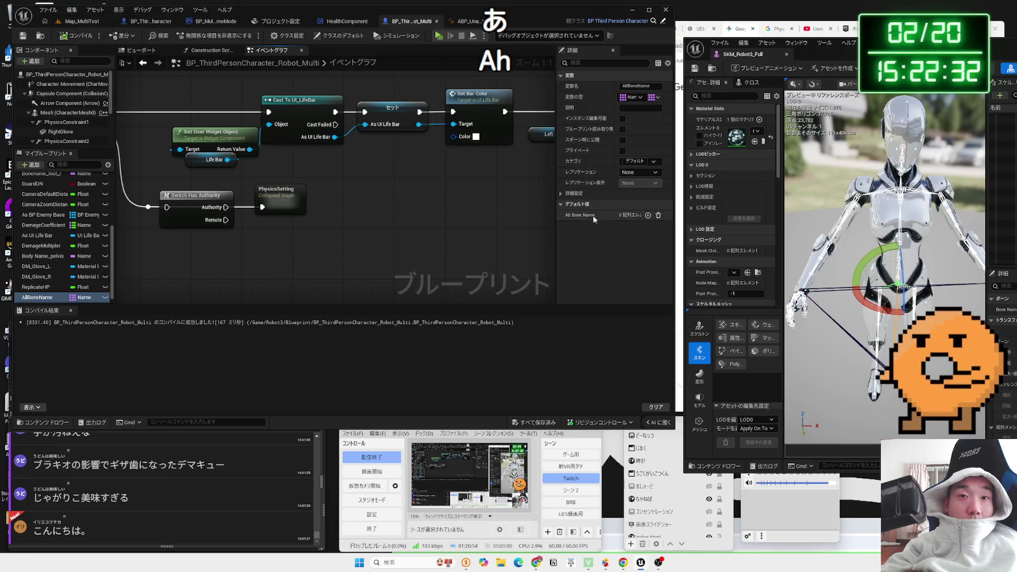
click(648, 215)
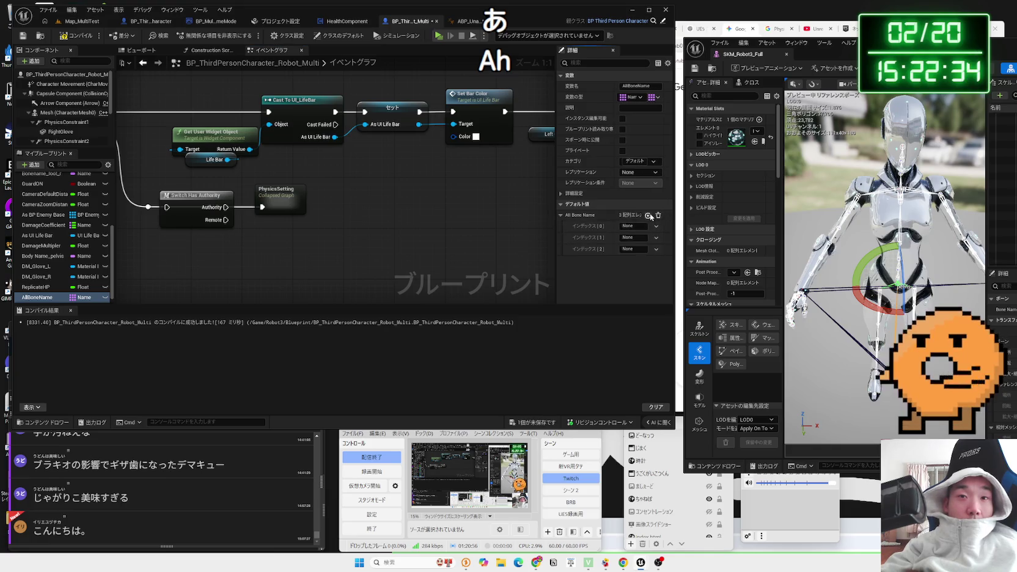
click(649, 215)
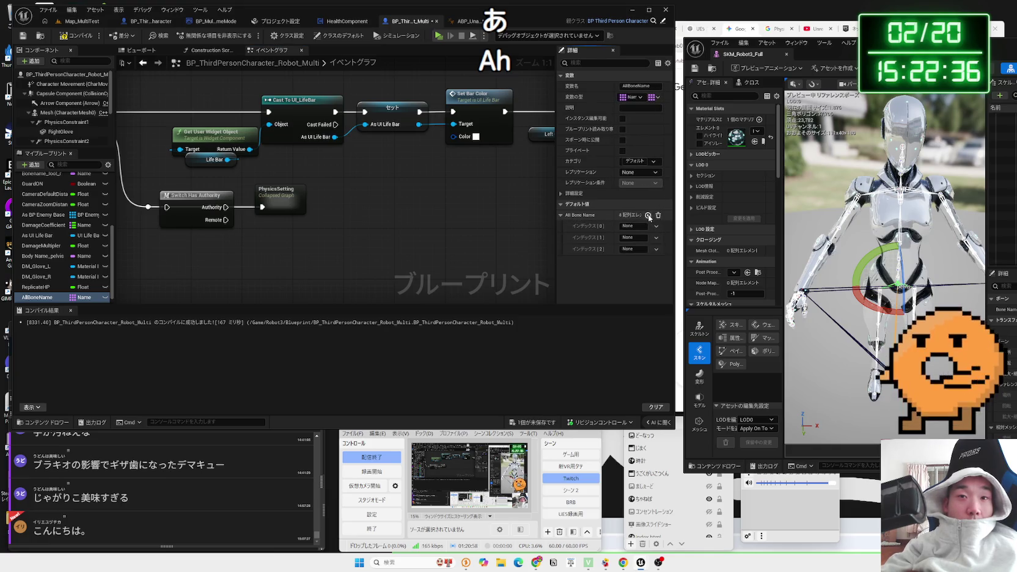
click(658, 215)
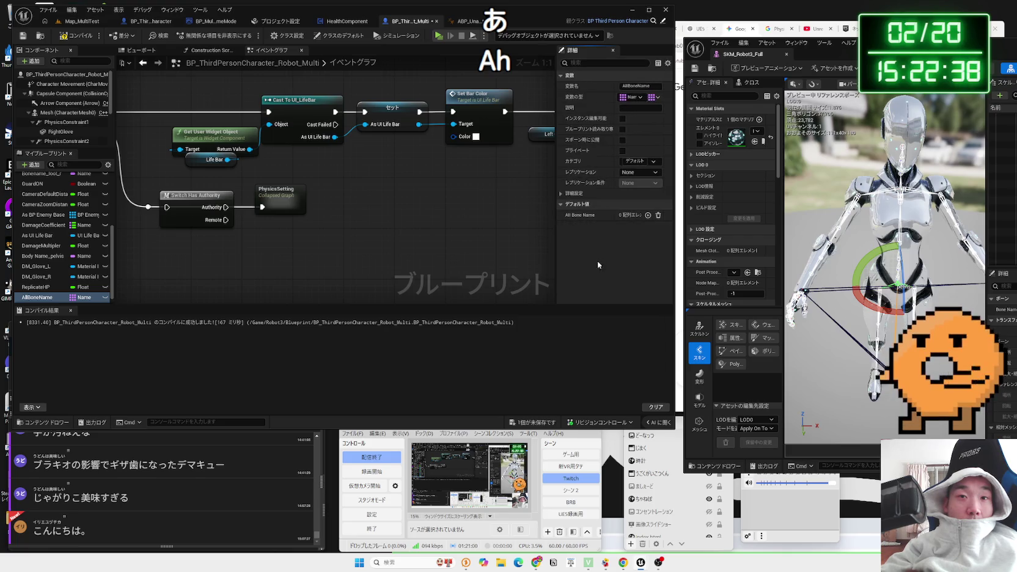
- Add elements until the All Bone Name array holds 11 entries, indices 0 to 10
click(648, 215)
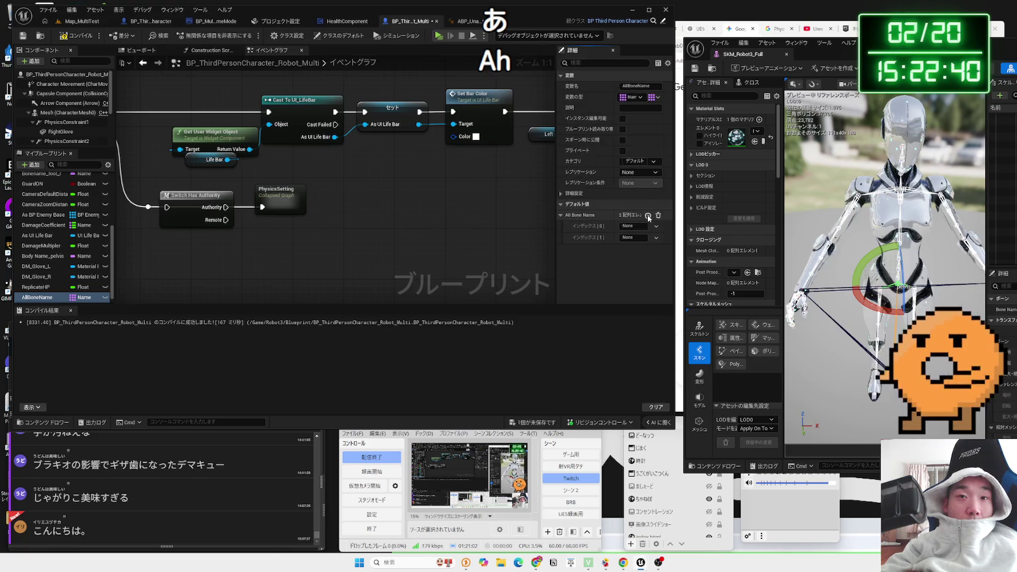
click(648, 215)
click(648, 215)
click(649, 215)
click(648, 215)
click(649, 215)
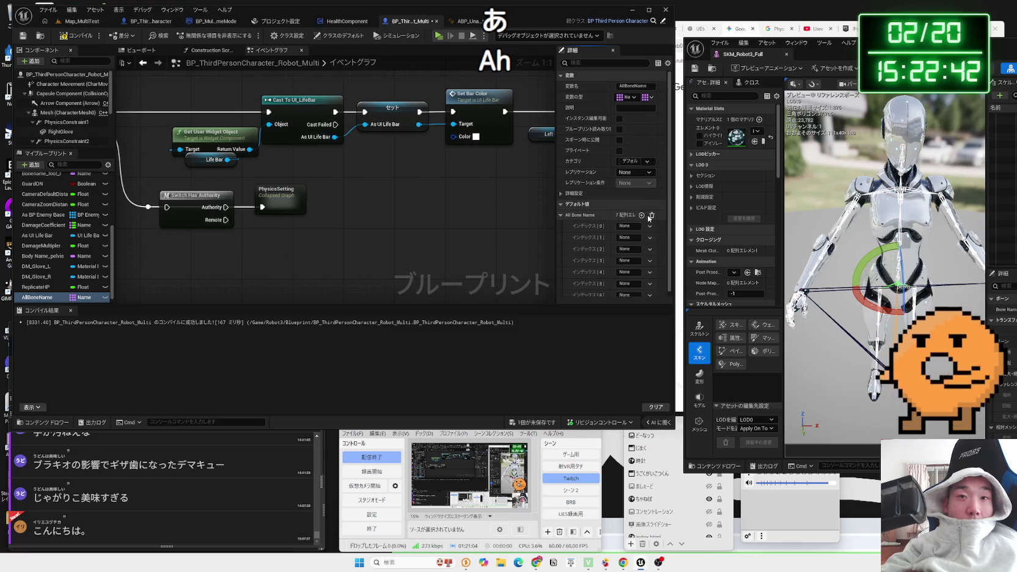
click(561, 216)
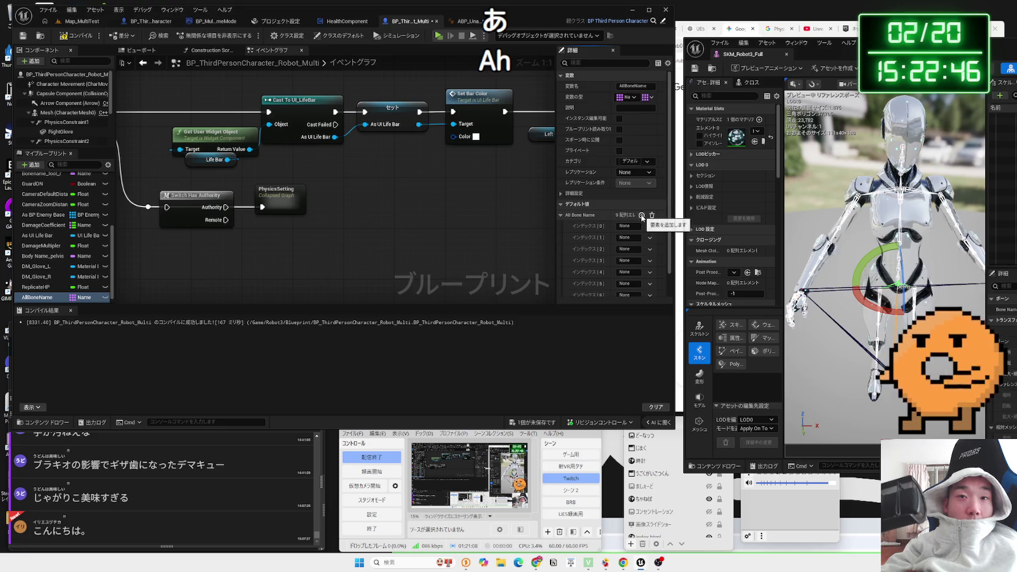
scroll(606, 257, down, 2)
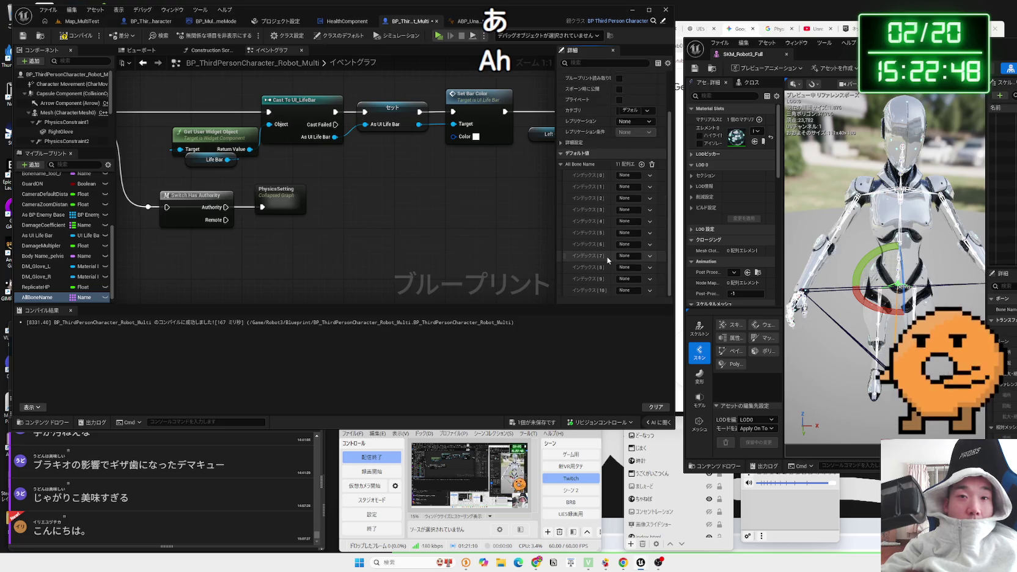
drag(825, 54, 502, 53)
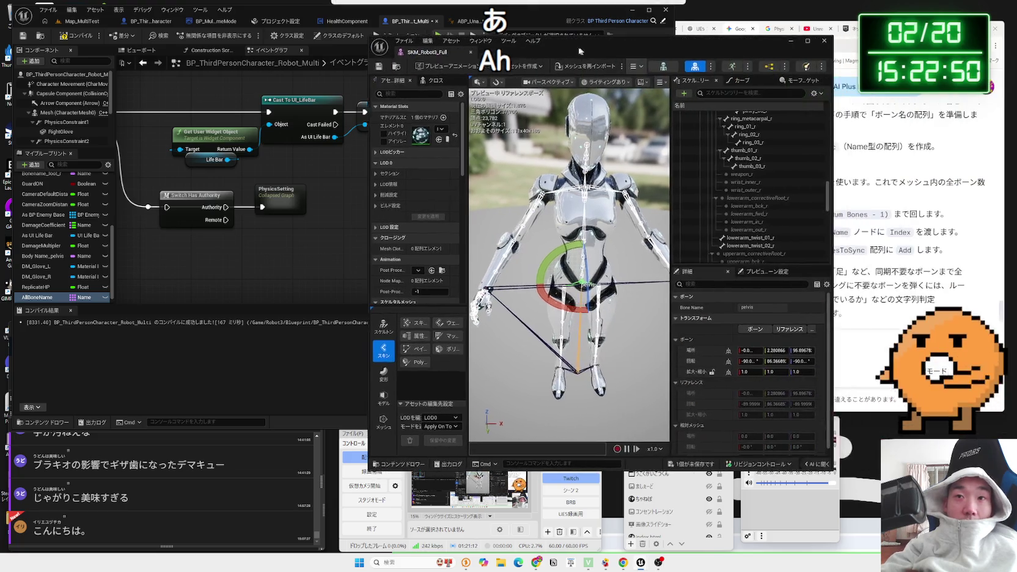
- Check the spine bone names in the SKM_Robot3_Full skeleton tree and copy the pelvis bone name
scroll(745, 181, up, 10)
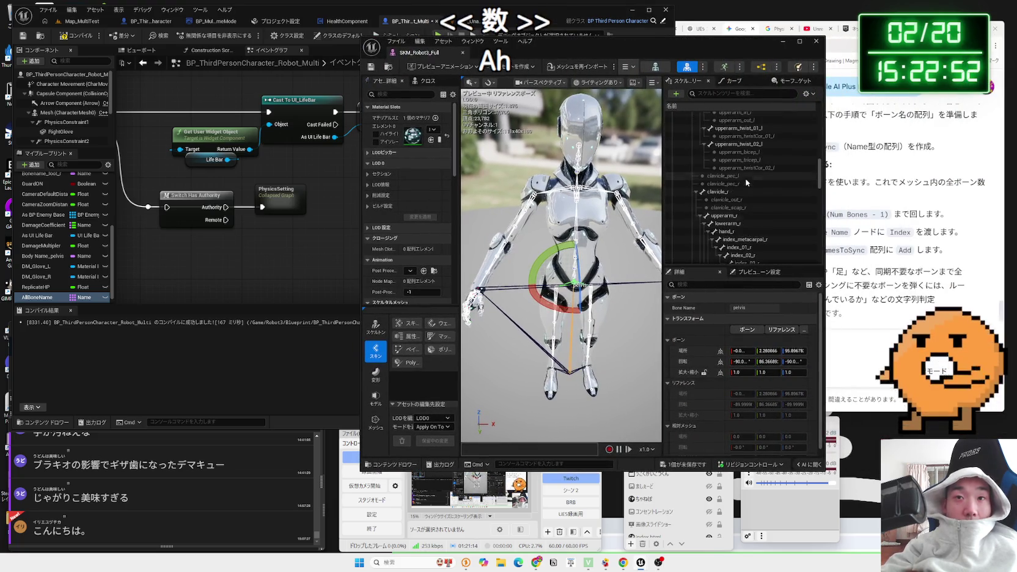
scroll(745, 182, up, 10)
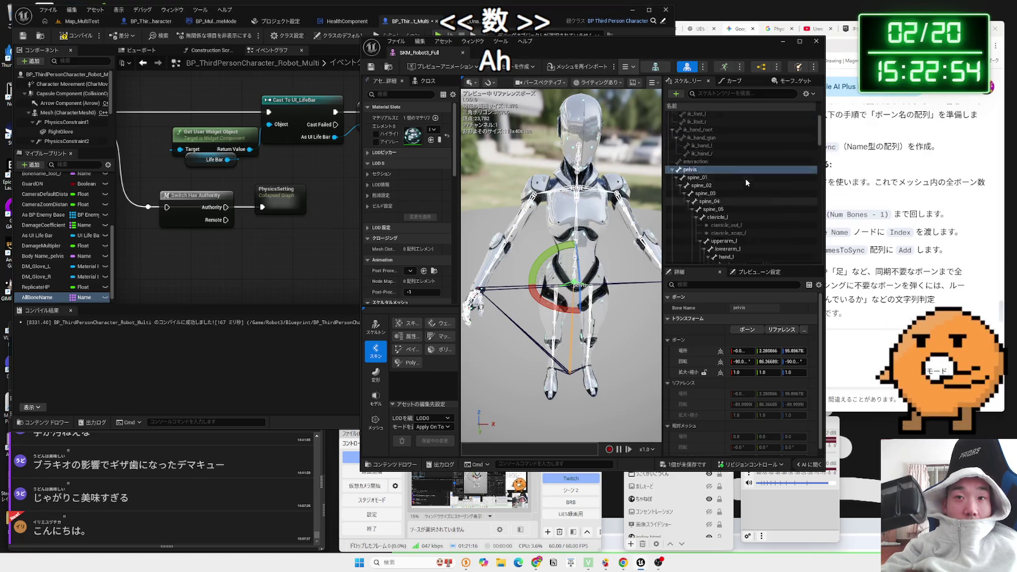
click(697, 203)
click(700, 211)
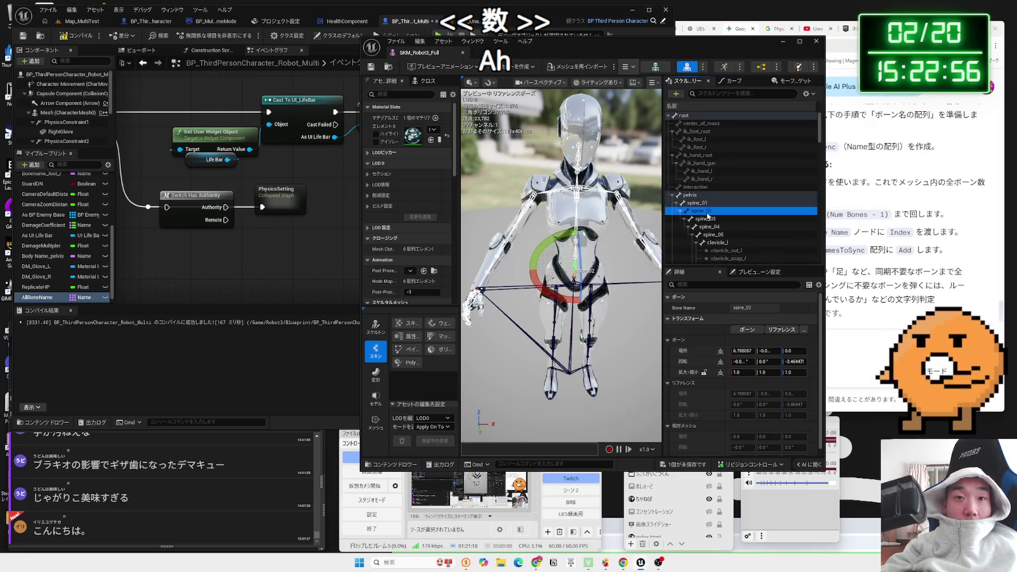
click(704, 219)
click(709, 227)
click(712, 235)
click(688, 196)
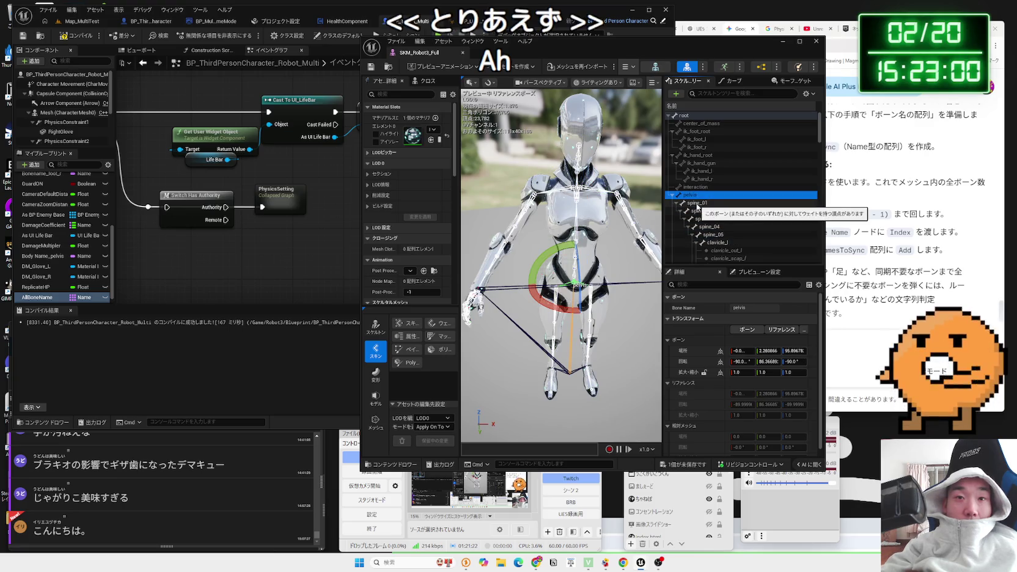
click(747, 308)
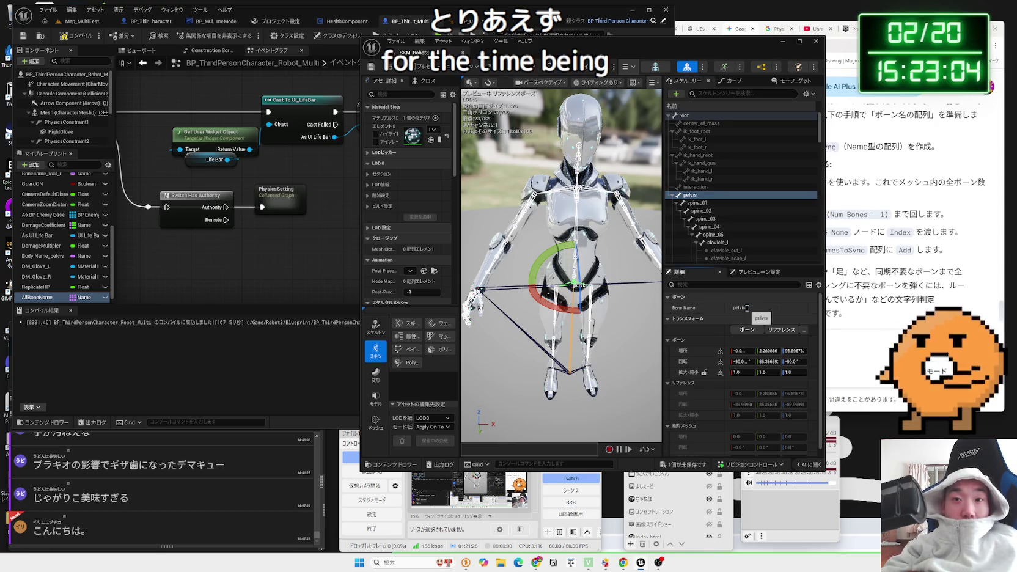
right_click(709, 311)
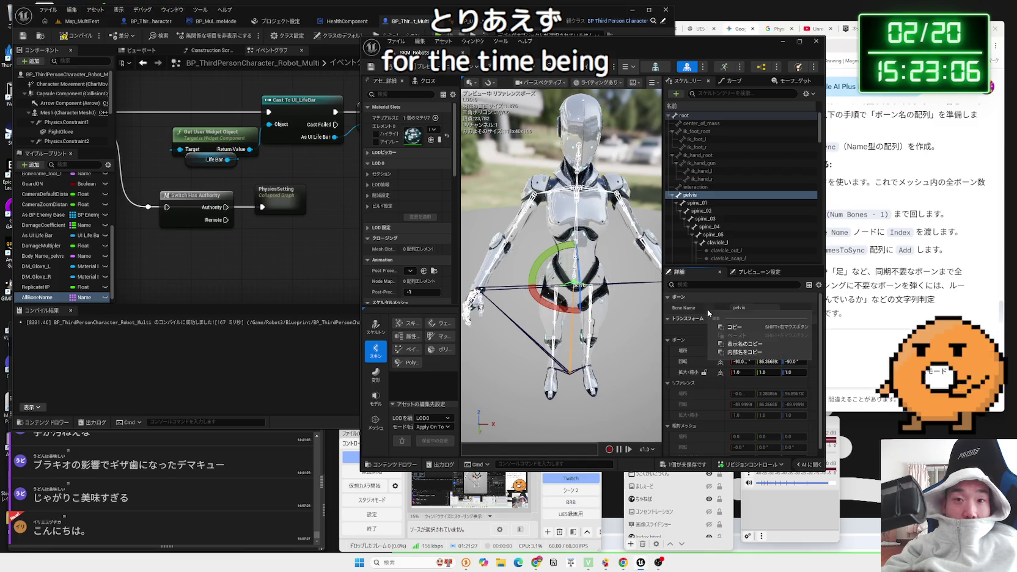
click(740, 331)
- Enter pelvis and spine_01 as All Bone Name entries 0 and 1
drag(672, 41, 985, 48)
click(631, 176)
drag(886, 47, 784, 47)
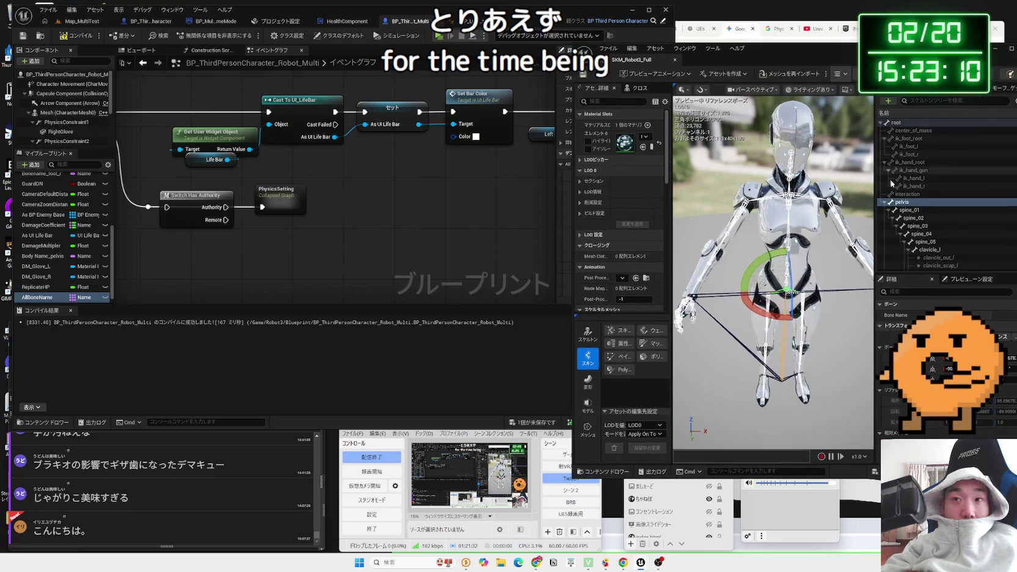
click(909, 209)
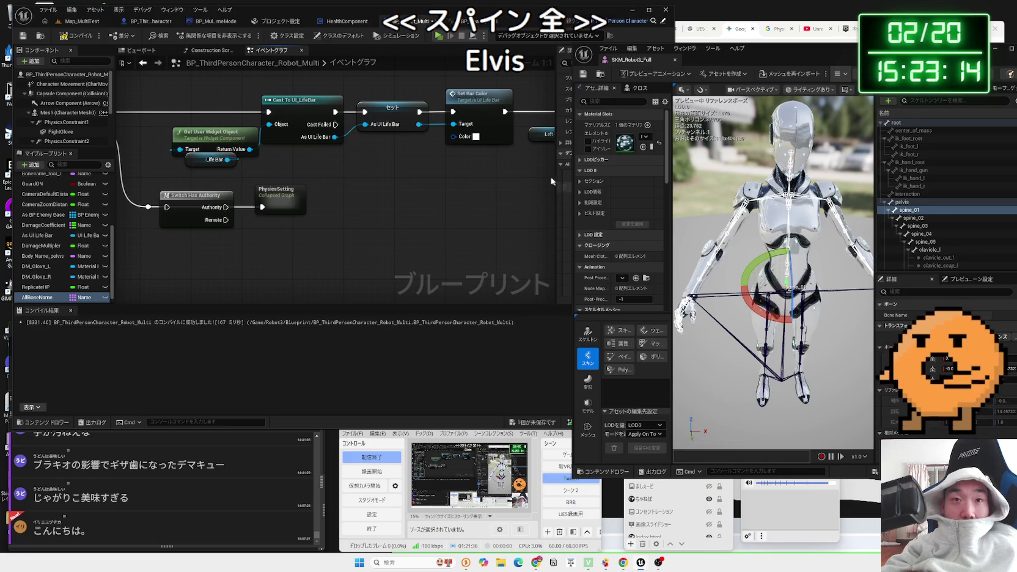
drag(794, 56, 938, 66)
click(636, 187)
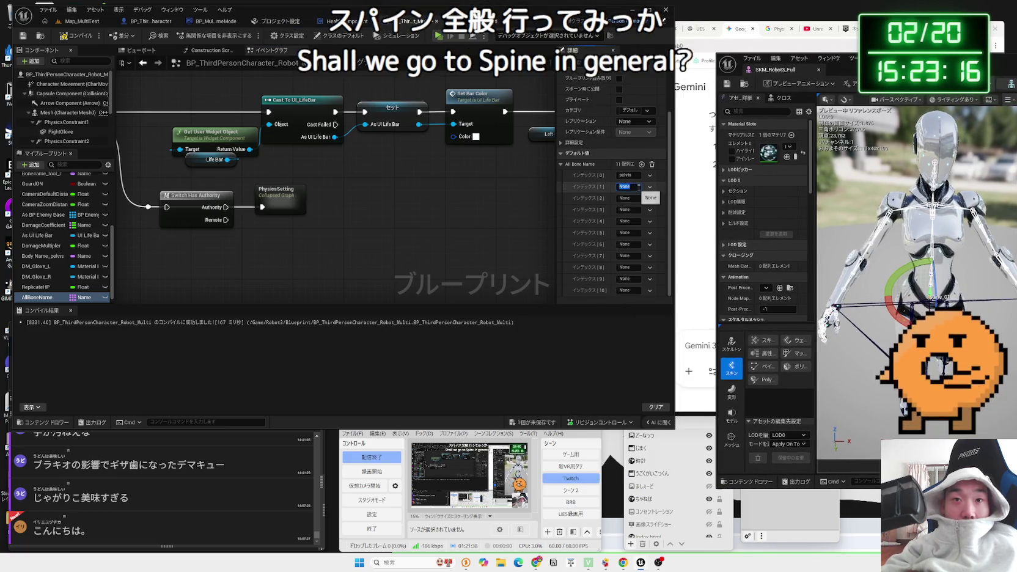
click(631, 198)
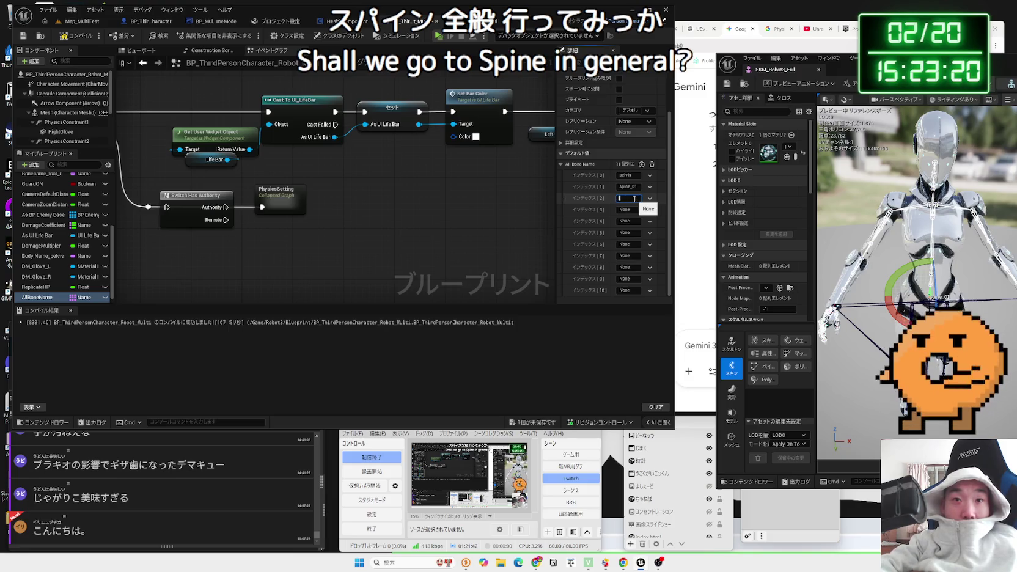
- Fill the following All Bone Name entries with spine_02 through spine_05
text(spine_02)
key(Tab)
text(spine_03)
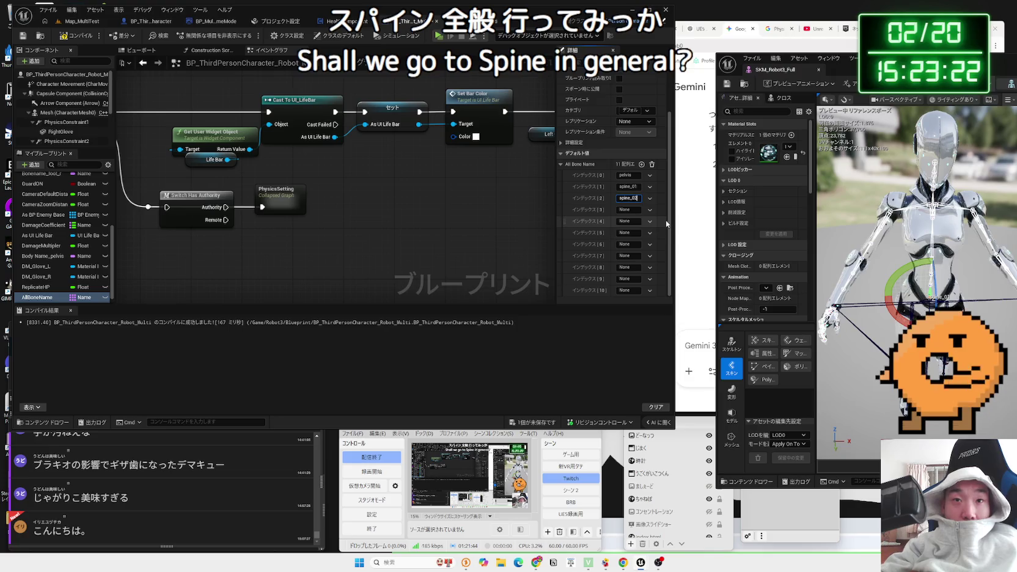
click(634, 221)
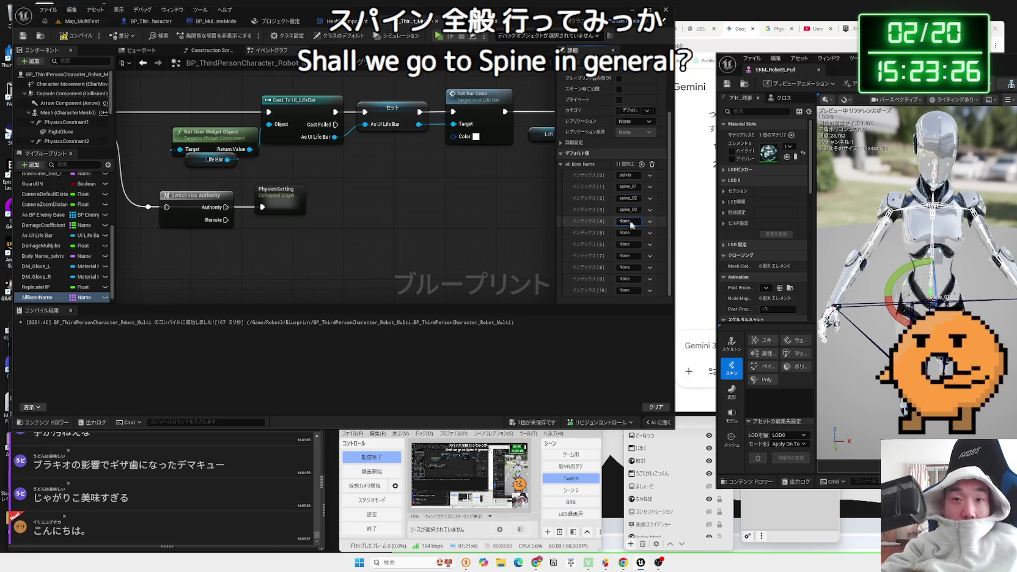
text(spine_0)
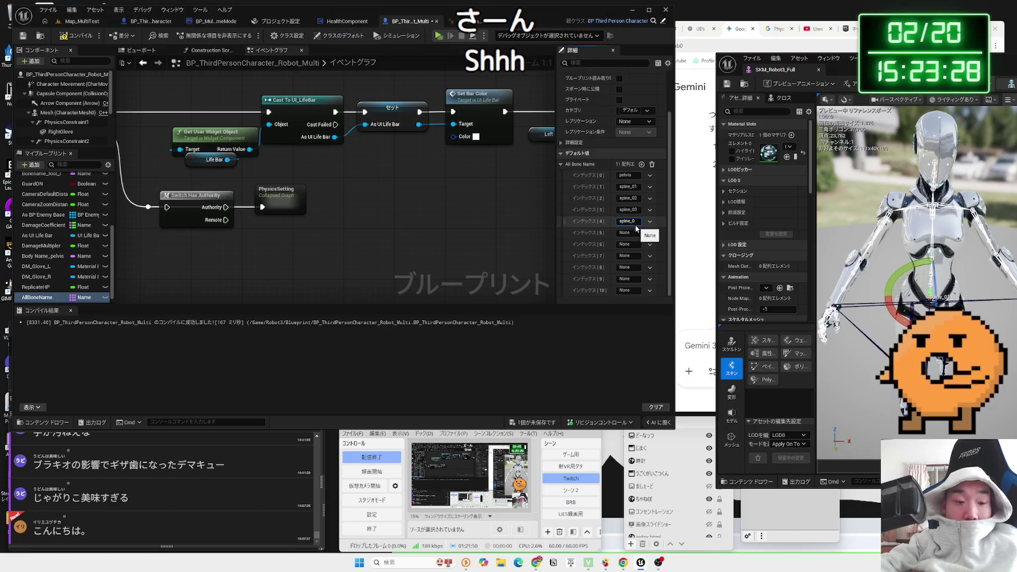
text(4)
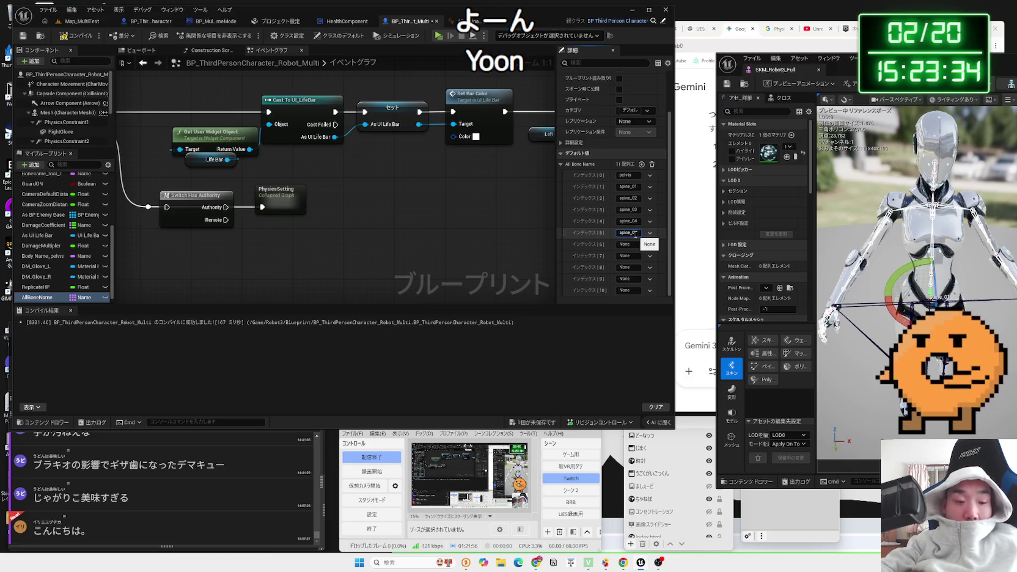
key(Return)
drag(856, 69, 582, 66)
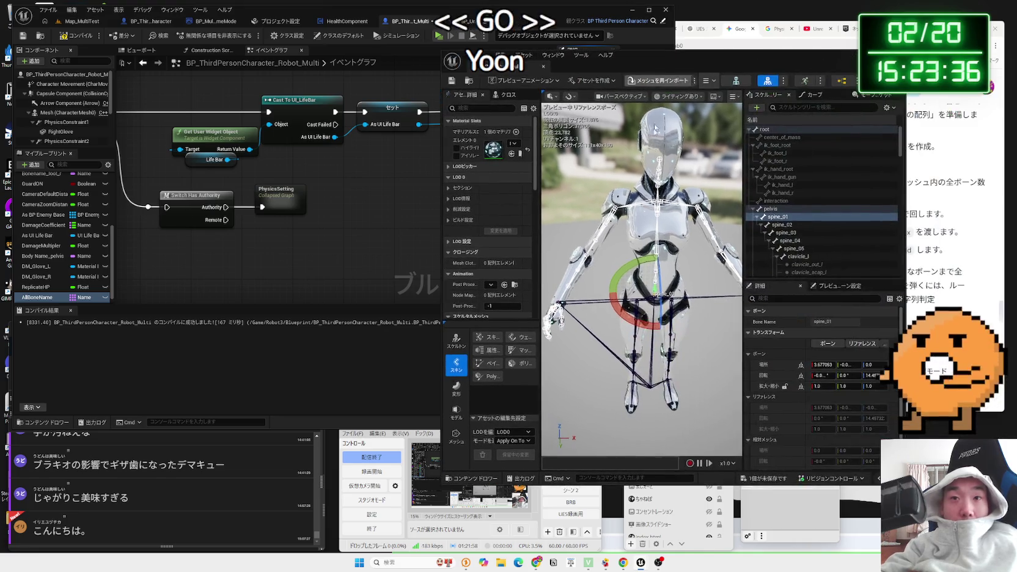
- Inspect the spine_05, clavicle_l and left upper arm bones in the skeleton tree
click(795, 249)
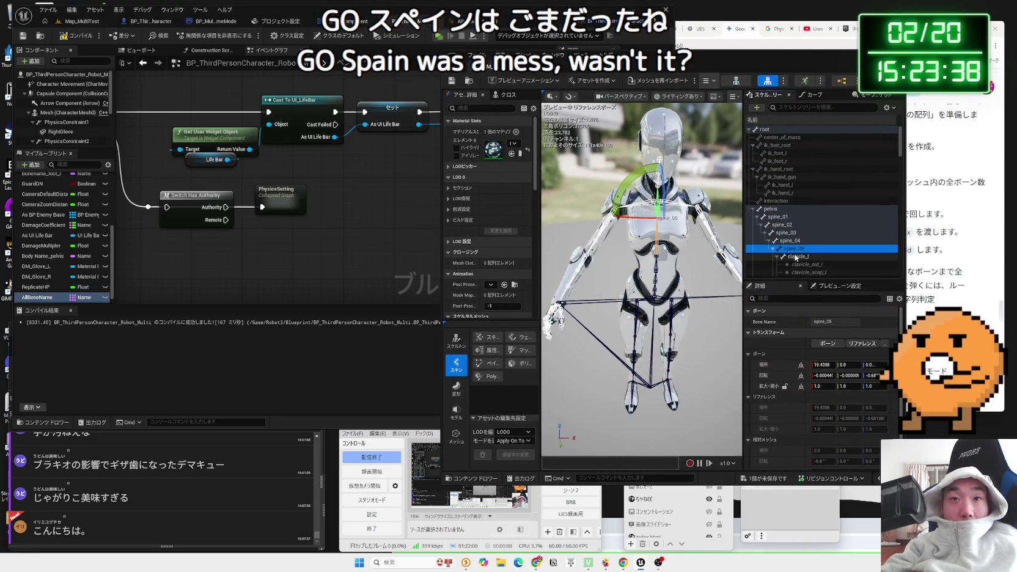
click(796, 256)
scroll(801, 248, down, 3)
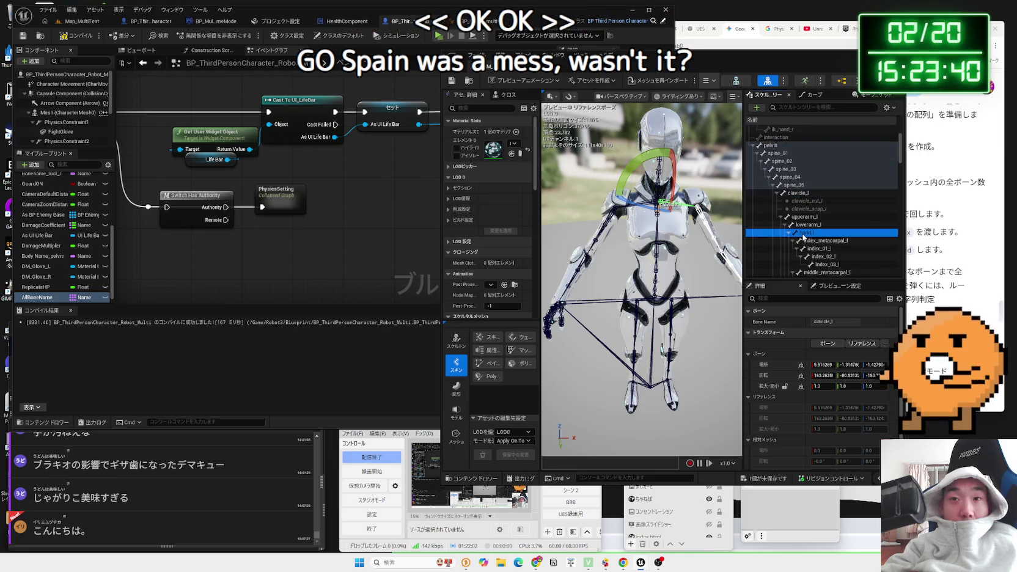
click(803, 217)
click(797, 193)
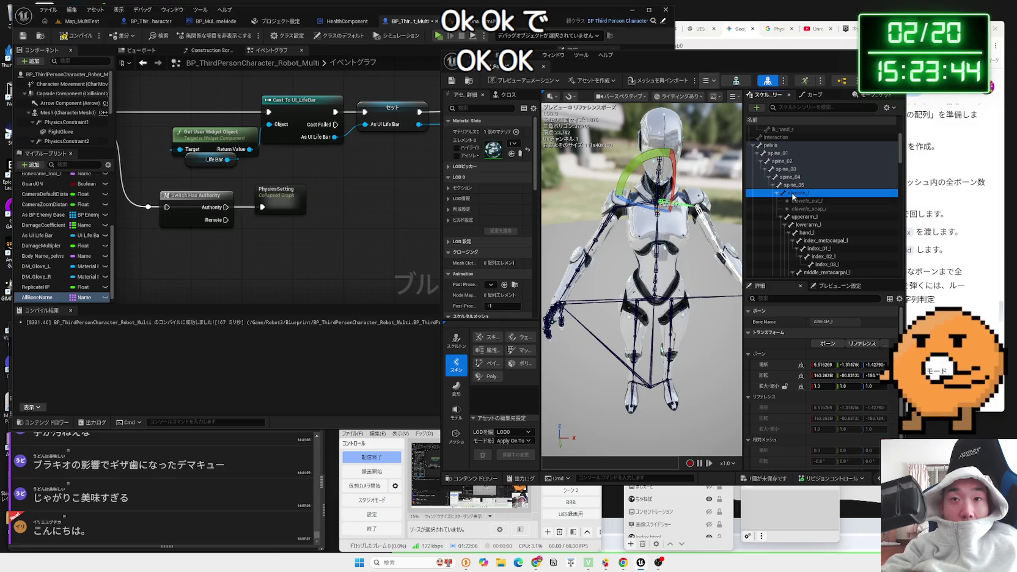
right_click(793, 195)
click(821, 218)
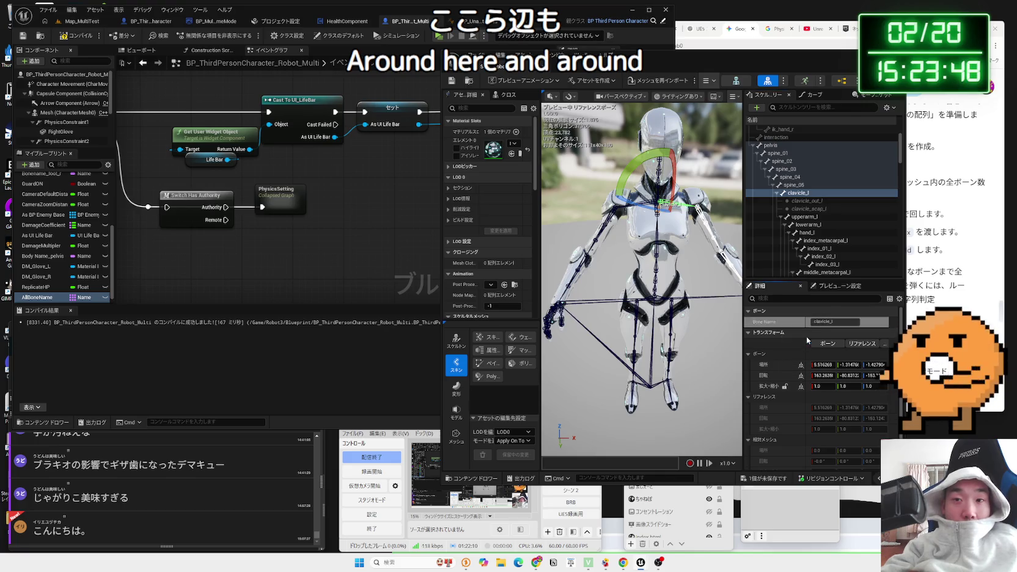
- Look up the right clavicle bone and enter clavicle_r as All Bone Name index 7
drag(507, 55, 684, 55)
drag(825, 59, 940, 59)
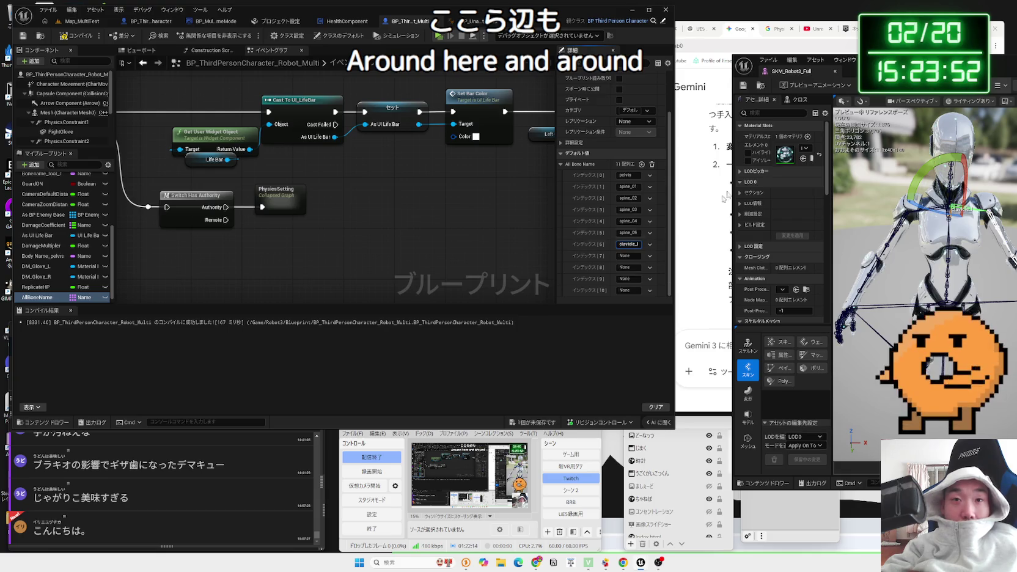
drag(899, 59, 732, 59)
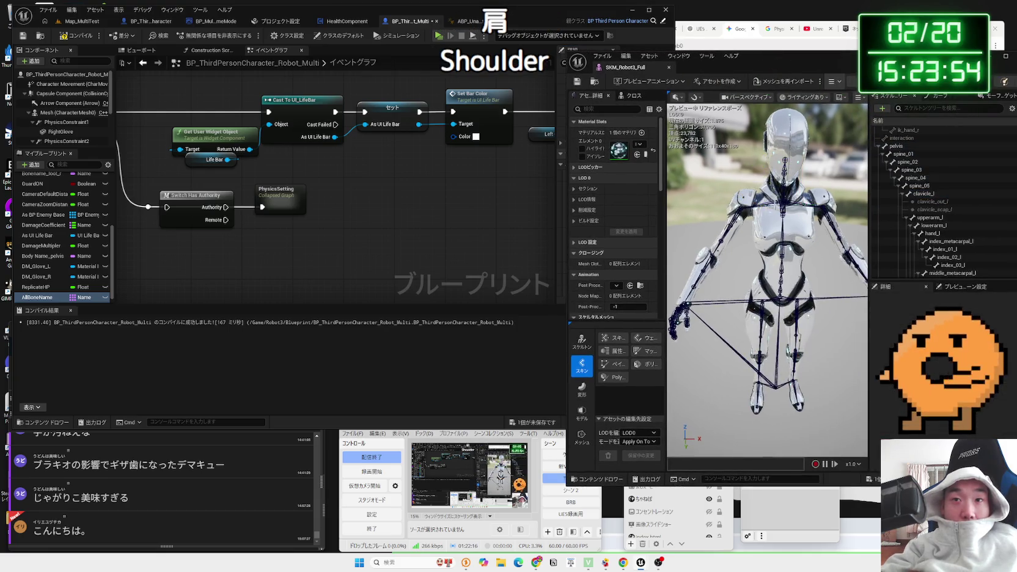
click(775, 204)
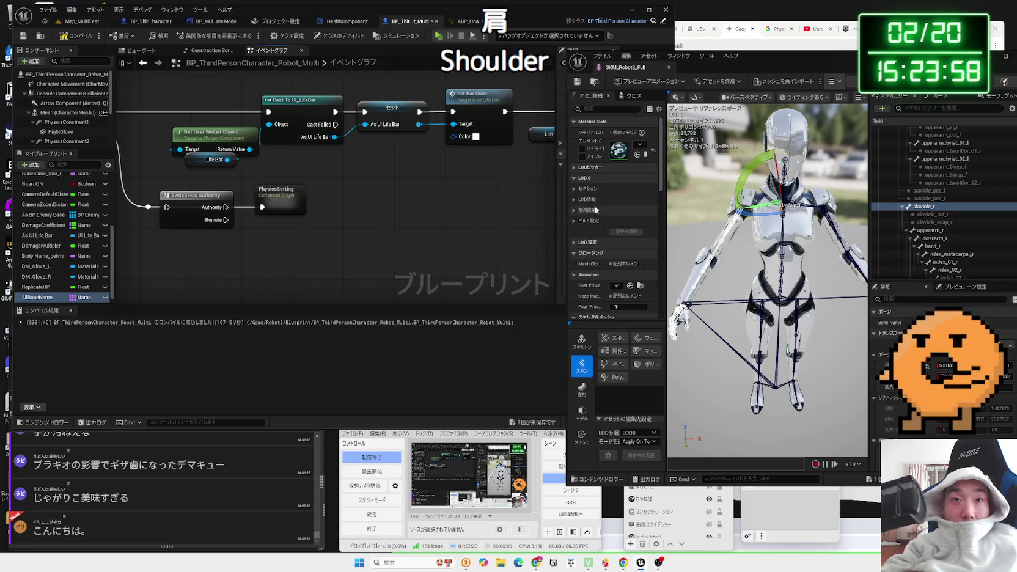
drag(683, 72, 756, 68)
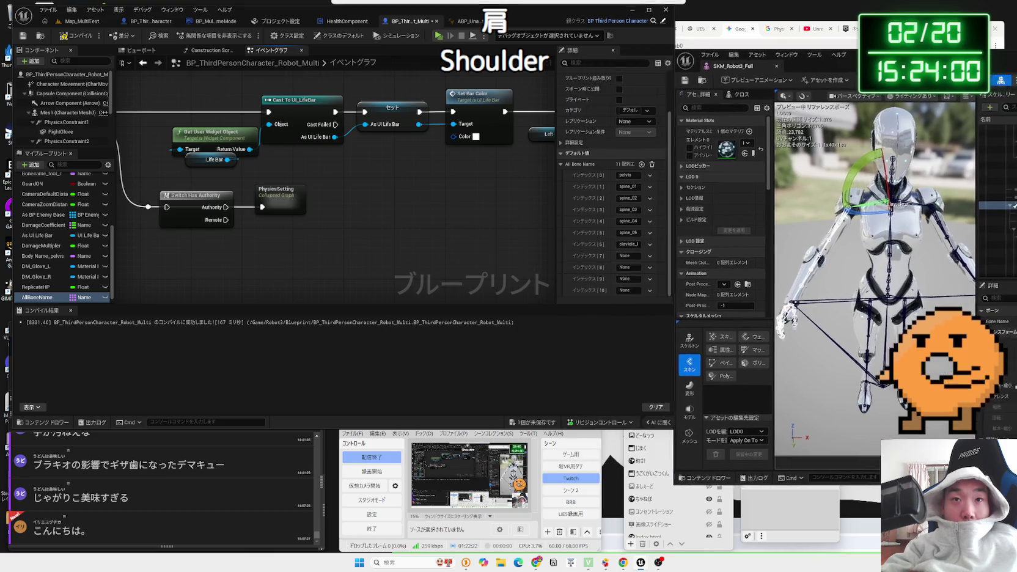
drag(639, 122, 714, 120)
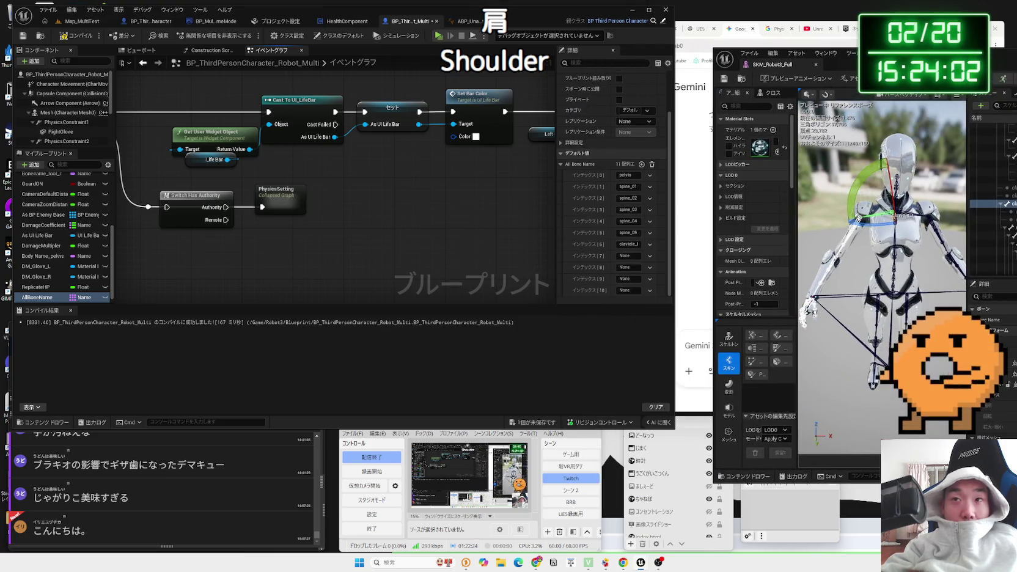
drag(714, 256, 663, 256)
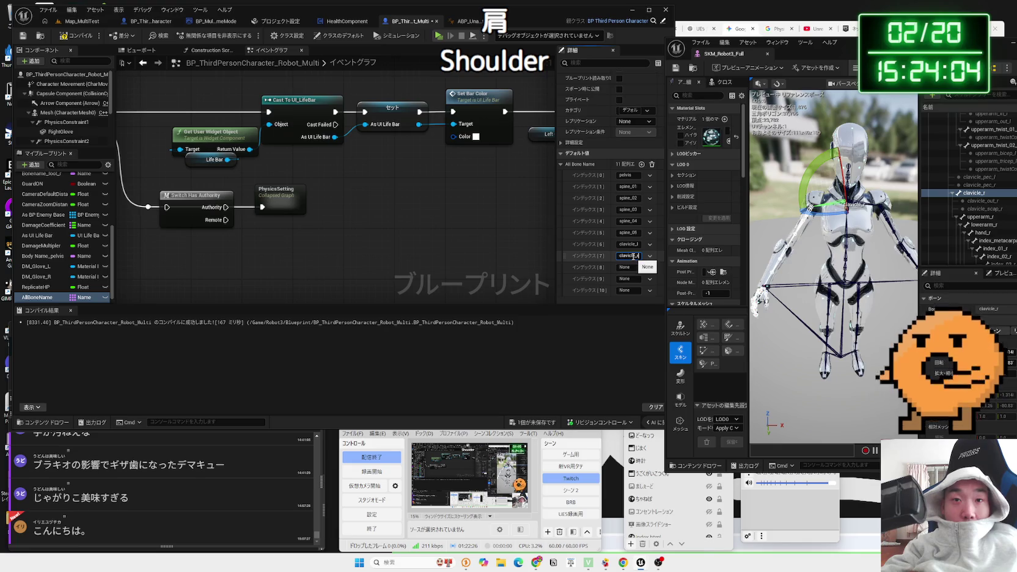
text(r)
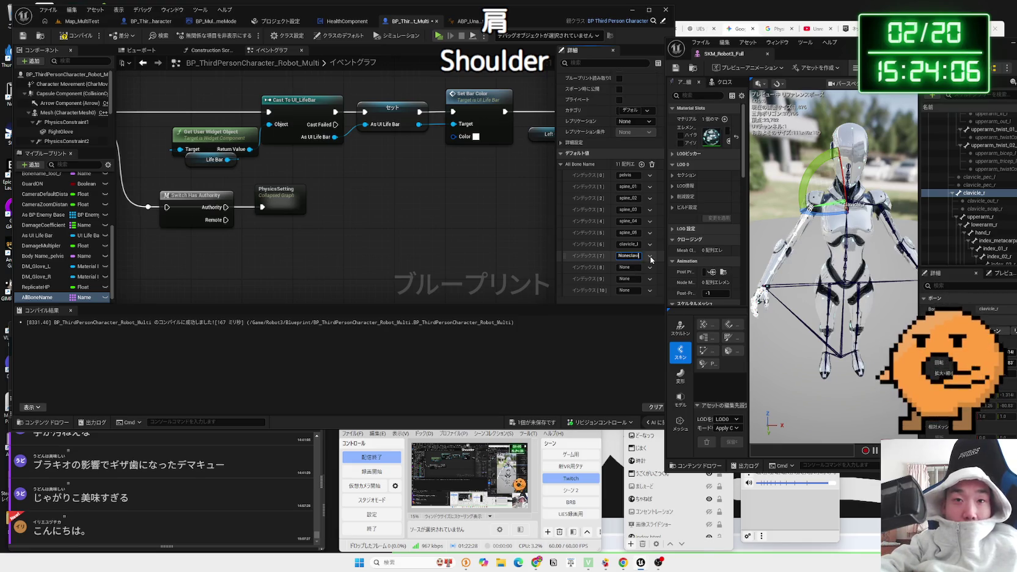
text(clavicle_r)
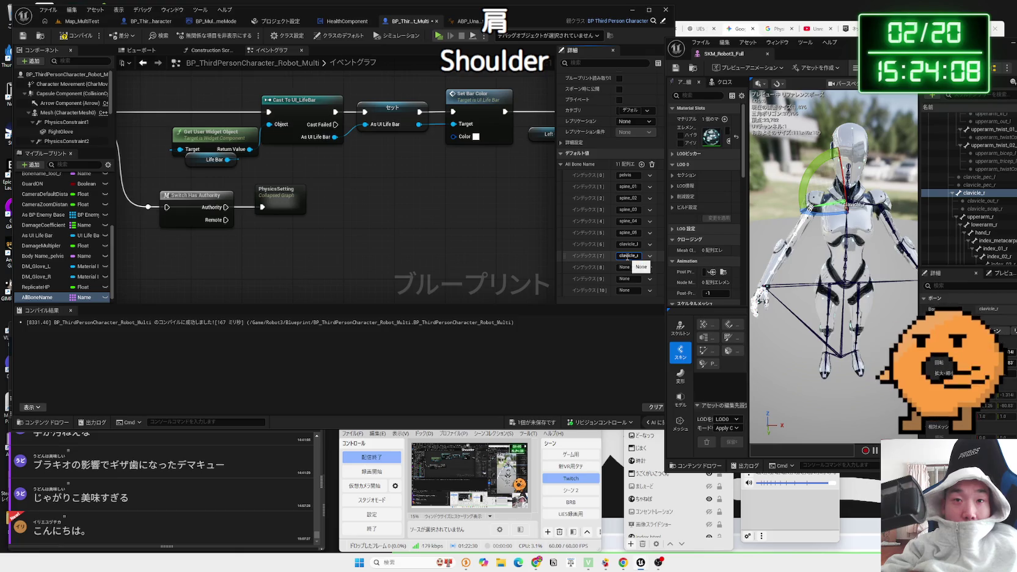
drag(847, 43, 797, 39)
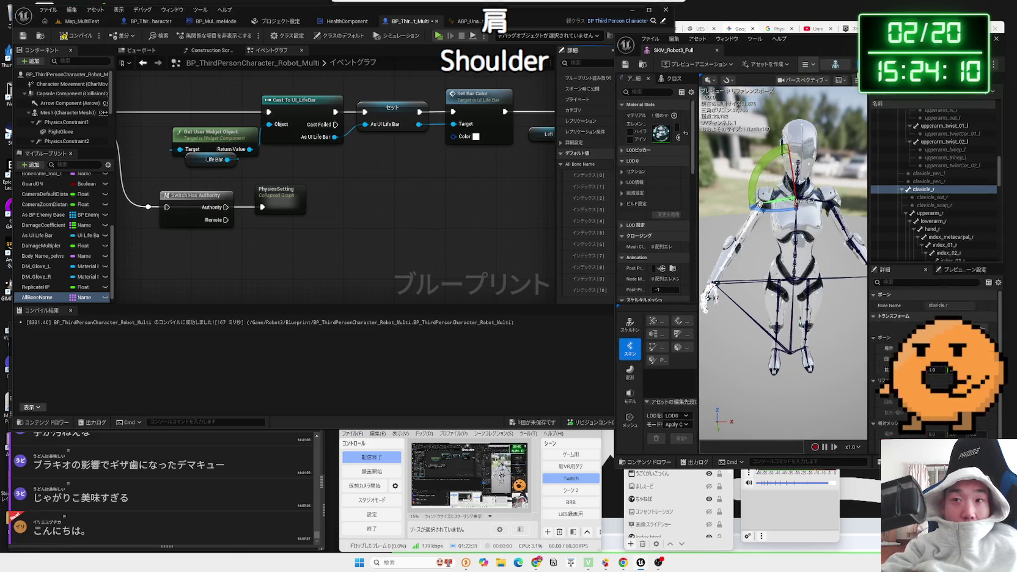
- Check upperarm_r and lowerarm_r in the skeleton and fill All Bone Name indices 8 and 10
click(930, 213)
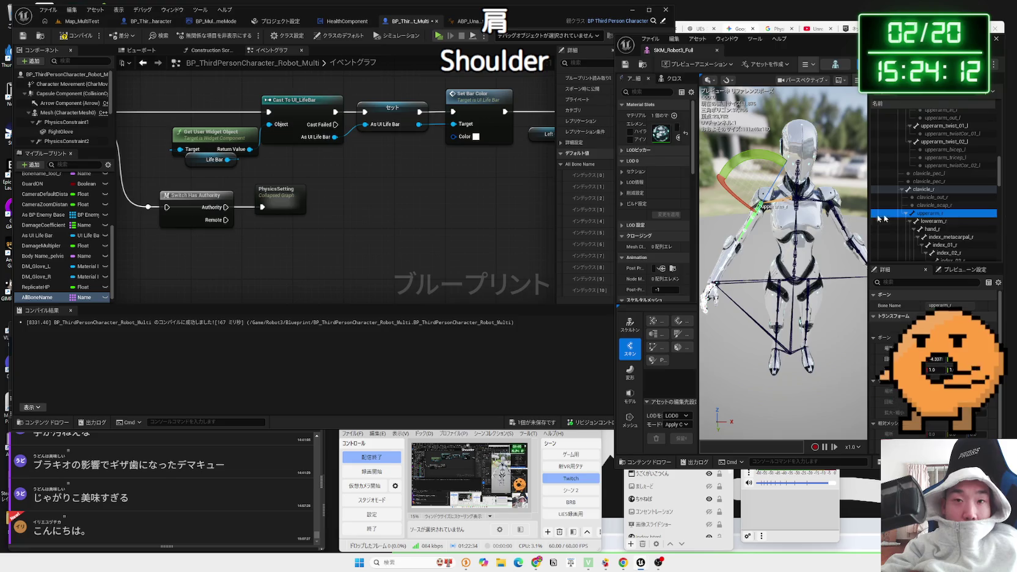
drag(804, 48, 854, 44)
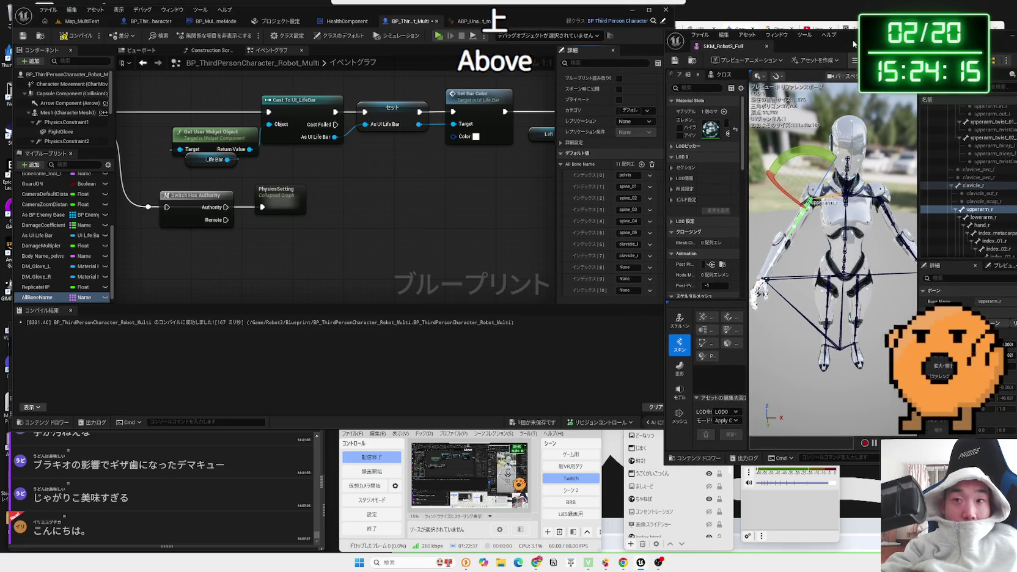
click(639, 268)
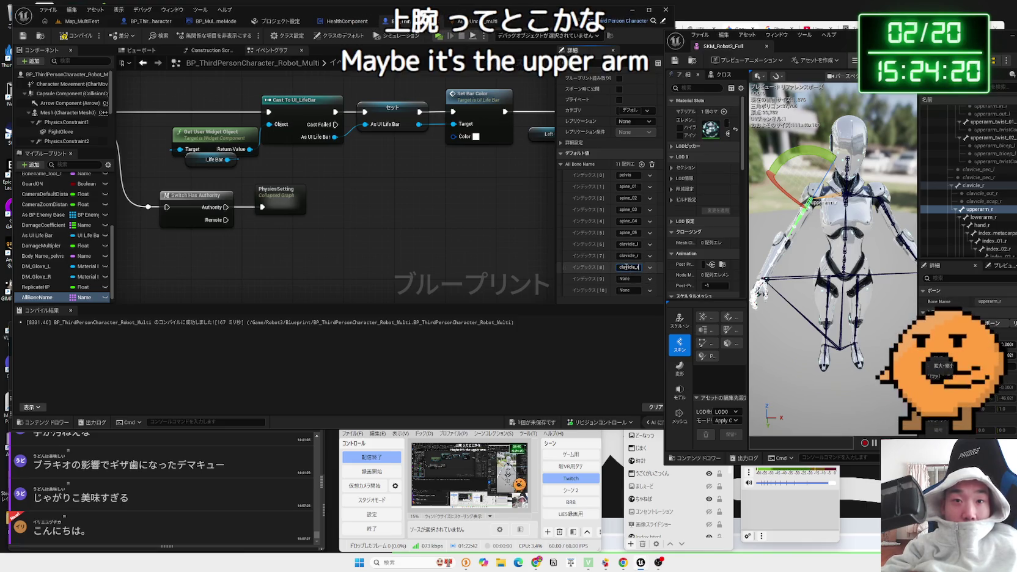
key(Return)
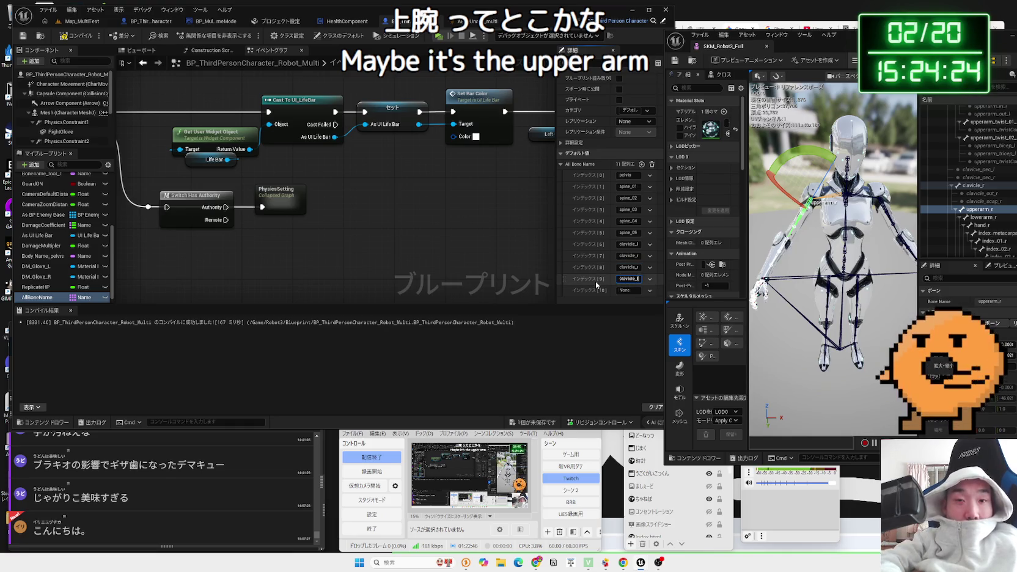
click(981, 218)
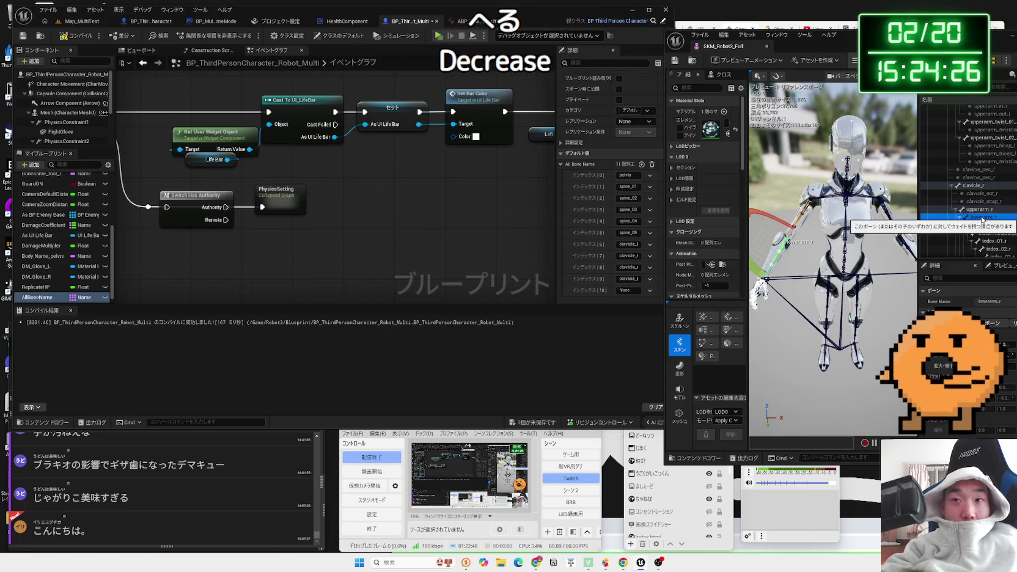
click(633, 291)
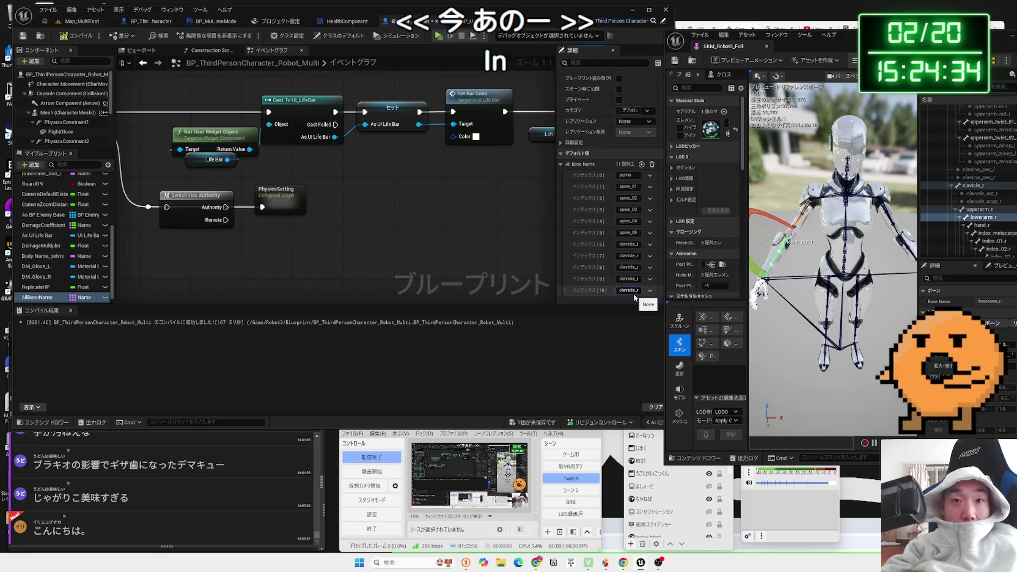
key(Return)
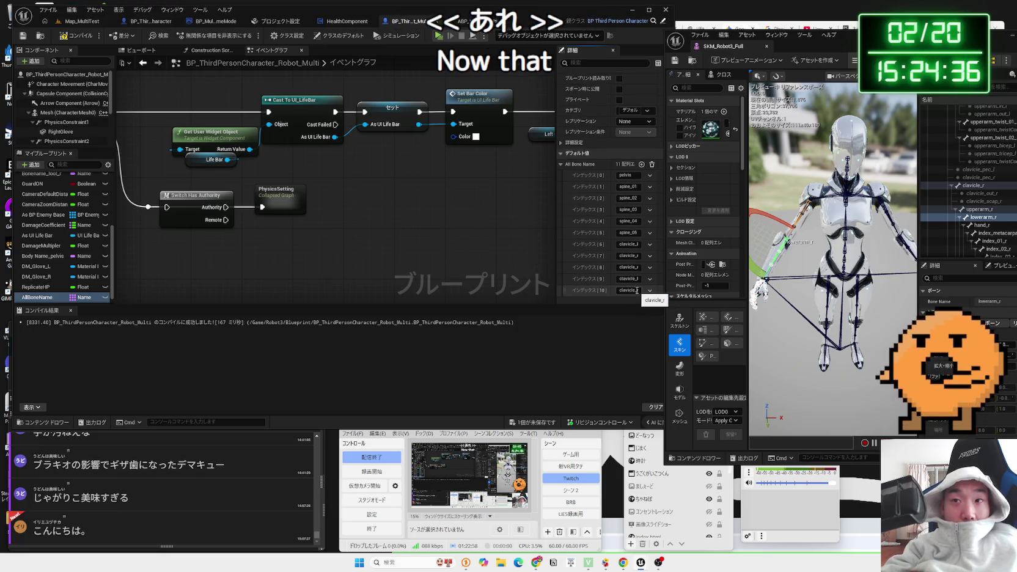
- Paste lowerarm_r into index 10, then add index 11 and type lowerarm
right_click(980, 217)
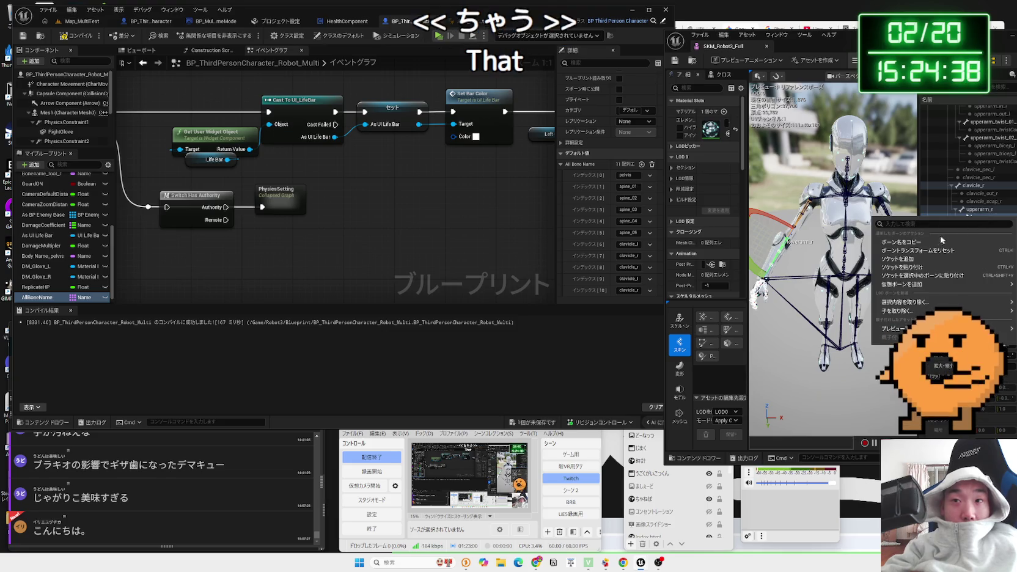
click(979, 217)
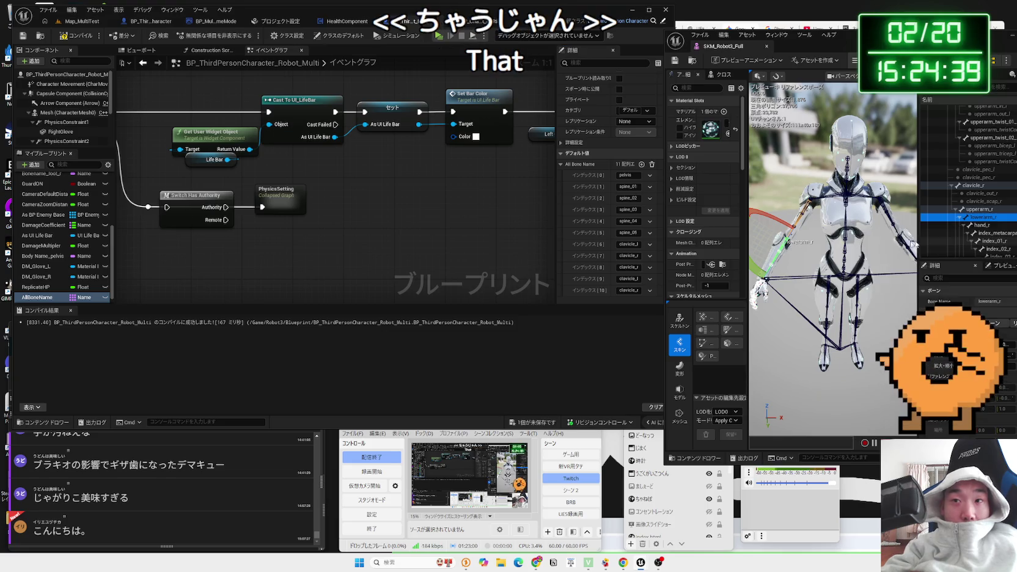
click(623, 291)
key(Return)
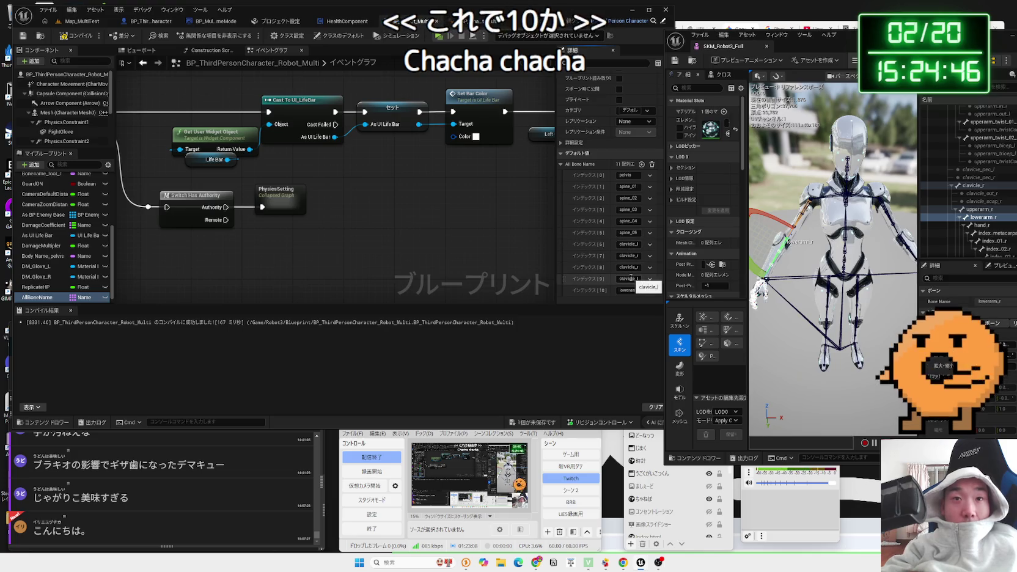
click(641, 164)
click(635, 291)
text(lowerarm_l)
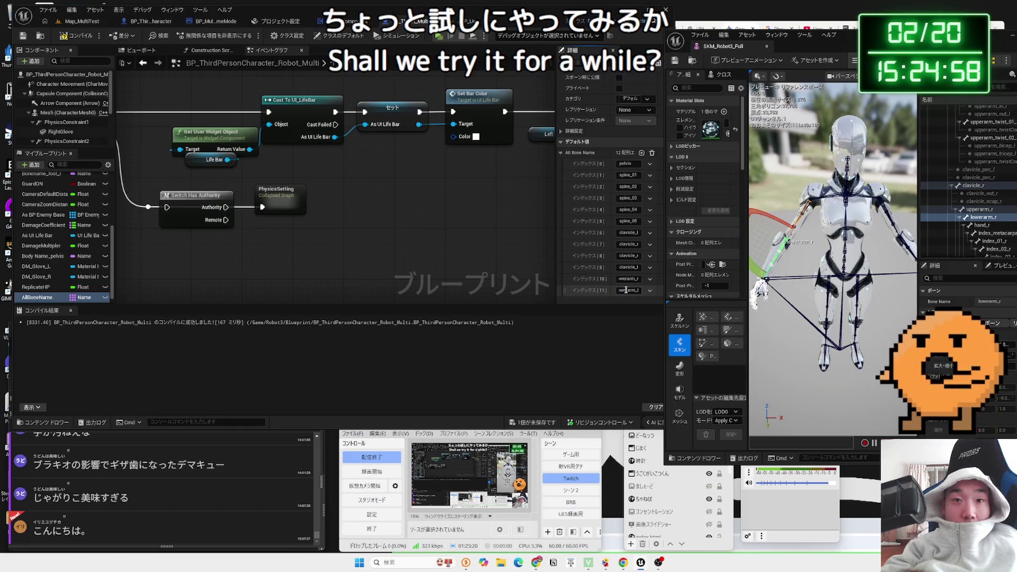
- Commit the index 11 bone name and return to the character blueprint's Event Graph
click(618, 320)
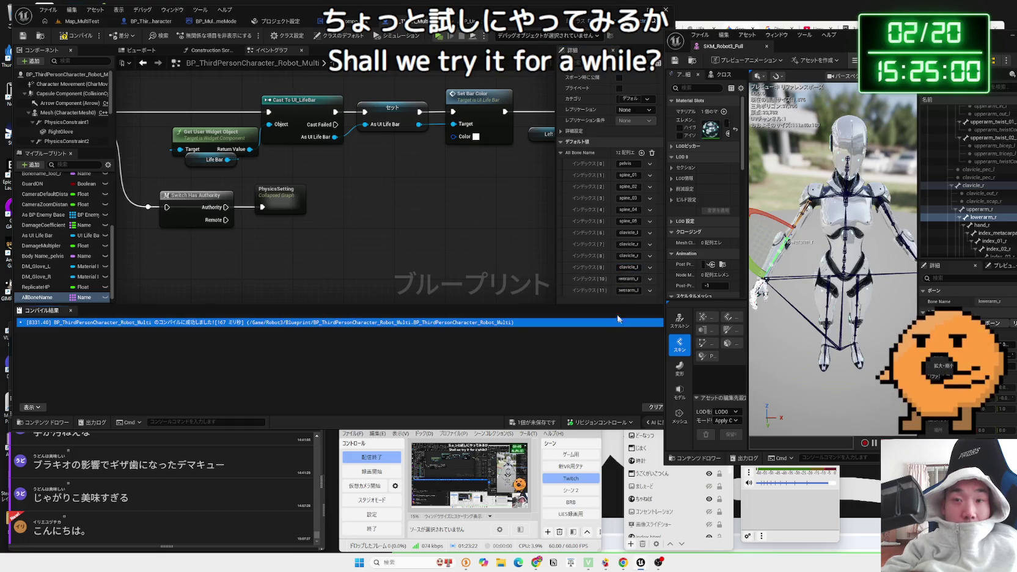
click(520, 241)
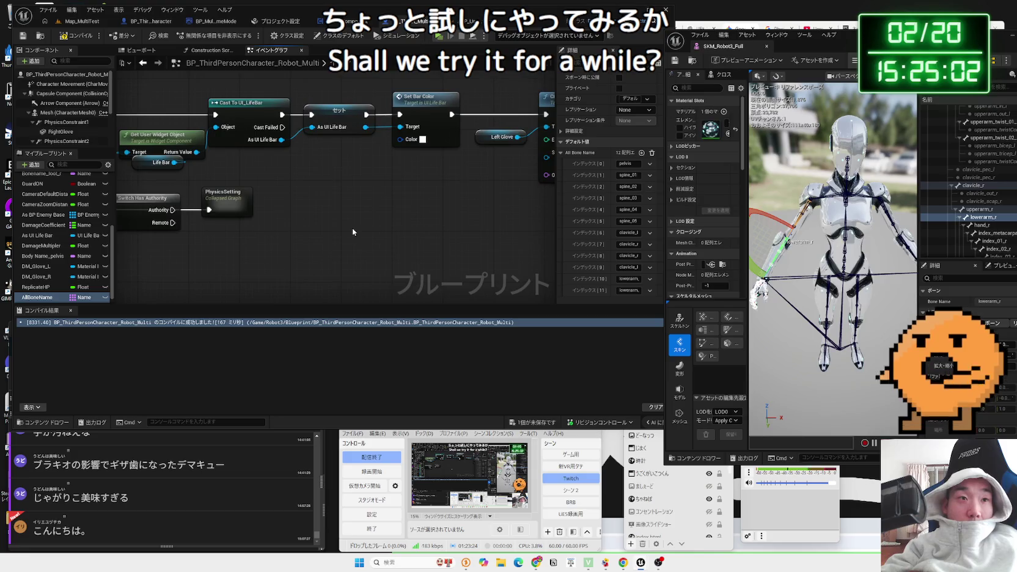
drag(755, 51, 533, 48)
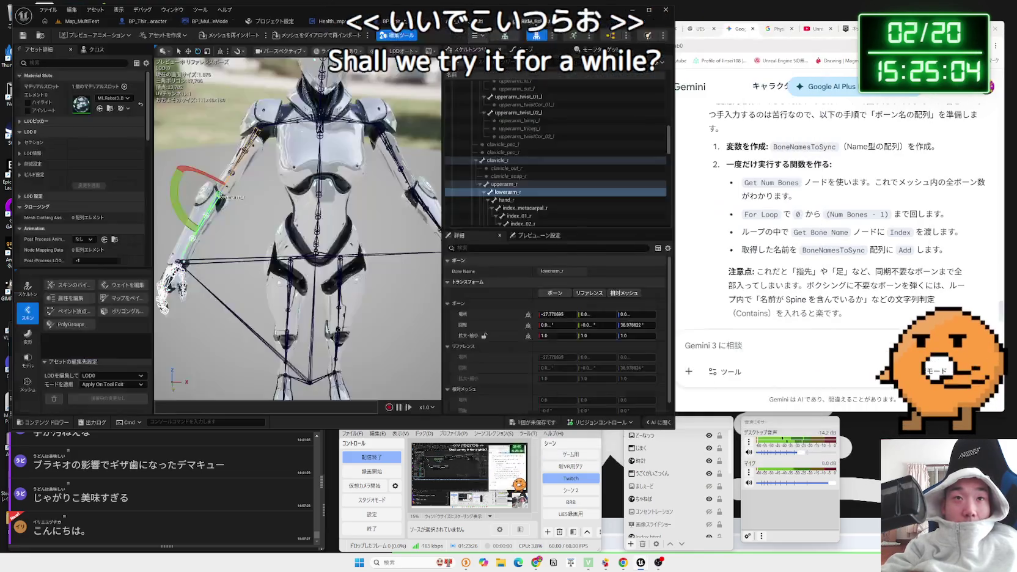
click(368, 17)
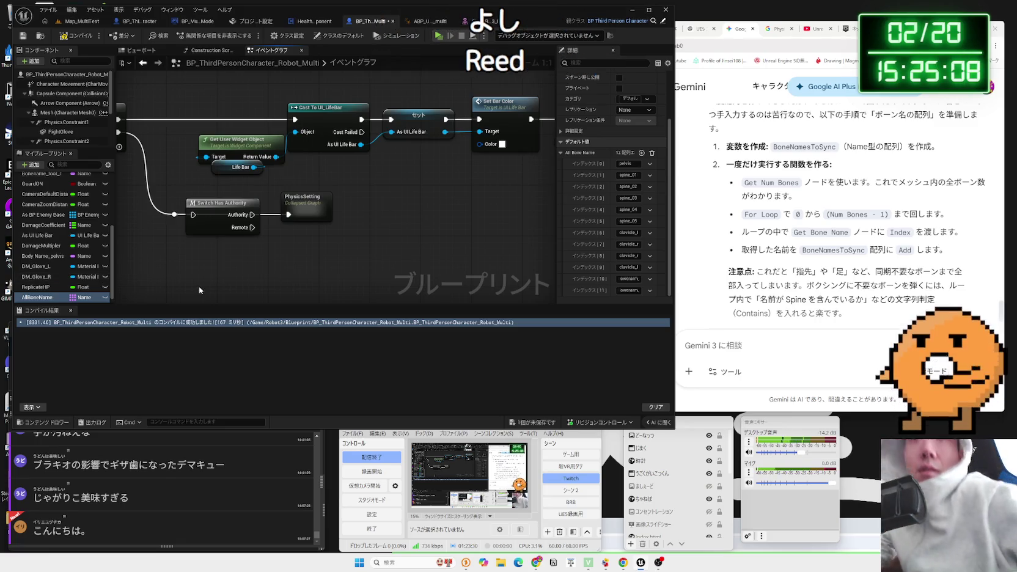
- Nudge the Switch Has Authority node left and connect Sequence's Then 1 pin to it
scroll(822, 214, up, 5)
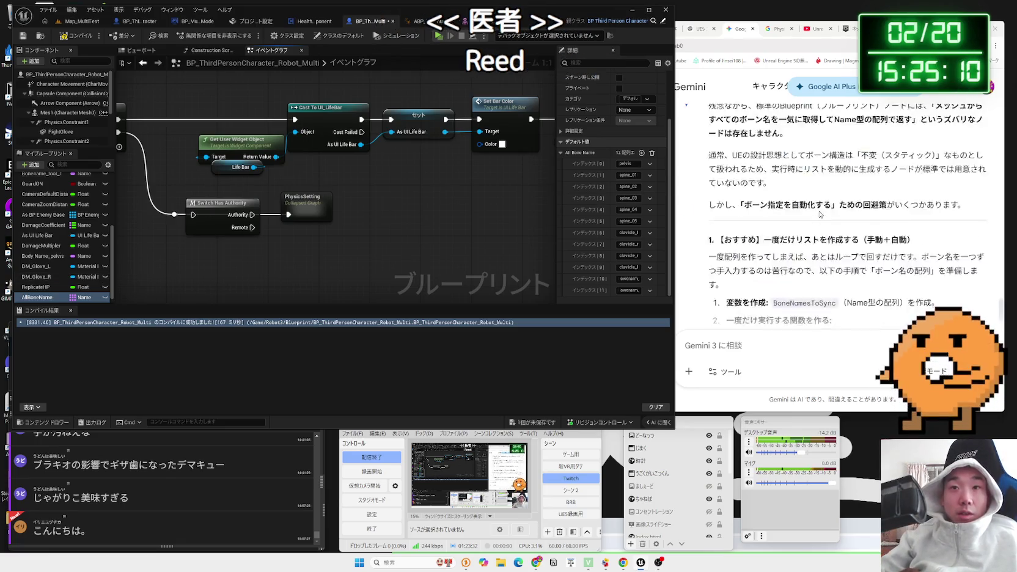
scroll(821, 214, down, 10)
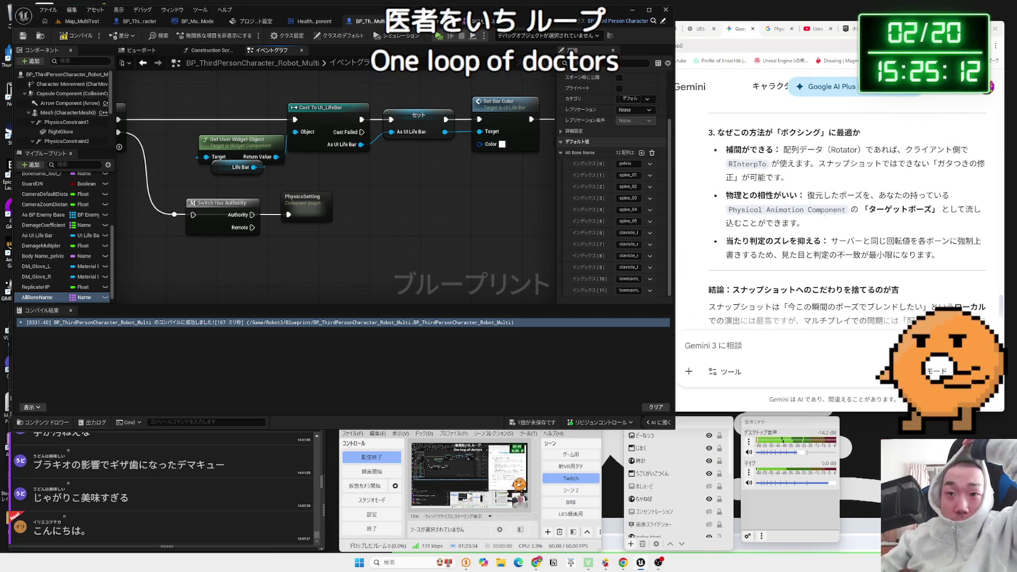
scroll(825, 214, up, 10)
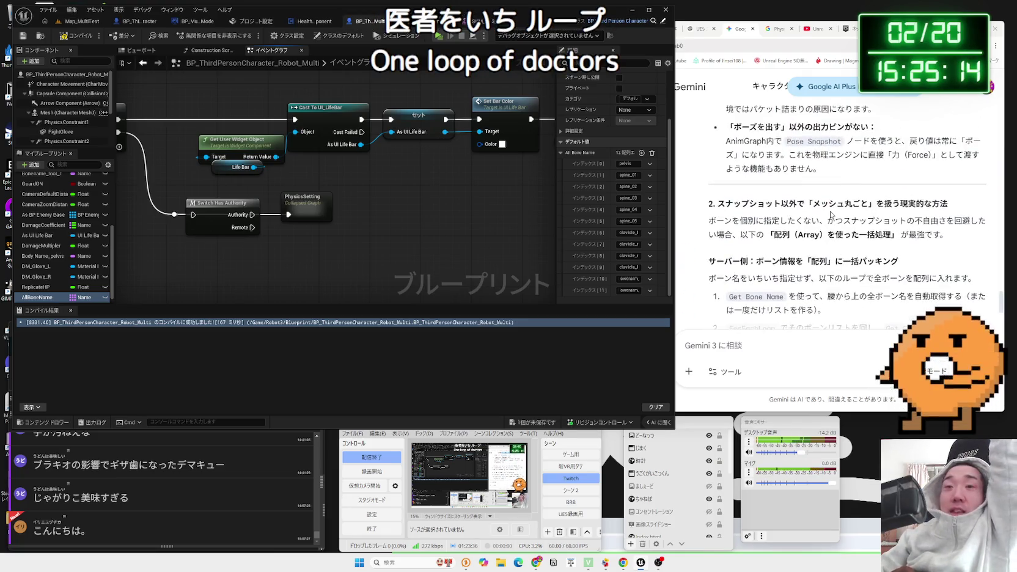
scroll(830, 213, up, 10)
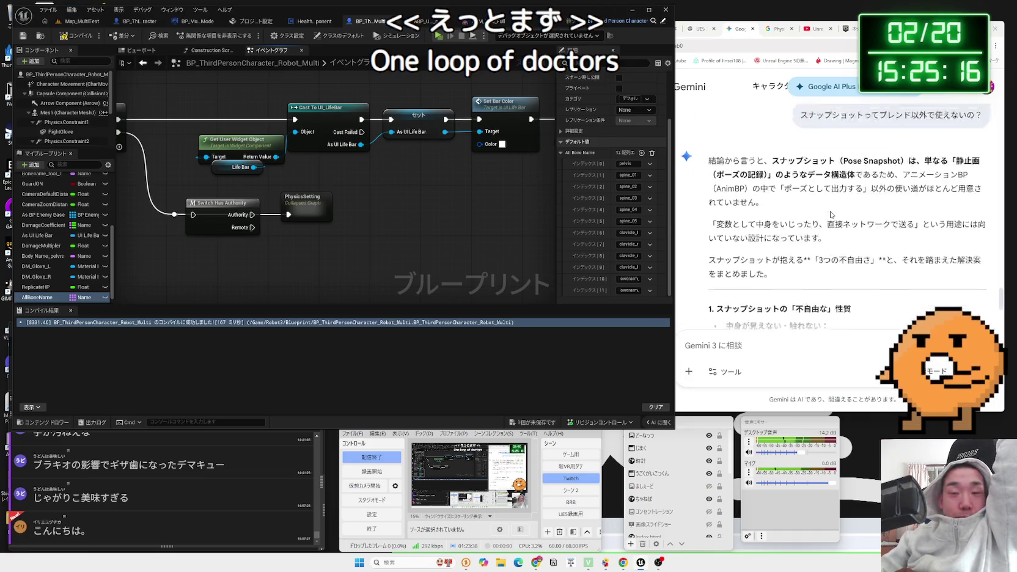
scroll(831, 215, up, 15)
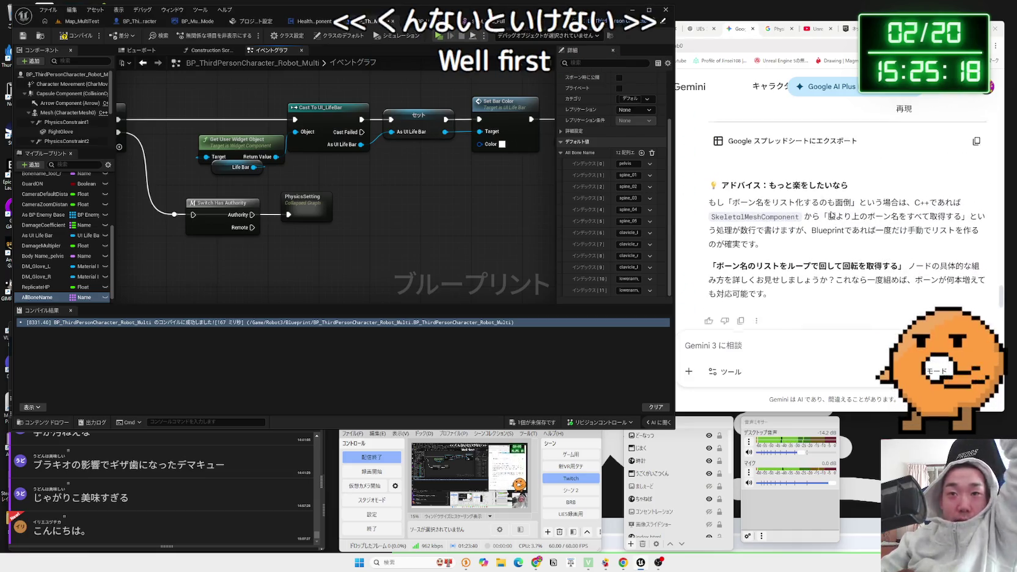
click(374, 234)
click(291, 211)
drag(290, 212, 256, 214)
alt+click(316, 215)
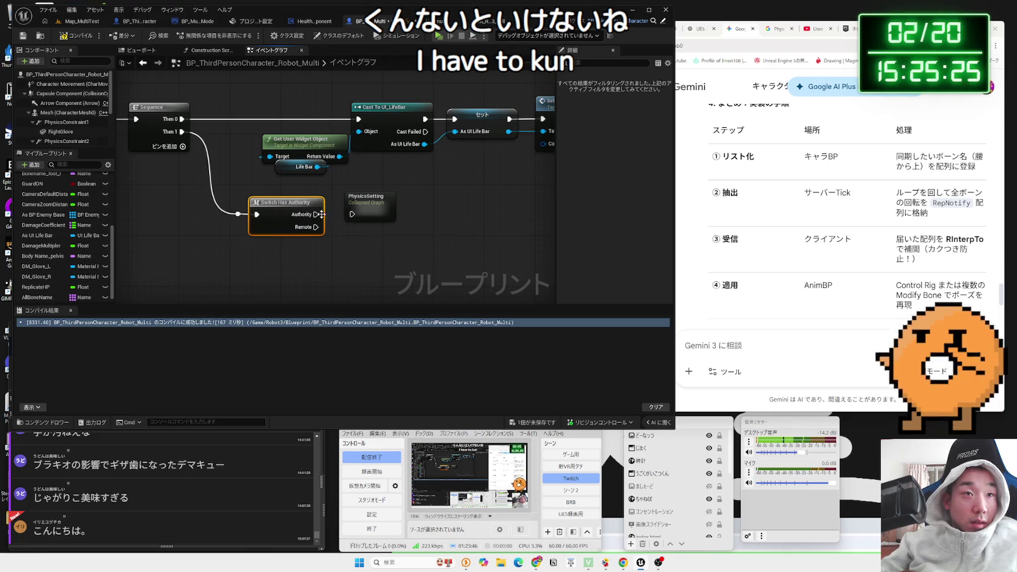
- Recompile the character blueprint and launch a multiplayer PIE session with server and client windows
click(78, 37)
click(101, 24)
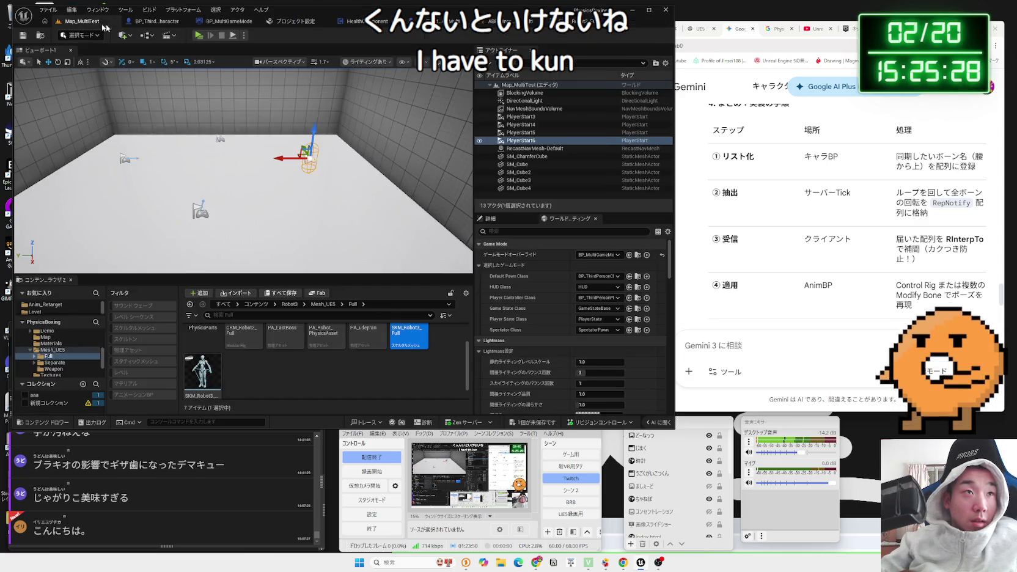
click(421, 22)
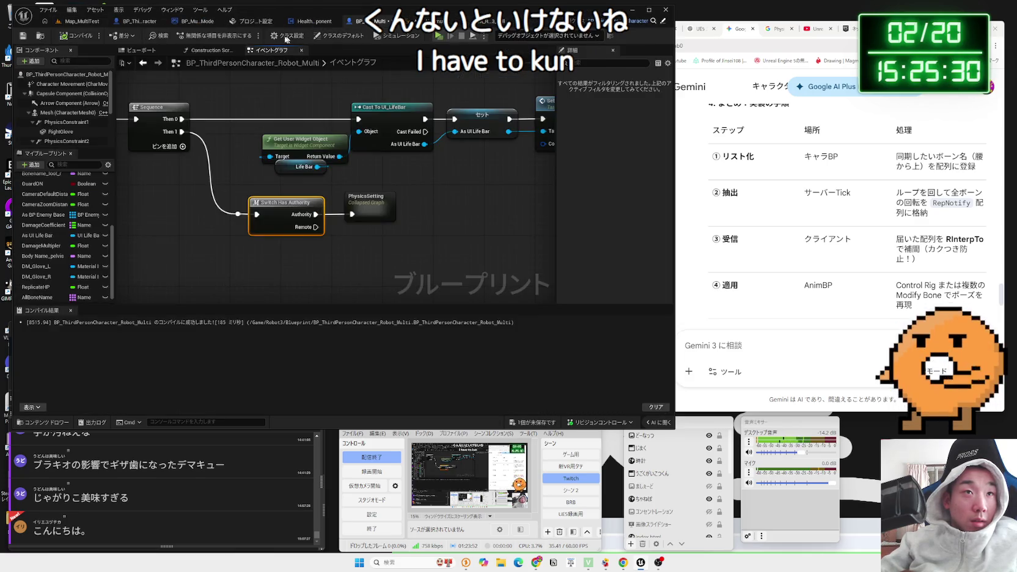
click(438, 37)
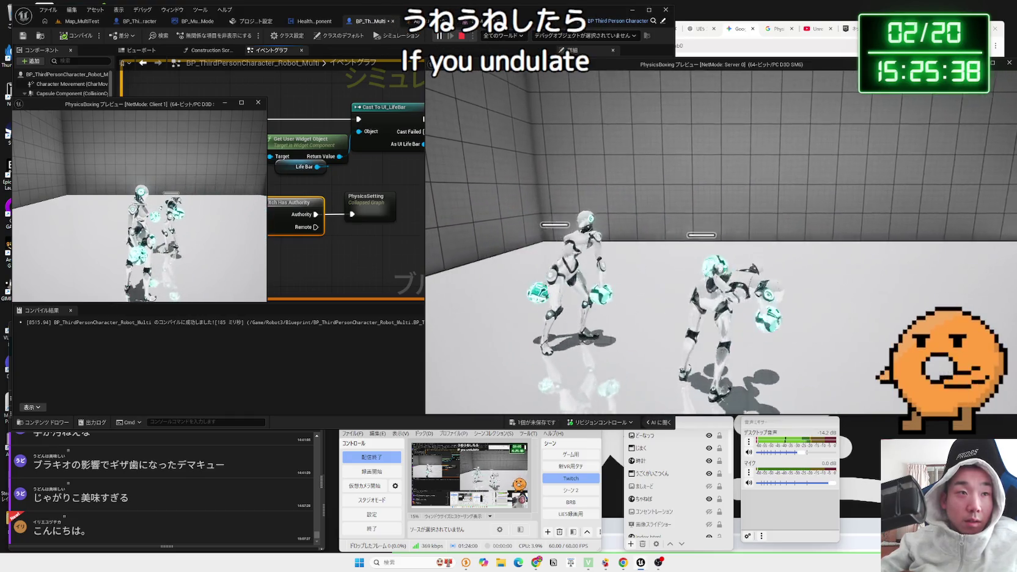
key(alt+Tab)
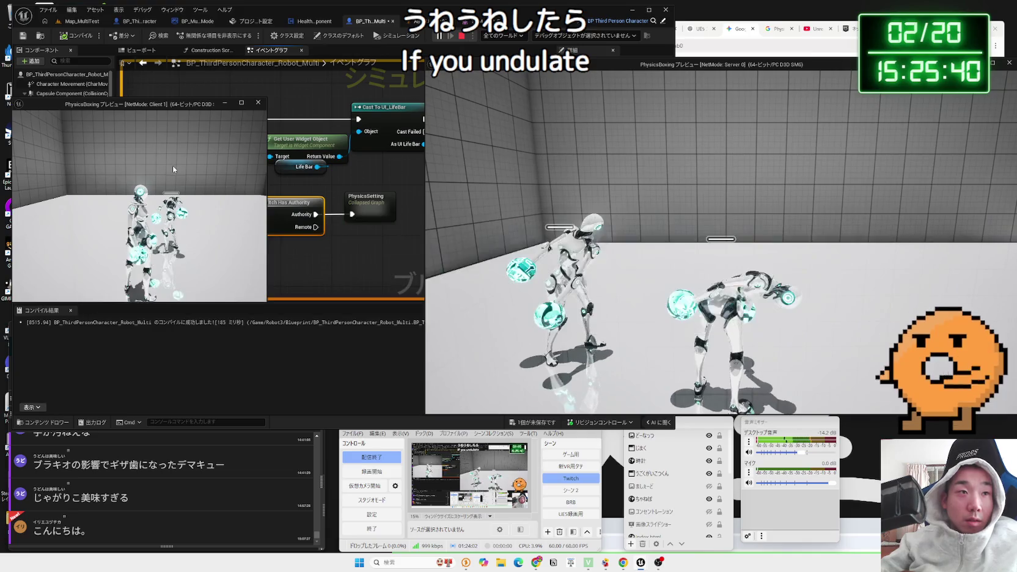
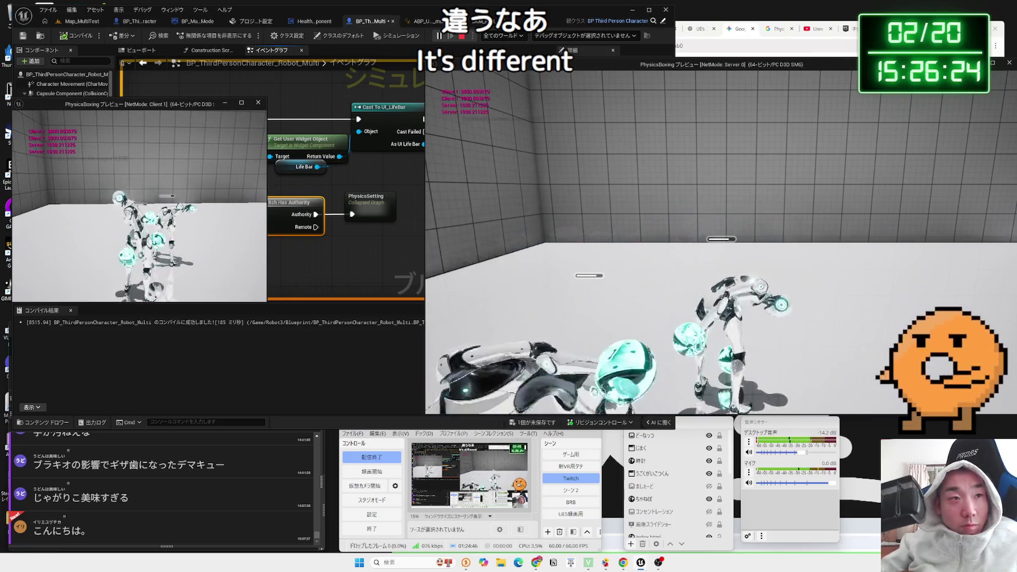
- Stop the multiplayer play test and return to the robot character Blueprint's event graph
key(Escape)
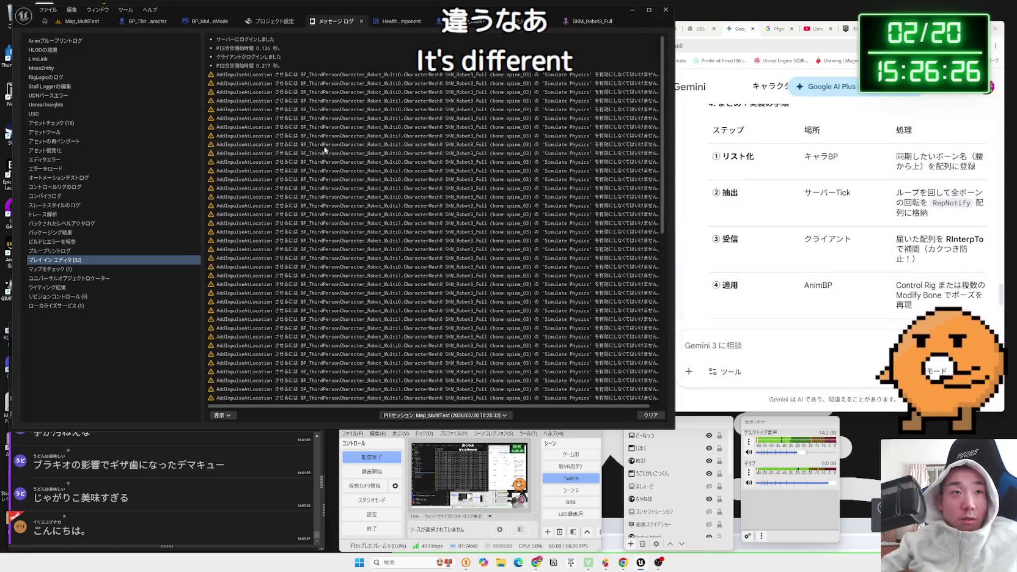
click(360, 22)
click(301, 25)
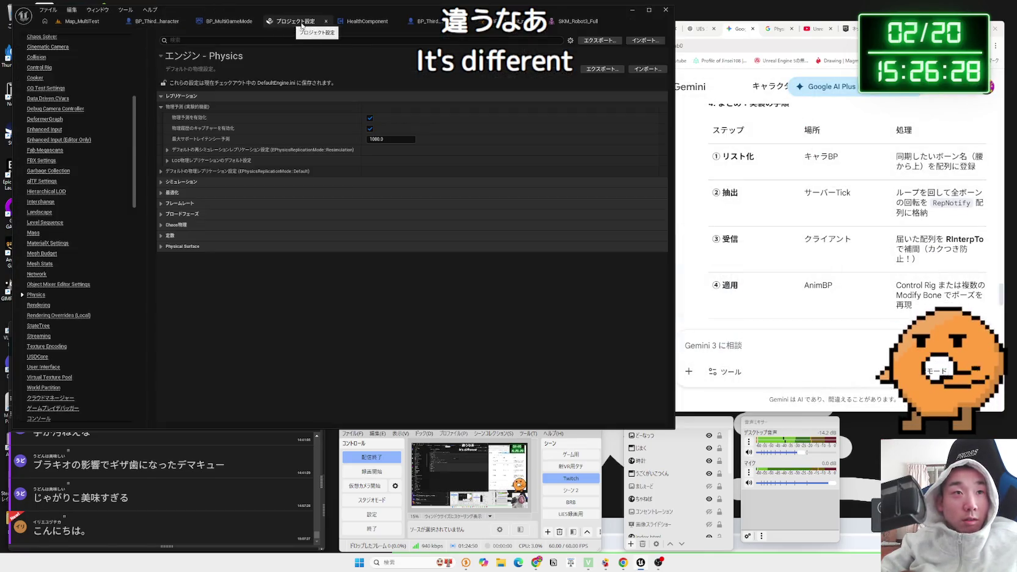
click(340, 24)
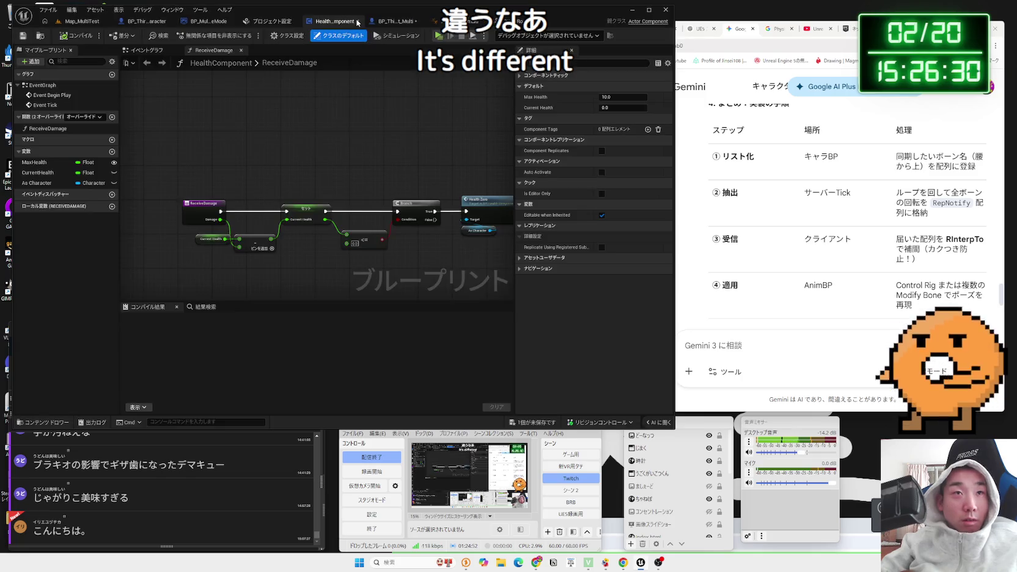
click(387, 22)
click(504, 300)
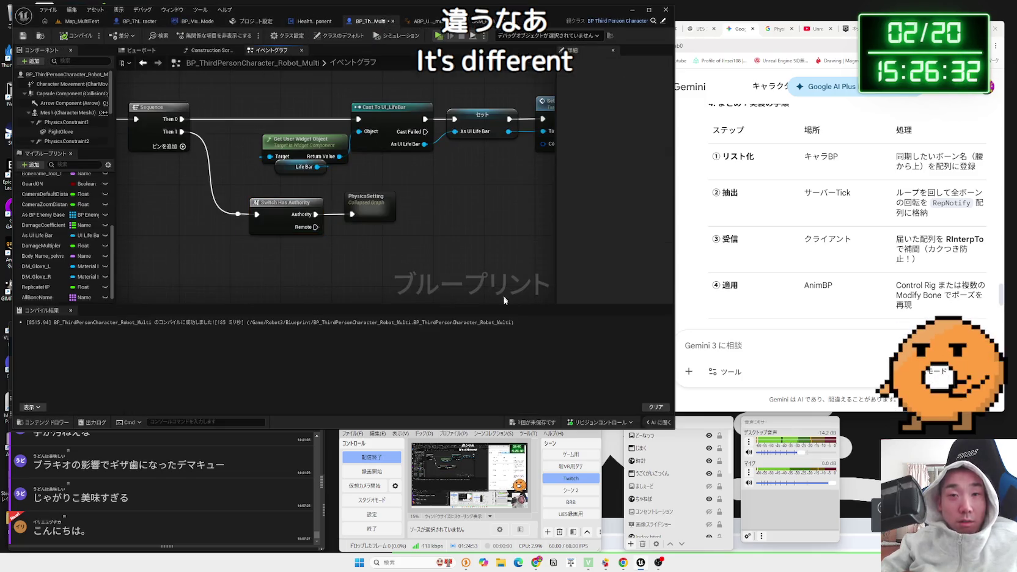
- Save the robot Blueprint's unsaved changes, then bring the Gemini chat forward
click(540, 425)
click(565, 373)
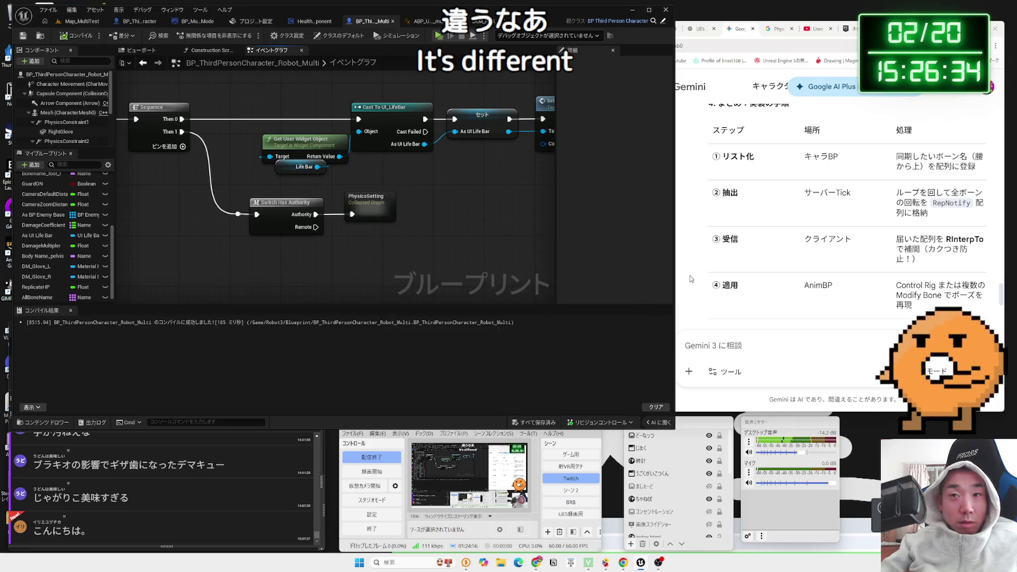
click(712, 279)
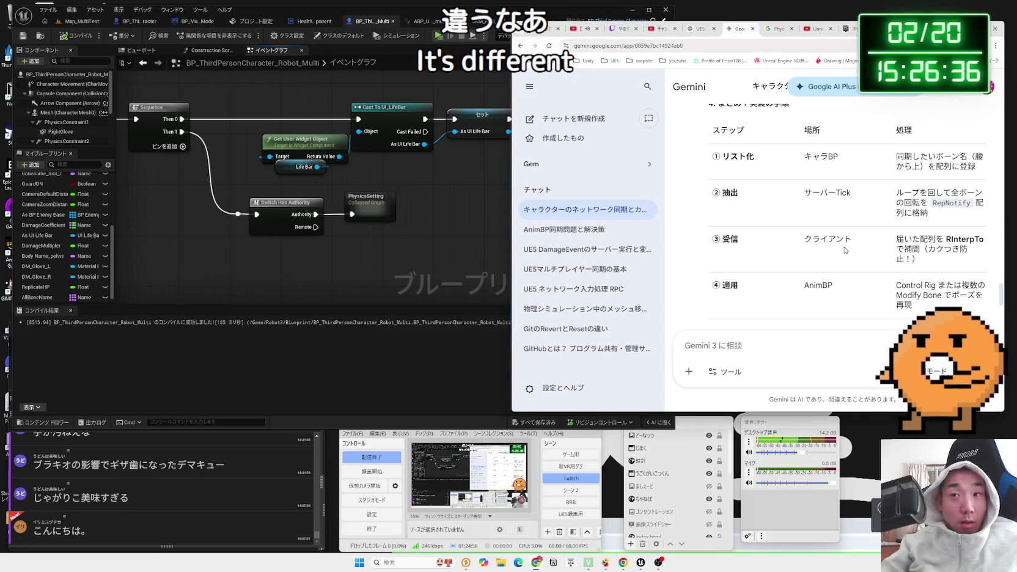
- Scroll Gemini's answer to the server-side setup section (サーバー側の組み方)
scroll(845, 250, up, 2)
scroll(845, 249, down, 1)
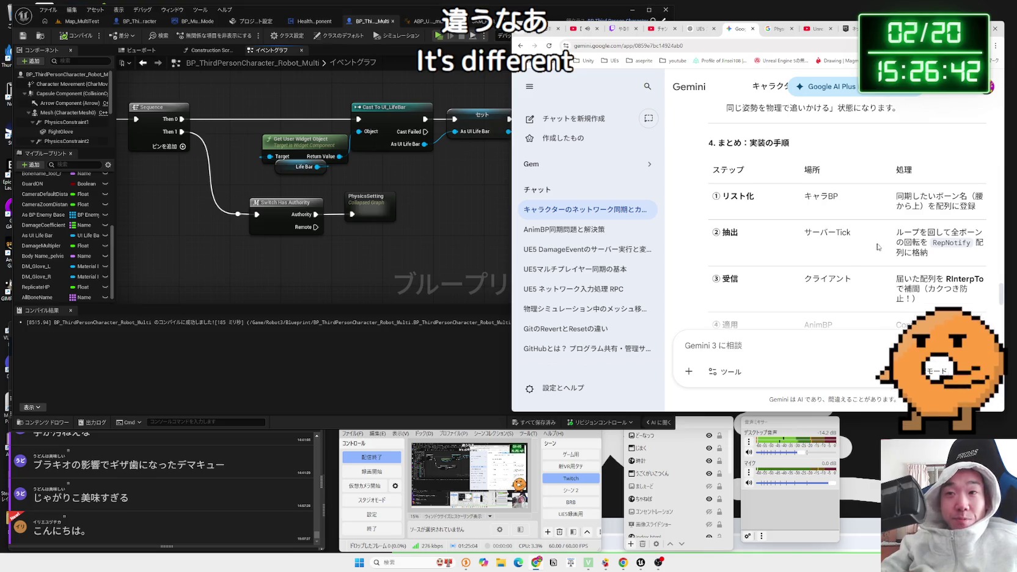
double_click(920, 253)
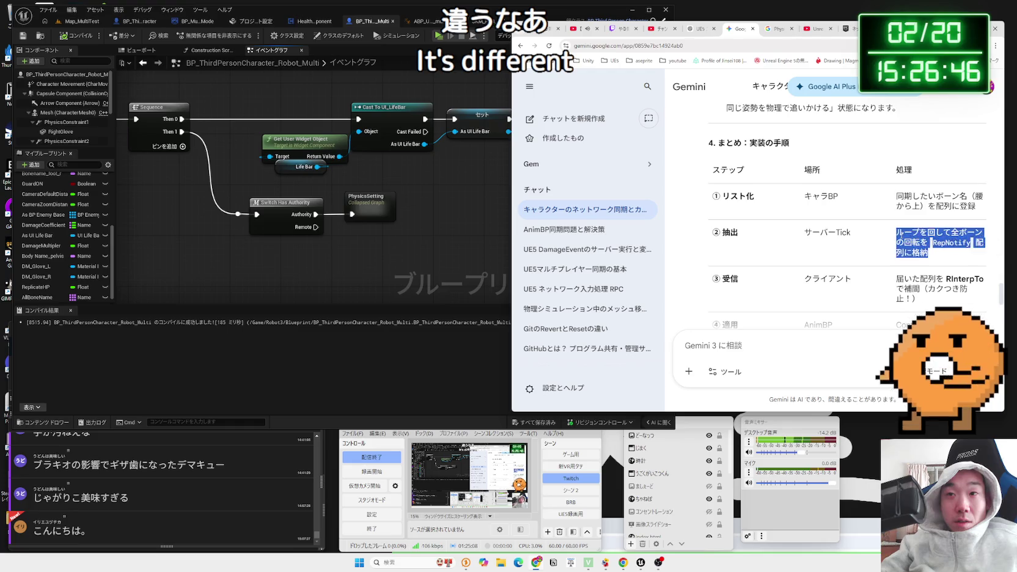
click(902, 240)
scroll(899, 248, up, 10)
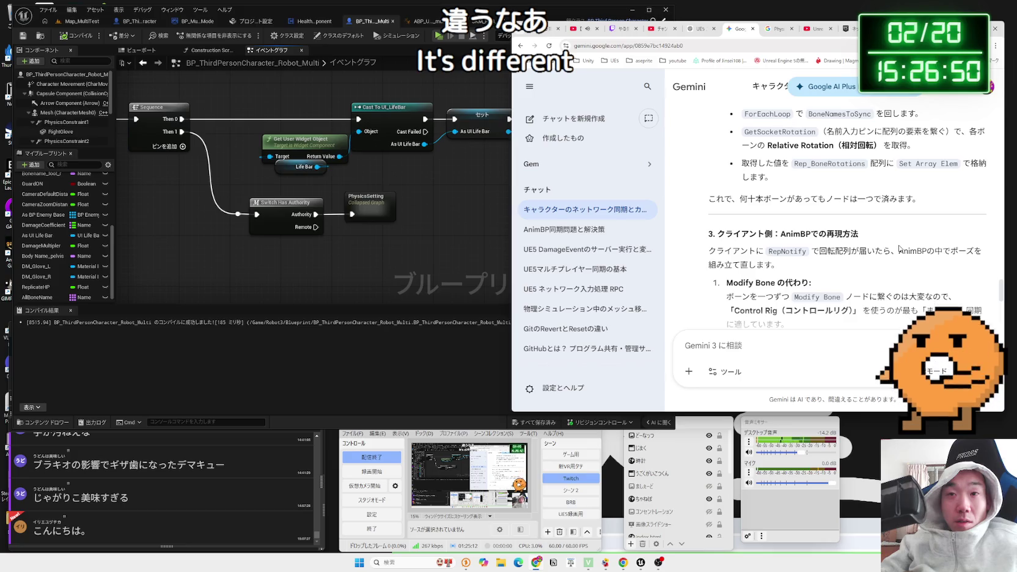
scroll(899, 248, down, 1)
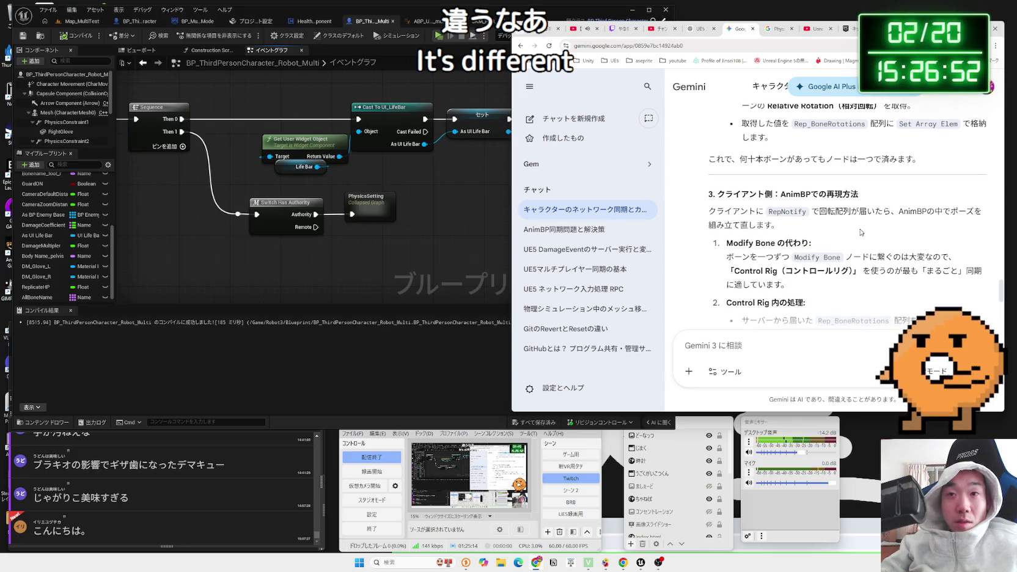
scroll(860, 232, up, 8)
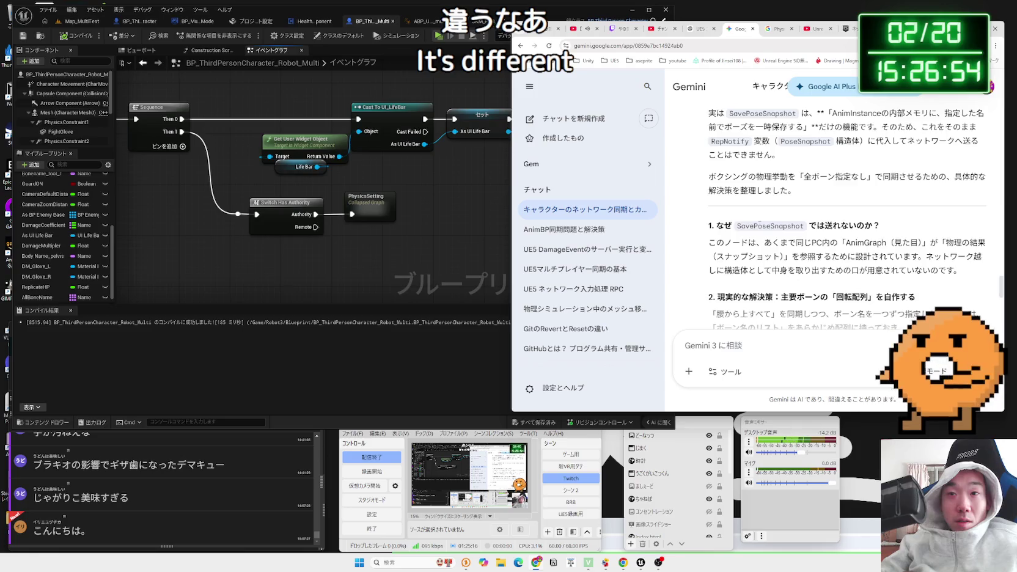
scroll(759, 227, down, 5)
- Reread the BoneNamesToSync and Rep_BoneRotations variable bullets and the ForEachLoop line
drag(746, 204, 859, 218)
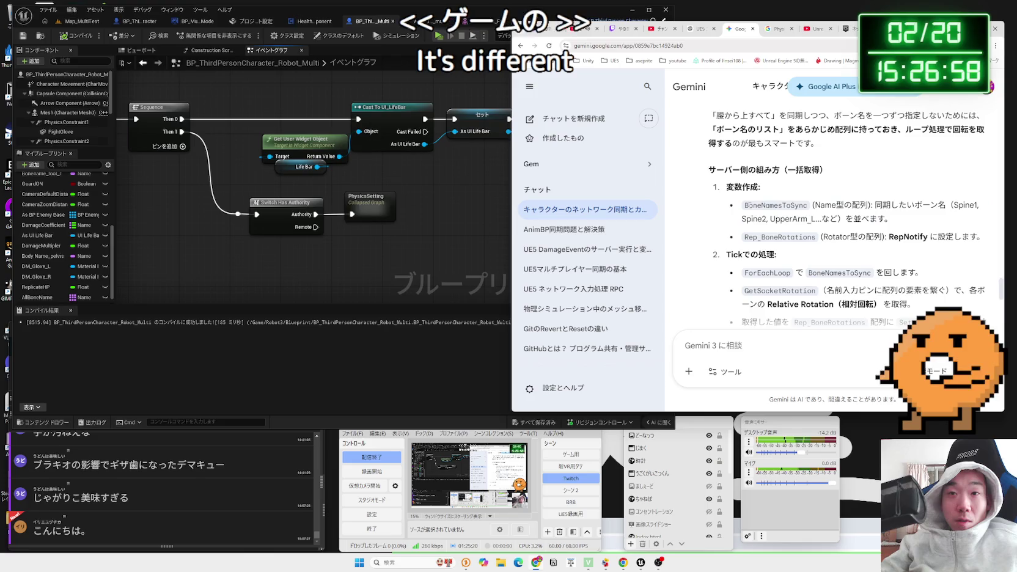
scroll(794, 214, down, 1)
drag(744, 197, 762, 199)
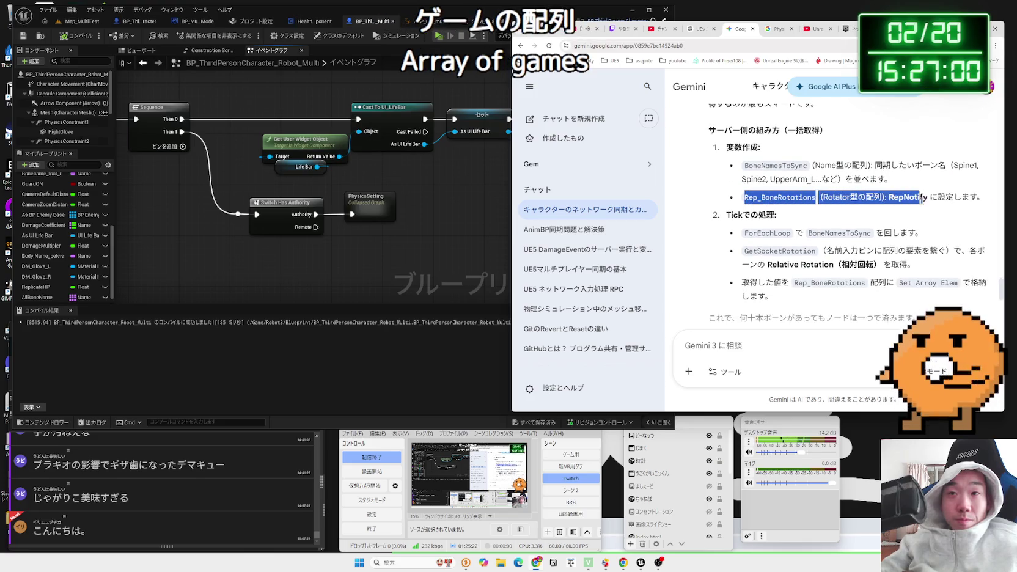
mouse_move(971, 197)
mouse_down()
mouse_move(747, 197)
mouse_move(906, 199)
mouse_up()
mouse_move(978, 197)
mouse_down()
mouse_move(752, 175)
mouse_move(977, 197)
mouse_up()
click(906, 197)
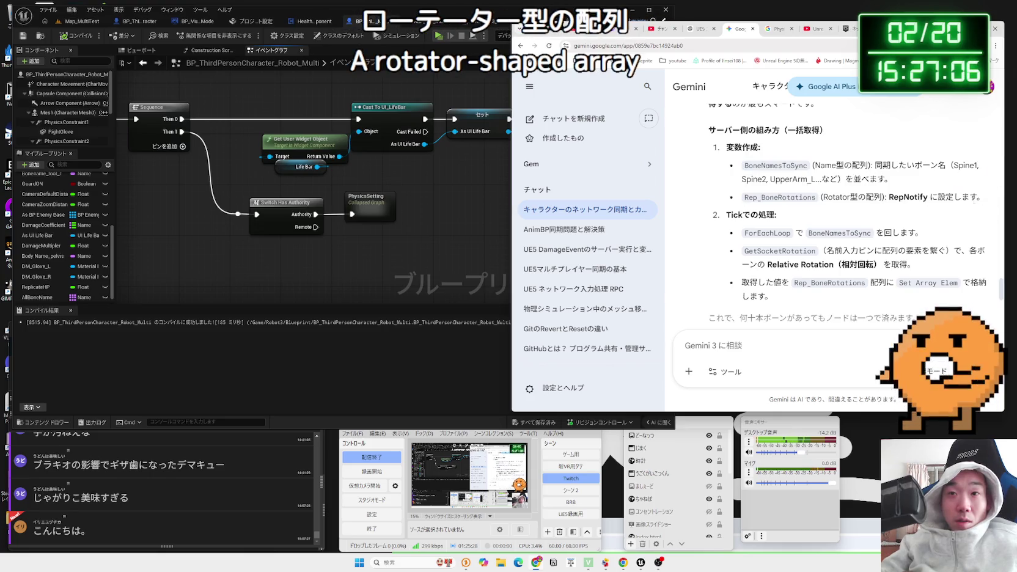
scroll(906, 197, down, 1)
click(920, 193)
click(737, 195)
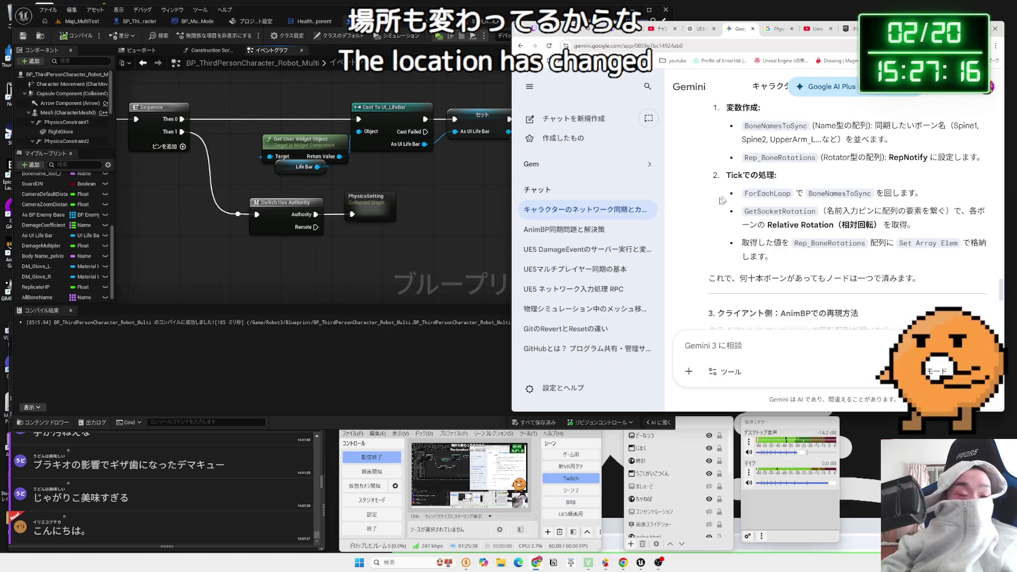
click(367, 250)
- Add an AllBoneName getter and a For Each Loop over it
mouse_move(47, 296)
mouse_down()
mouse_move(279, 217)
mouse_move(355, 209)
mouse_up()
click(297, 231)
text(for each loop)
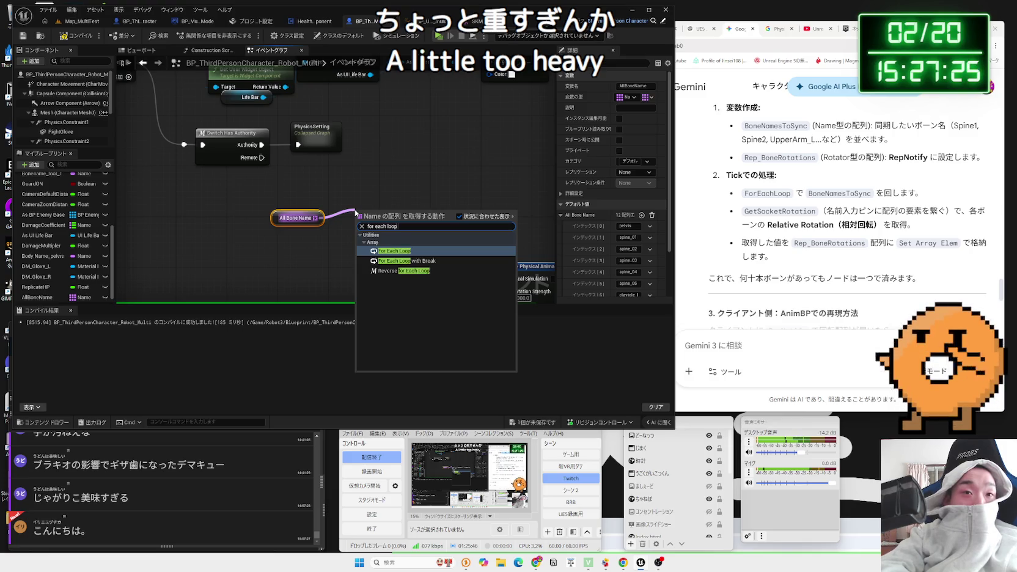
key(Return)
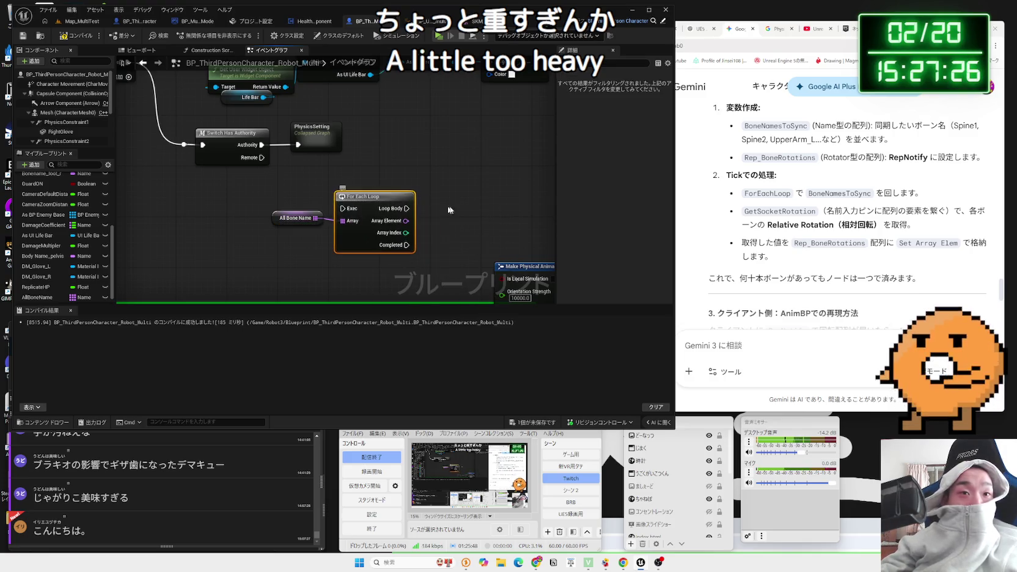
- Feed each Array Element into Get Bone Transform targeting Mesh, and arrange the nodes
drag(355, 225, 357, 227)
text(get)
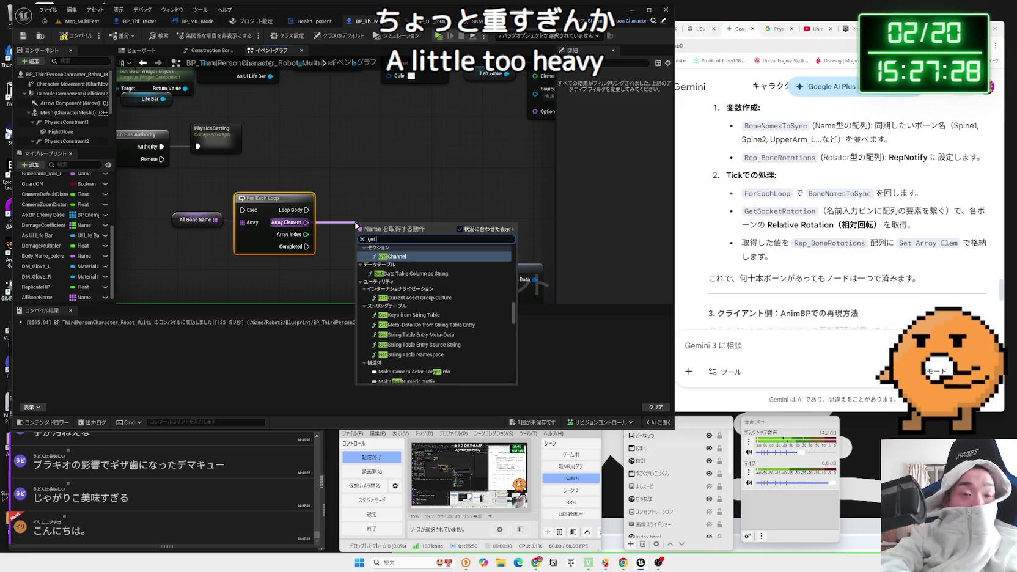
text( bone)
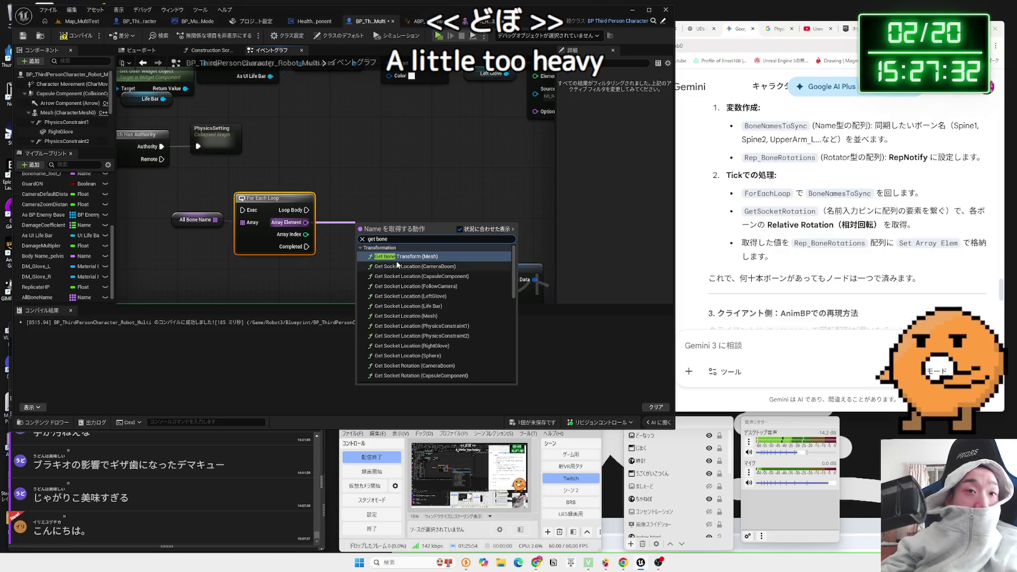
click(405, 256)
mouse_move(405, 258)
mouse_down()
mouse_move(442, 226)
mouse_move(421, 196)
mouse_move(397, 194)
mouse_up()
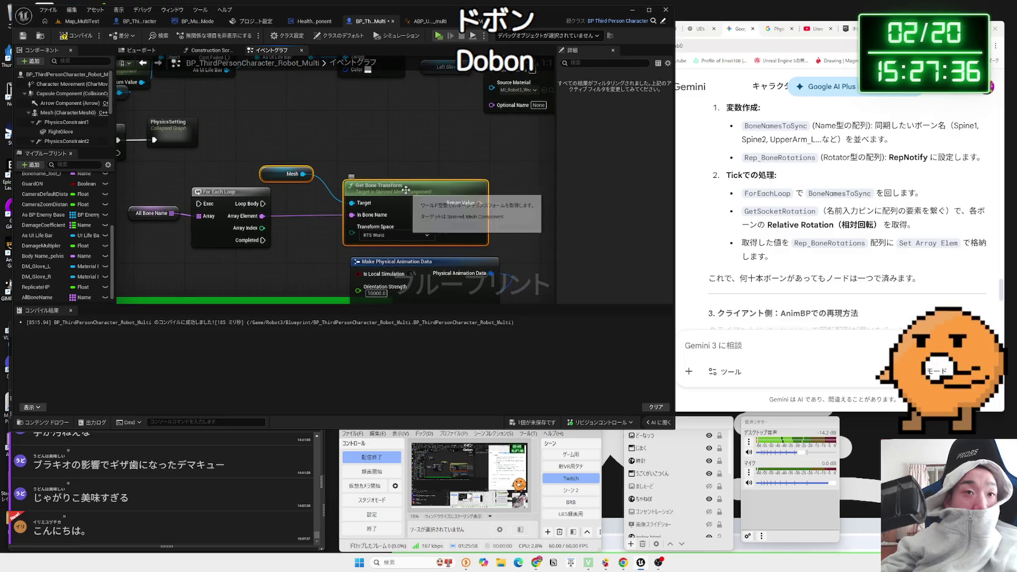
mouse_move(262, 170)
mouse_down()
mouse_move(290, 178)
mouse_move(302, 243)
mouse_up()
mouse_move(407, 196)
mouse_down()
mouse_move(369, 196)
mouse_move(436, 204)
mouse_up()
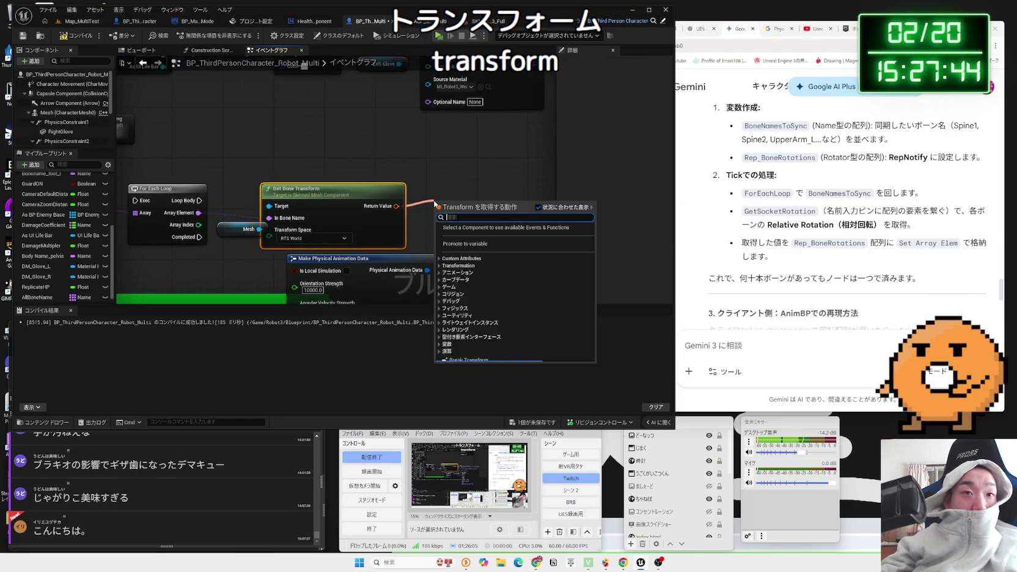
- Promote Get Bone Transform's result to a new variable NewVar, then compile and save
click(469, 244)
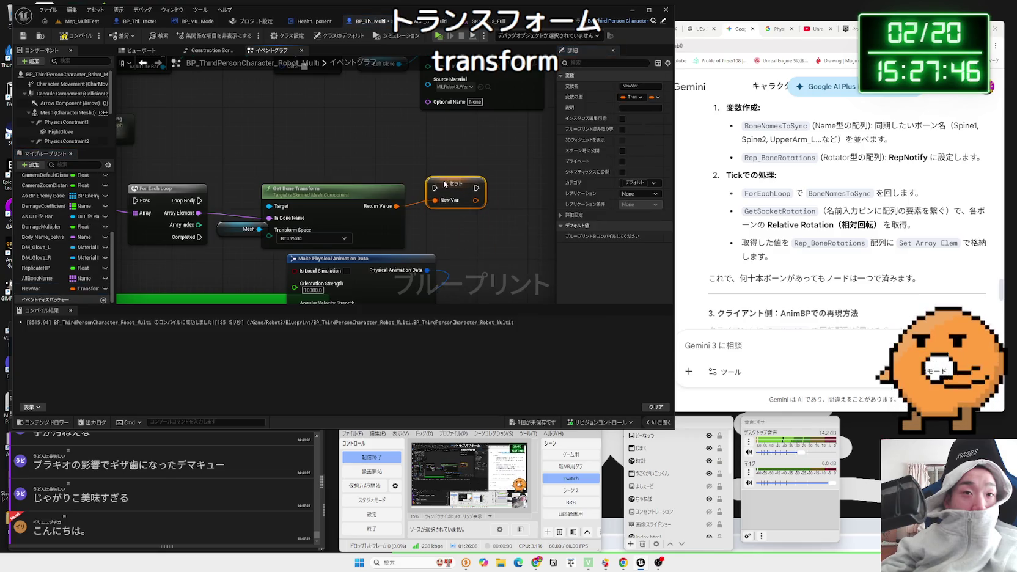
drag(320, 198, 383, 183)
click(383, 183)
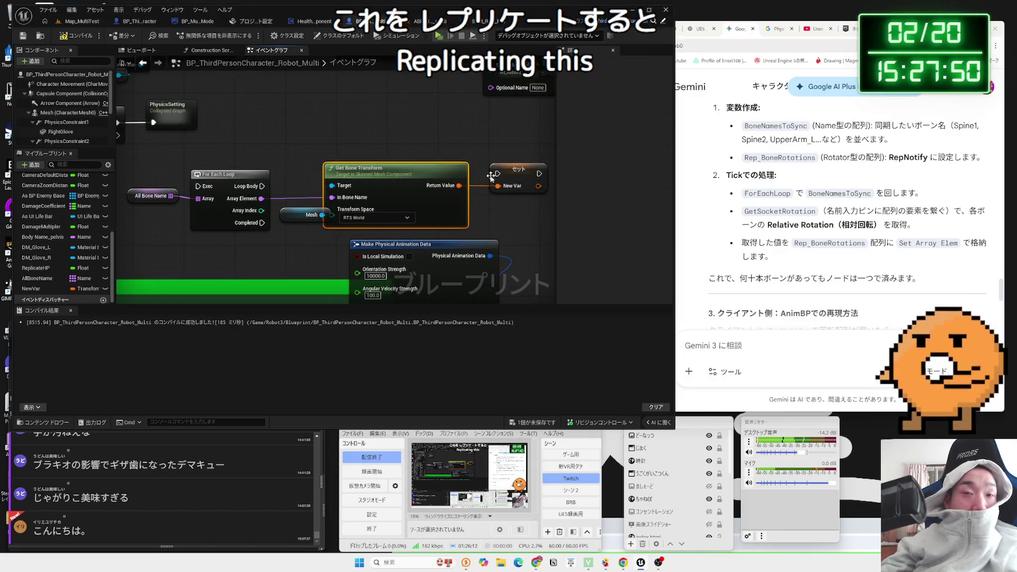
drag(440, 134, 393, 135)
click(473, 174)
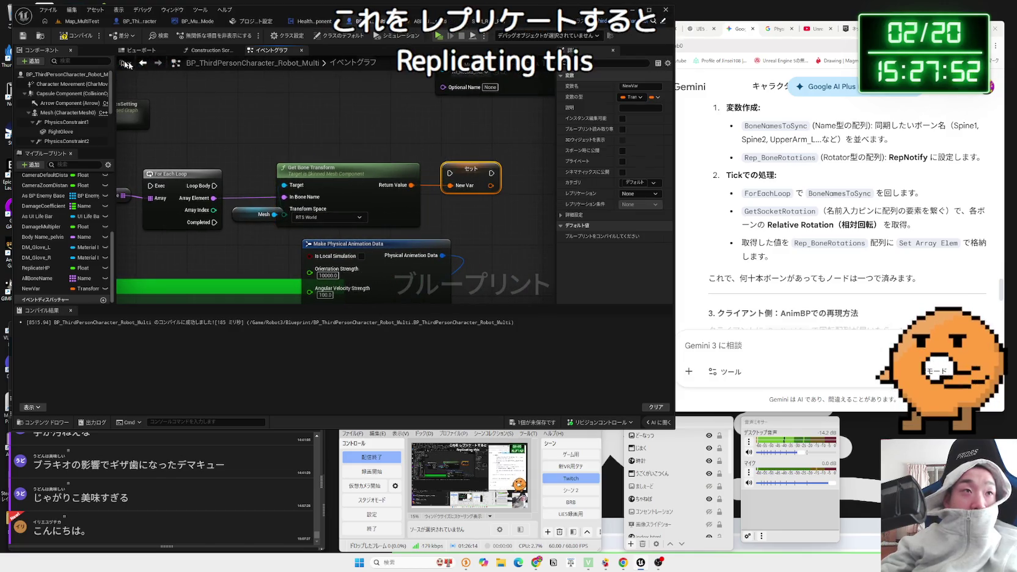
click(78, 40)
drag(477, 170, 475, 175)
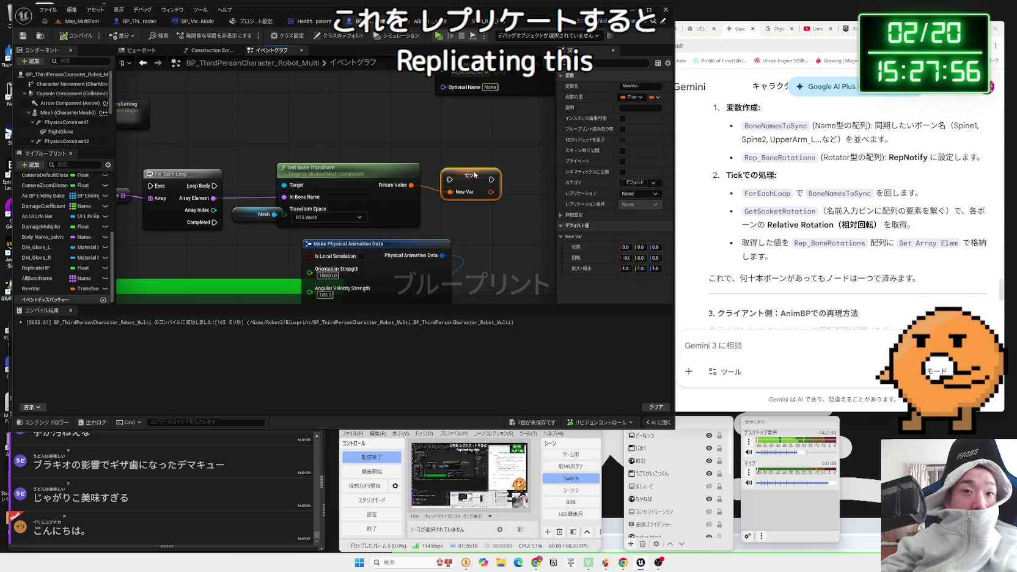
key(ctrl+s)
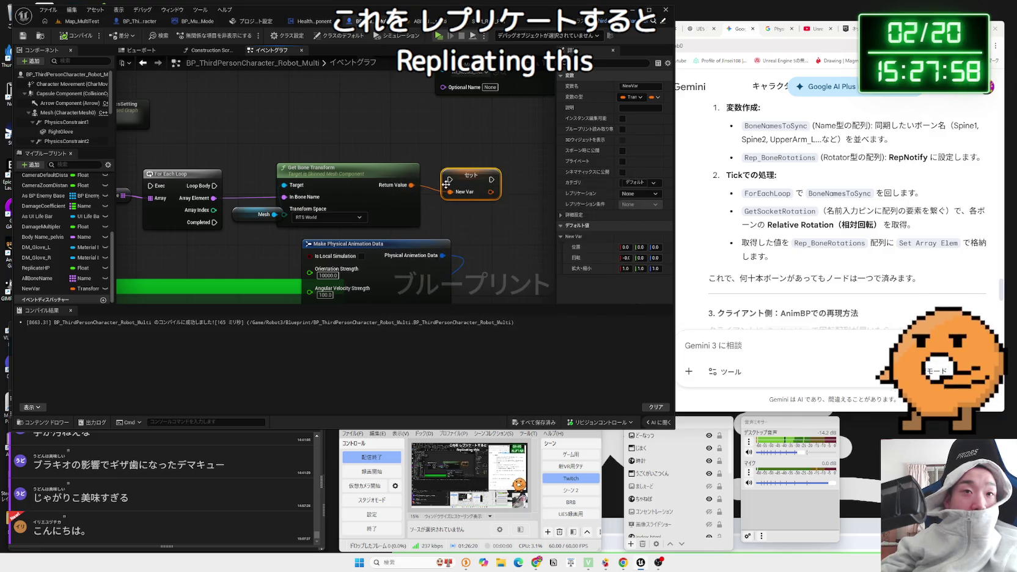
drag(467, 177, 477, 166)
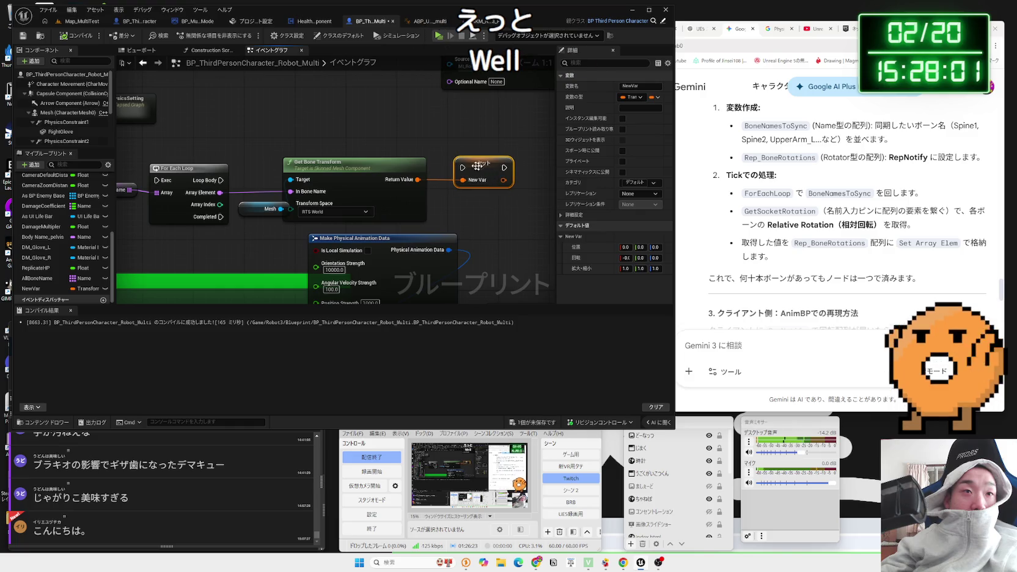
- Make NewVar an array and wire the loop body into its Set node
click(652, 98)
click(652, 121)
click(554, 296)
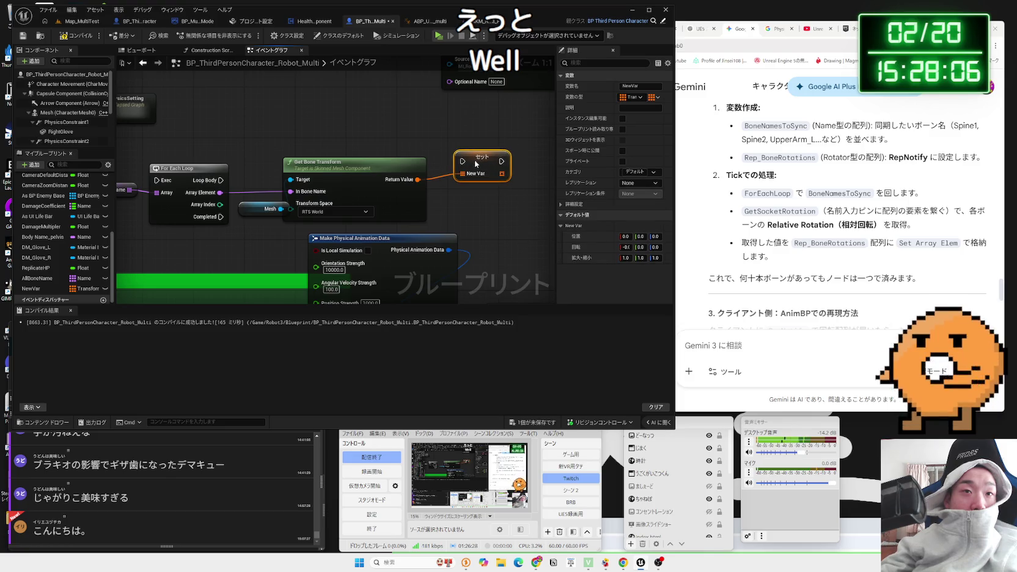
drag(222, 181, 444, 164)
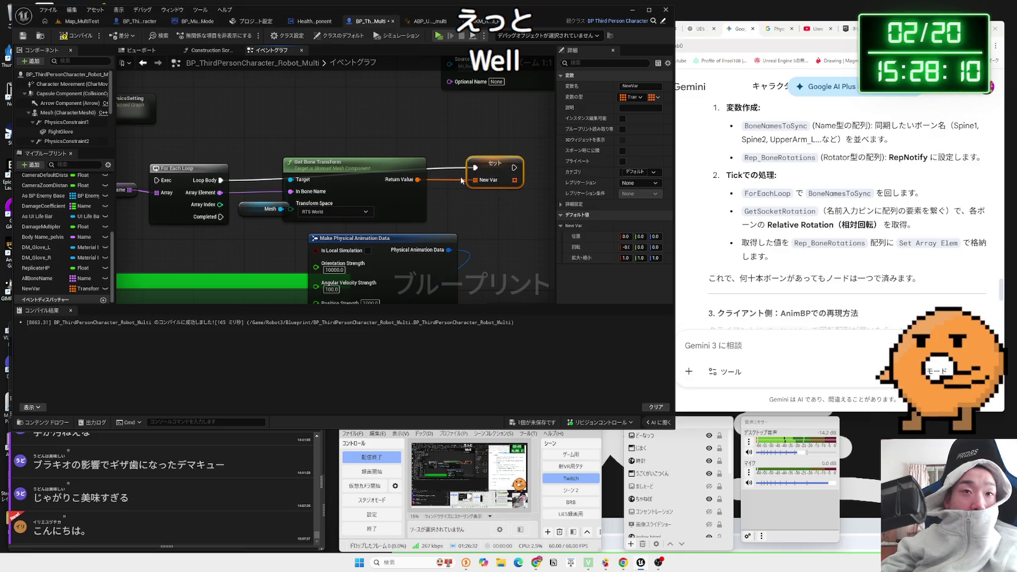
- Delete the stray New Var getter and rename the variable to BoneTransform
drag(32, 288, 477, 221)
click(491, 221)
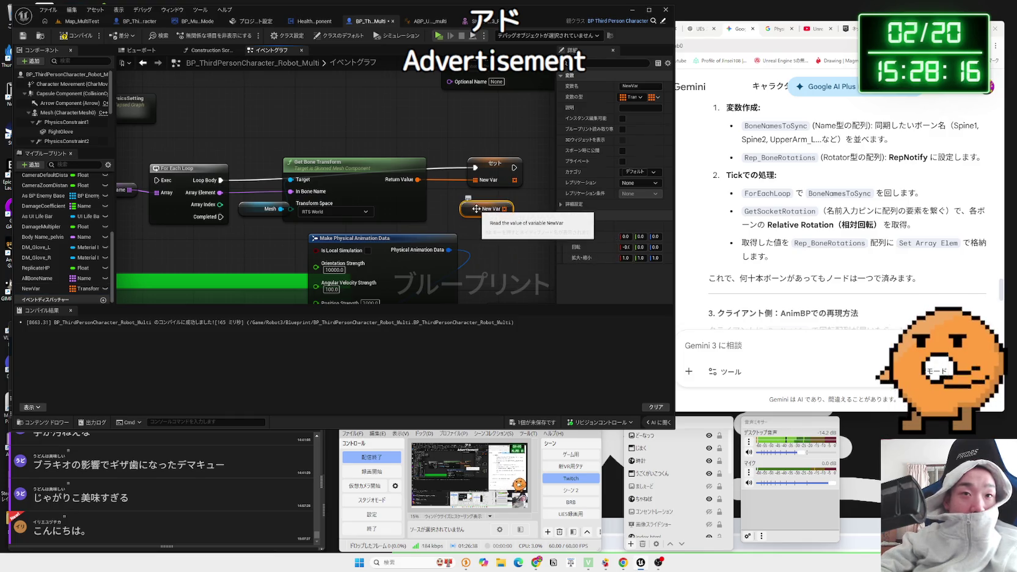
key(Delete)
click(492, 178)
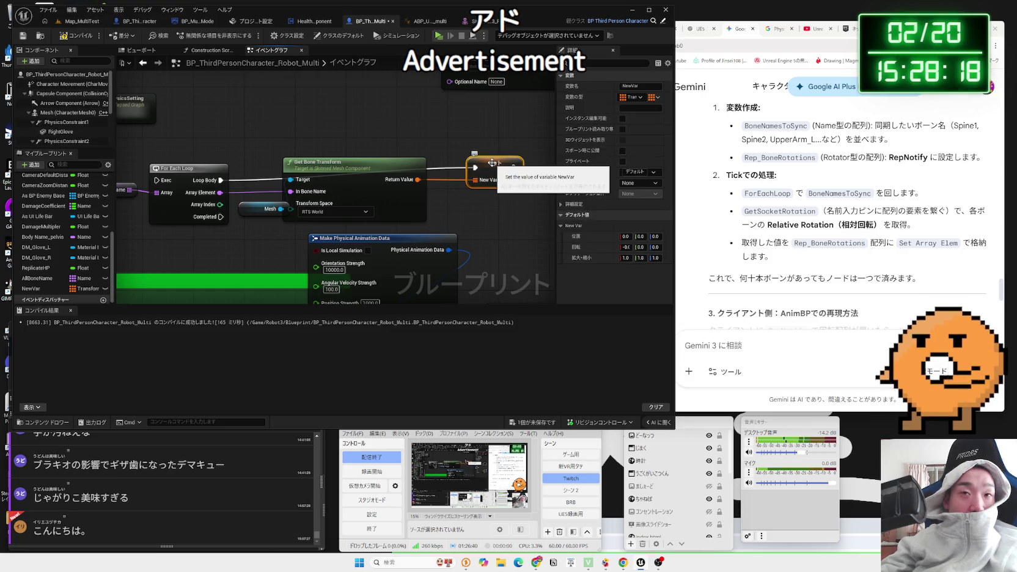
click(641, 89)
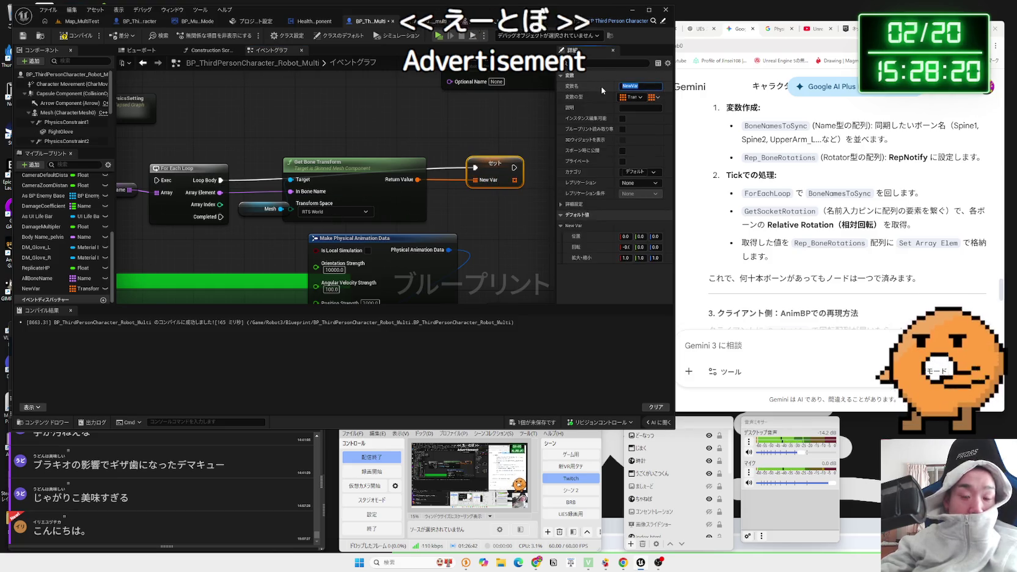
text(BoneTransform)
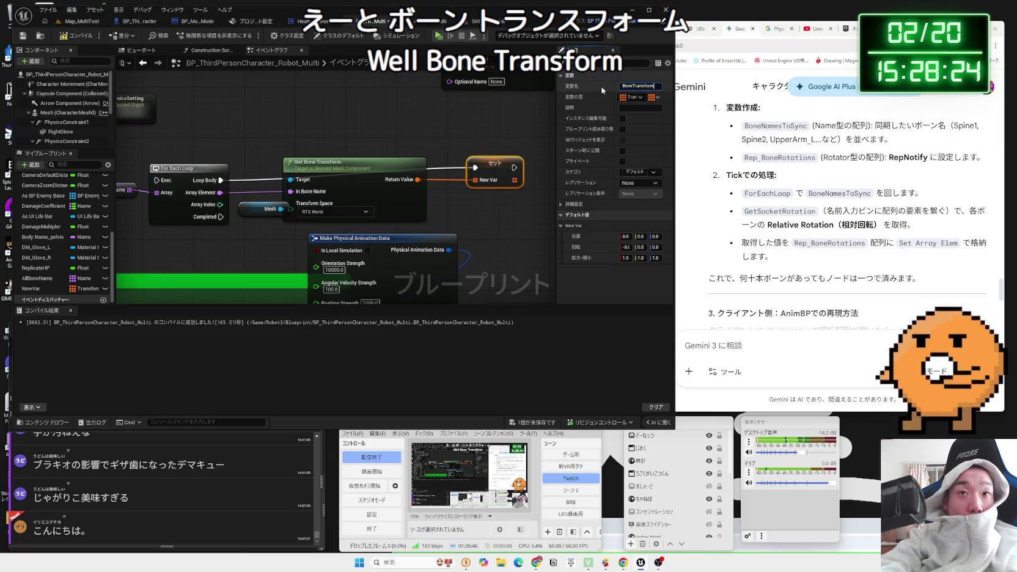
key(Return)
right_click(492, 163)
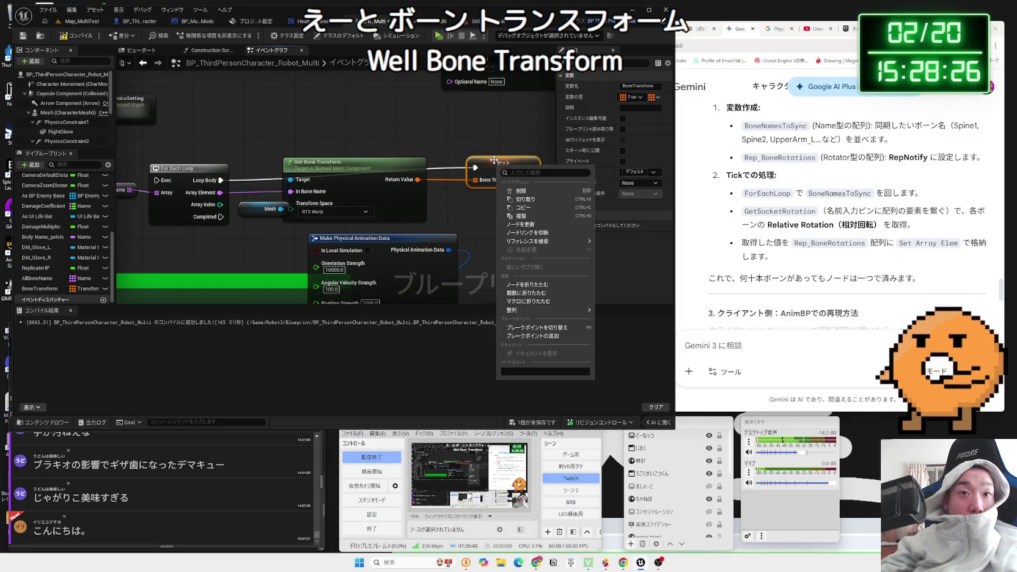
- Add Get Bone Transform's Return Value to BoneTransform through an ADD node with a BoneTransform getter
click(464, 191)
drag(422, 183, 477, 206)
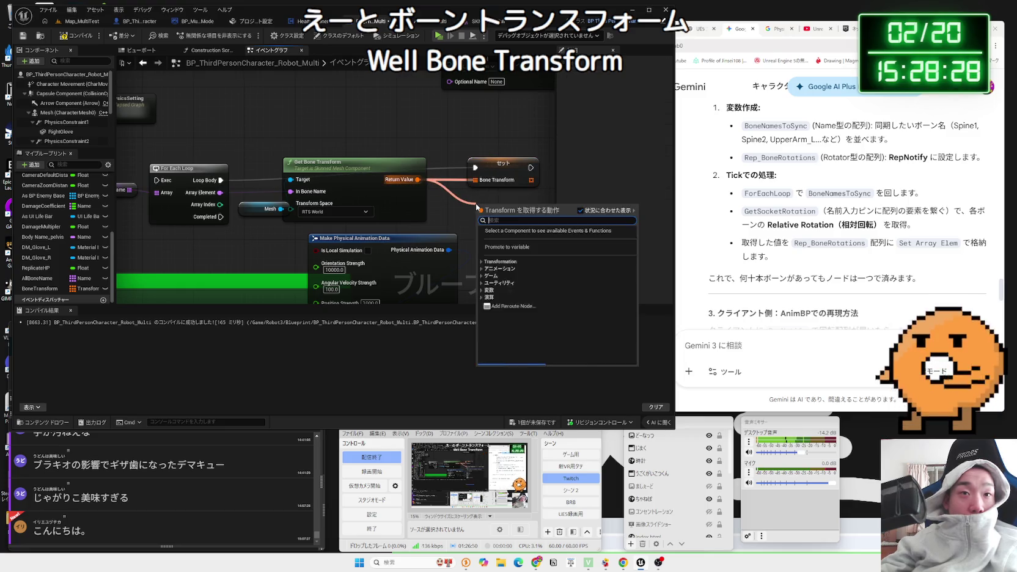
text(add)
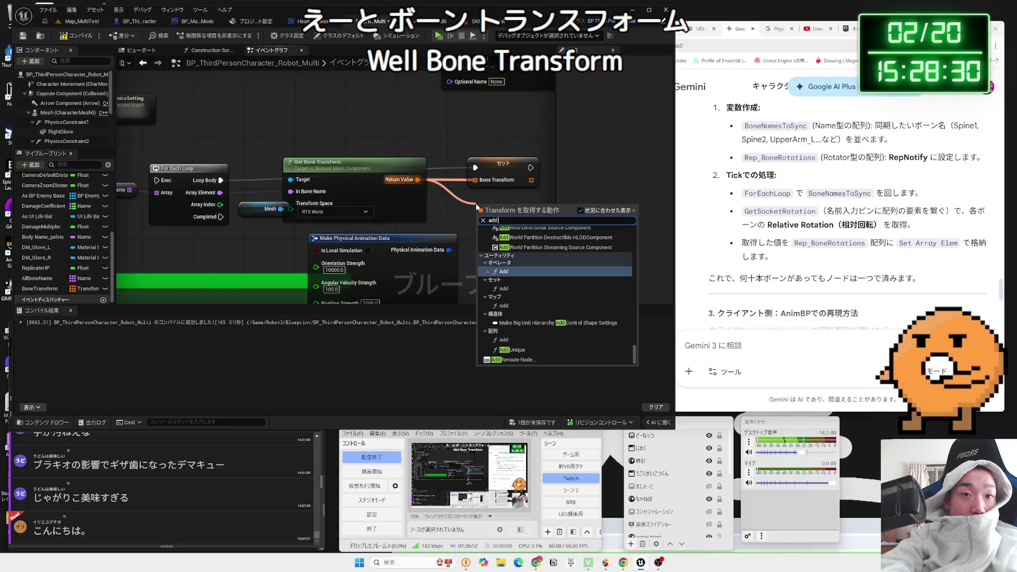
text( bone)
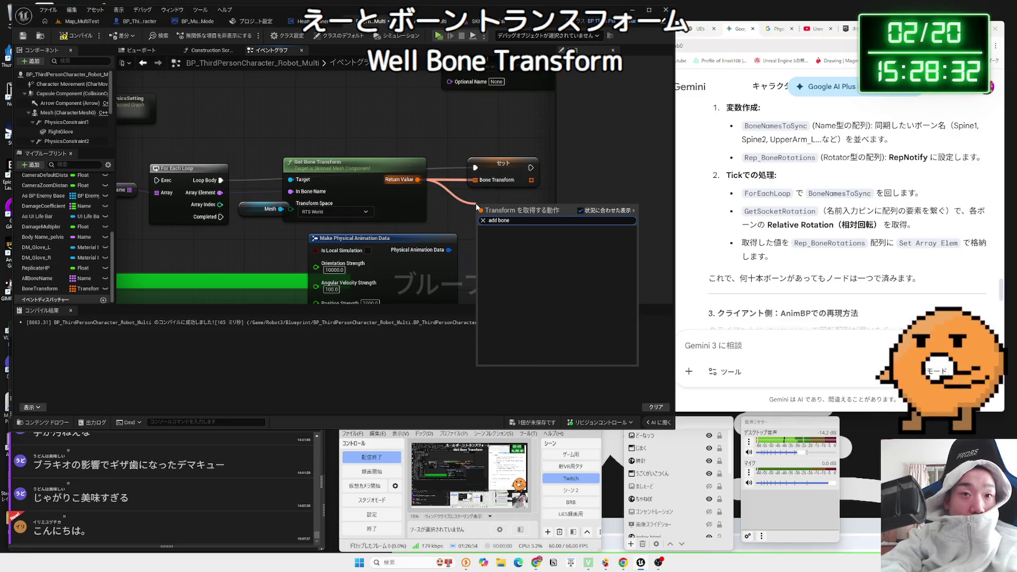
key(Escape)
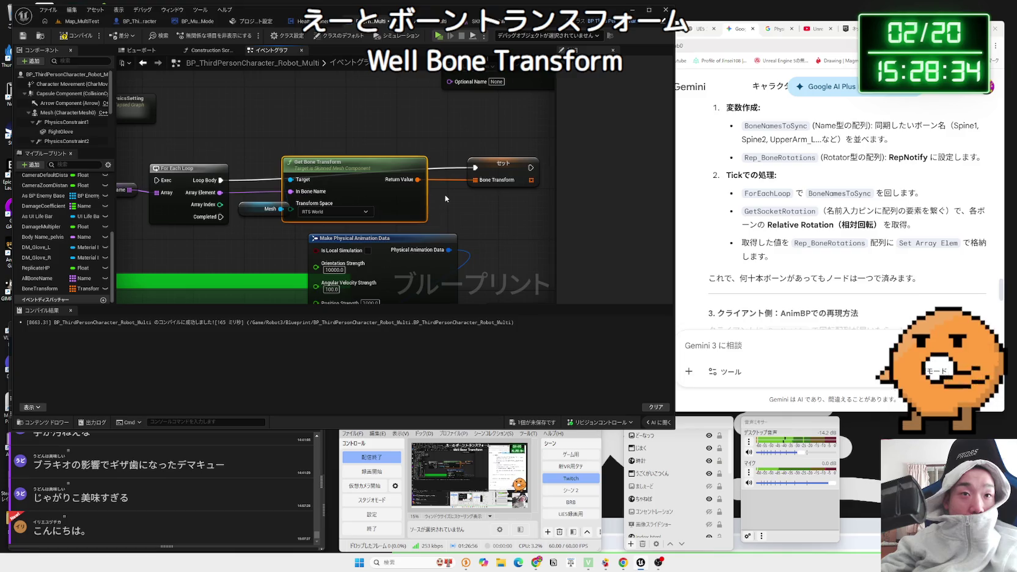
drag(419, 181, 450, 199)
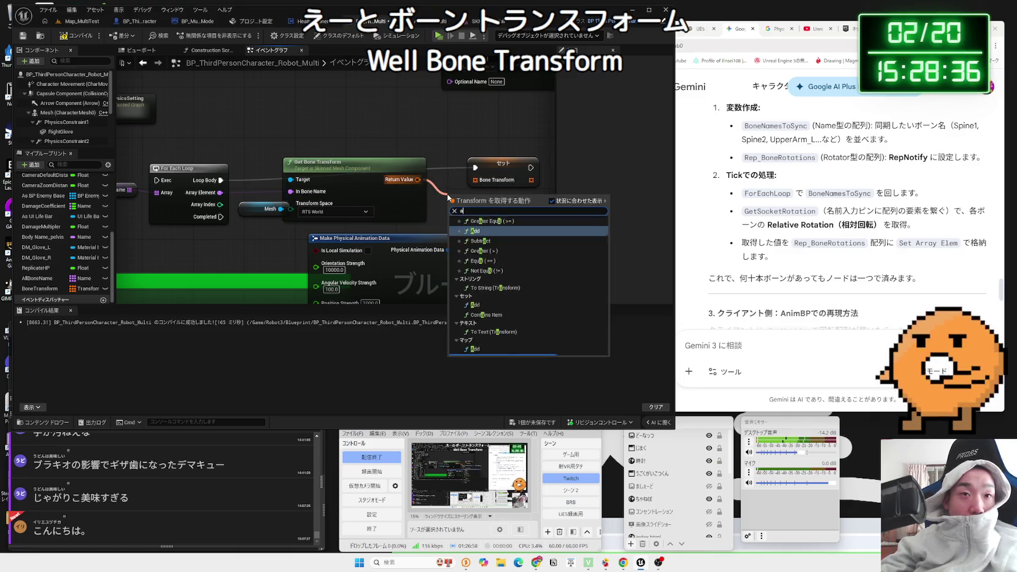
text(add)
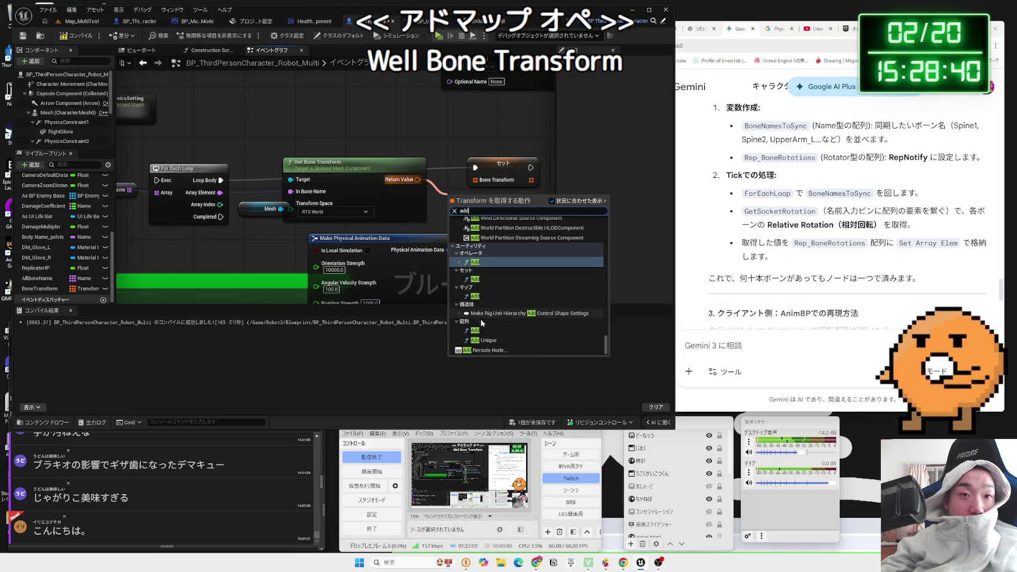
click(480, 283)
drag(491, 174, 536, 162)
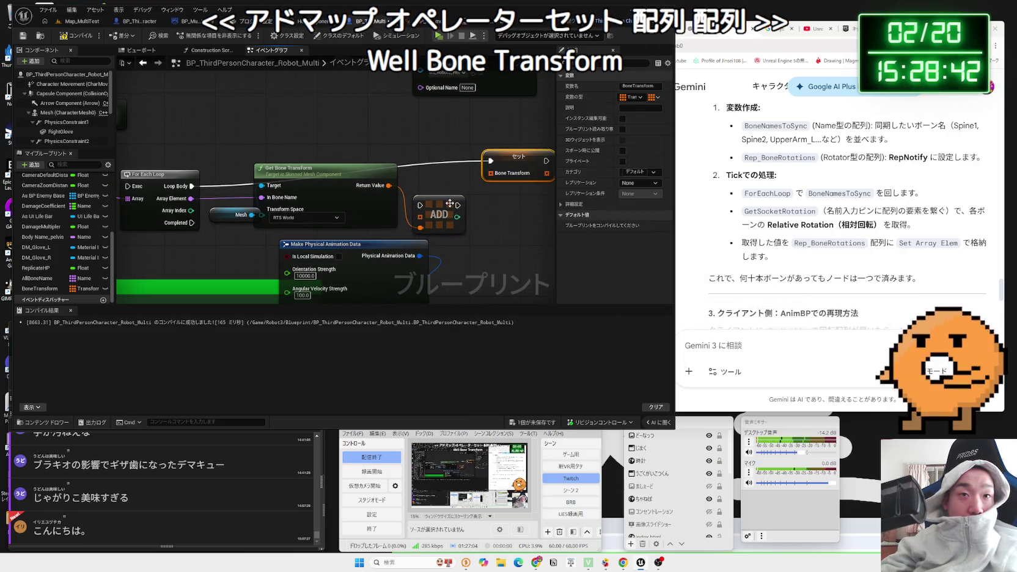
drag(439, 214, 471, 214)
mouse_move(39, 288)
mouse_down()
mouse_move(452, 216)
mouse_move(476, 201)
mouse_up()
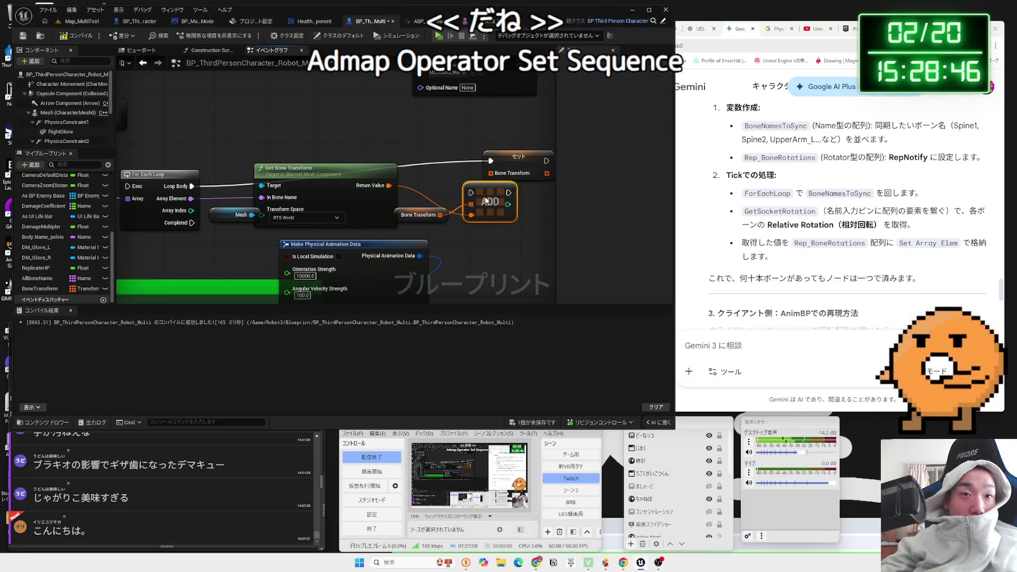
- Delete the old Set node and wire Loop Body into the ADD node
click(510, 161)
key(Delete)
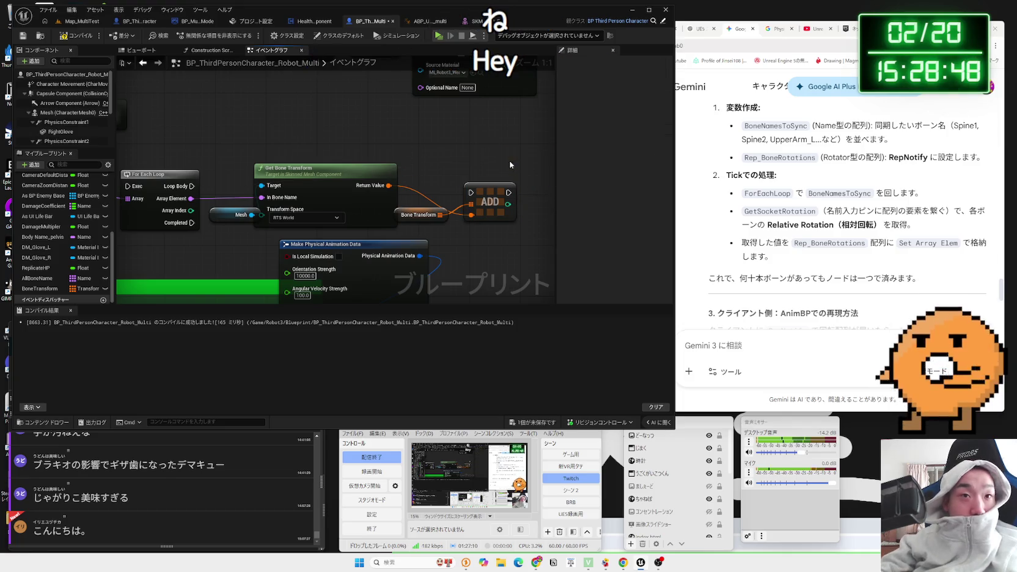
drag(489, 196, 495, 184)
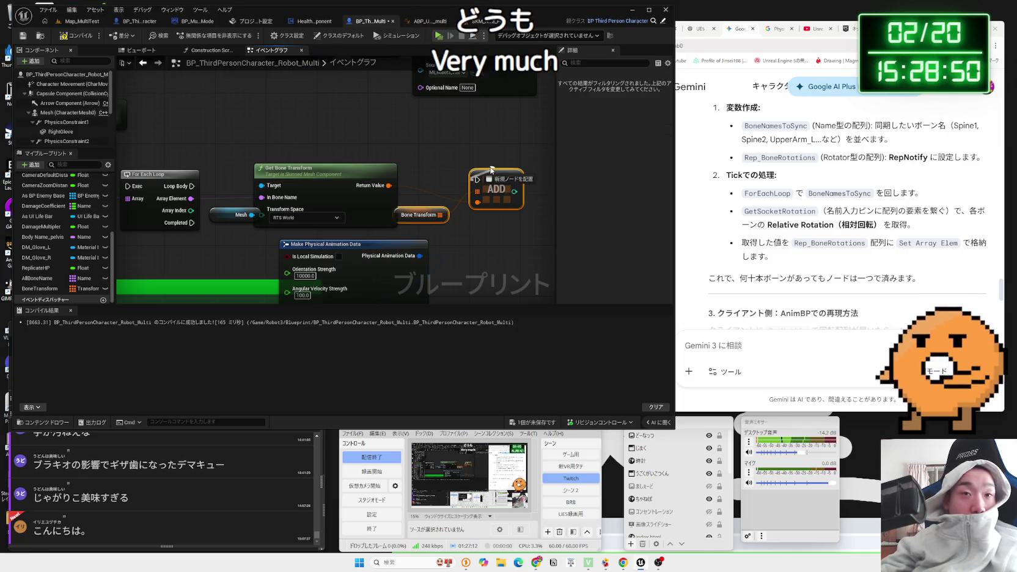
click(451, 170)
mouse_move(192, 185)
mouse_down()
mouse_move(440, 190)
mouse_move(507, 183)
mouse_move(477, 180)
mouse_move(497, 176)
mouse_up()
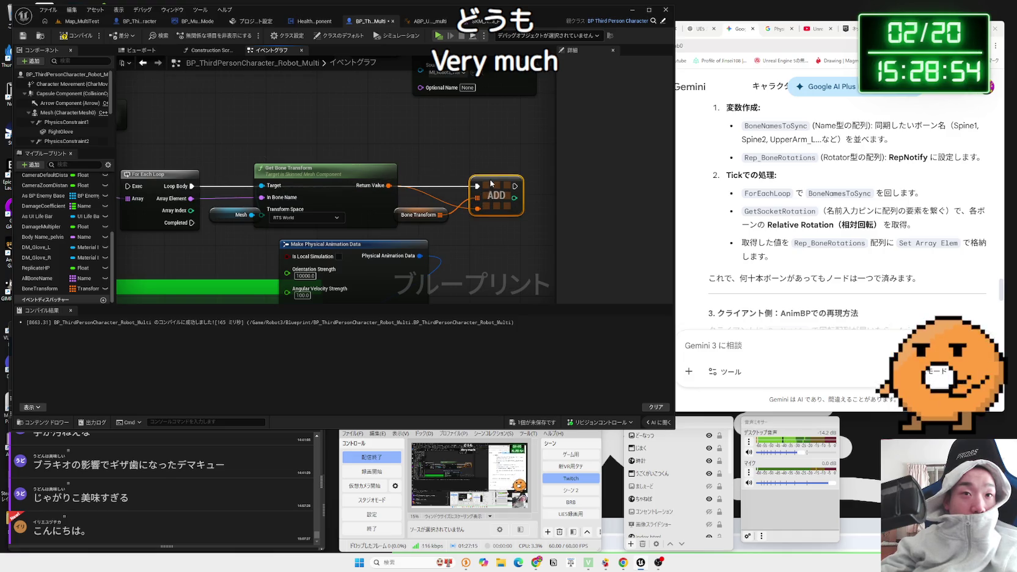
click(421, 215)
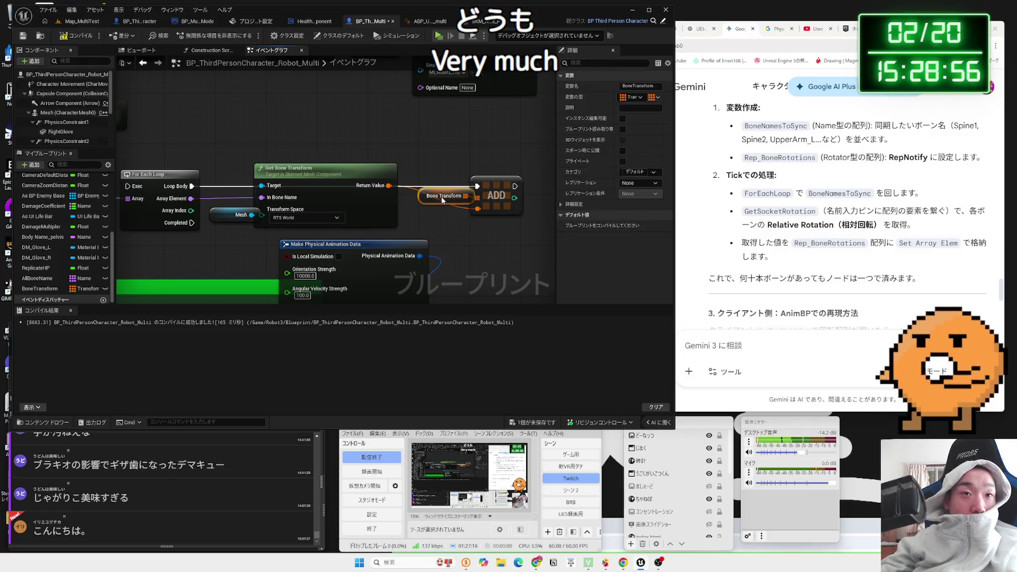
scroll(404, 224, down, 2)
mouse_move(459, 206)
mouse_down()
mouse_move(198, 179)
mouse_move(122, 189)
mouse_move(184, 177)
mouse_move(167, 201)
mouse_up()
scroll(165, 195, up, 2)
click(184, 177)
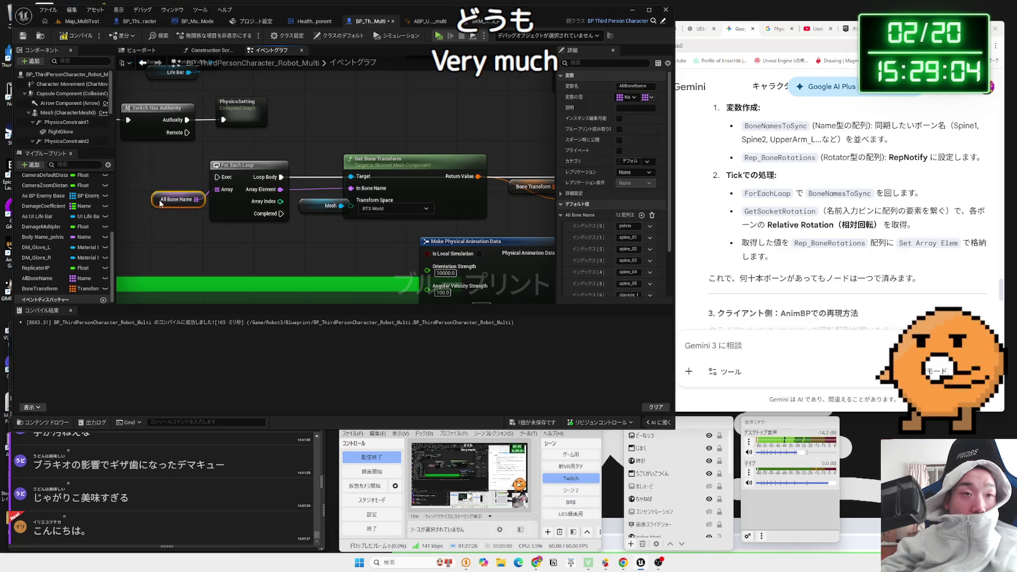
scroll(145, 193, down, 1)
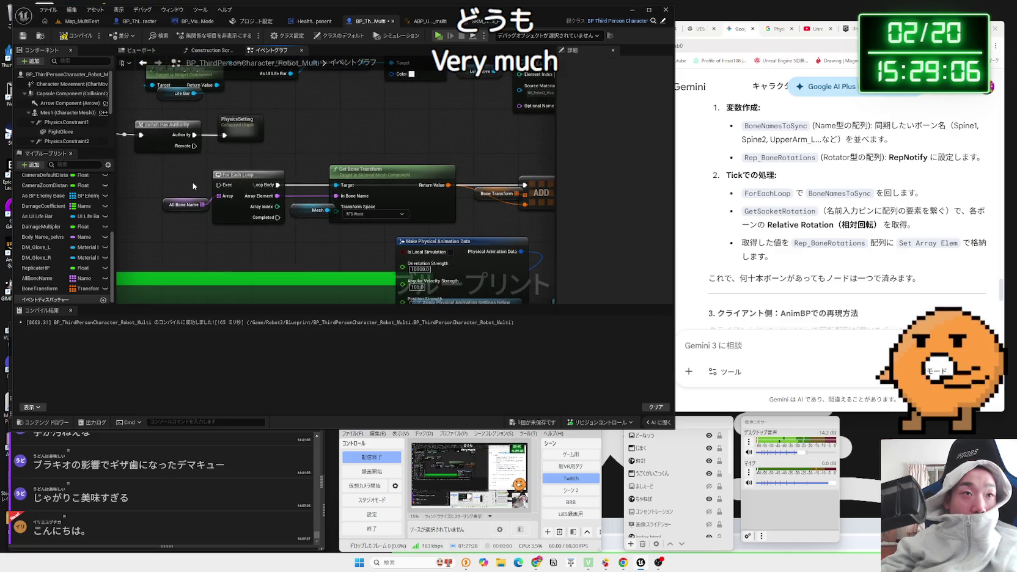
- In PhysicsSetting, wire the last Set All Bodies Below Simulate Physics exec to Outputs and recompile
double_click(244, 124)
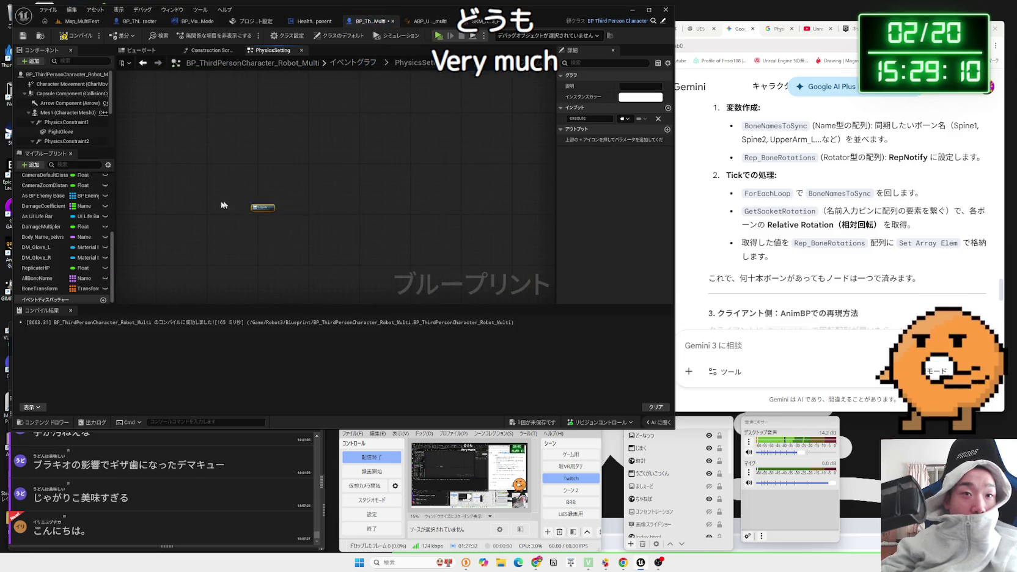
drag(377, 209, 240, 201)
scroll(240, 200, up, 2)
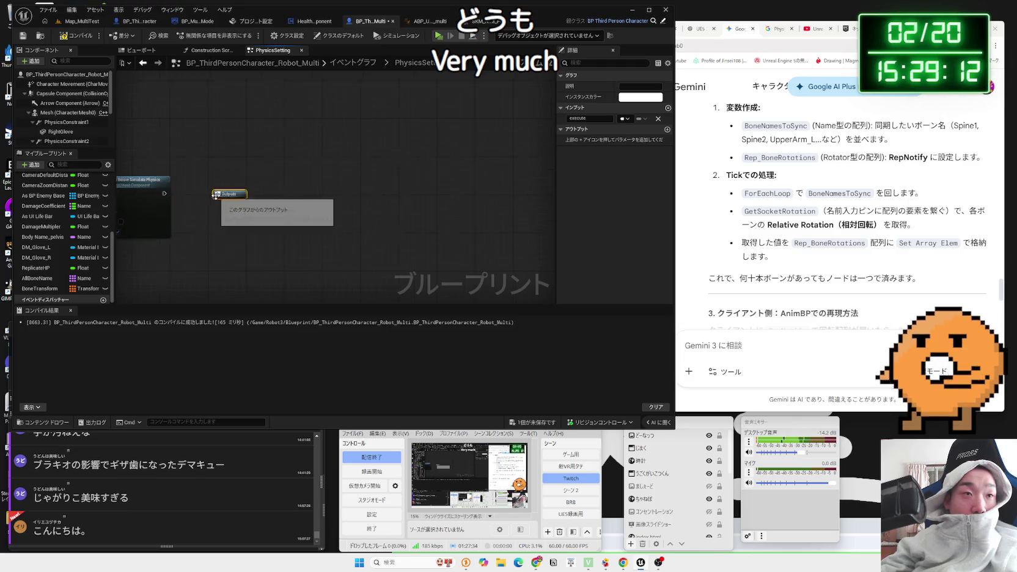
drag(158, 193, 220, 203)
click(76, 36)
click(273, 50)
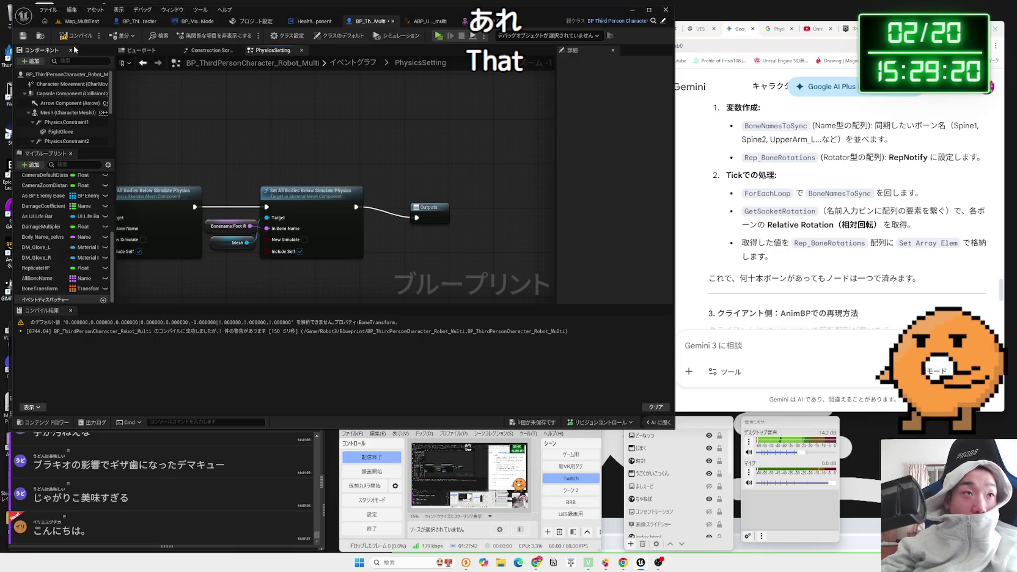
- Check the BoneTransform default-value compile warning and return to the Event Graph
click(162, 325)
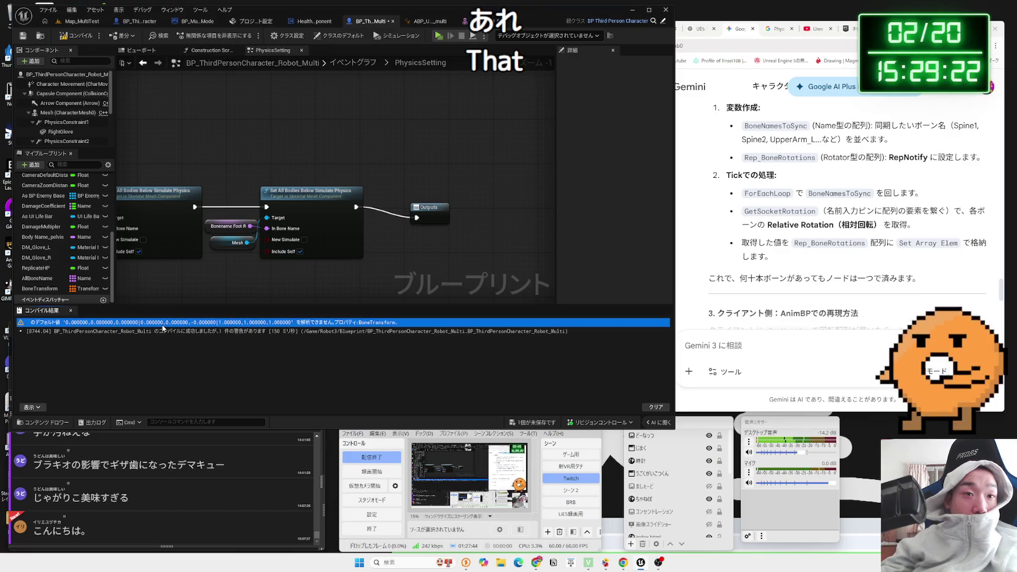
click(365, 64)
scroll(355, 193, up, 8)
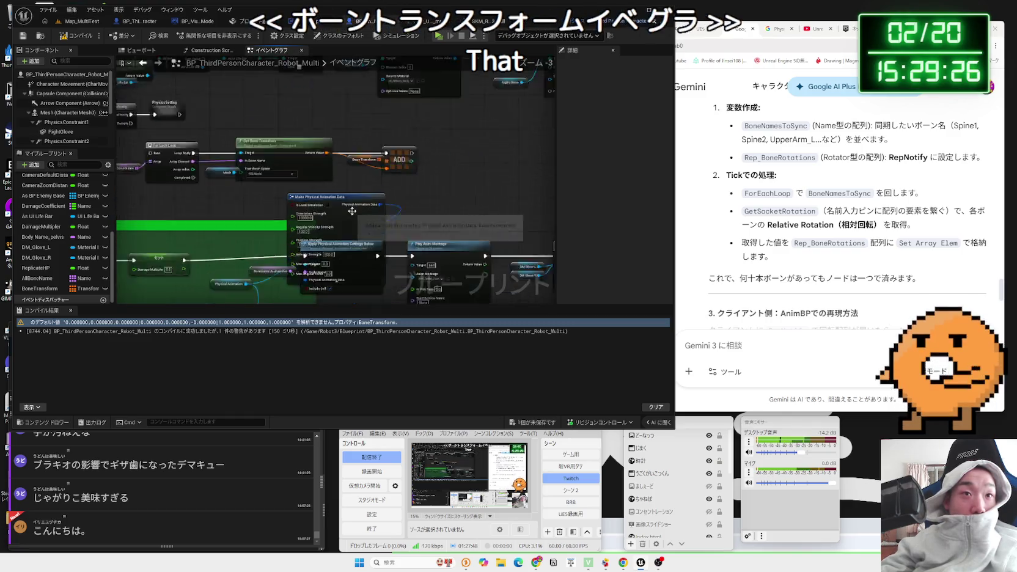
- Keep Transform Space at RTS World, run the For Each Loop after PhysicsSetting, and recompile
drag(355, 193, 523, 251)
click(400, 215)
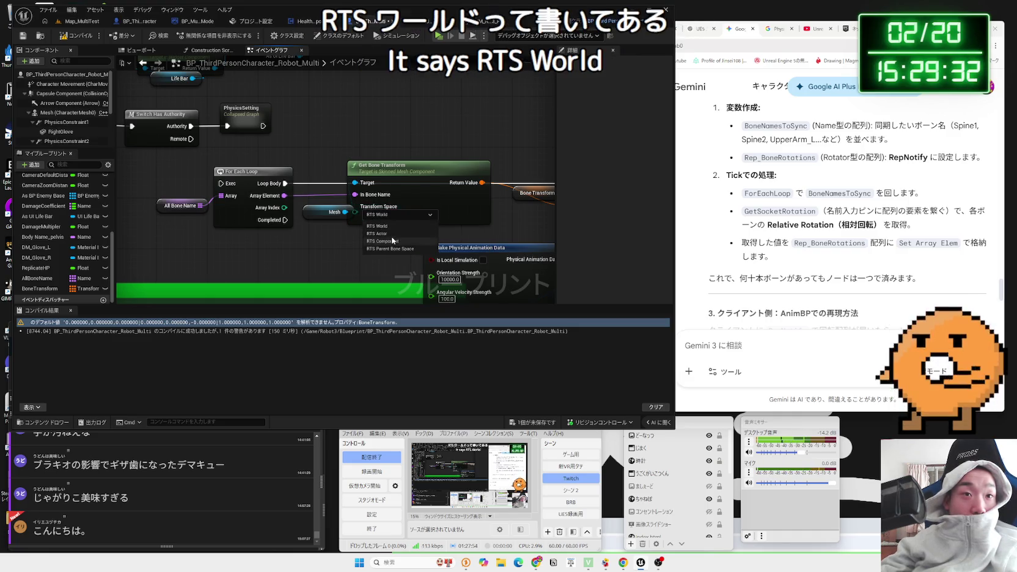
click(373, 216)
drag(333, 212, 321, 206)
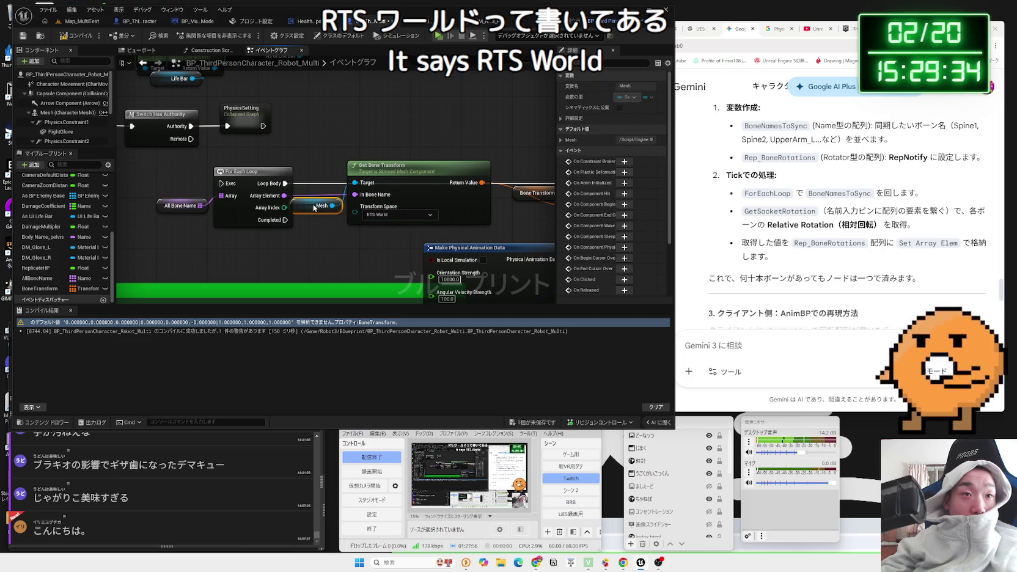
mouse_move(221, 184)
mouse_down()
mouse_move(253, 195)
mouse_move(263, 126)
mouse_up()
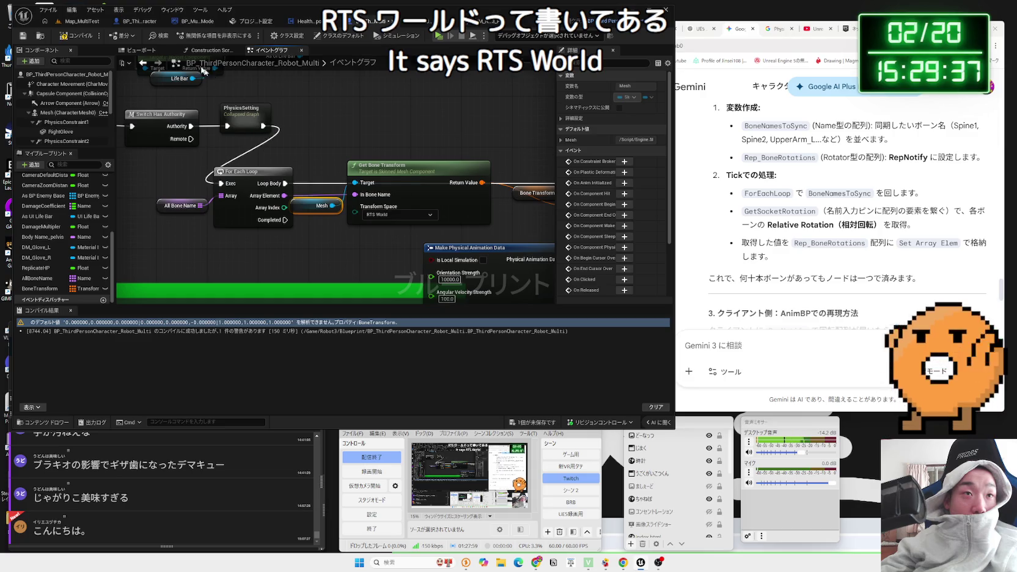
click(70, 38)
- Rearrange the loop, Switch Has Authority, PhysicsSetting and Bone Transform nodes beside ADD
scroll(340, 165, down, 1)
mouse_move(194, 173)
mouse_down()
mouse_move(473, 217)
mouse_move(559, 218)
mouse_up()
drag(257, 168, 320, 132)
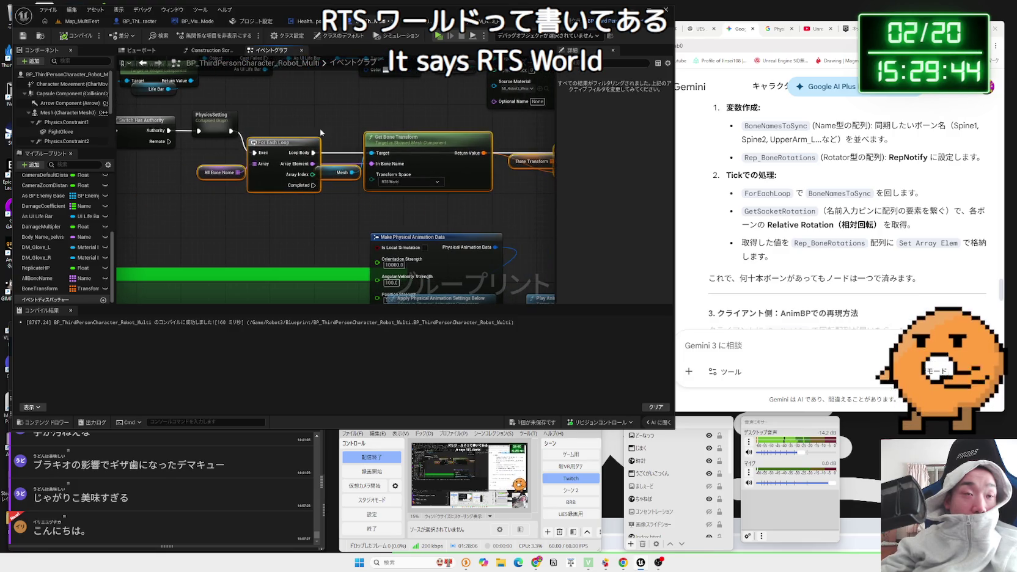
mouse_move(240, 145)
mouse_down()
mouse_move(232, 166)
mouse_move(191, 153)
mouse_move(165, 173)
mouse_move(173, 175)
mouse_up()
scroll(206, 157, down, 1)
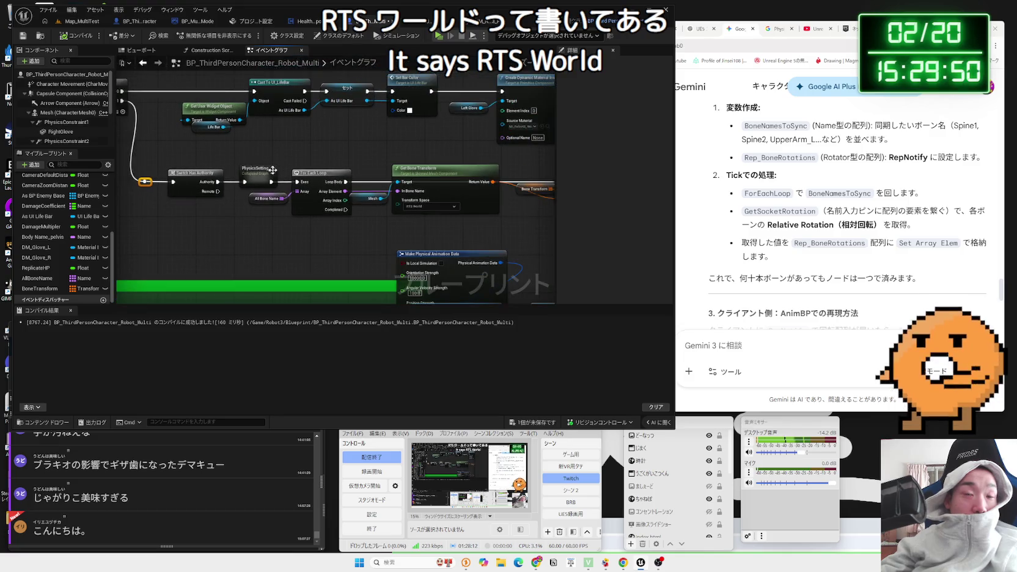
drag(312, 177, 254, 184)
click(426, 209)
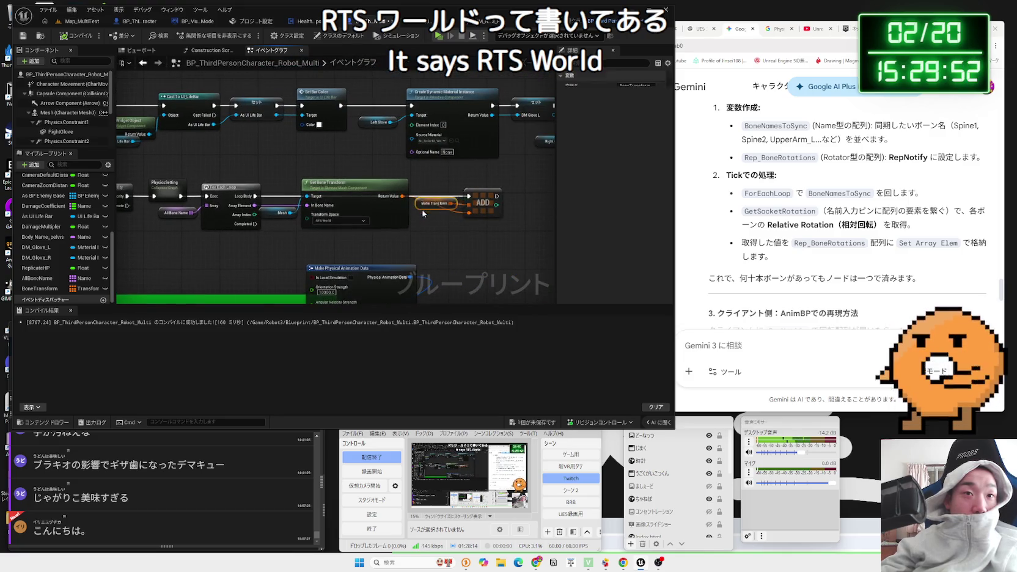
mouse_move(435, 209)
mouse_down()
mouse_move(451, 209)
mouse_move(445, 222)
mouse_move(468, 211)
mouse_move(421, 204)
mouse_up()
click(427, 203)
scroll(427, 204, up, 2)
click(427, 202)
click(429, 226)
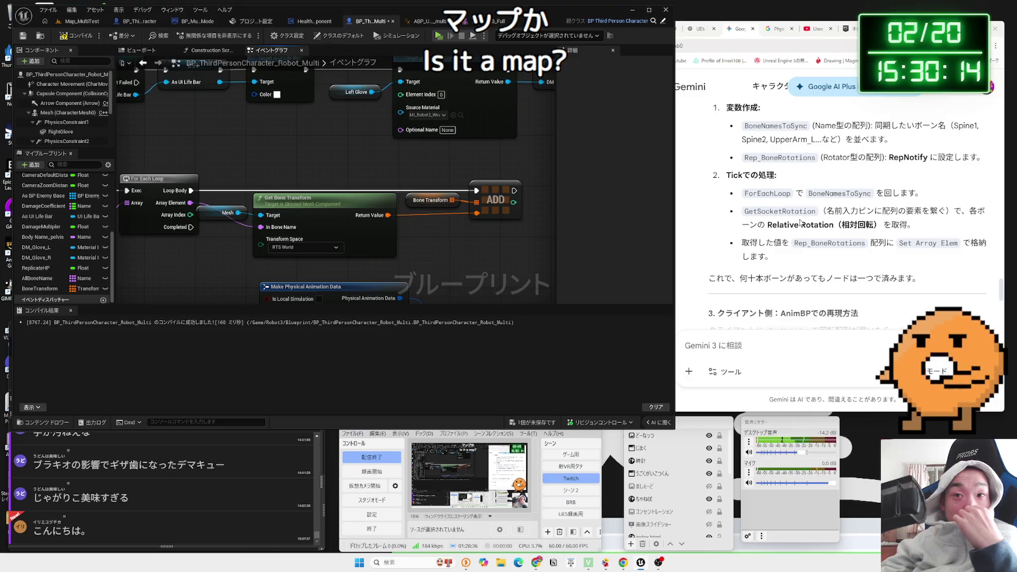
- Reread Gemini's Control Rig bullets on passing Rep_BoneRotations and looping bones with Set Bone Rotation
scroll(800, 223, down, 2)
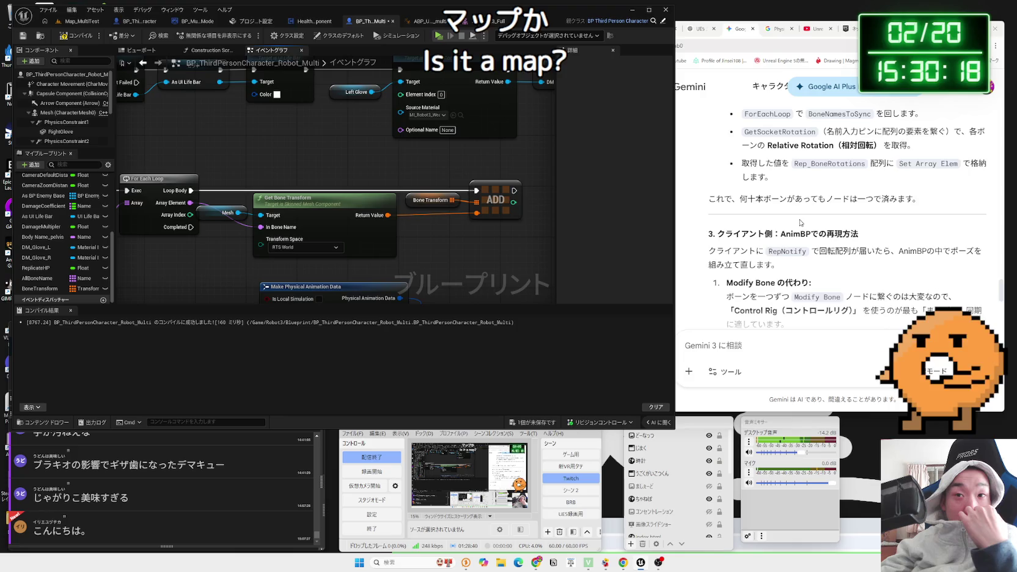
scroll(800, 223, down, 2)
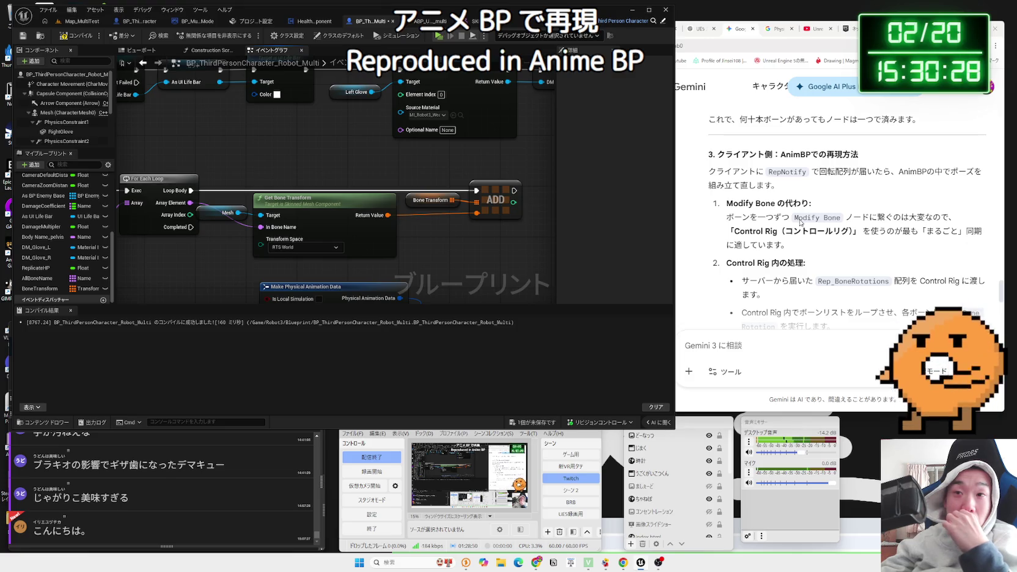
scroll(799, 223, down, 2)
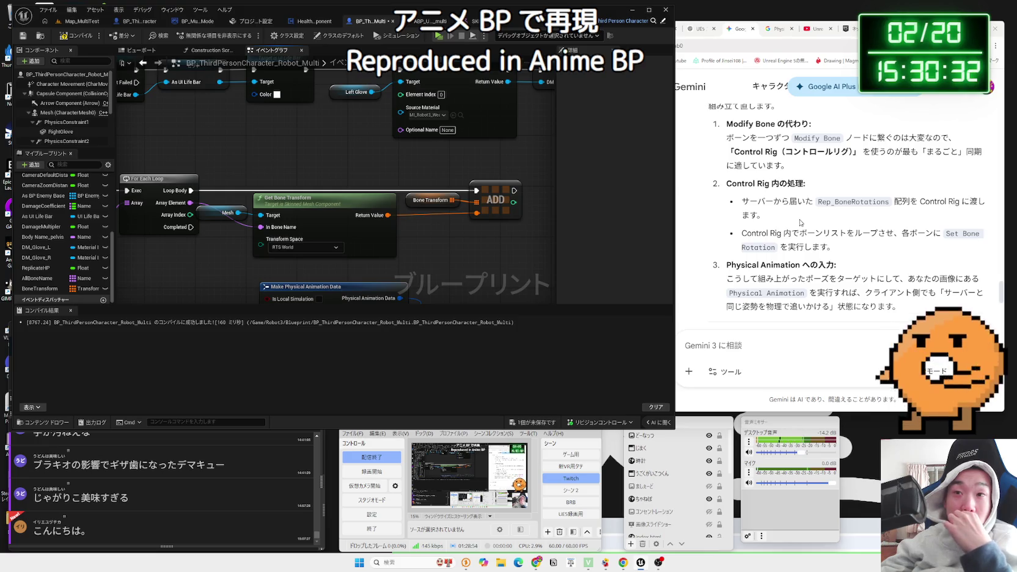
click(800, 222)
mouse_move(742, 201)
mouse_down()
mouse_move(984, 205)
mouse_move(770, 215)
mouse_move(845, 242)
mouse_up()
triple_click(846, 243)
click(737, 227)
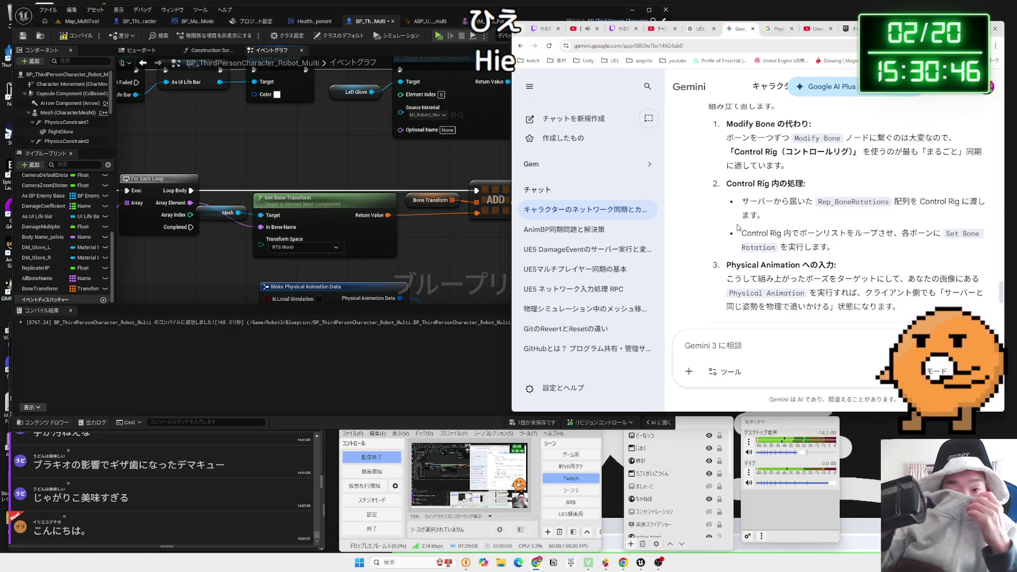
- Ask Gemini whether an AnimBP can easily make only the client behave differently
scroll(834, 214, up, 1)
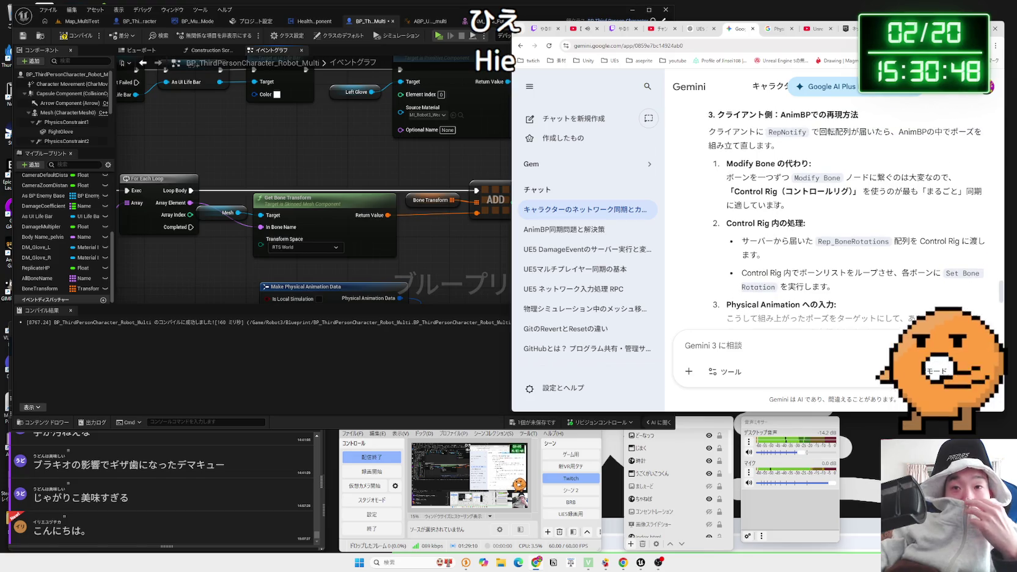
right_click(923, 133)
click(868, 143)
click(775, 352)
text(te)
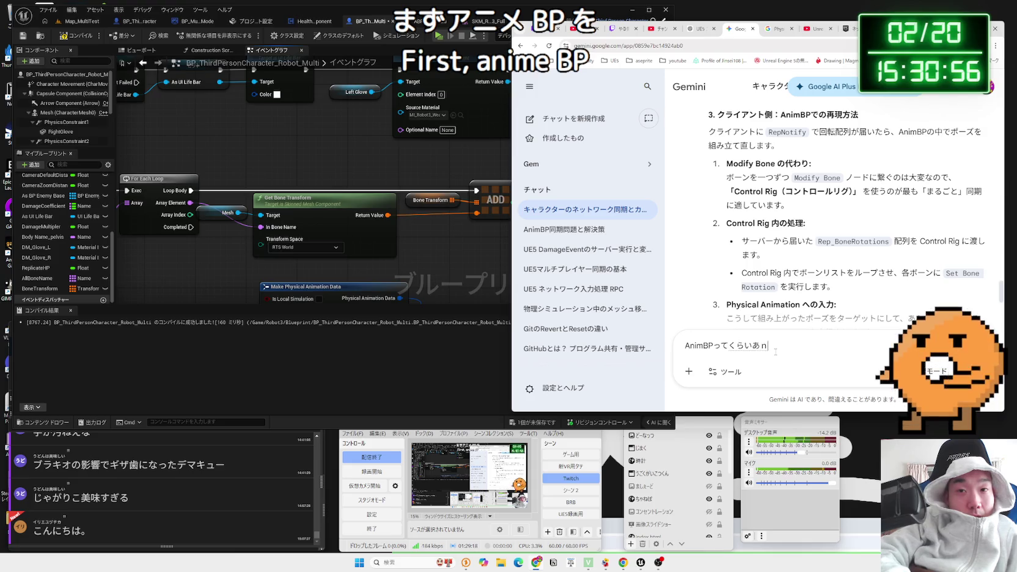
text(toda)
key(Return)
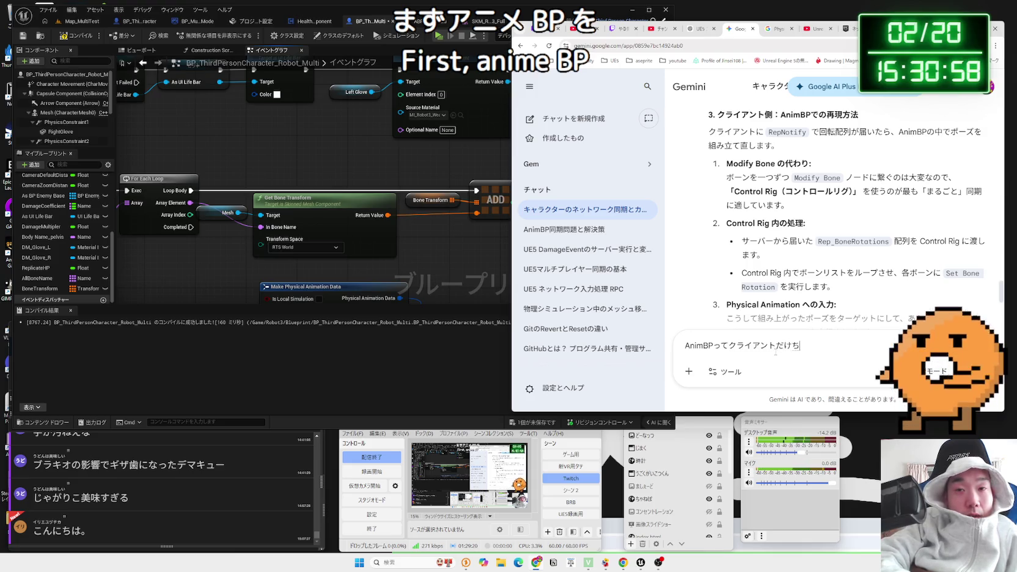
text(違う動作させるとかって簡単にできたっけ？)
key(Return)
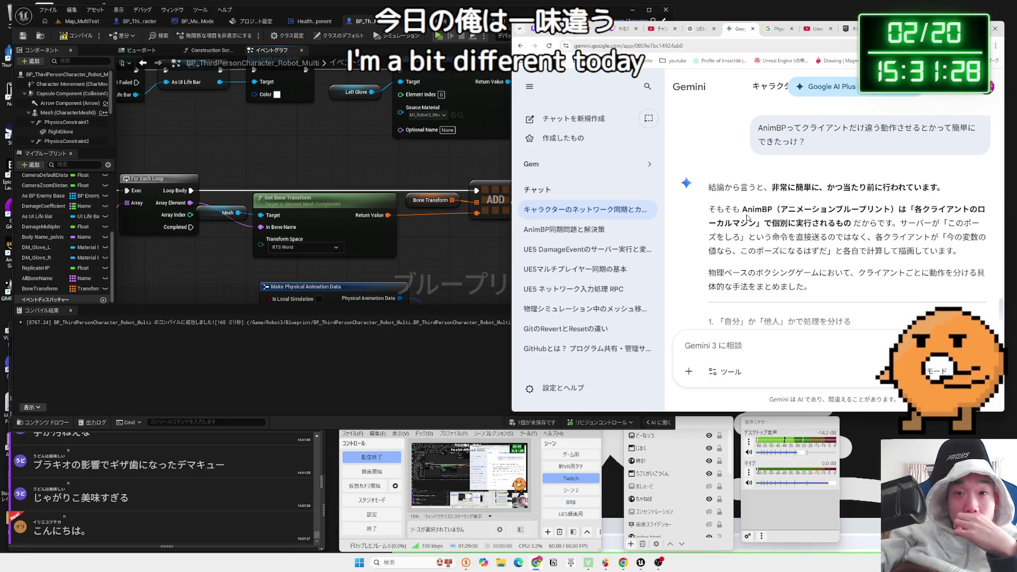
- Read Gemini's reply on handling the local player's case separately
scroll(747, 218, down, 3)
scroll(746, 218, up, 1)
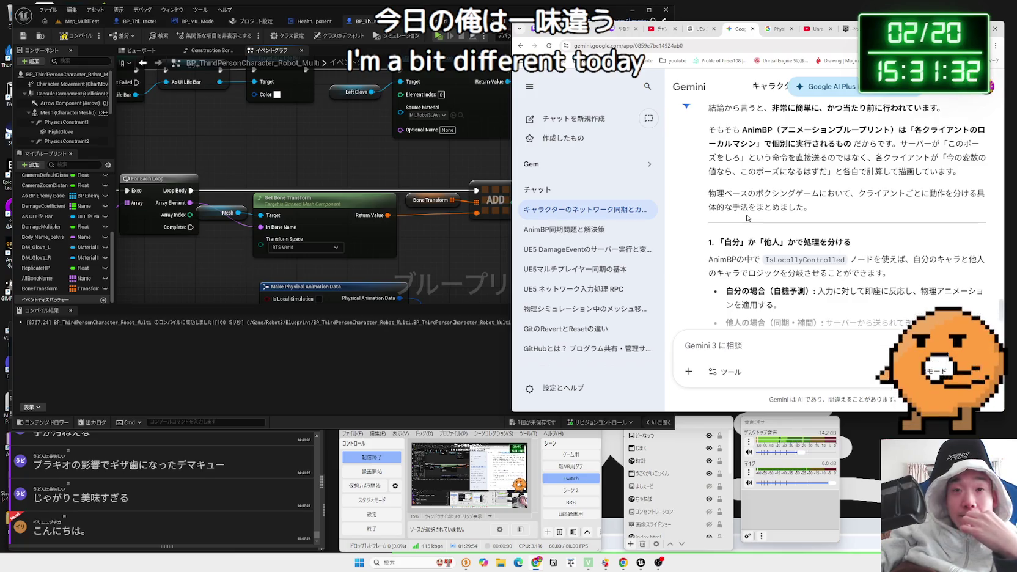
scroll(746, 218, down, 2)
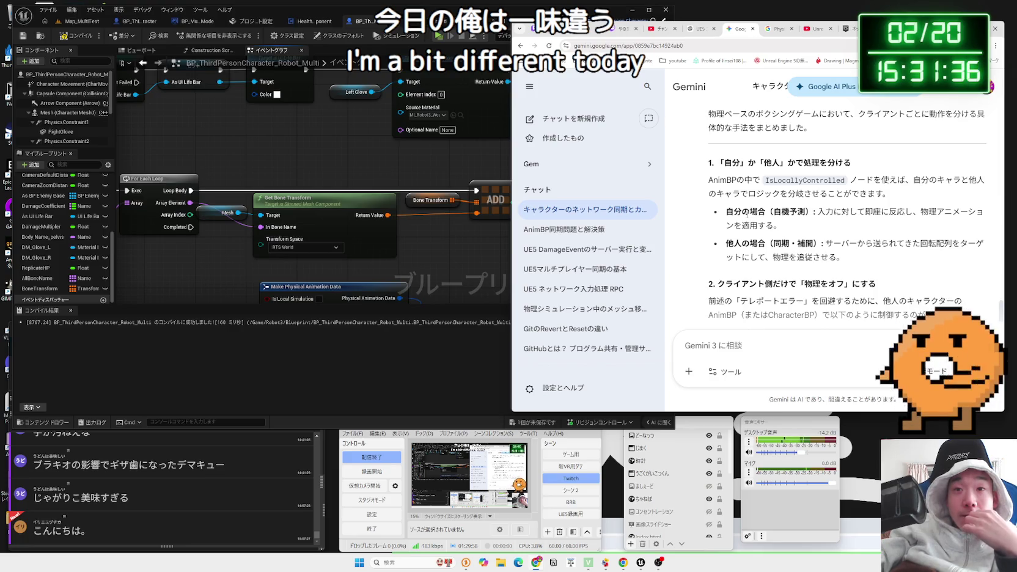
drag(729, 213, 942, 212)
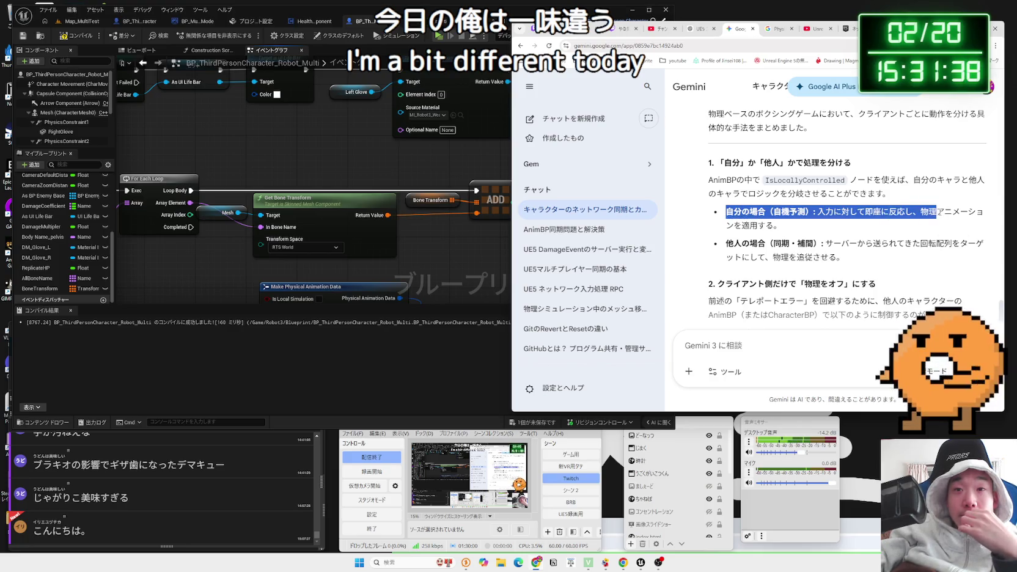
click(745, 211)
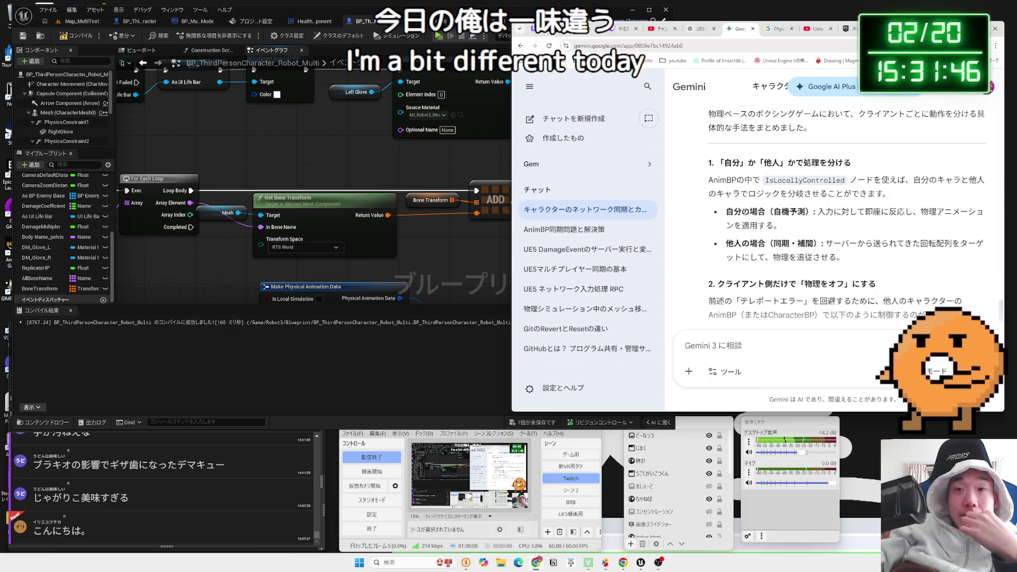
- Read the hybrid-sync sections on disabling physics for remote proxies, then return to the blueprint editor
scroll(744, 212, down, 1)
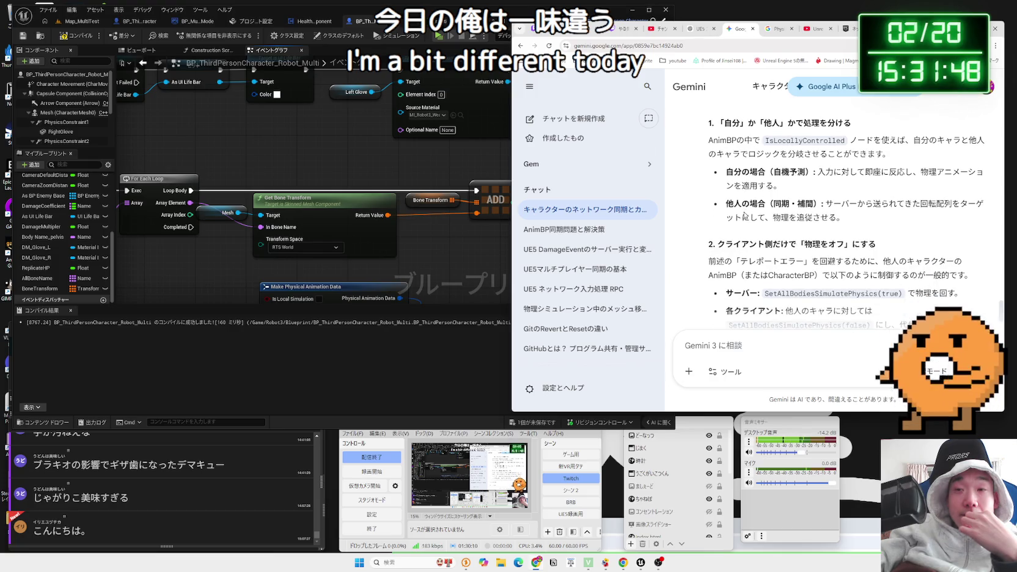
scroll(744, 216, down, 1)
drag(717, 204, 886, 205)
click(886, 205)
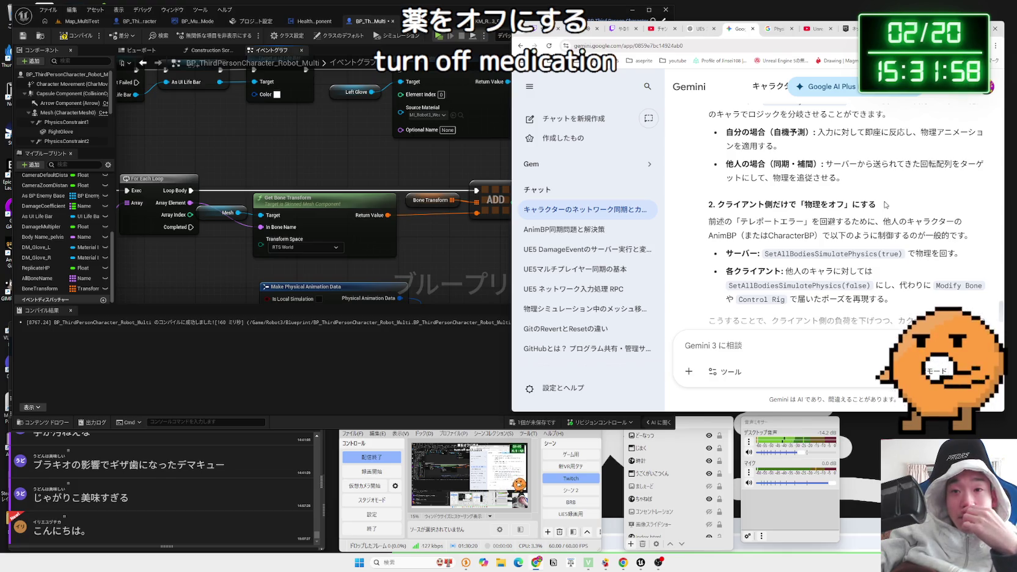
scroll(886, 204, down, 1)
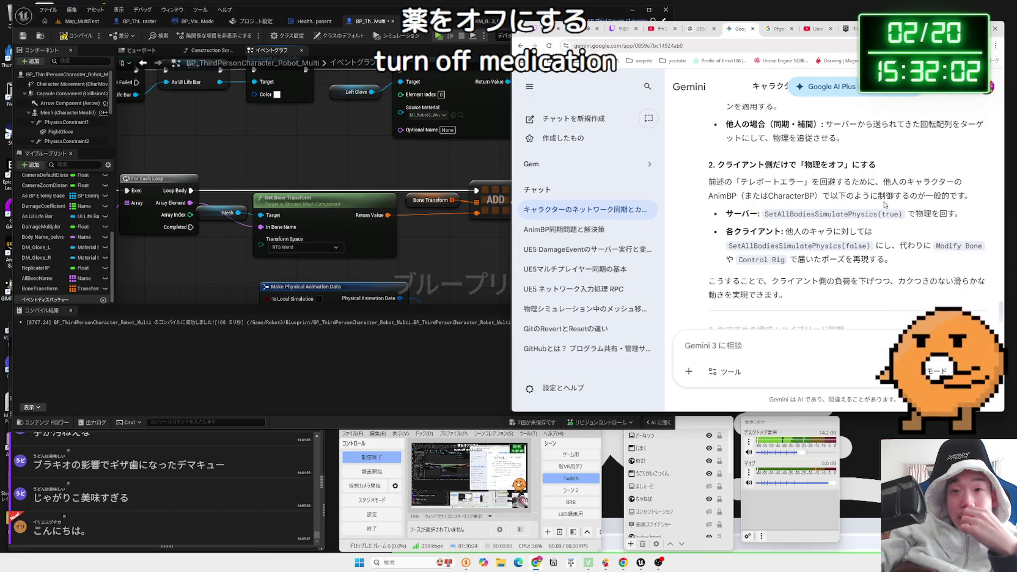
scroll(884, 204, down, 2)
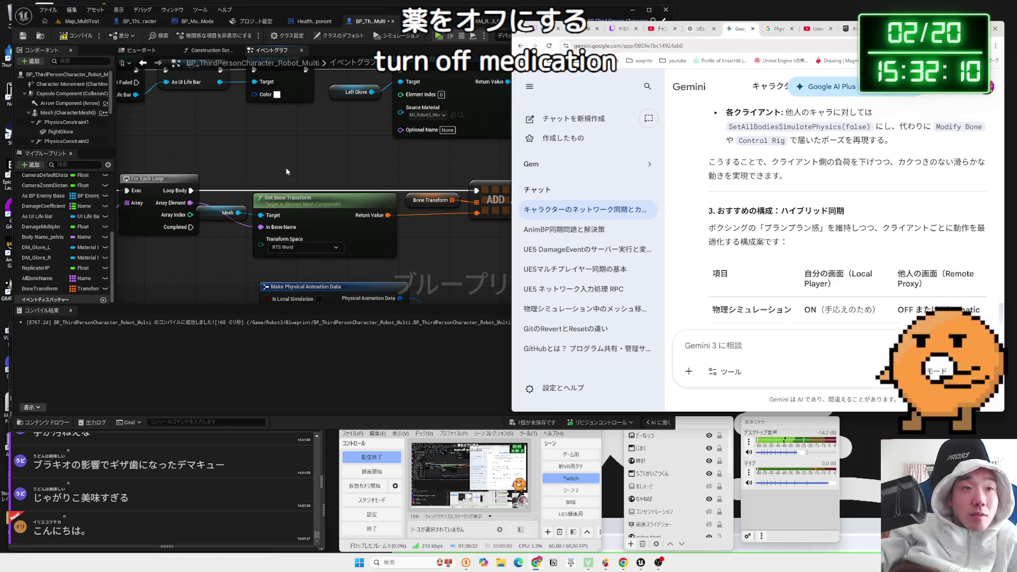
scroll(286, 172, down, 2)
drag(286, 171, 400, 178)
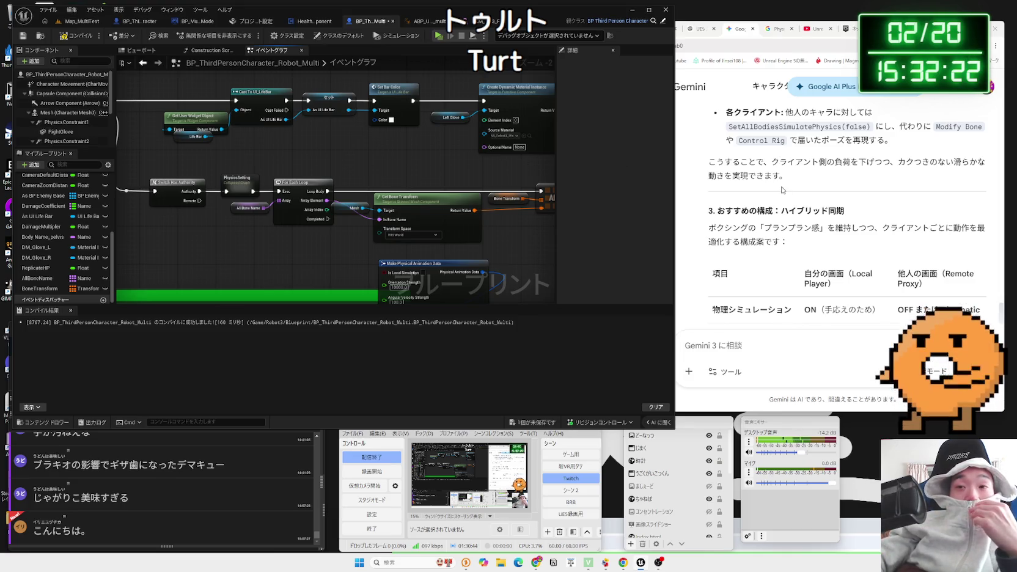
- Set the Bone Transform variable's Replication to Replicated, then return to the Gemini chat
scroll(782, 190, down, 2)
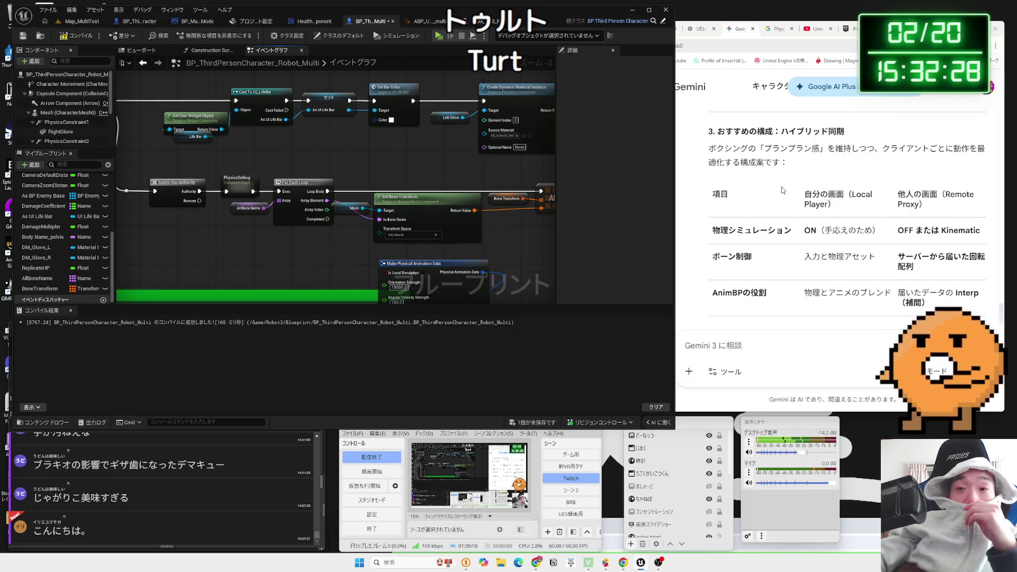
scroll(836, 192, down, 2)
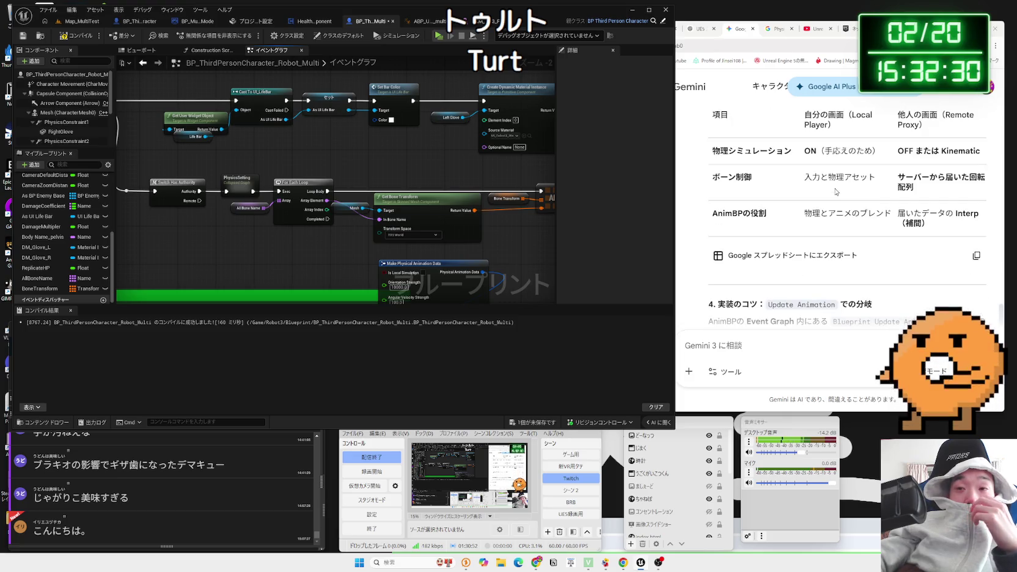
drag(500, 201, 413, 211)
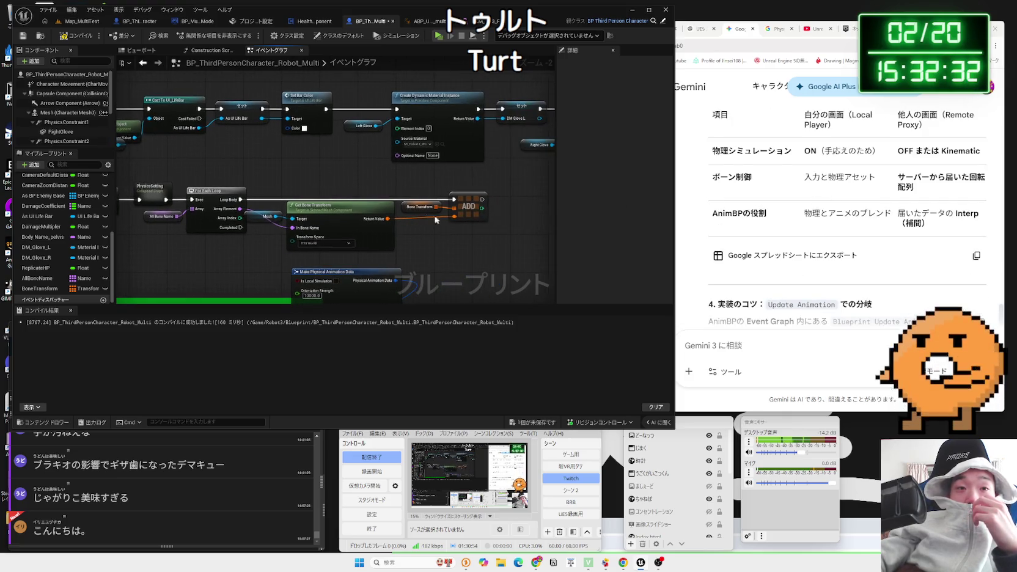
click(413, 208)
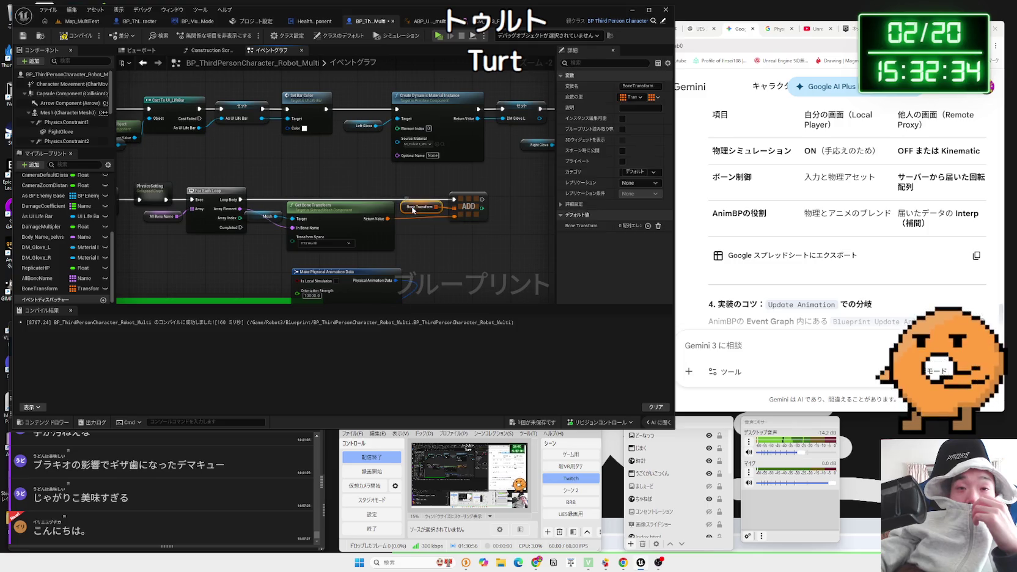
right_click(413, 209)
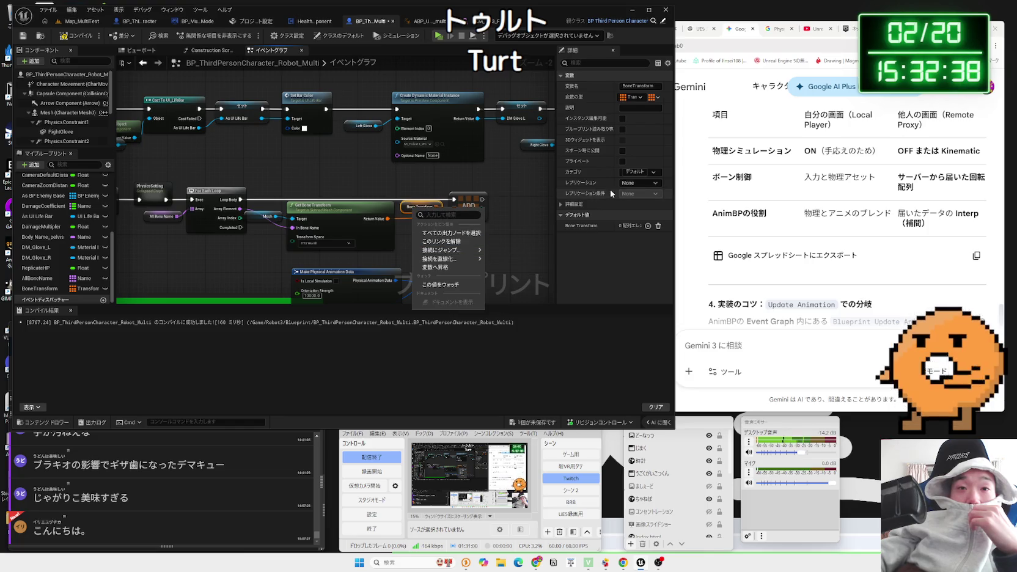
click(638, 183)
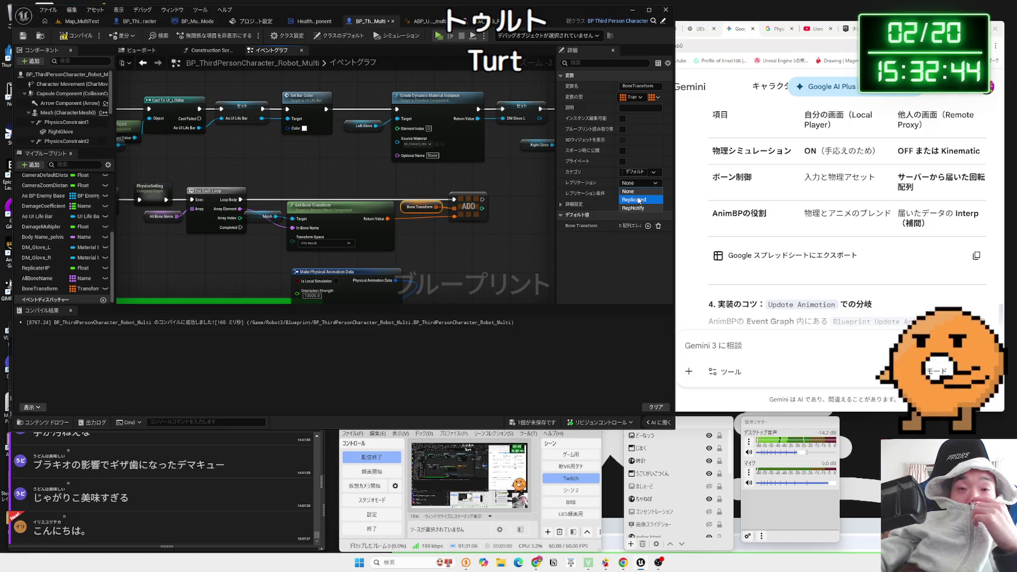
click(638, 200)
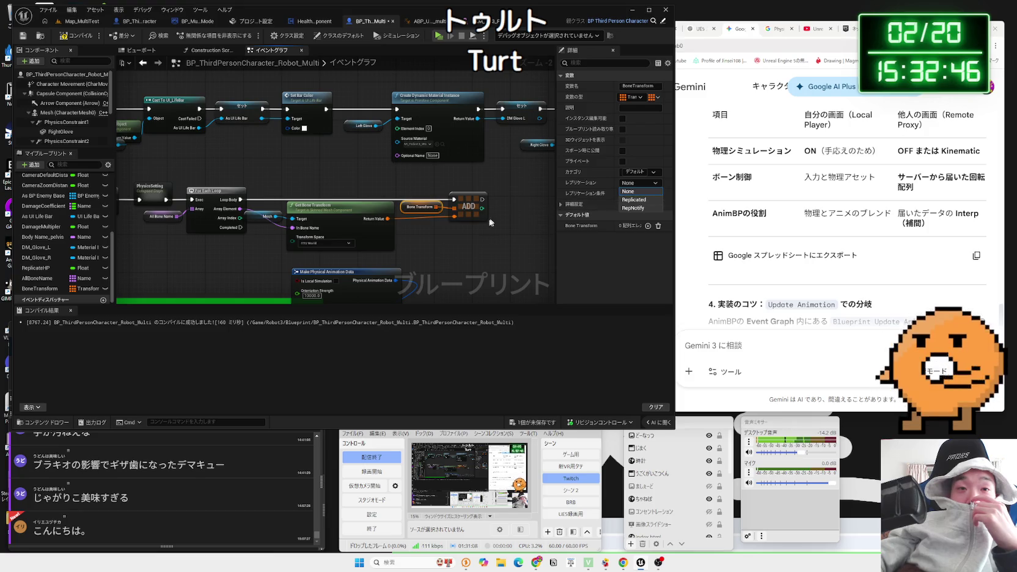
click(798, 195)
scroll(797, 196, down, 2)
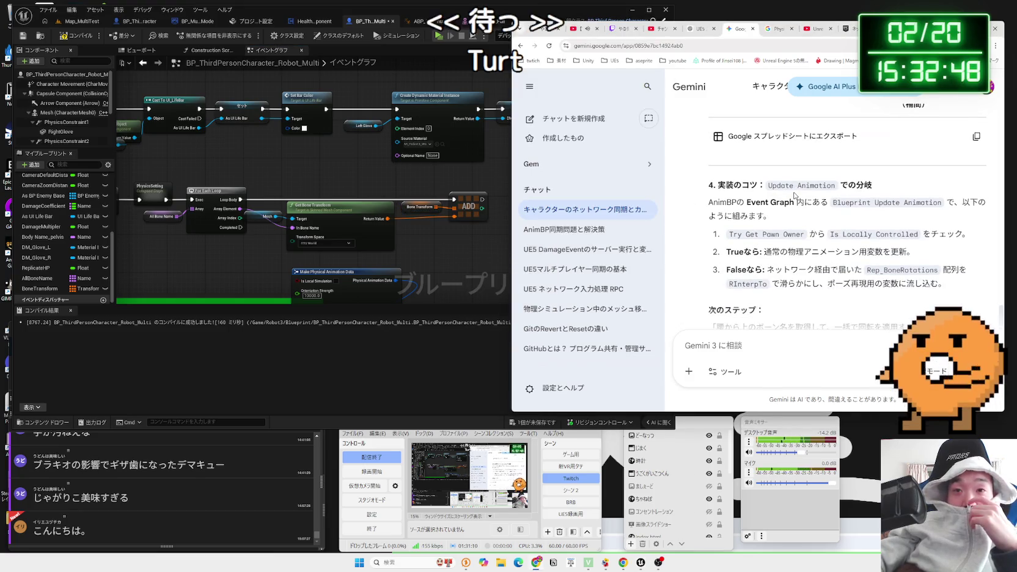
mouse_move(769, 187)
mouse_down()
mouse_move(873, 187)
mouse_move(709, 187)
mouse_up()
click(873, 187)
click(709, 187)
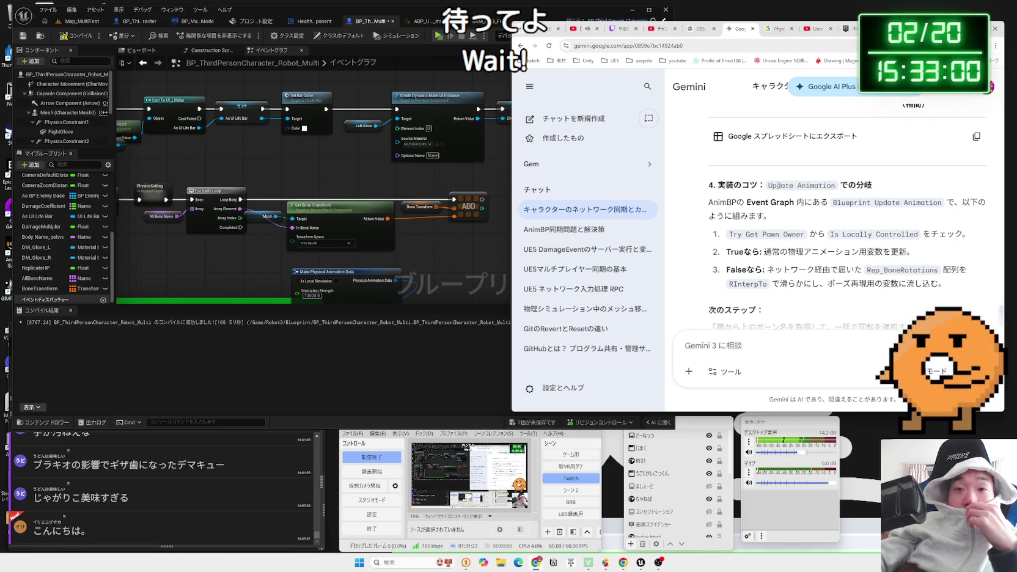
scroll(773, 186, down, 2)
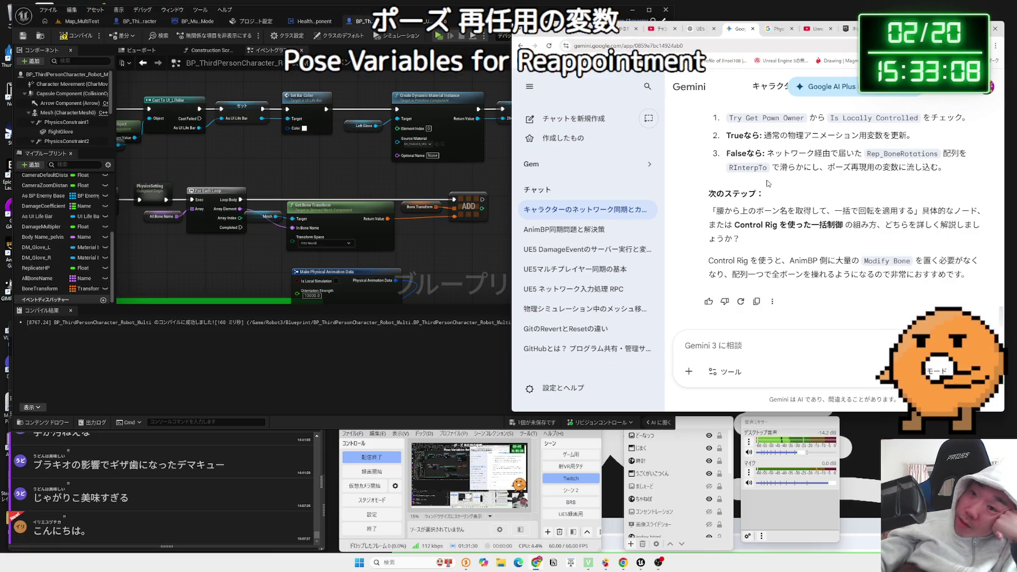
drag(733, 225, 802, 225)
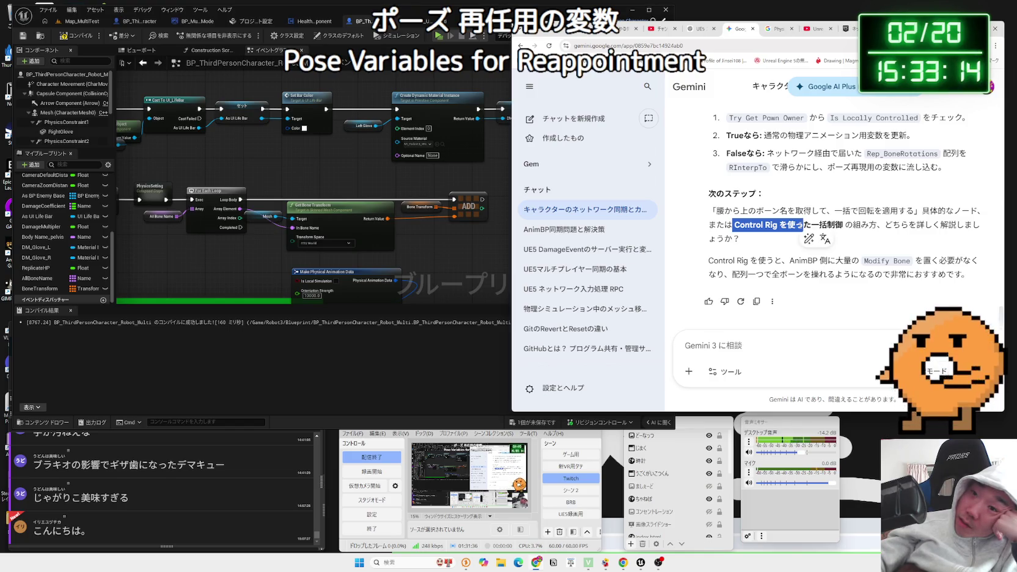
click(897, 220)
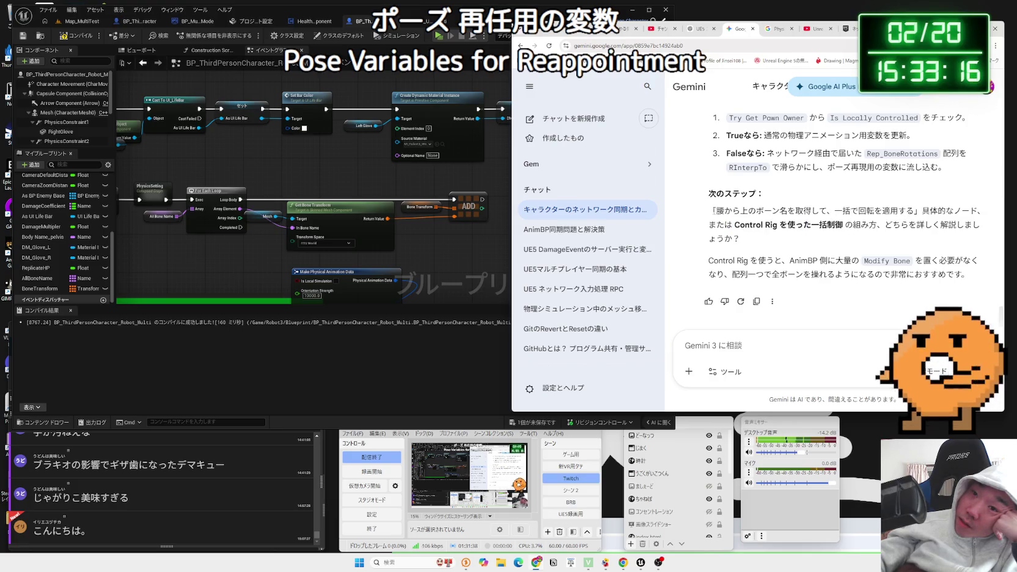
drag(714, 210, 969, 210)
key(ctrl+c)
right_click(954, 211)
click(855, 223)
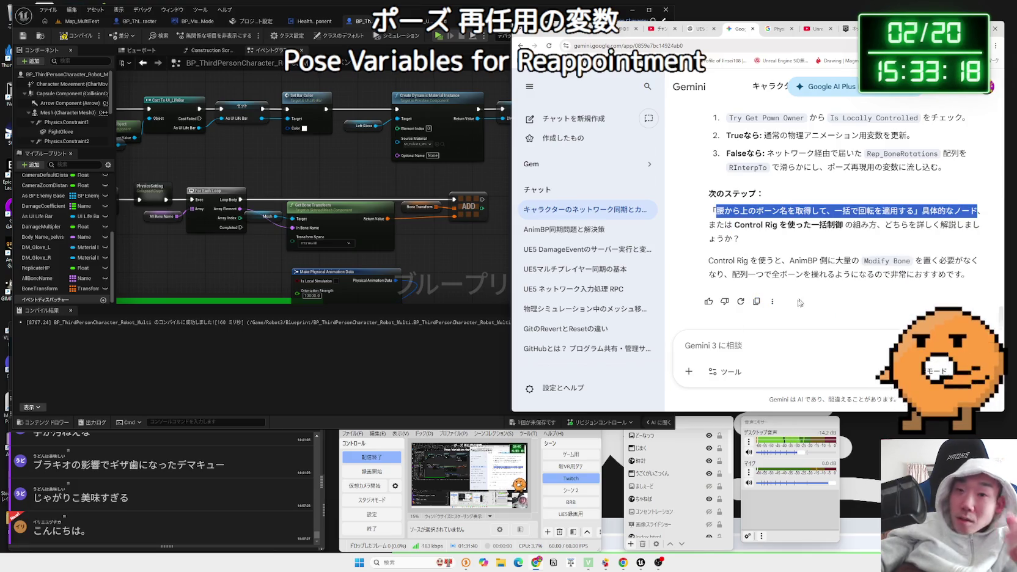
- Paste the question about rotating waist-up bones together, append でよろ！, and send it to Gemini
click(763, 345)
key(ctrl+v)
key(Zenkaku_Hankaku)
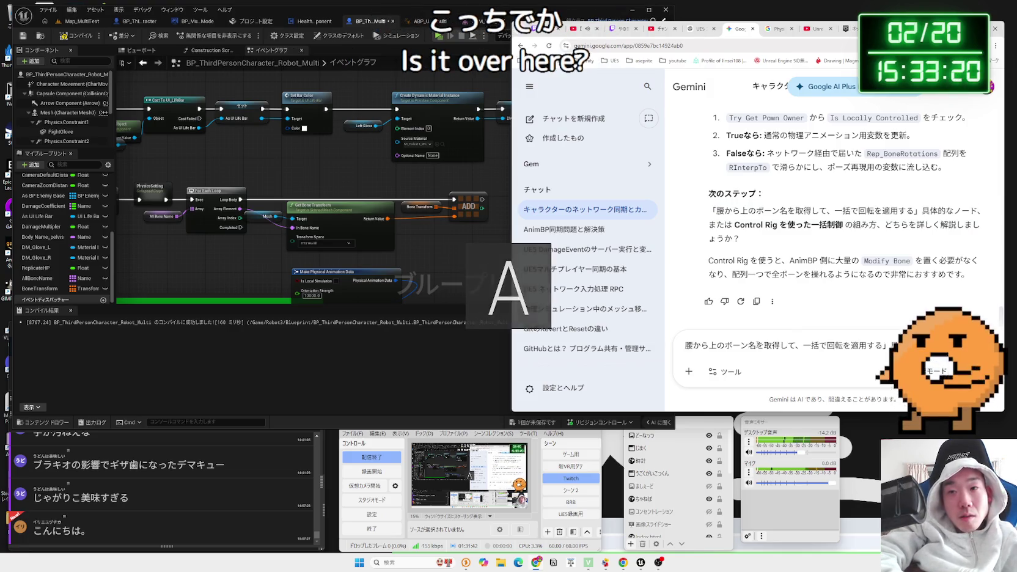
key(Zenkaku_Hankaku)
text(でよろ！)
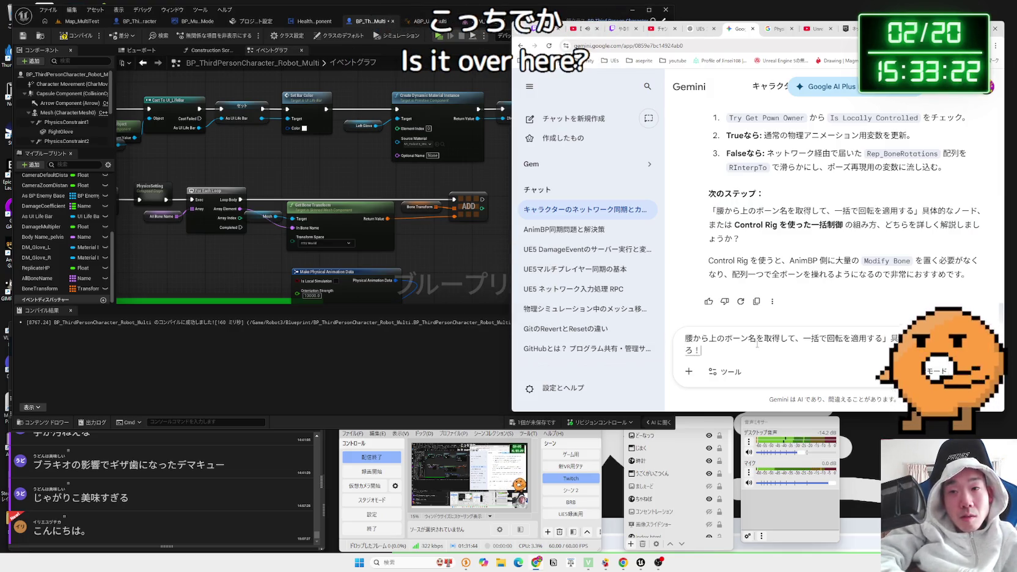
key(Return)
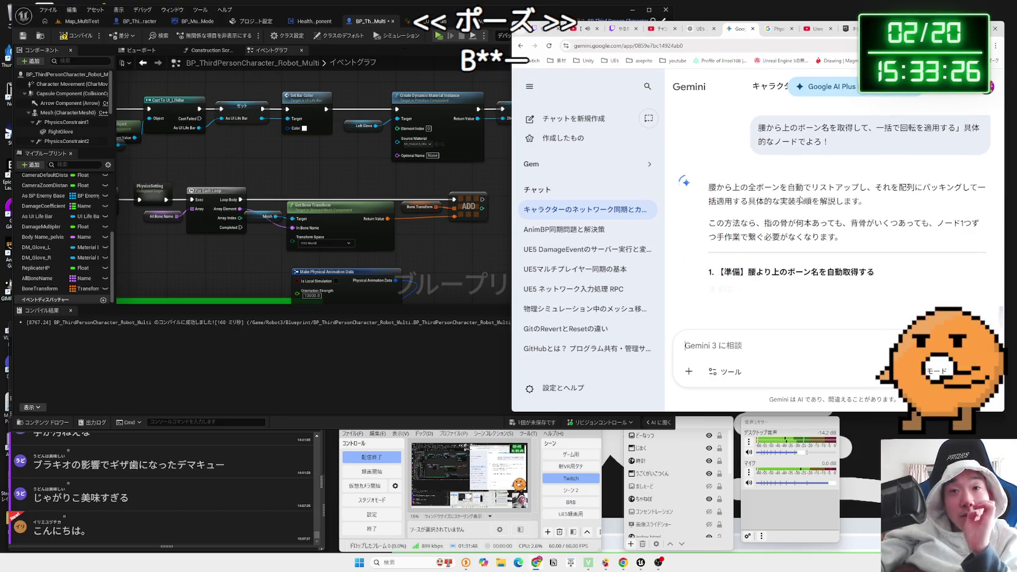
- Read Gemini's node steps using Get Num Bones, For Loop and Bone Is Child Of
scroll(801, 199, down, 3)
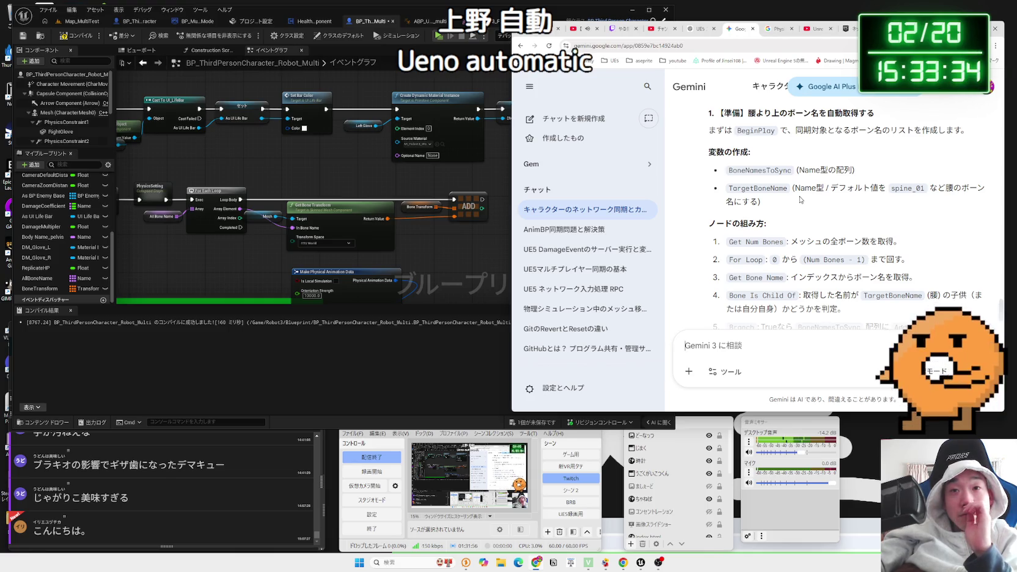
drag(790, 202, 728, 202)
mouse_move(900, 201)
mouse_down()
mouse_move(727, 205)
mouse_move(916, 239)
mouse_move(740, 202)
mouse_up()
click(772, 202)
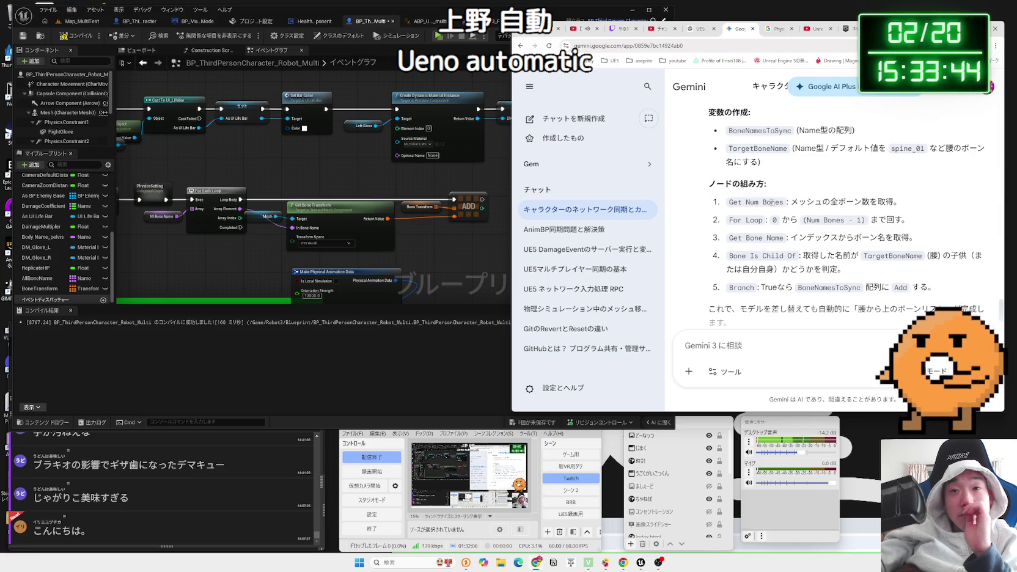
scroll(820, 190, down, 2)
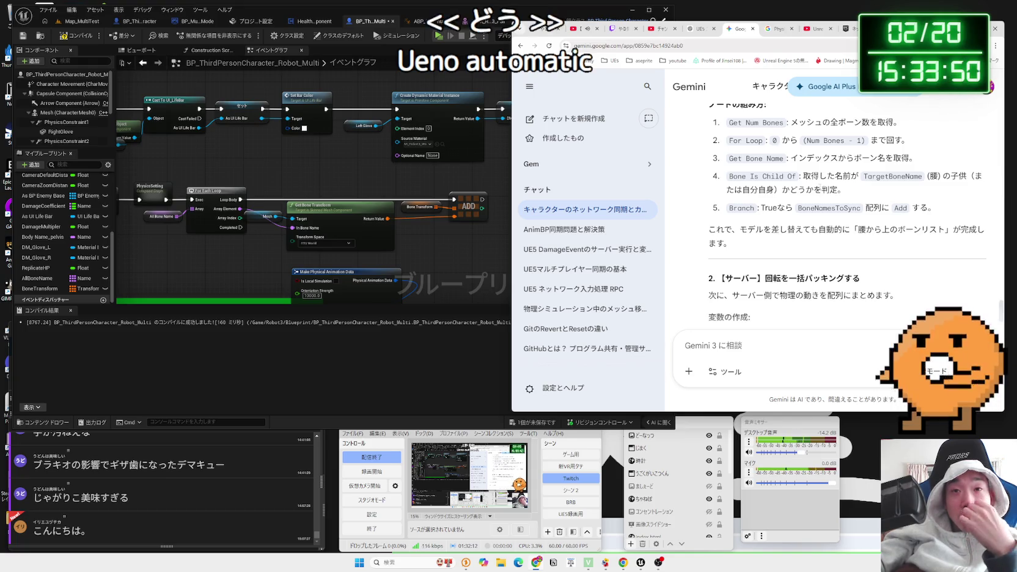
- Read the Control Rig section of Gemini's answer on applying all bone rotations at once
scroll(820, 187, down, 3)
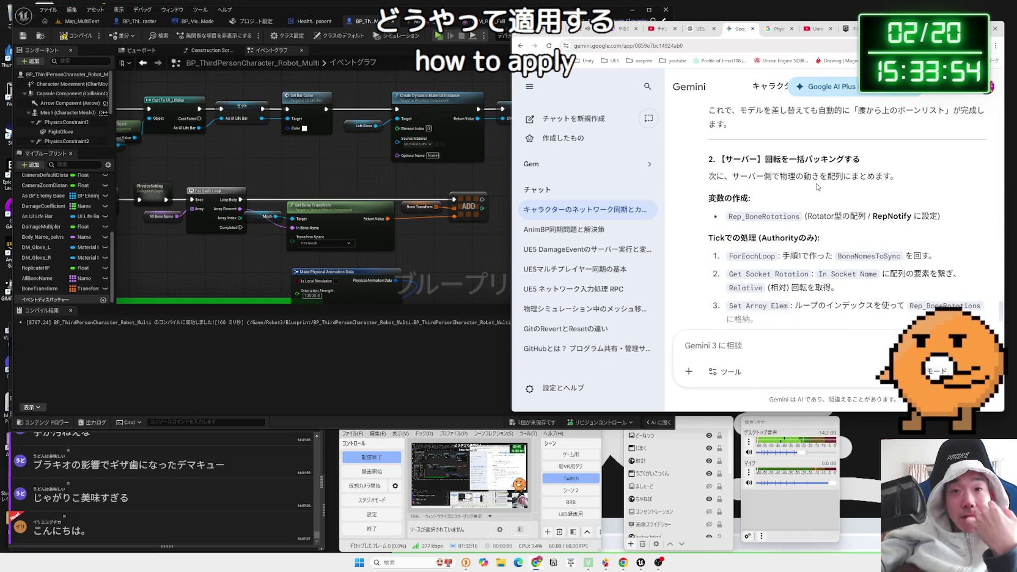
scroll(818, 188, down, 5)
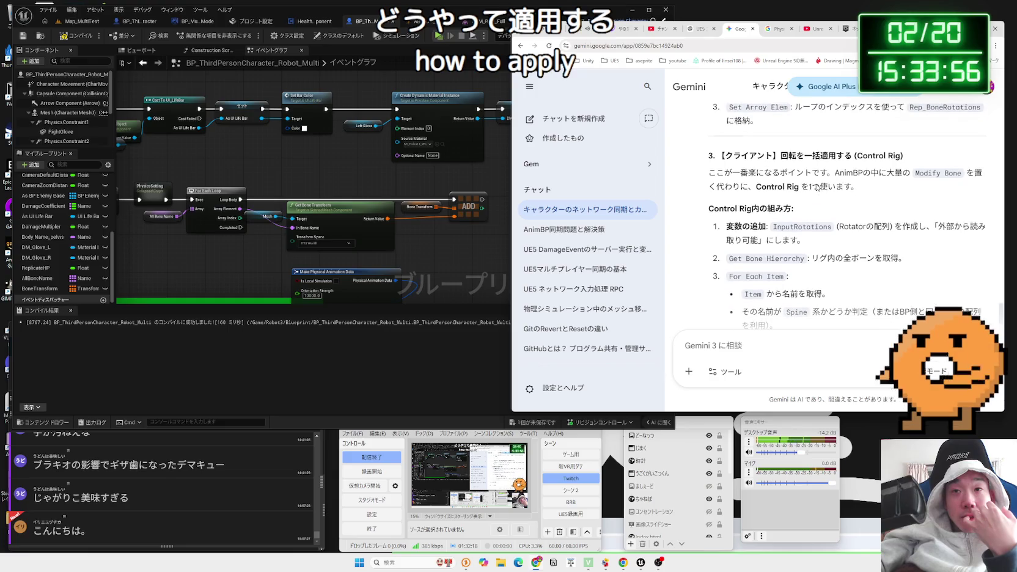
mouse_move(779, 156)
mouse_down()
mouse_move(904, 173)
mouse_move(859, 188)
mouse_up()
click(874, 184)
triple_click(874, 184)
click(871, 184)
triple_click(856, 184)
click(843, 185)
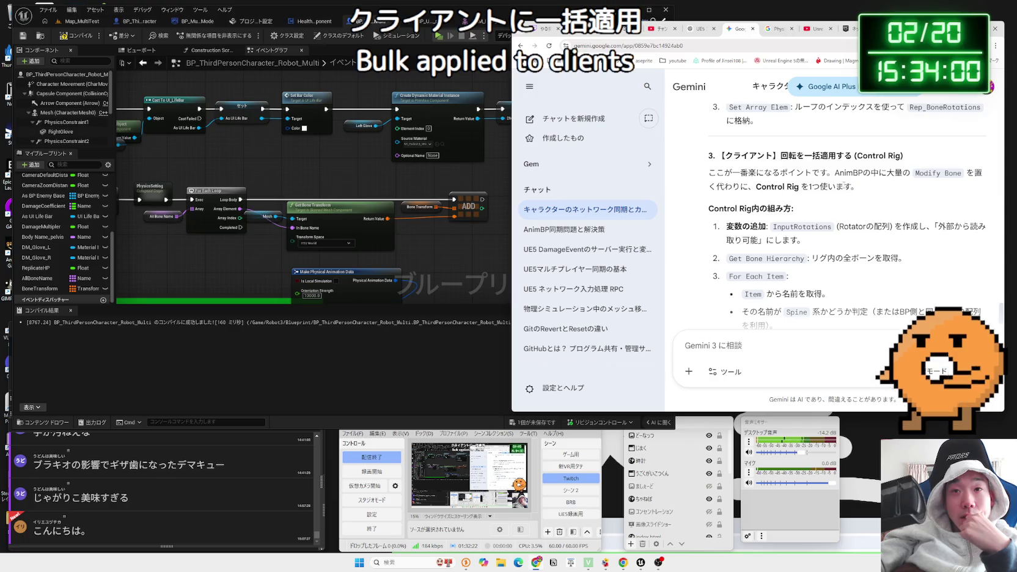
scroll(842, 185, down, 3)
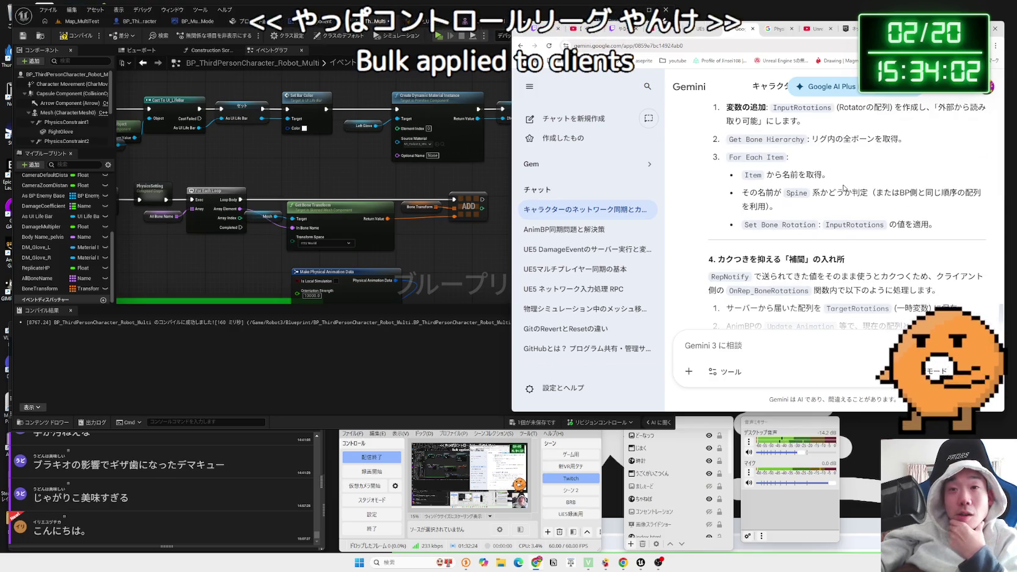
scroll(843, 187, up, 1)
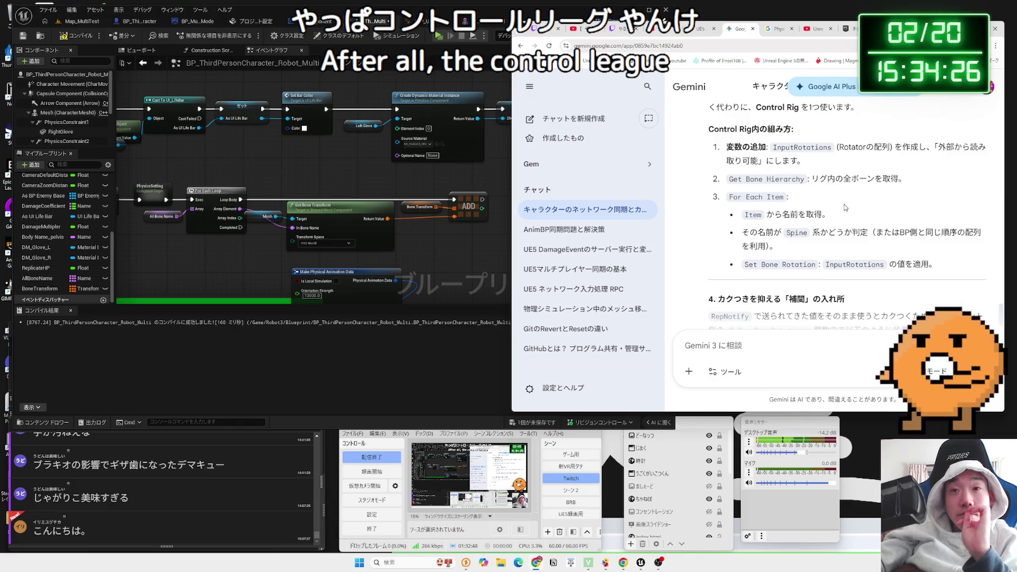
- Study the InputRotations variable name and description in the Control Rig steps
scroll(845, 207, down, 2)
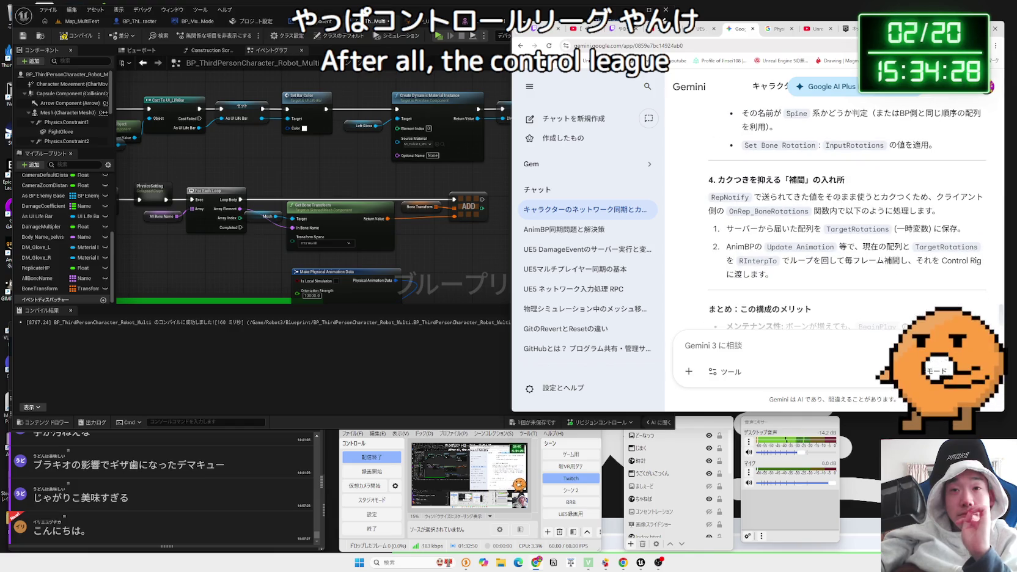
scroll(838, 200, up, 1)
scroll(838, 201, down, 2)
scroll(837, 200, up, 3)
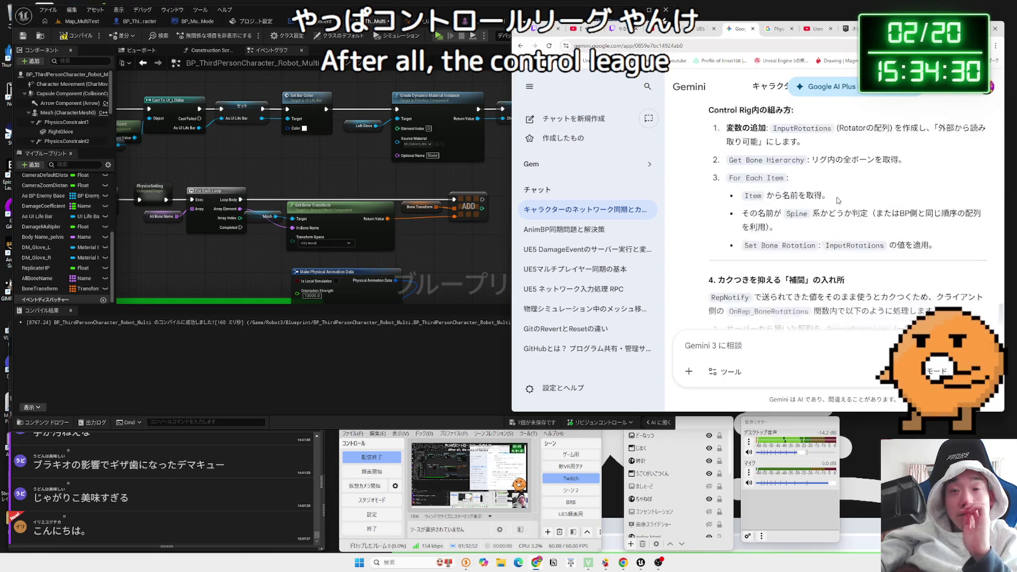
scroll(837, 200, up, 2)
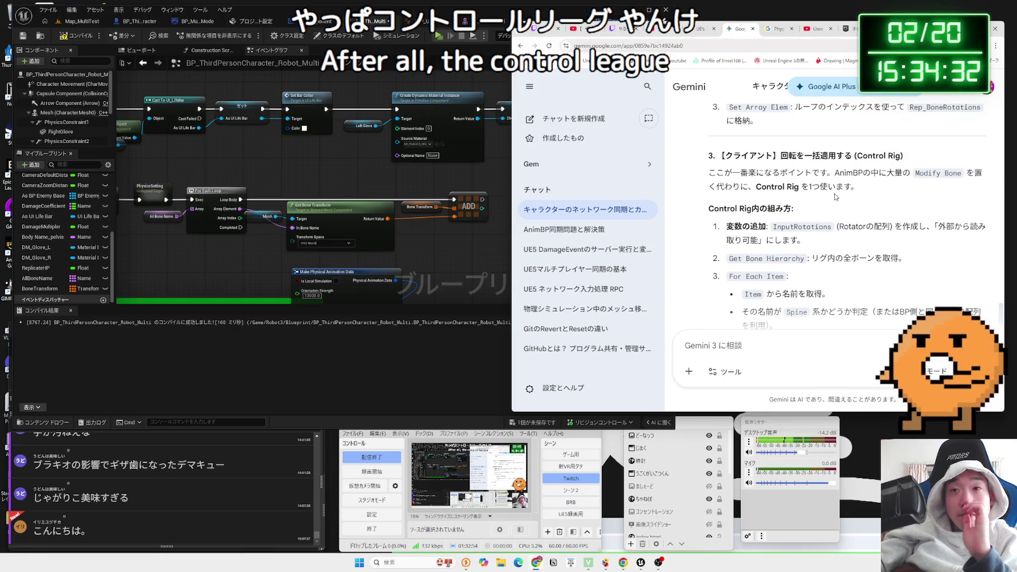
scroll(835, 197, down, 1)
mouse_move(772, 188)
mouse_down()
mouse_move(939, 187)
mouse_move(772, 187)
mouse_move(788, 201)
mouse_move(927, 187)
mouse_up()
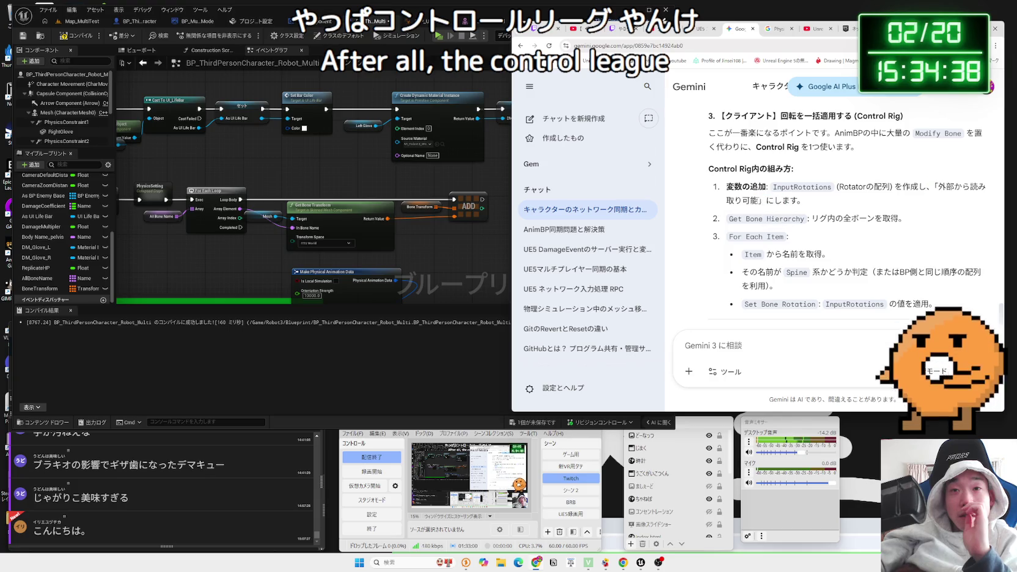
mouse_move(775, 187)
mouse_down()
mouse_move(919, 187)
mouse_move(897, 202)
mouse_up()
click(897, 203)
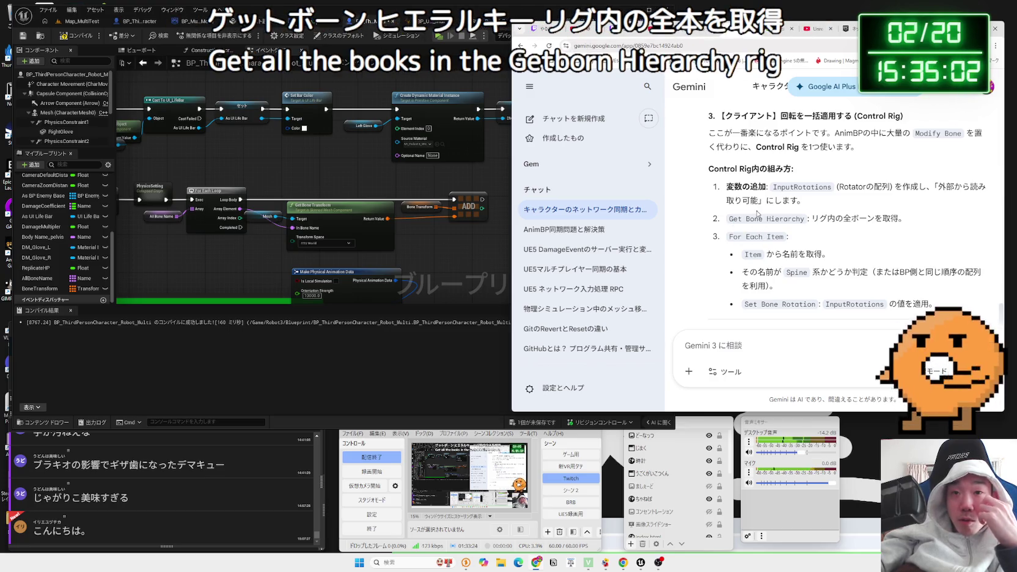
- Read the Set Bone Rotation step, then return to the Unreal Editor
scroll(758, 214, down, 3)
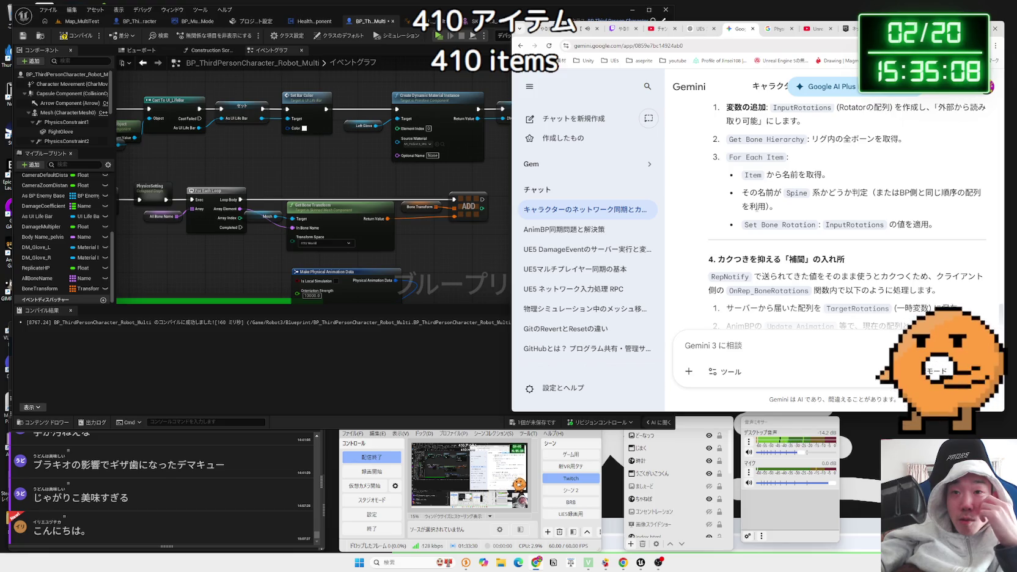
drag(744, 225, 938, 225)
click(944, 228)
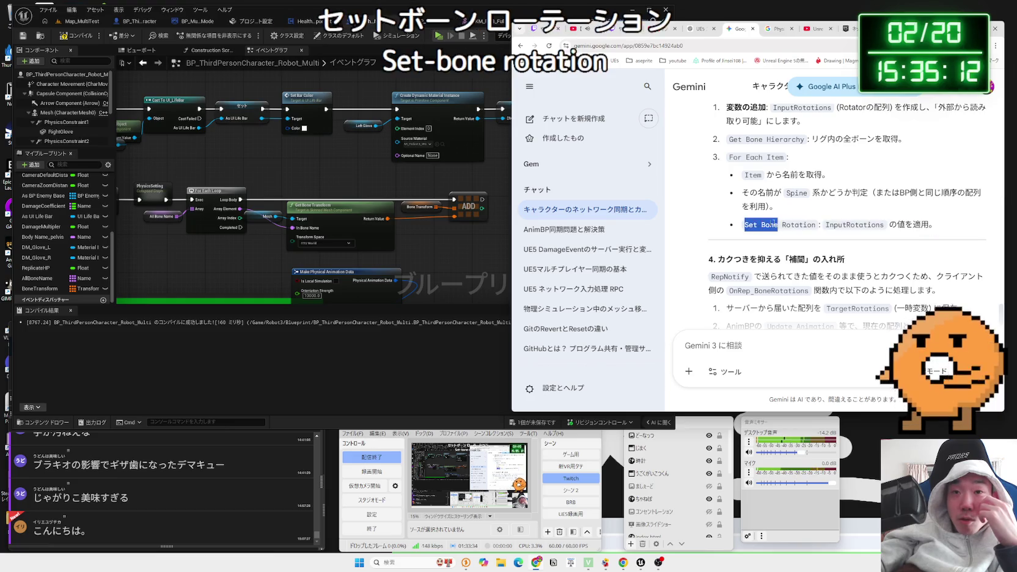
click(478, 182)
click(480, 182)
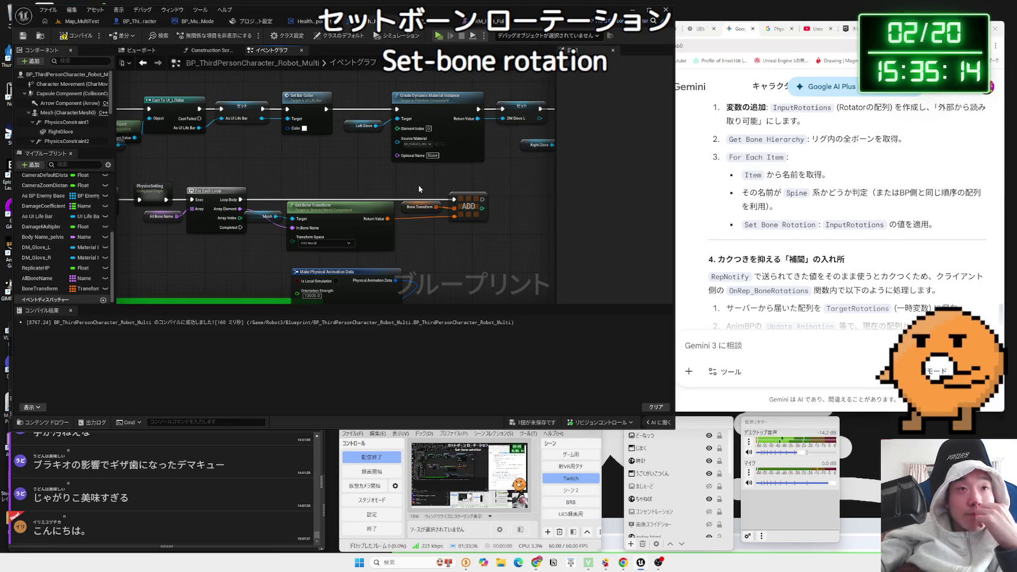
- Compile the character blueprint and open the ABP_Unarmed_Robot AnimGraph
drag(419, 189, 386, 193)
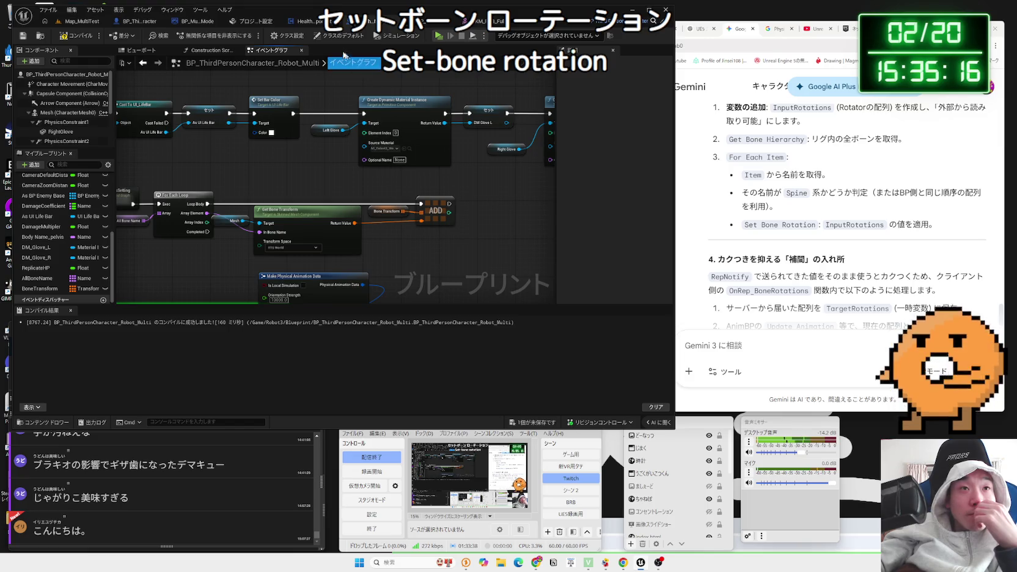
click(78, 35)
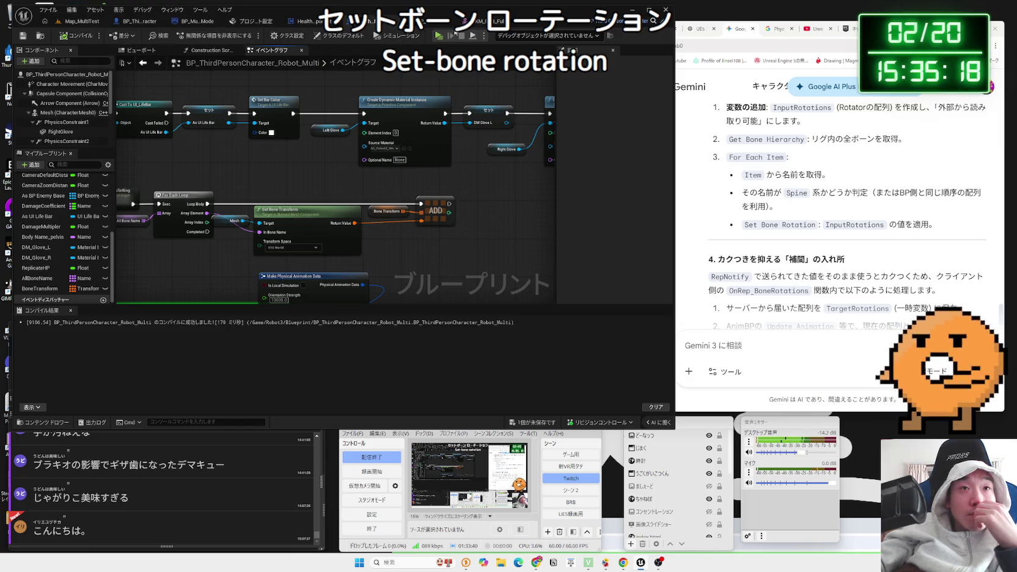
click(443, 21)
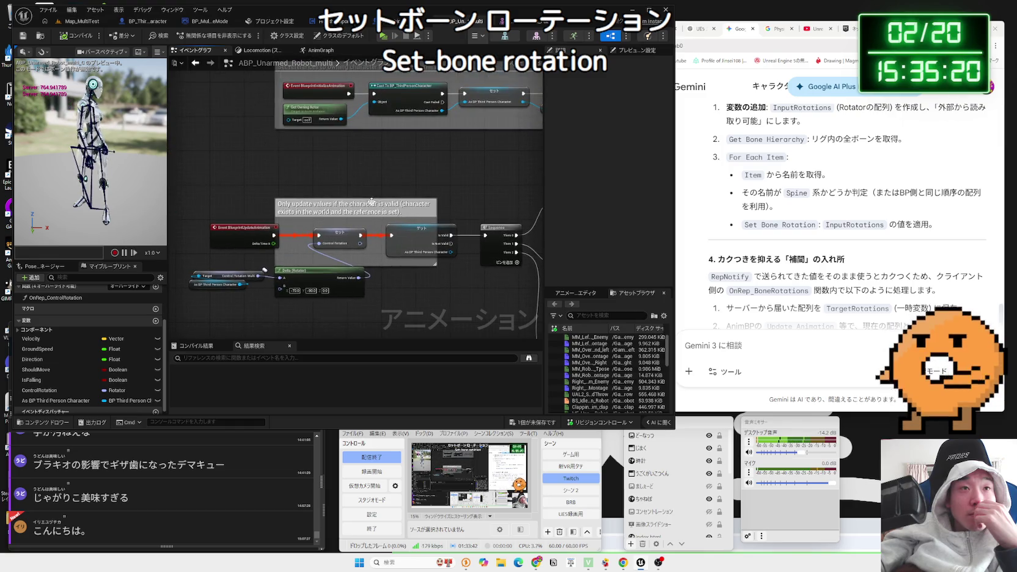
click(329, 54)
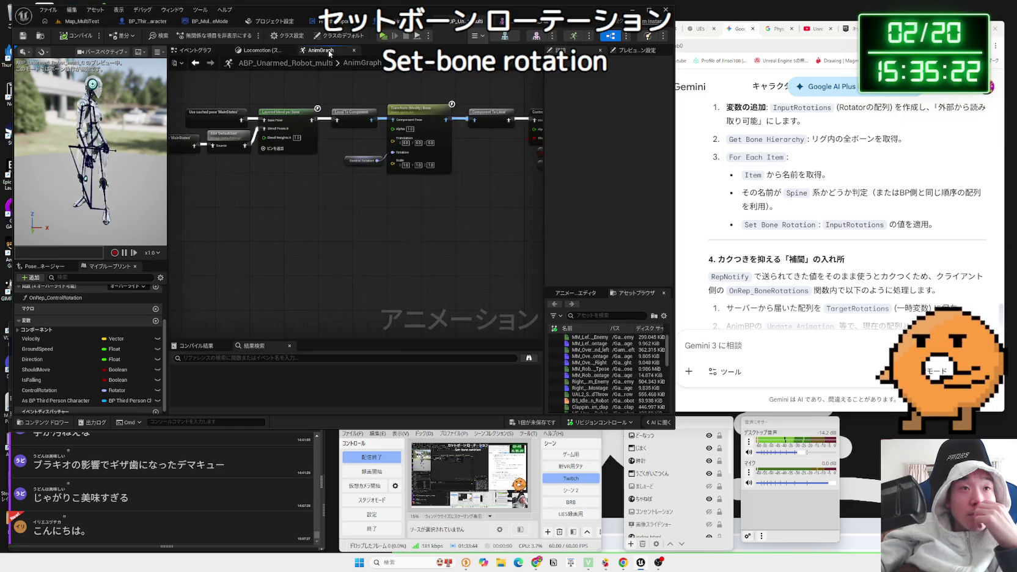
- Arrange the Control Rig, NOT and Output Pose nodes and place an As BP Third Person Character getter
scroll(454, 194, up, 2)
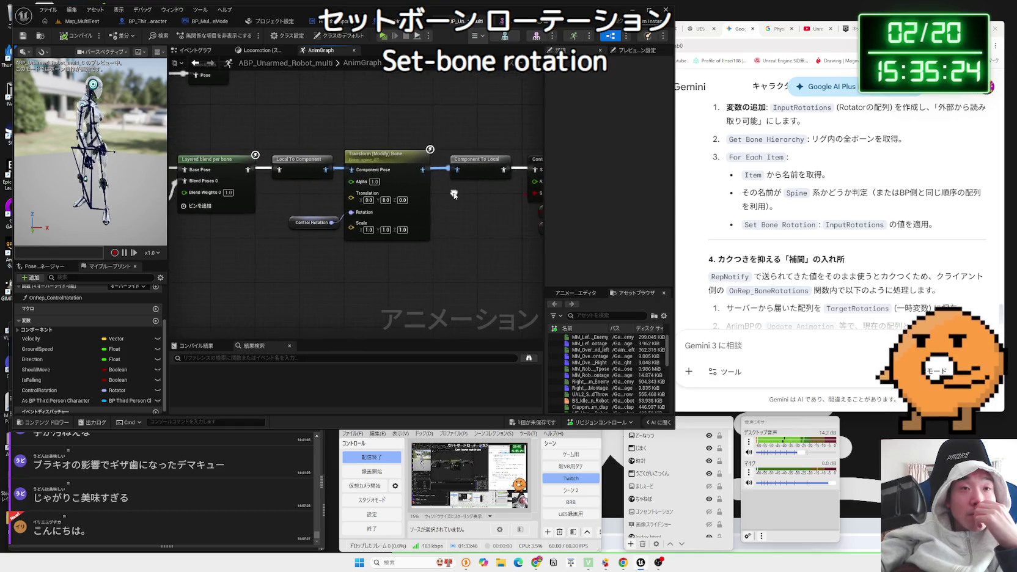
scroll(453, 193, down, 1)
mouse_move(453, 193)
mouse_down()
mouse_move(462, 153)
mouse_move(523, 206)
mouse_up()
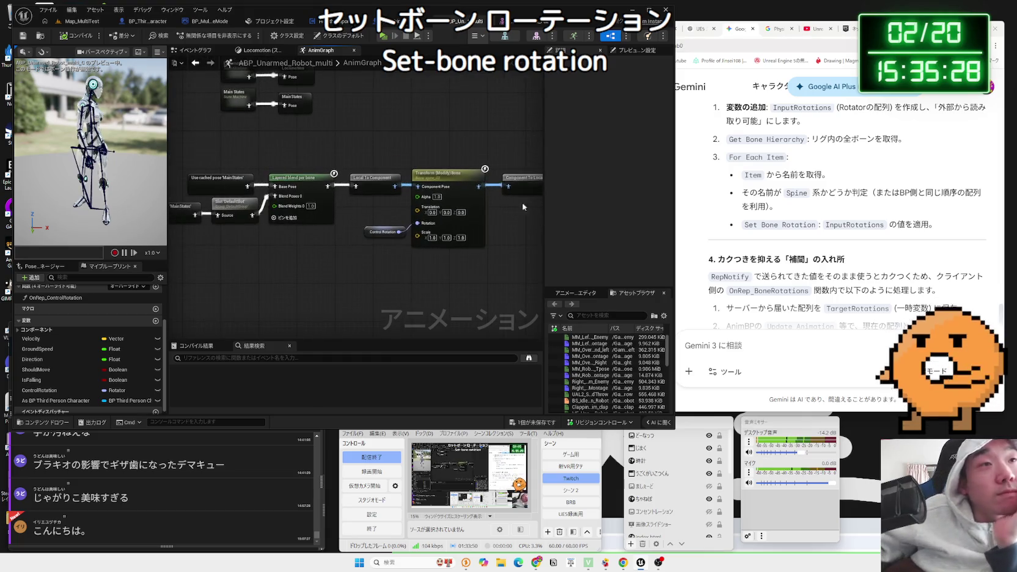
drag(336, 208, 245, 192)
drag(450, 256, 359, 240)
drag(491, 138, 537, 138)
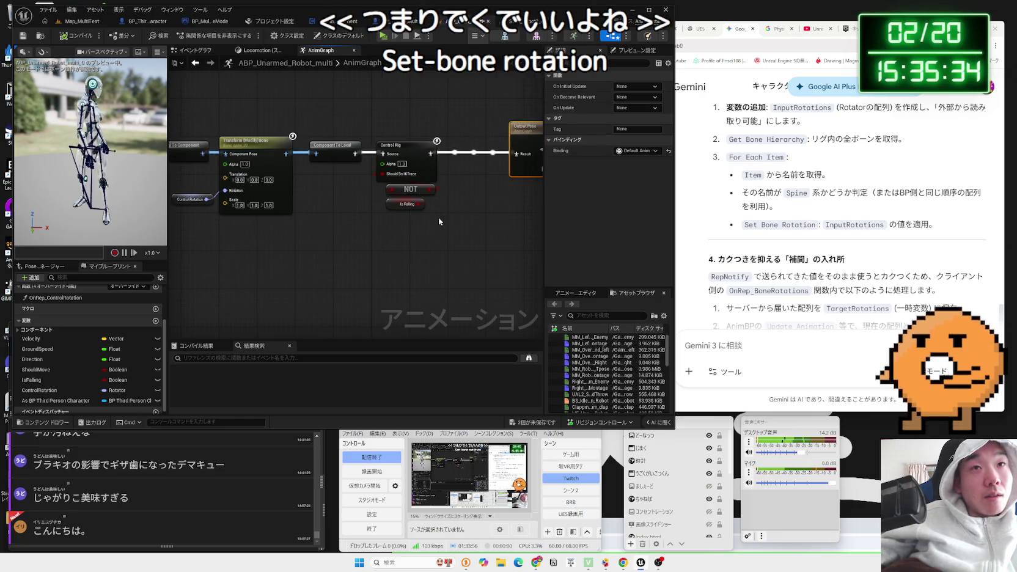
mouse_move(55, 400)
mouse_down()
mouse_move(361, 296)
mouse_move(382, 262)
mouse_move(424, 242)
mouse_up()
- Add an Is Locally Controlled node on the character reference, discarding a stray Branch node
click(395, 267)
text(s local)
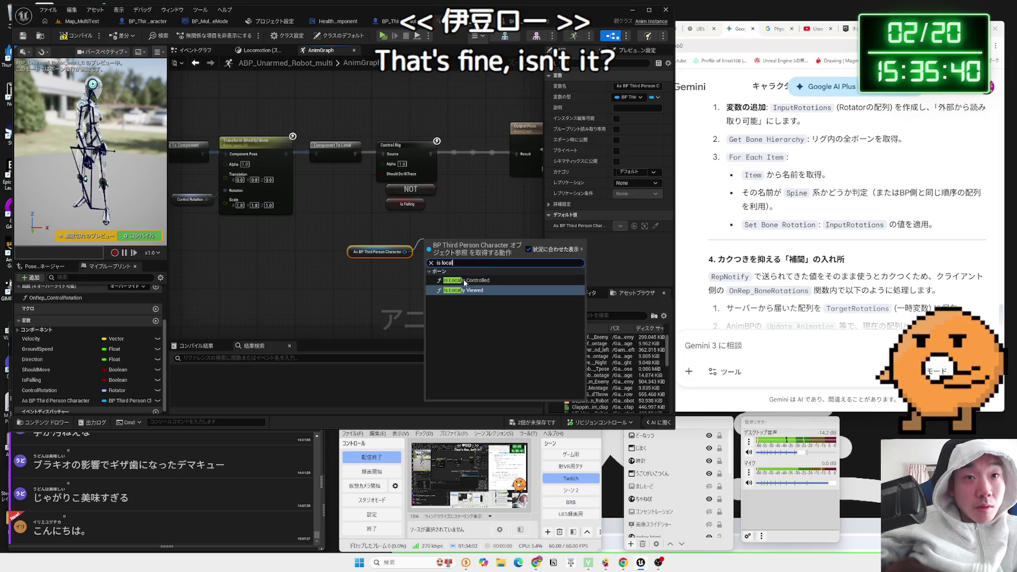
click(465, 280)
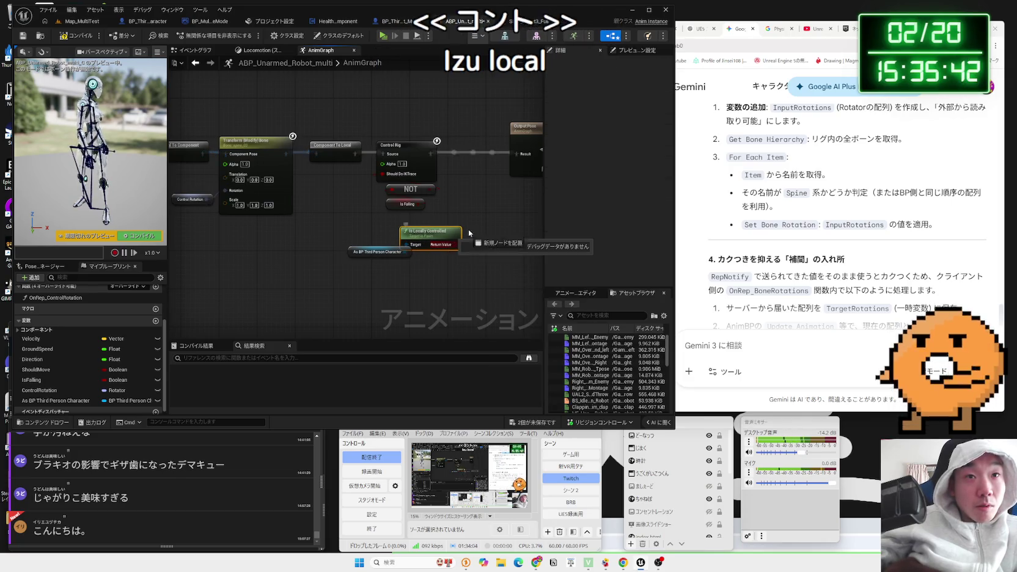
drag(444, 247, 477, 209)
text(branch)
key(Return)
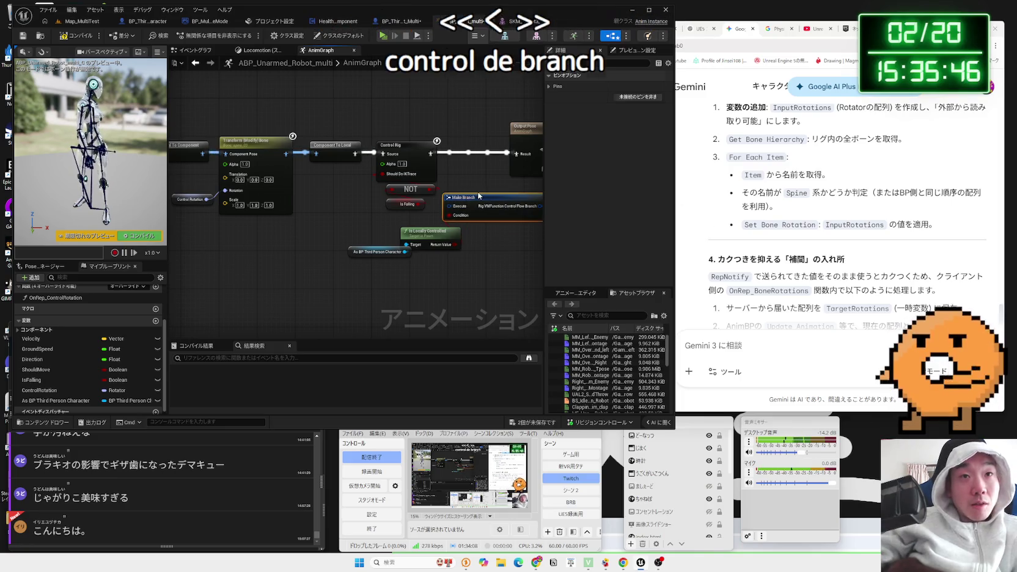
key(Delete)
drag(429, 233, 443, 233)
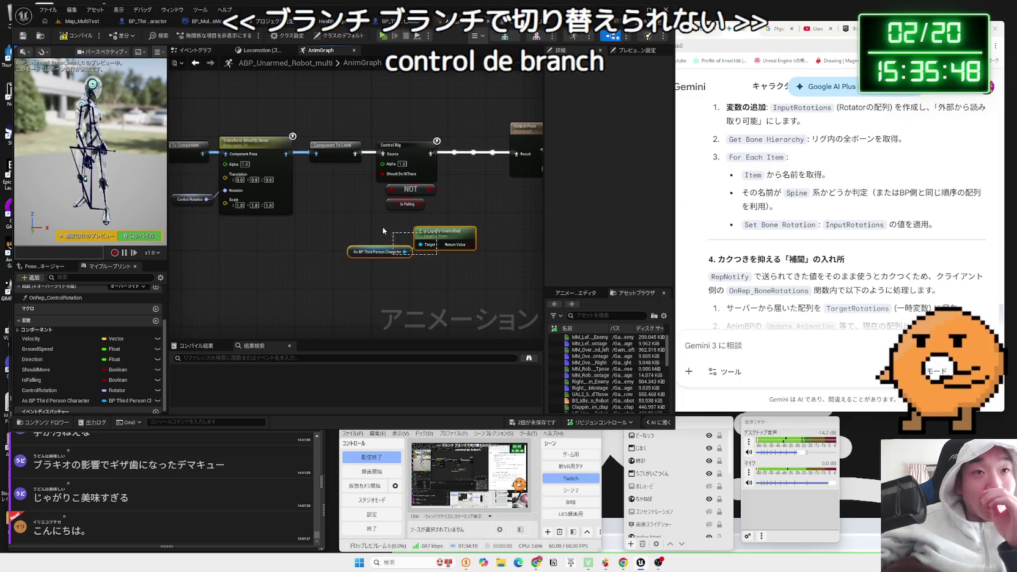
click(482, 219)
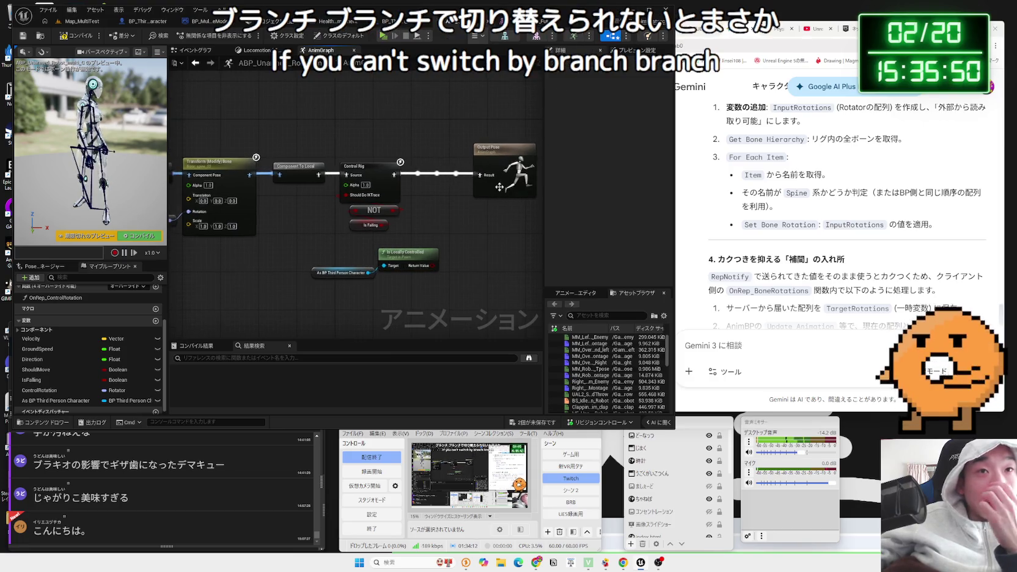
- Try a Select node off the Is Locally Controlled result, then delete it
drag(480, 175, 453, 191)
text(select)
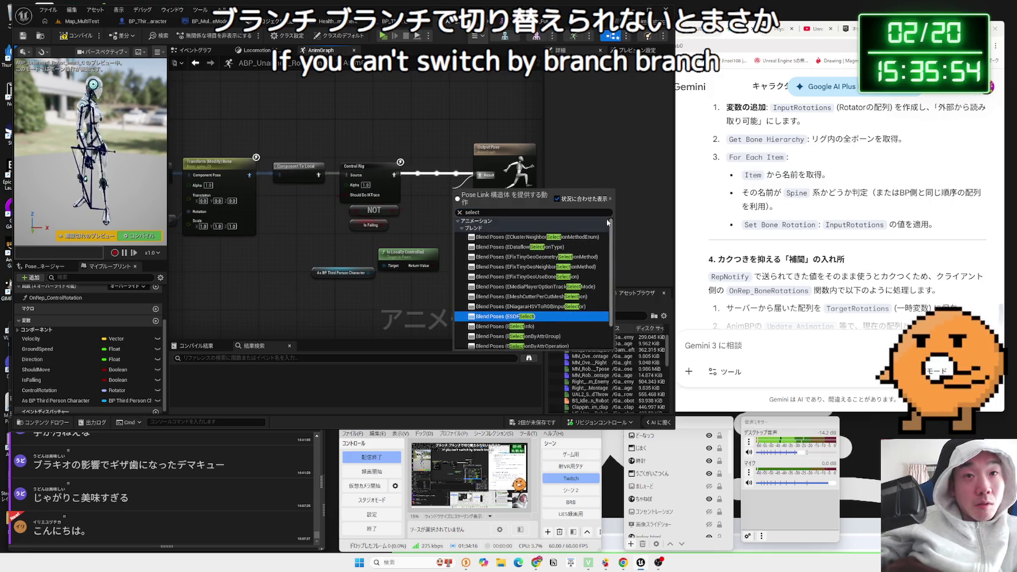
click(361, 254)
drag(434, 265, 458, 242)
text(select)
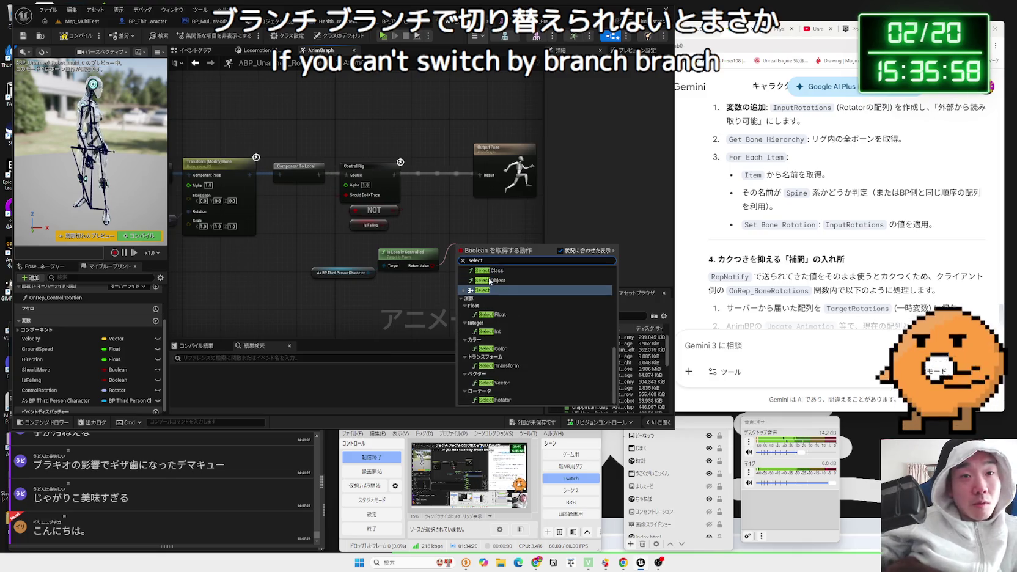
click(490, 289)
drag(514, 259, 486, 231)
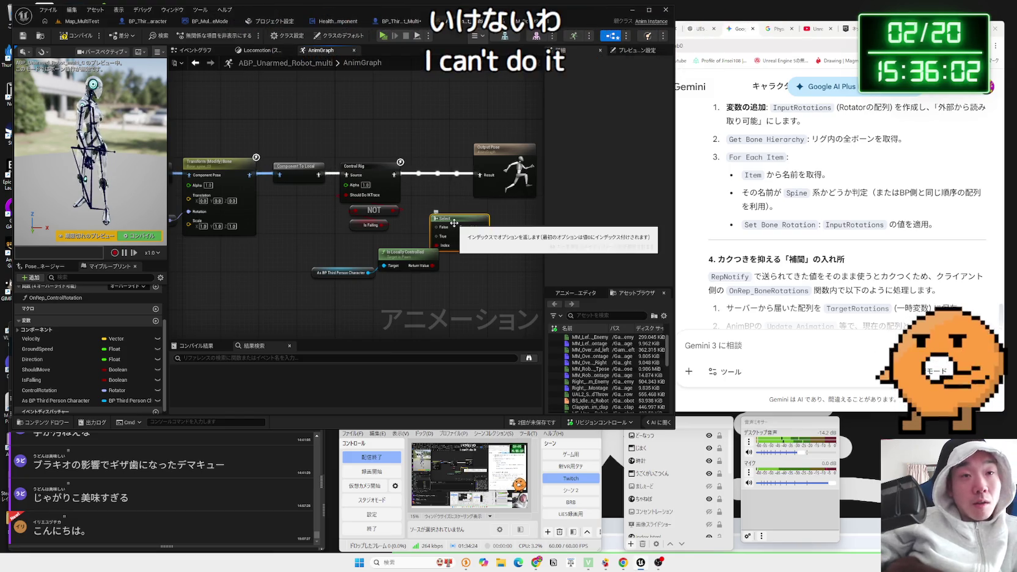
key(Delete)
- Add a Live Link Pose node driven by Is Locally Controlled's return value and position it
drag(434, 265, 468, 245)
text(pose)
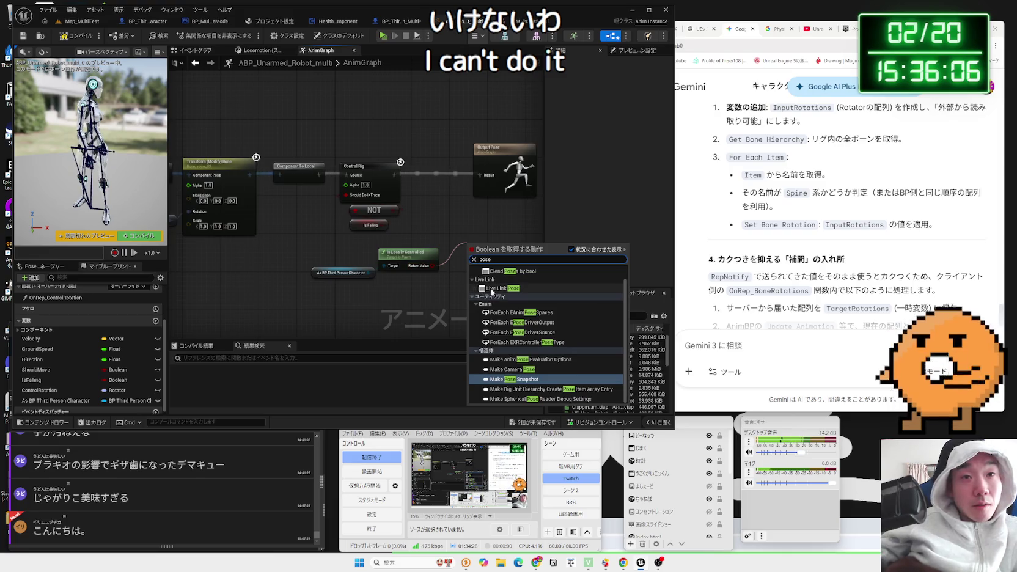
click(492, 292)
mouse_move(468, 251)
mouse_down()
mouse_move(495, 243)
mouse_move(468, 233)
mouse_up()
key(Escape)
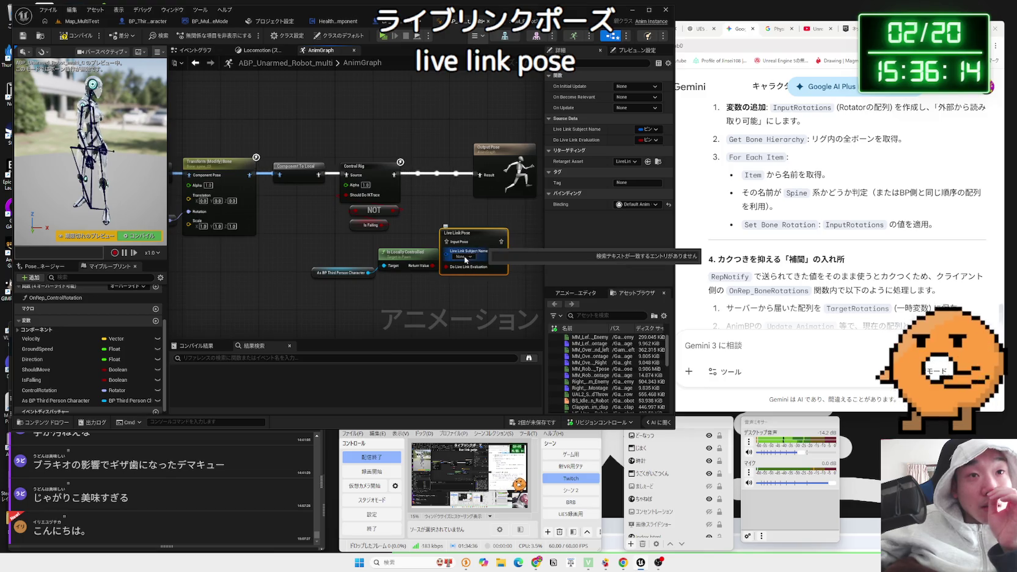
drag(465, 259, 428, 229)
scroll(428, 229, up, 2)
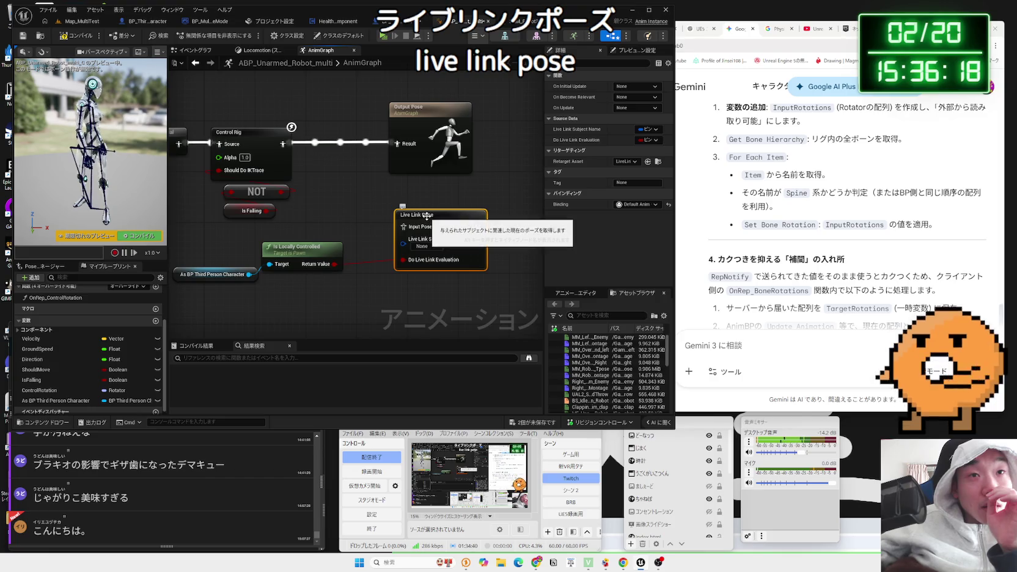
- Run a Google search for 'LiveLinkPose' in a new tab
key(ctrl+t)
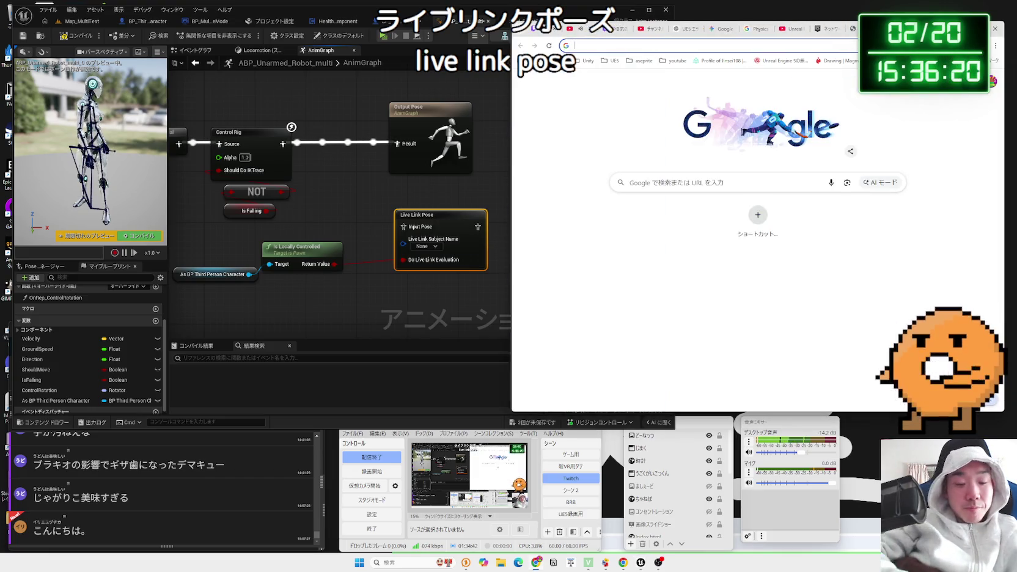
text(livelinjk)
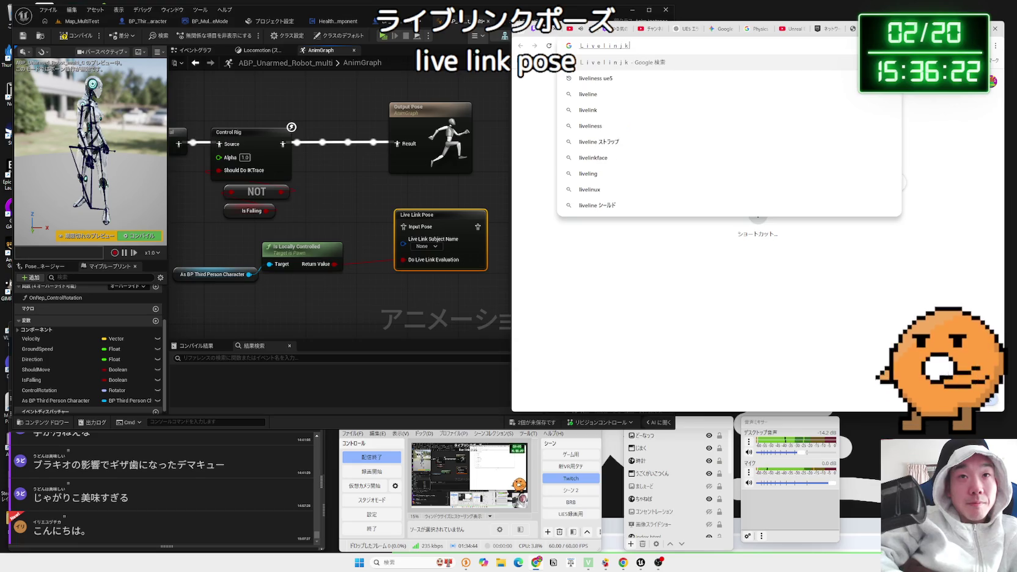
key(BackSpace)
text(kPose)
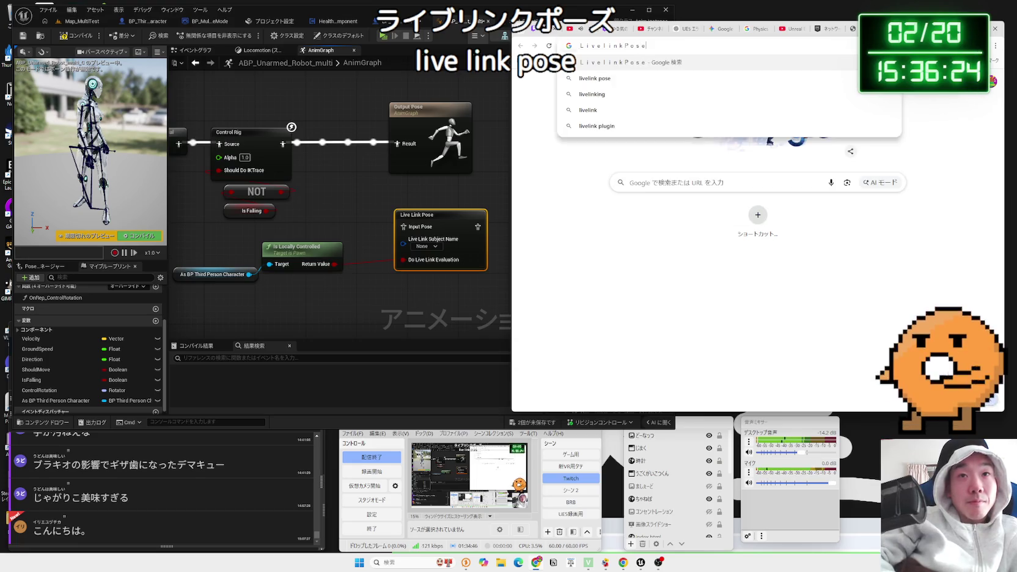
key(Return)
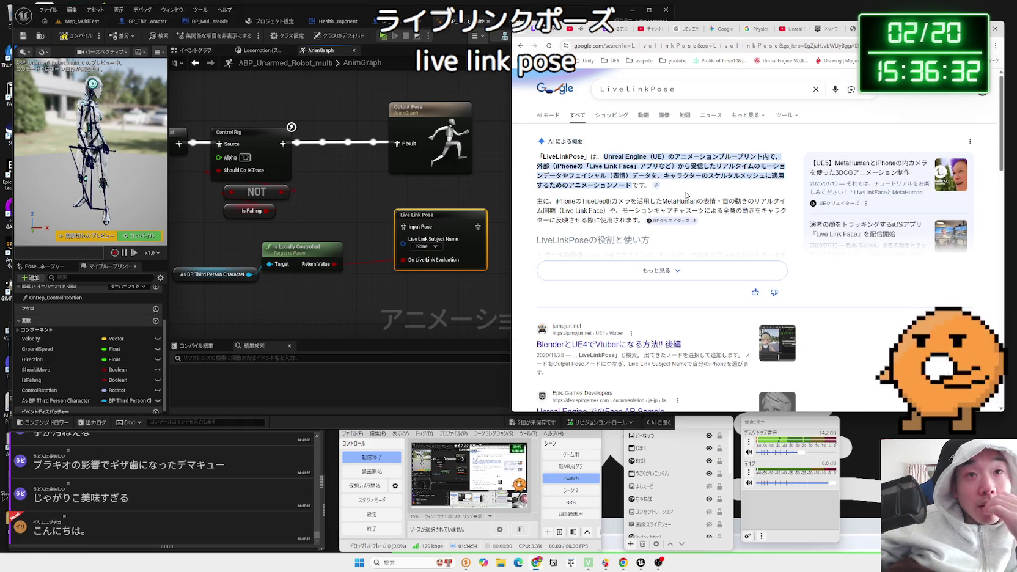
- Scroll the LiveLinkPose results and briefly view the X post result
scroll(685, 195, down, 3)
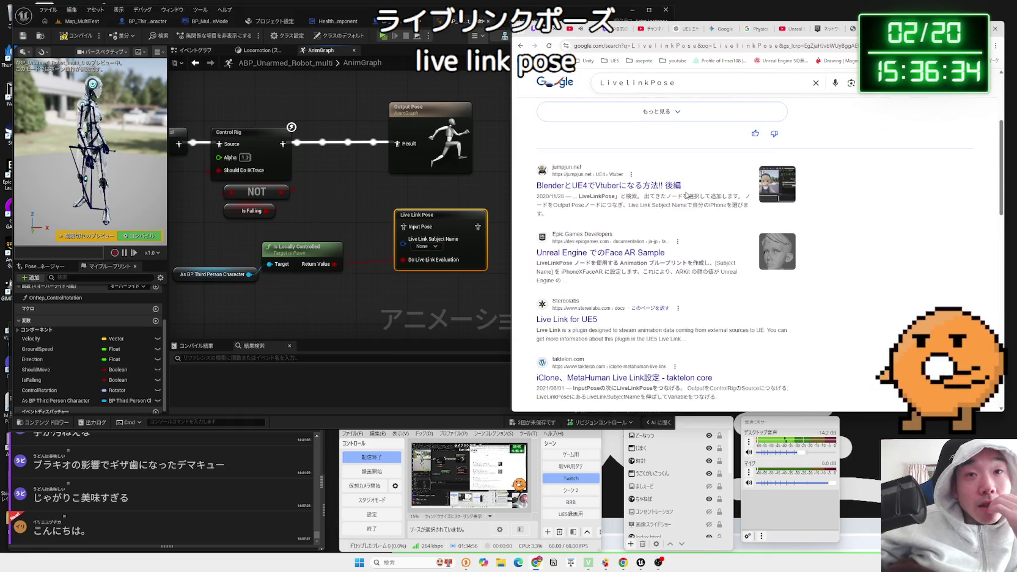
scroll(643, 256, down, 3)
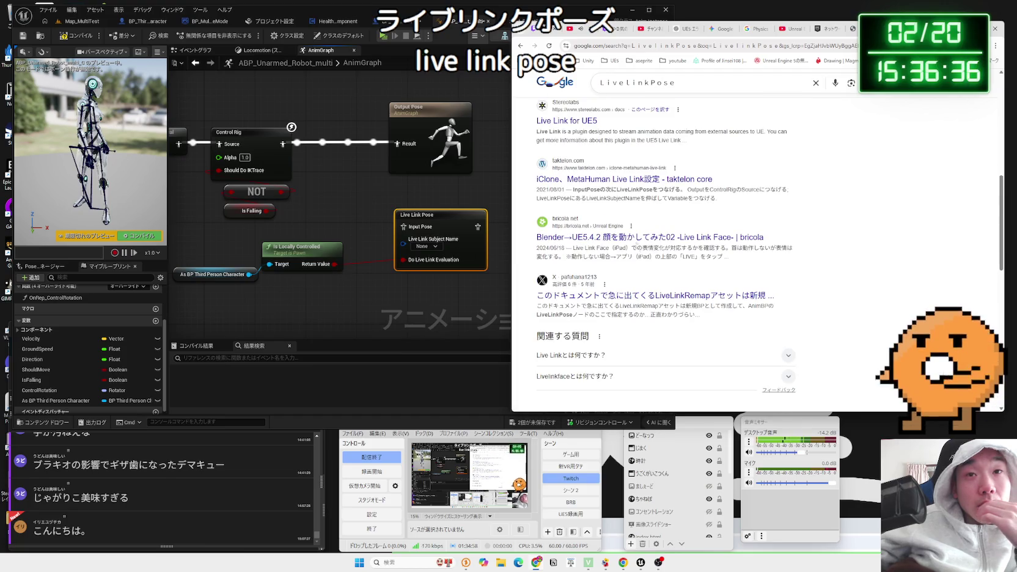
click(648, 297)
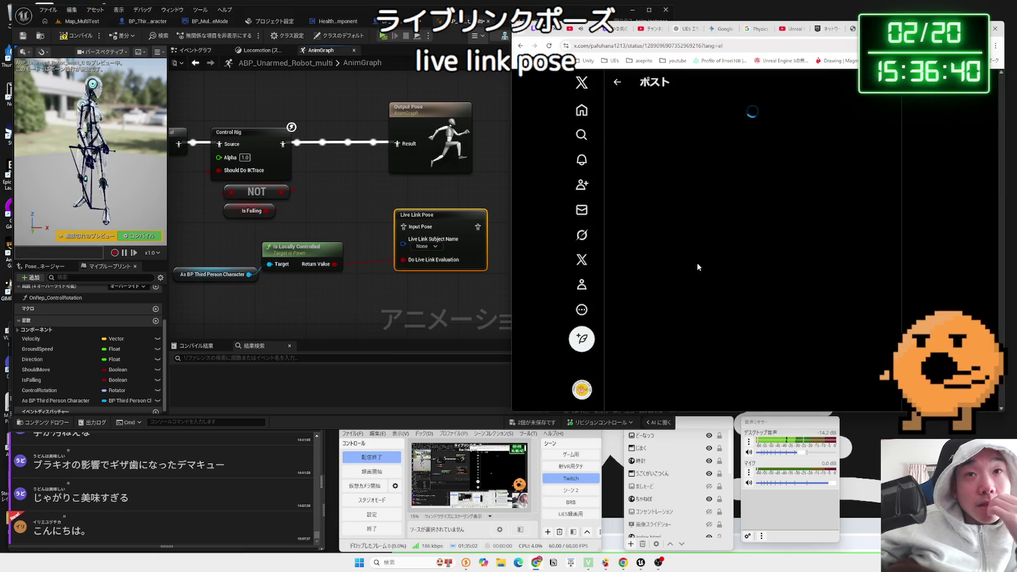
key(alt+Left)
scroll(699, 267, down, 10)
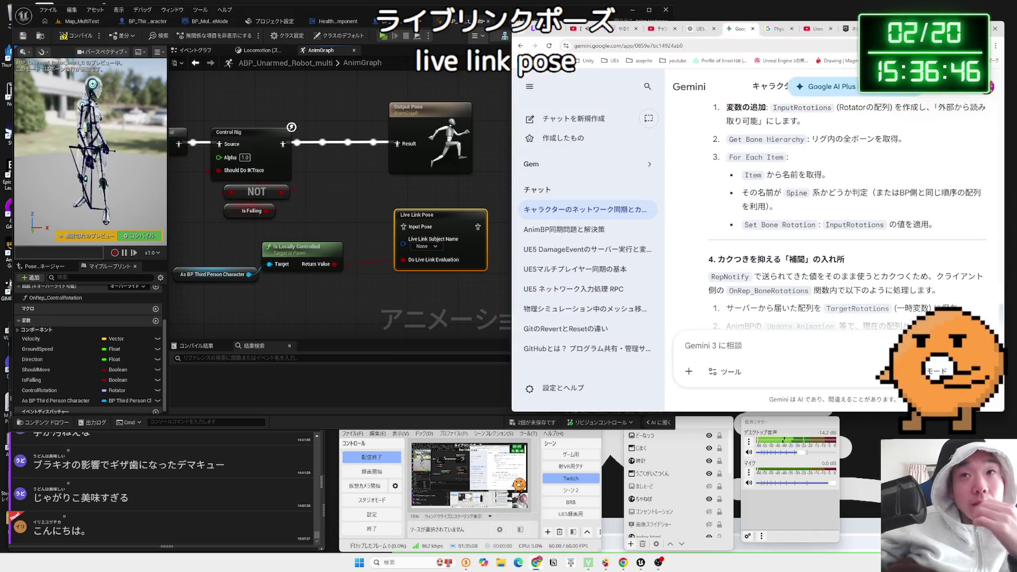
- Delete the Live Link Pose node and its wire in the robot AnimGraph
key(alt+Left)
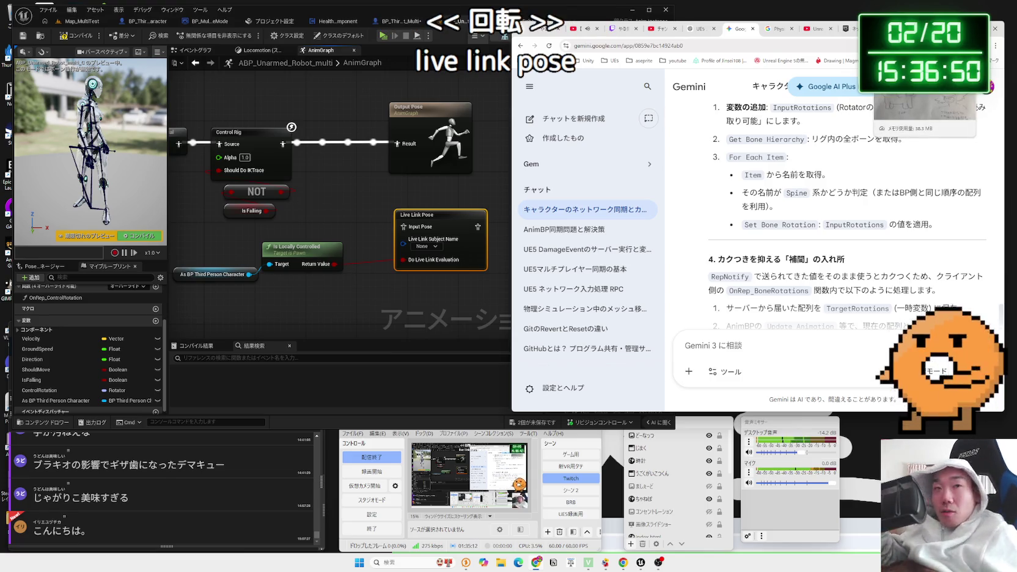
click(320, 309)
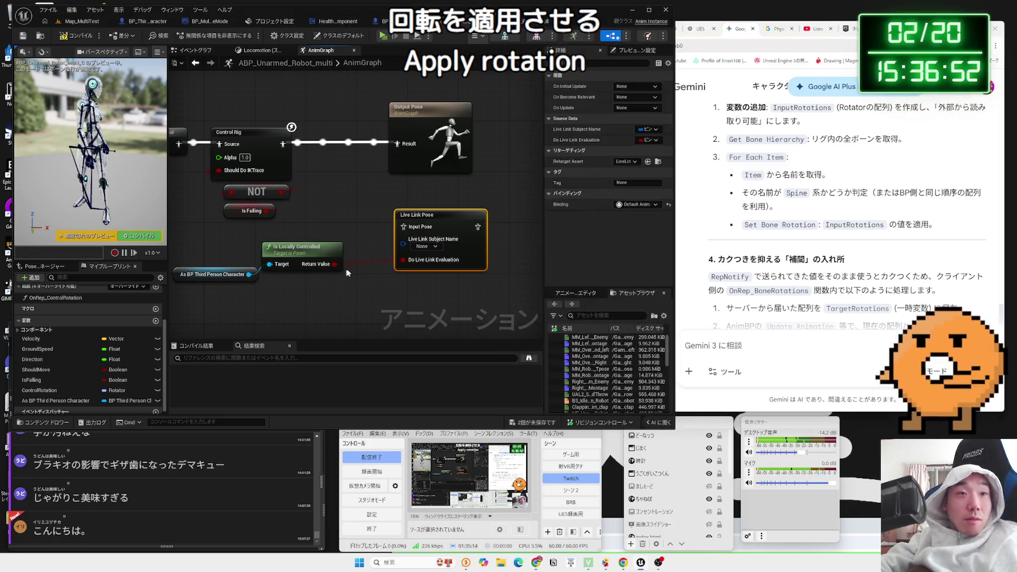
click(487, 200)
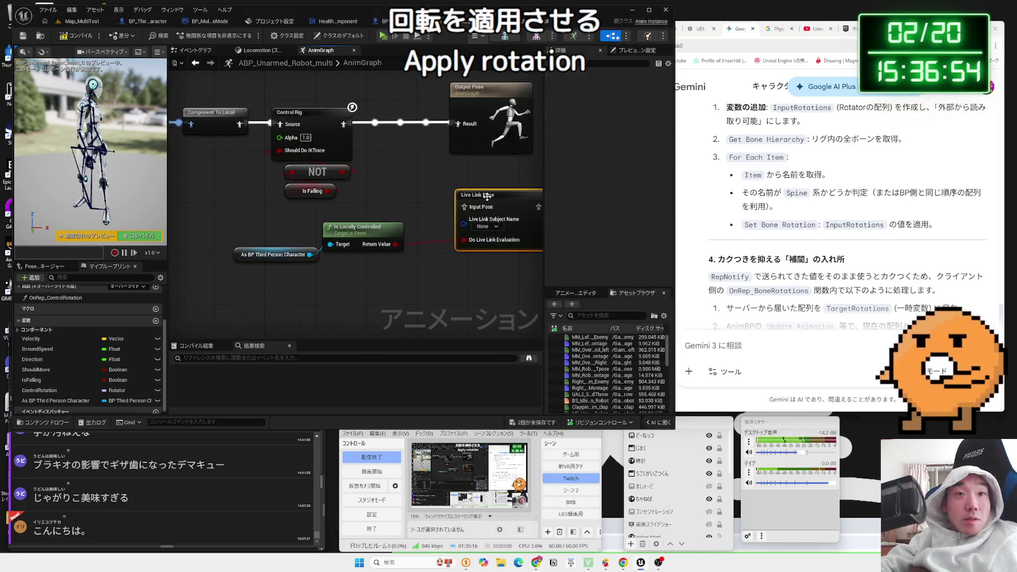
key(Delete)
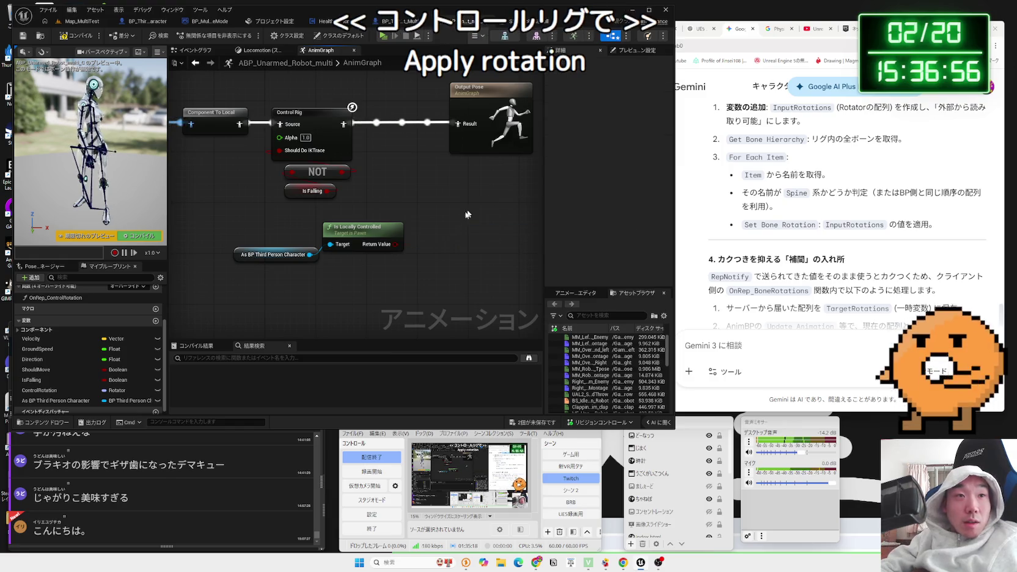
- Survey the AnimGraph's Transform (Modify) Bone, cached pose and Layered blend per bone nodes
drag(487, 196, 612, 201)
drag(182, 83, 530, 138)
scroll(446, 302, down, 2)
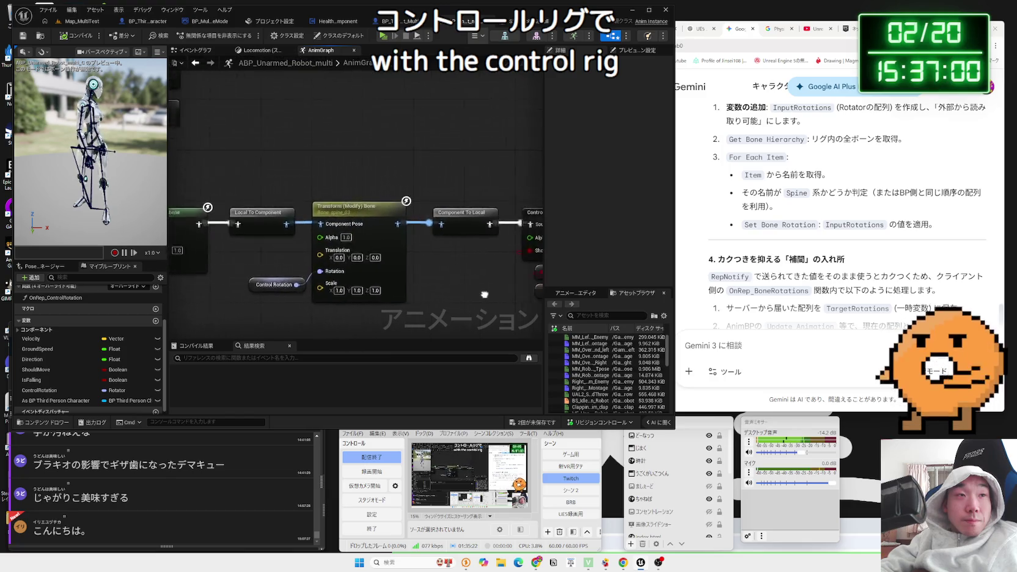
drag(446, 302, 337, 253)
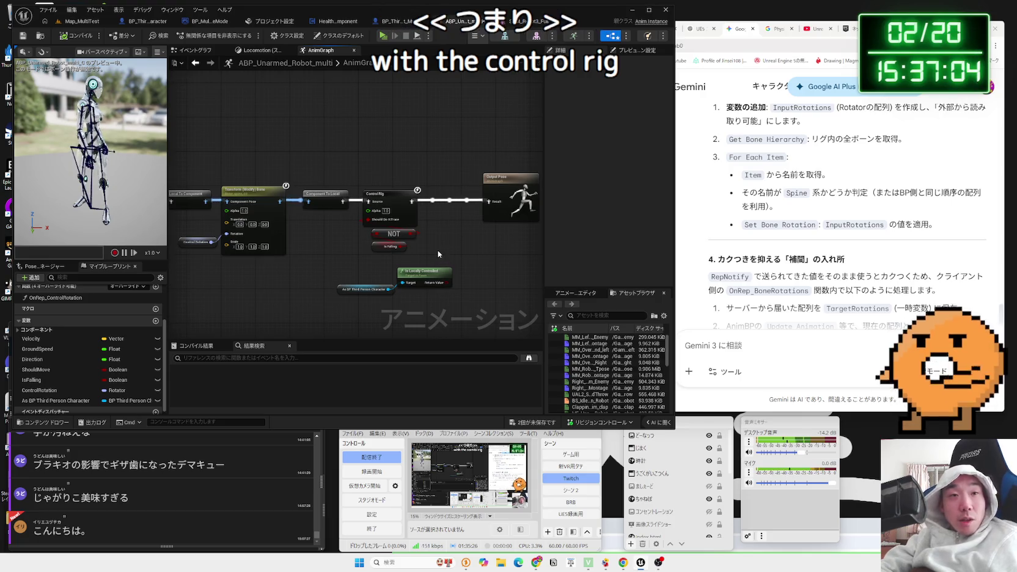
drag(455, 299, 365, 272)
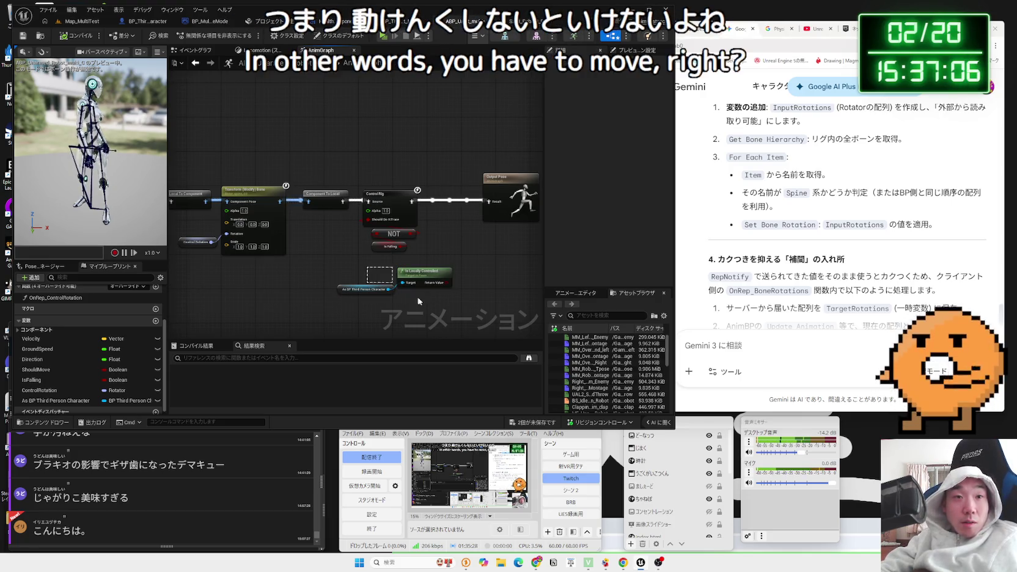
click(358, 271)
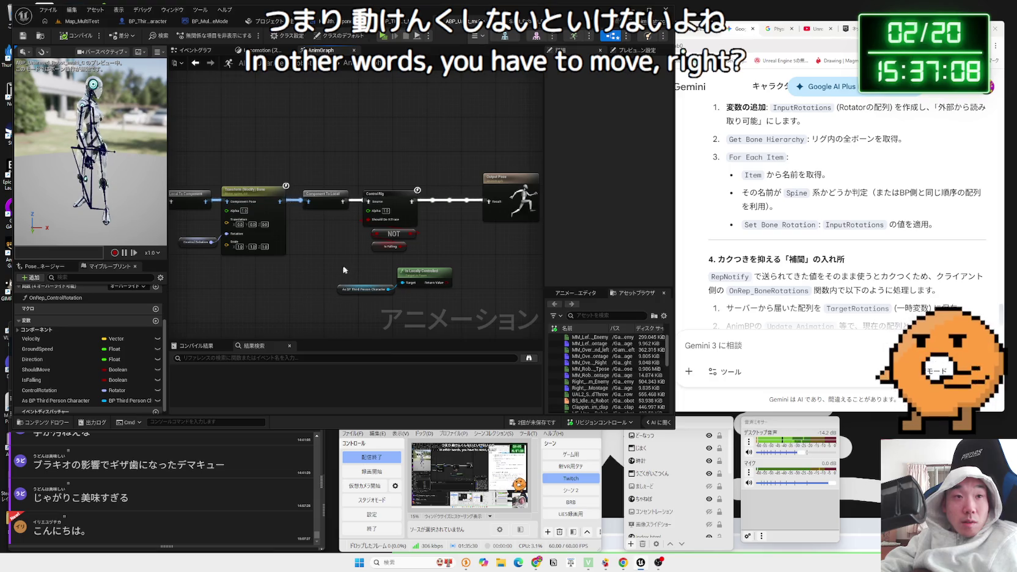
drag(344, 269, 543, 254)
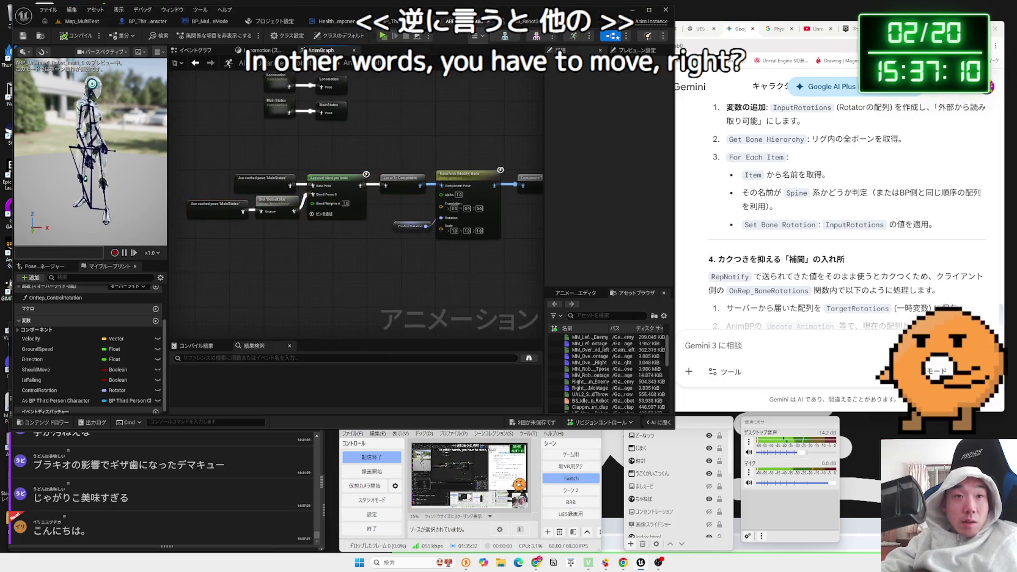
- Start writing the Gemini question about the client-side ABP, removing stray characters
scroll(367, 270, down, 2)
click(784, 271)
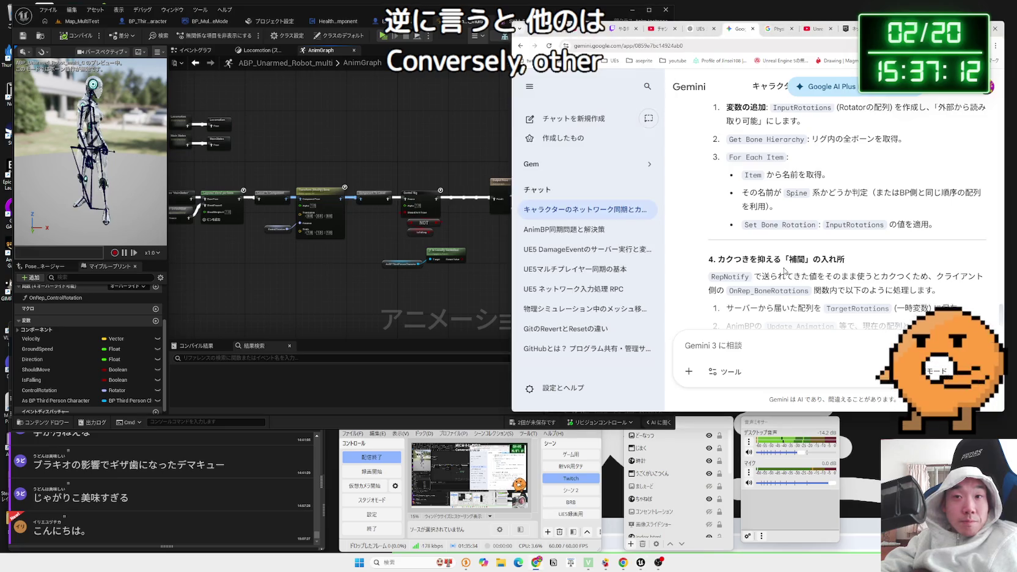
scroll(803, 317, up, 3)
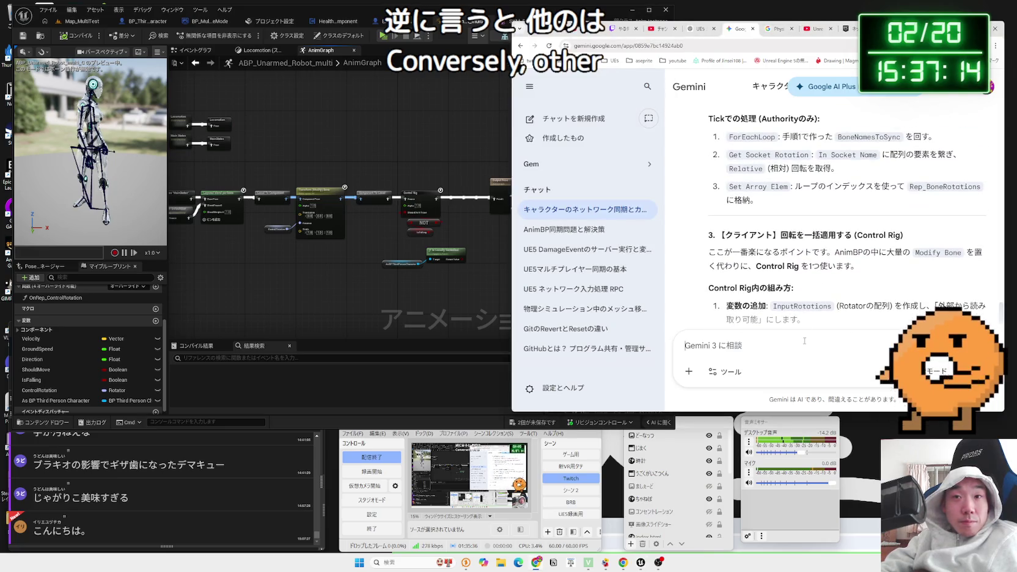
text(<)
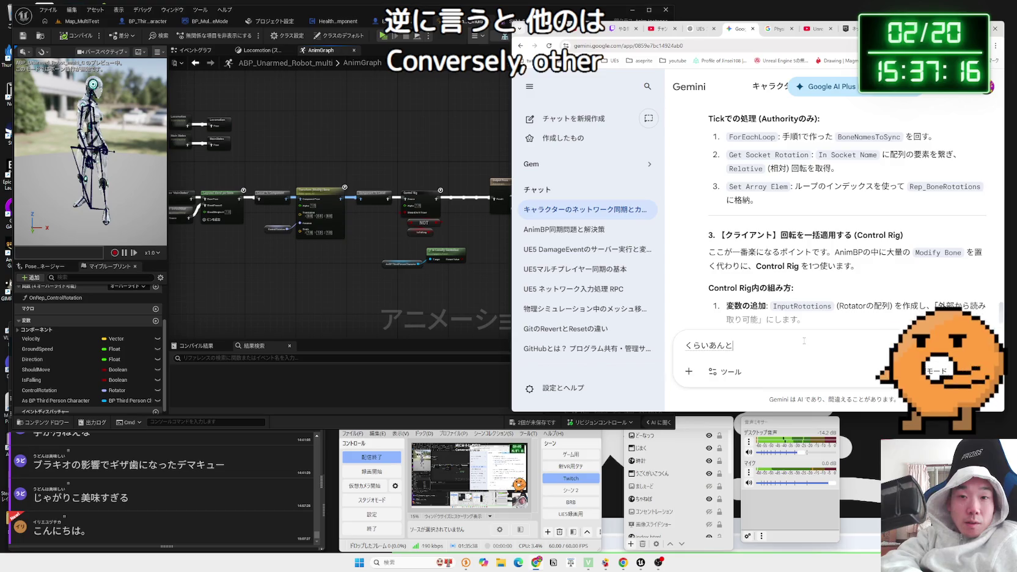
text(ＡＢＰは)
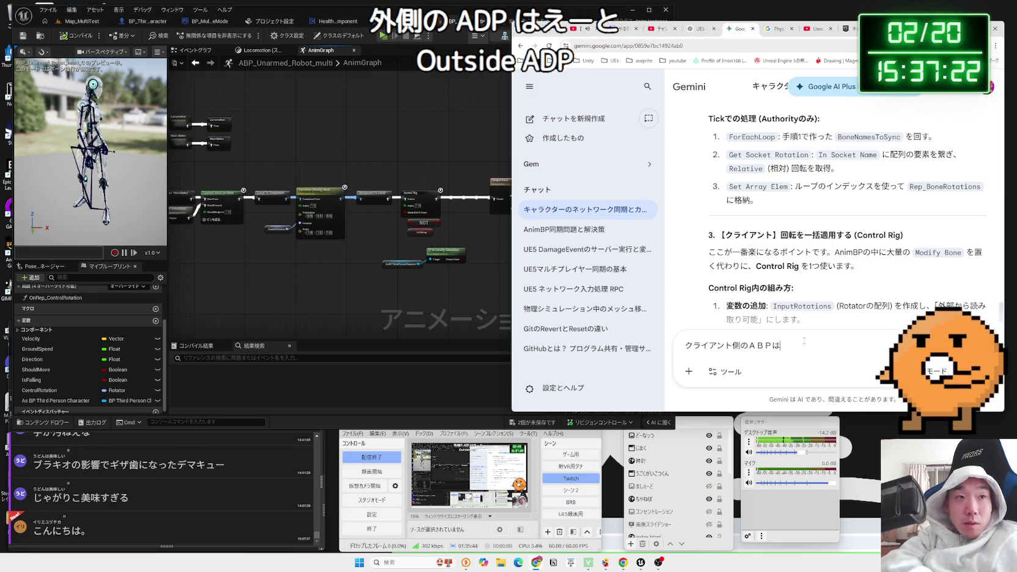
key(BackSpace)
key(BackSpace)
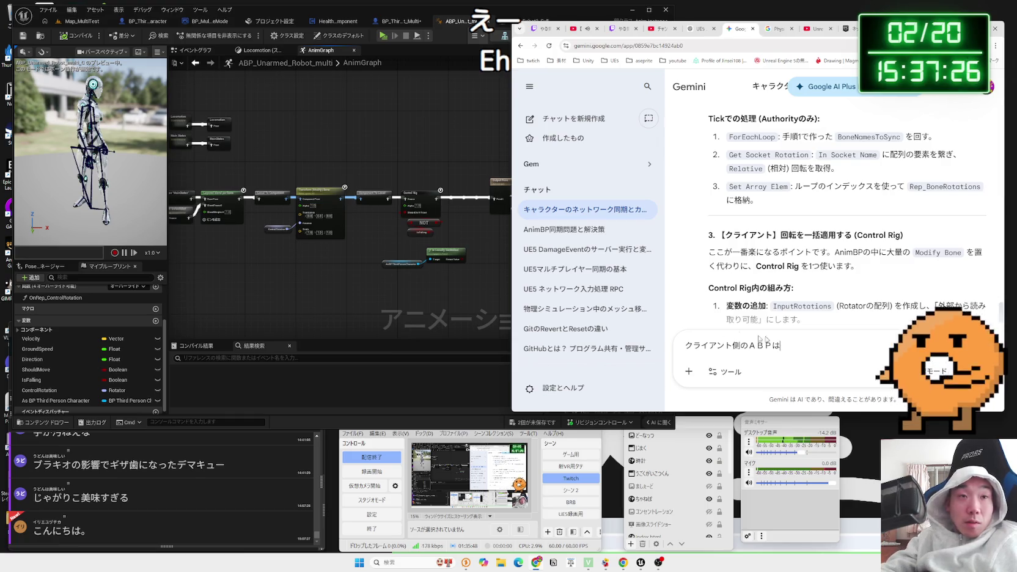
scroll(384, 266, up, 5)
click(859, 342)
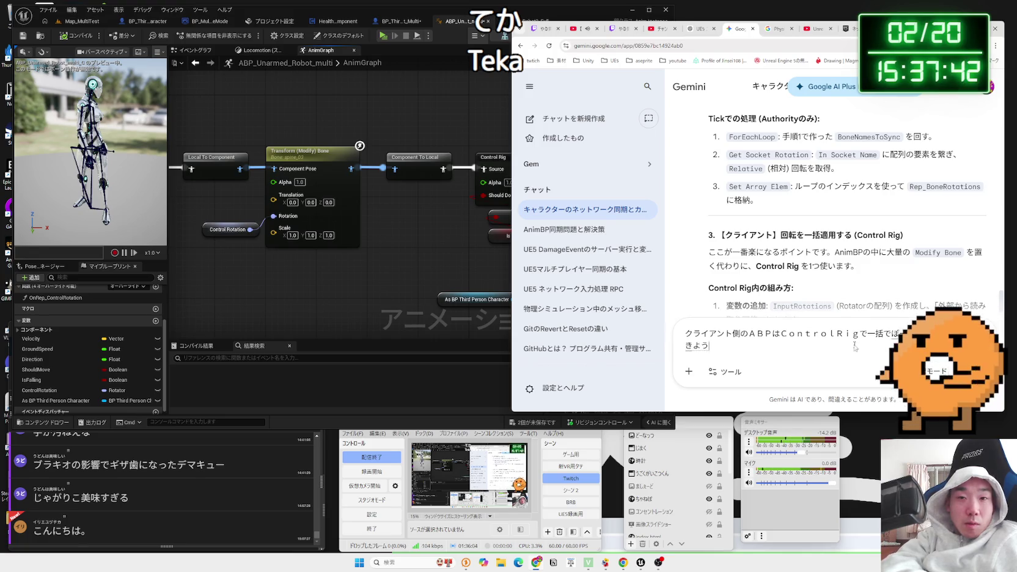
- Finish and send the question on stopping TransformModify and AnimStates under Control Rig
text(るn)
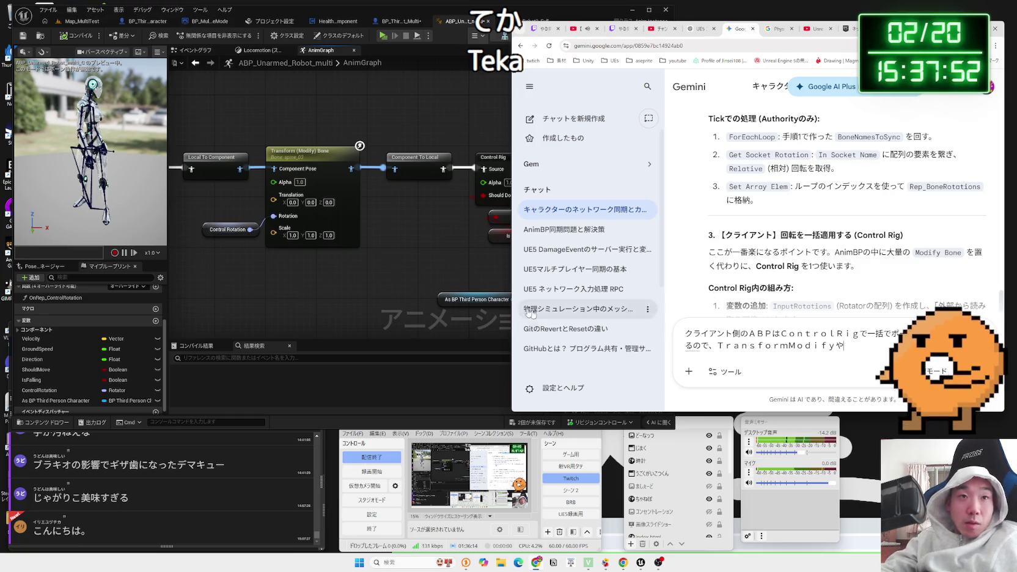
click(367, 269)
mouse_move(202, 263)
mouse_down()
mouse_move(380, 271)
mouse_move(300, 303)
mouse_up()
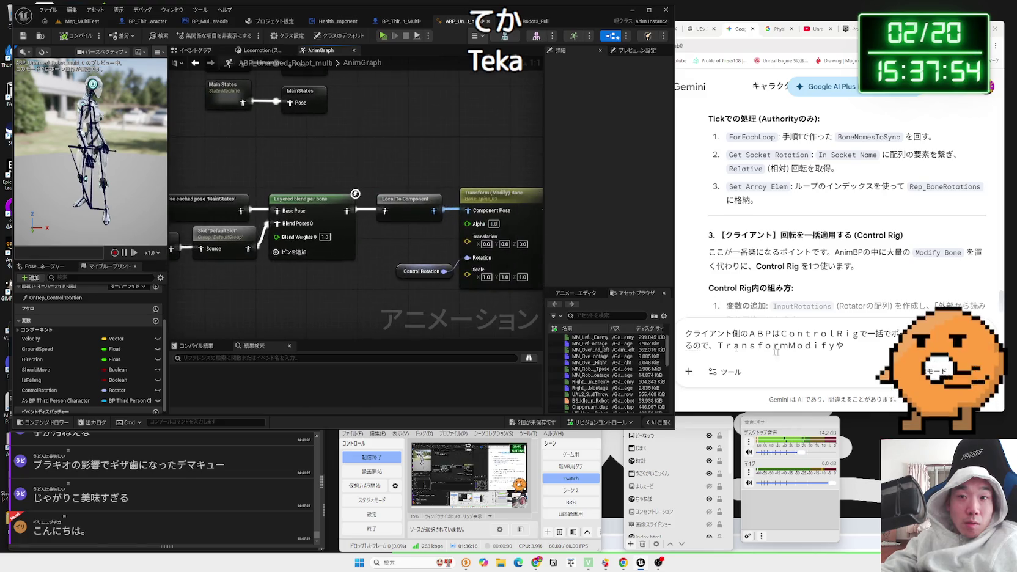
click(864, 346)
text(かのＡｎｉ)
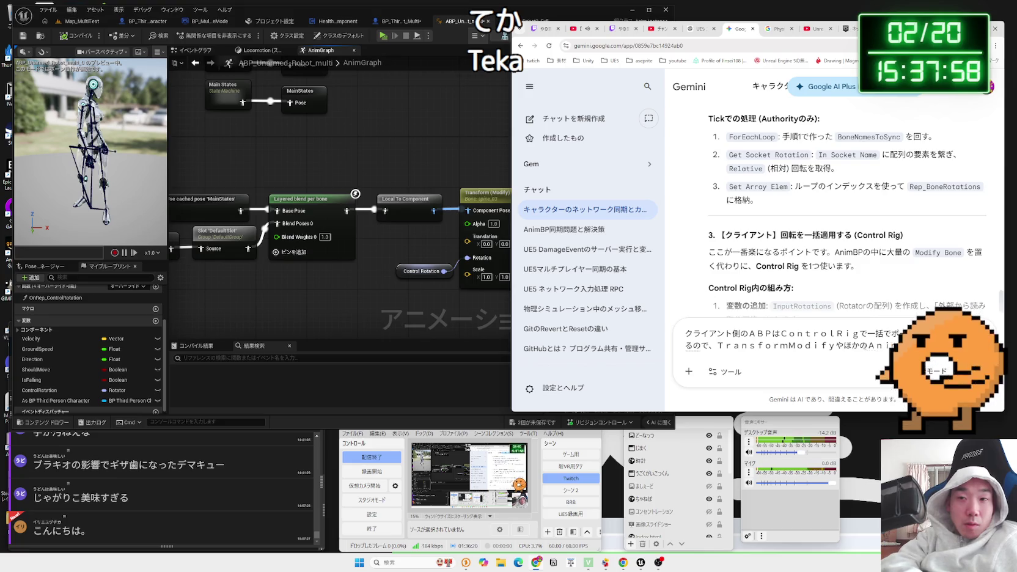
text(させて)
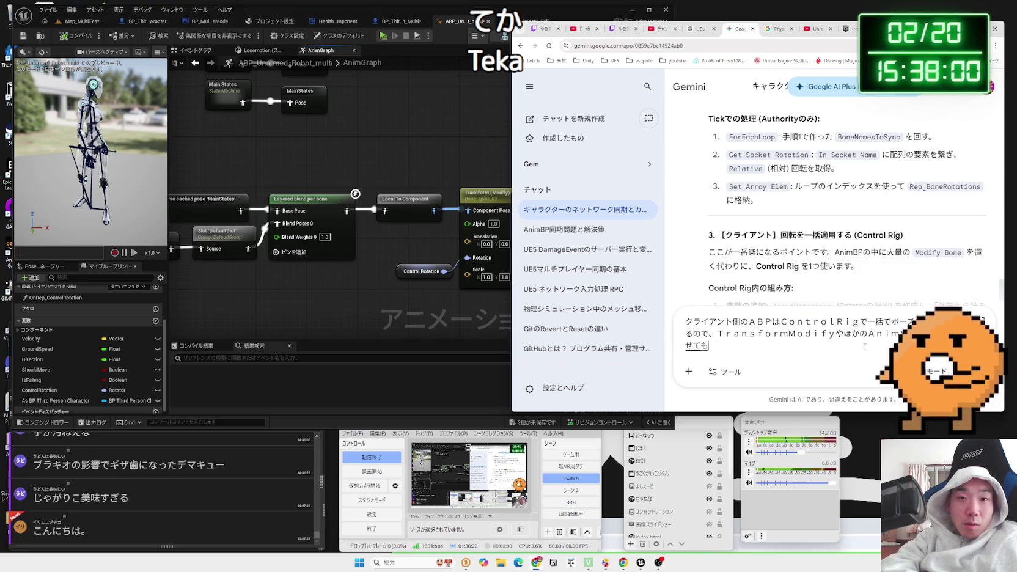
text(よね？)
key(Return)
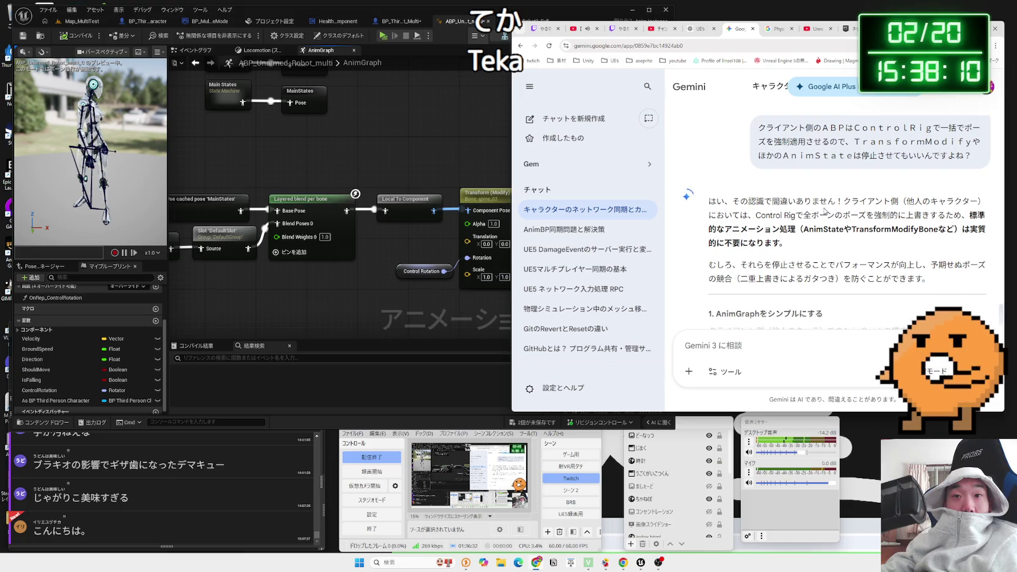
- Read Gemini's list items, including Physical Animation and connecting straight to Control Rig
scroll(824, 211, down, 2)
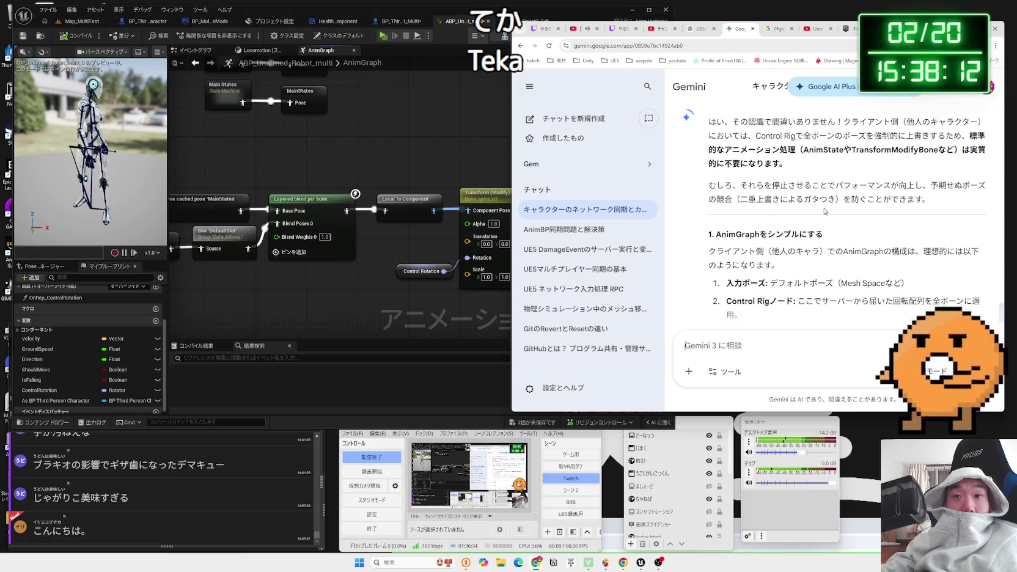
scroll(824, 211, down, 2)
mouse_move(799, 222)
mouse_down()
mouse_move(967, 221)
mouse_move(776, 221)
mouse_up()
drag(745, 253, 788, 264)
click(789, 264)
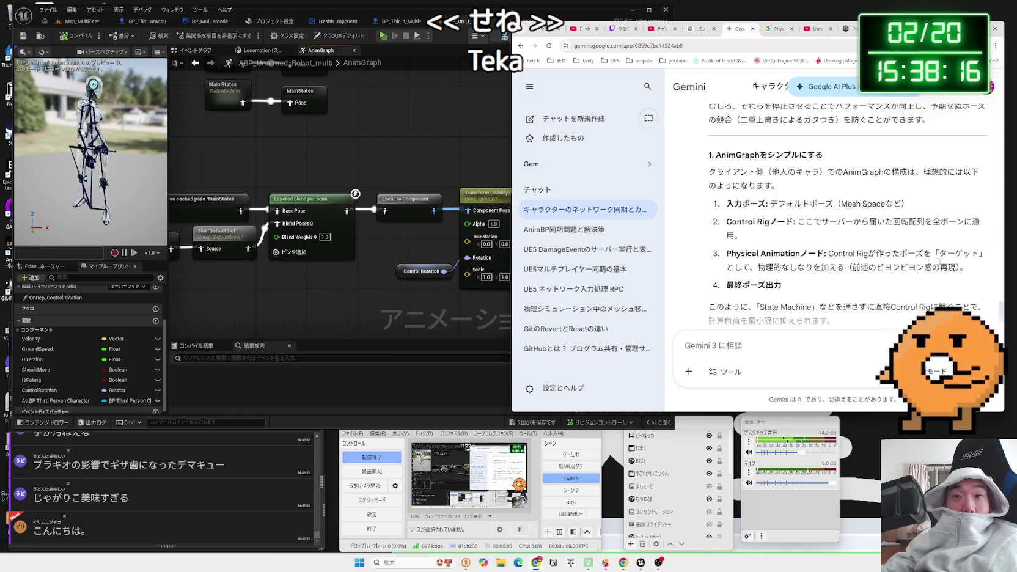
scroll(842, 246, down, 2)
mouse_move(831, 163)
mouse_down()
mouse_move(712, 162)
mouse_move(709, 148)
mouse_up()
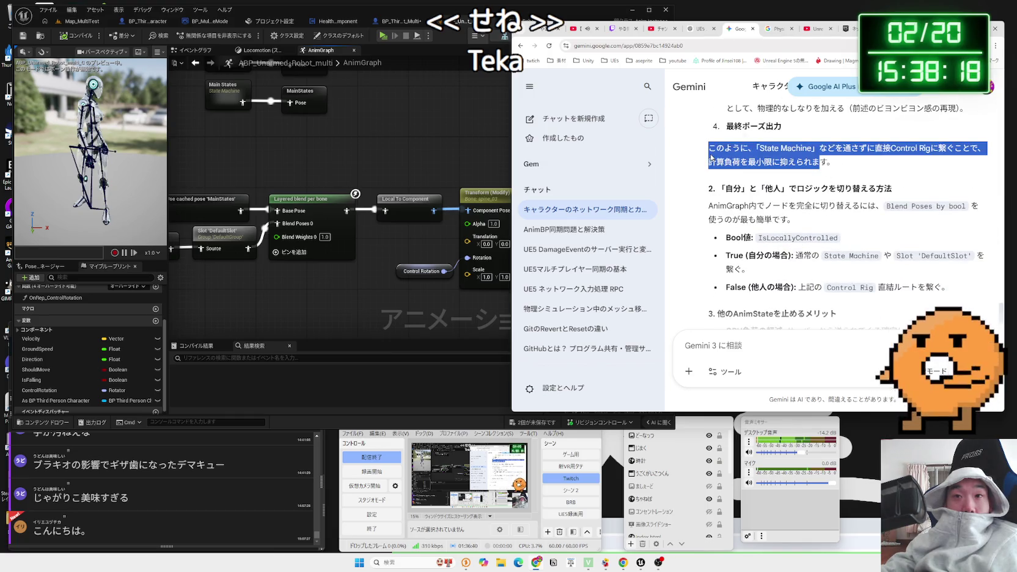
click(833, 165)
- Read section 2 on Blend Poses by bool with IsLocallyControlled, then return to Unreal
mouse_move(747, 188)
mouse_down()
mouse_move(885, 189)
mouse_move(727, 190)
mouse_move(865, 206)
mouse_move(725, 189)
mouse_up()
click(802, 216)
drag(802, 216, 720, 195)
click(720, 190)
click(673, 207)
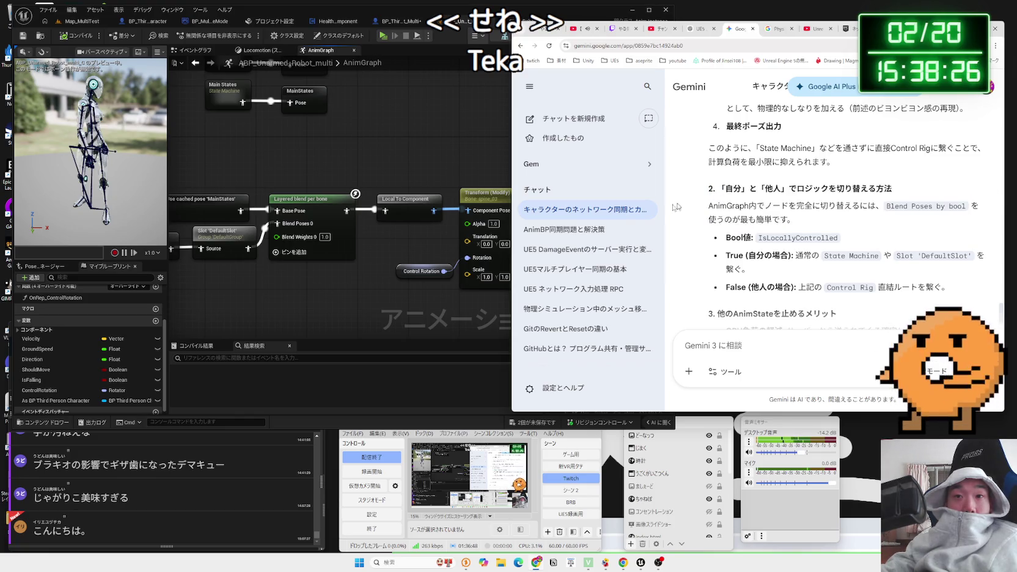
click(415, 322)
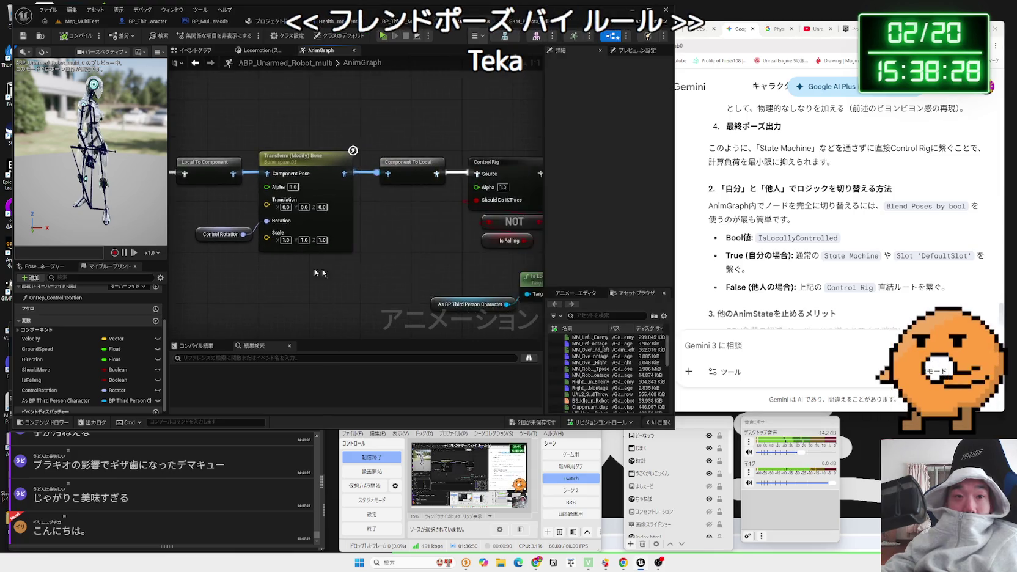
- Add a Blend Poses by bool node from Is Locally Controlled's Return Value beside Control Rig
drag(451, 277, 478, 255)
text(blend pose)
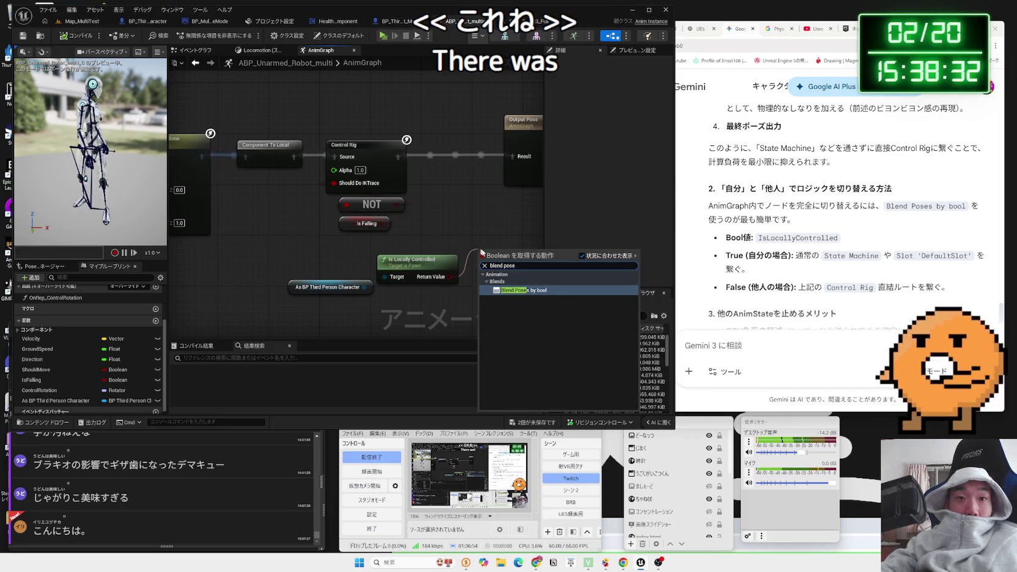
click(516, 290)
drag(512, 259, 488, 203)
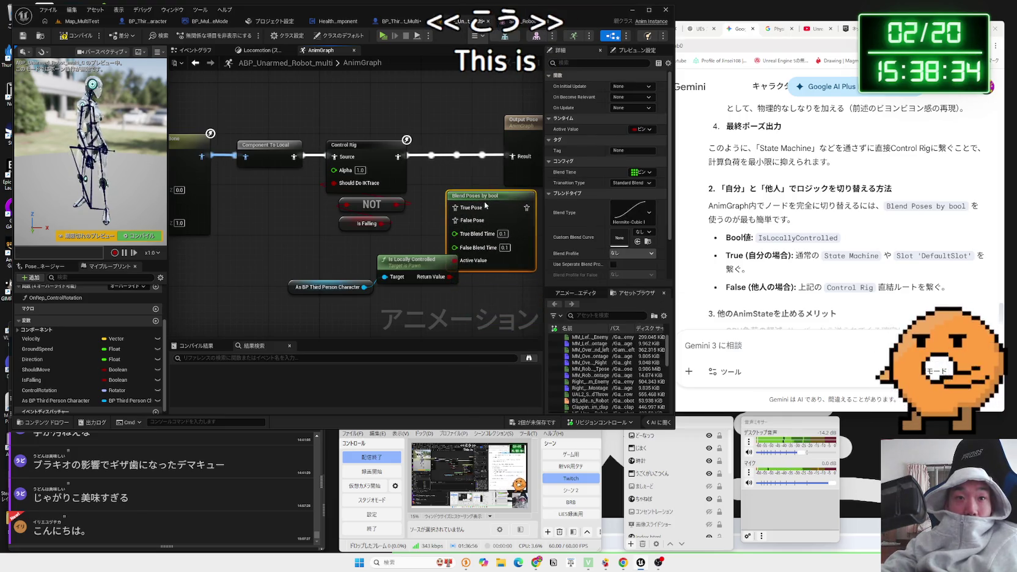
drag(398, 268, 378, 274)
scroll(487, 156, down, 2)
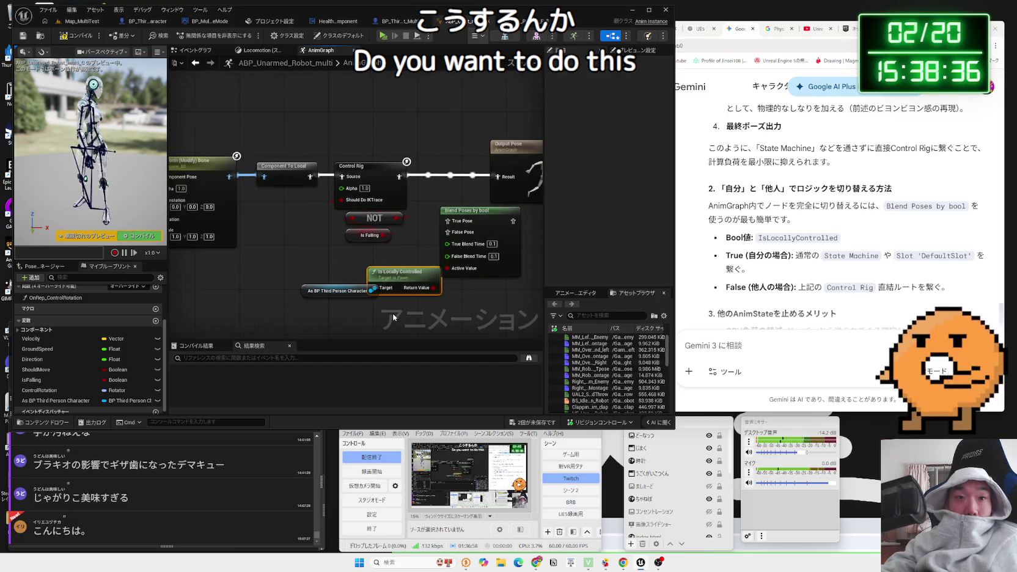
- Wire Blend Poses by bool into Output Pose's Result and compile the animation blueprint
drag(485, 156, 540, 156)
mouse_move(405, 218)
mouse_down()
mouse_move(422, 174)
mouse_move(498, 177)
mouse_up()
scroll(416, 228, up, 1)
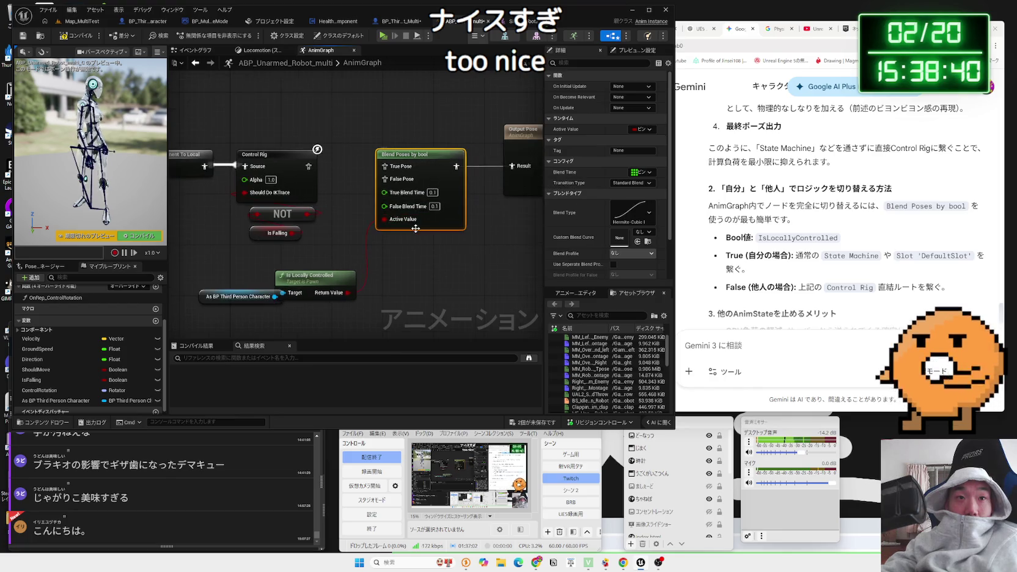
drag(320, 274, 326, 274)
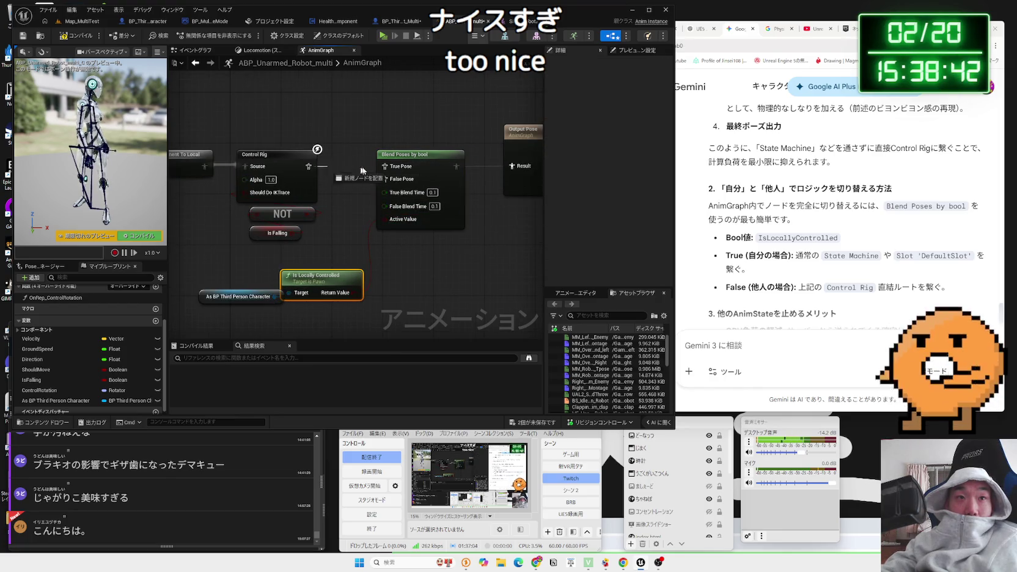
click(75, 35)
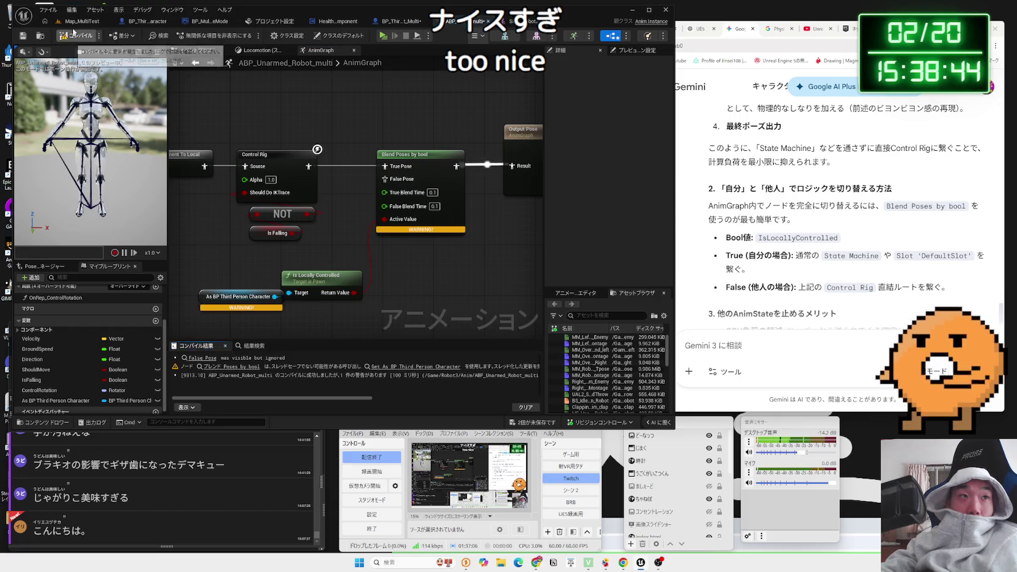
drag(249, 295, 243, 288)
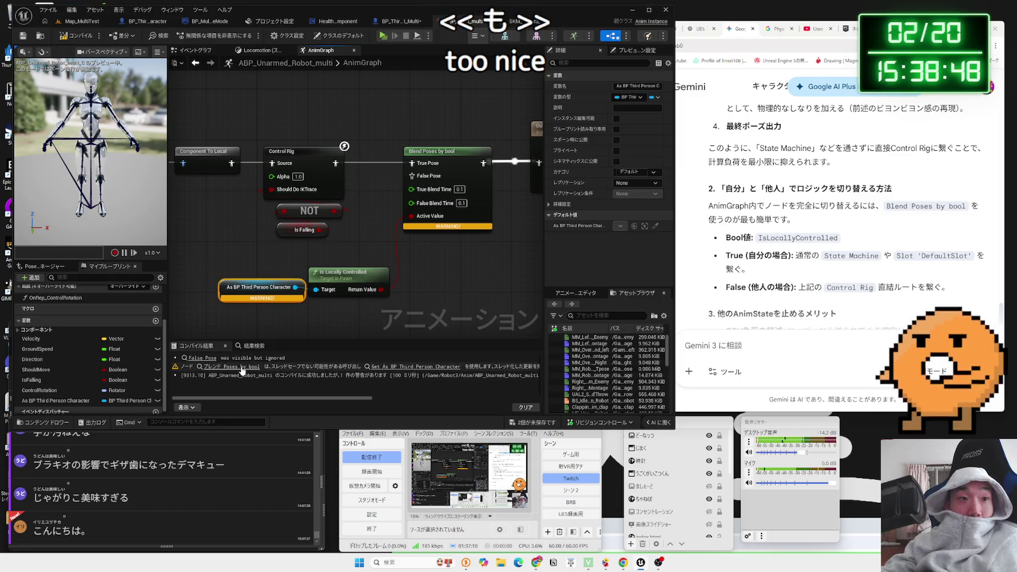
click(404, 367)
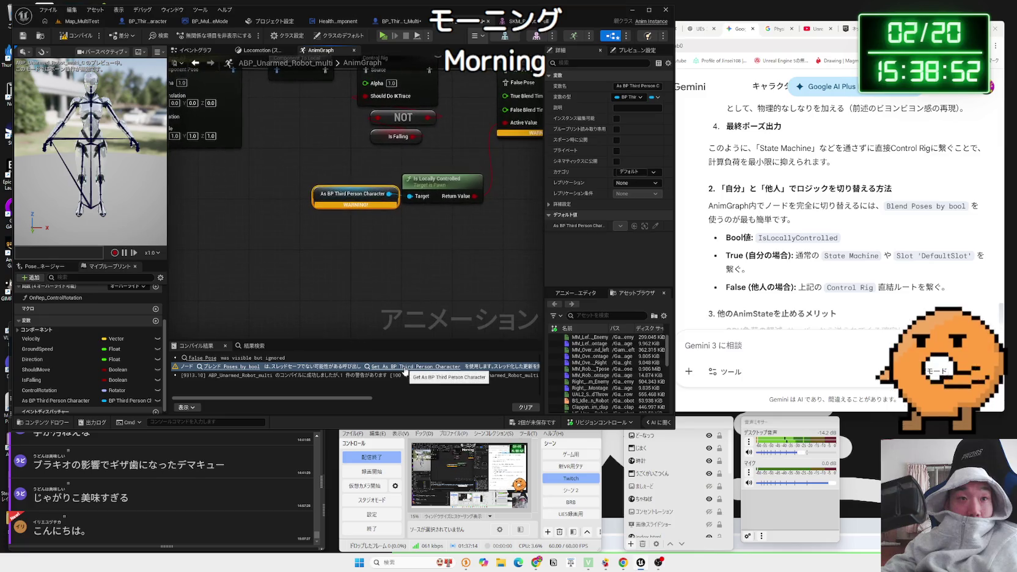
click(234, 368)
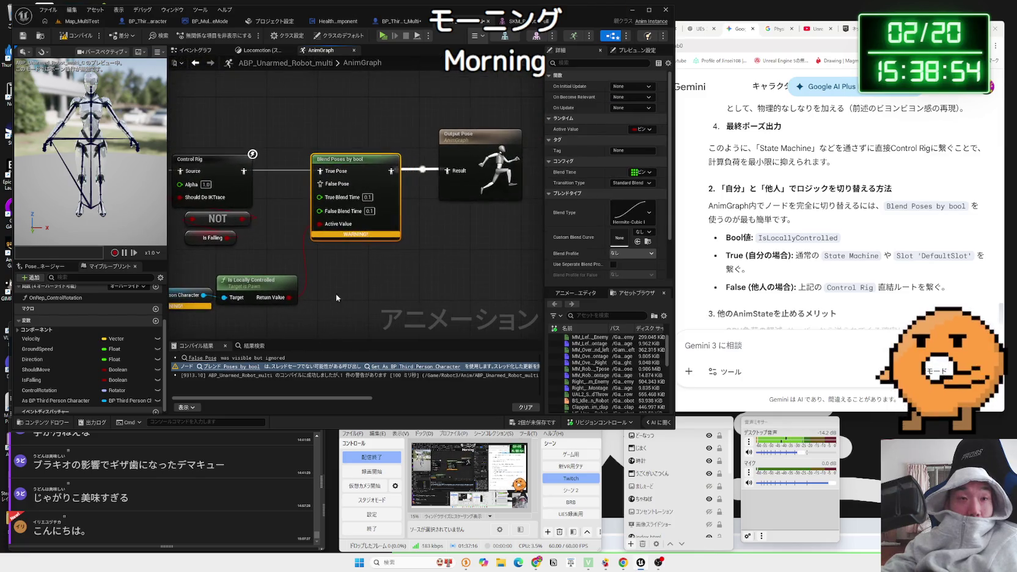
click(445, 366)
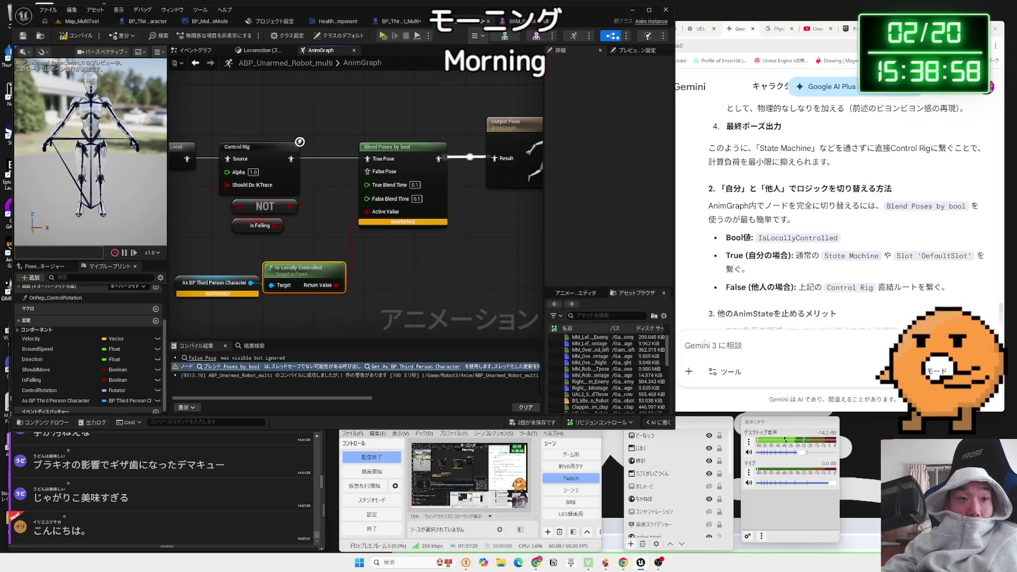
drag(673, 330, 1013, 311)
drag(640, 315, 636, 315)
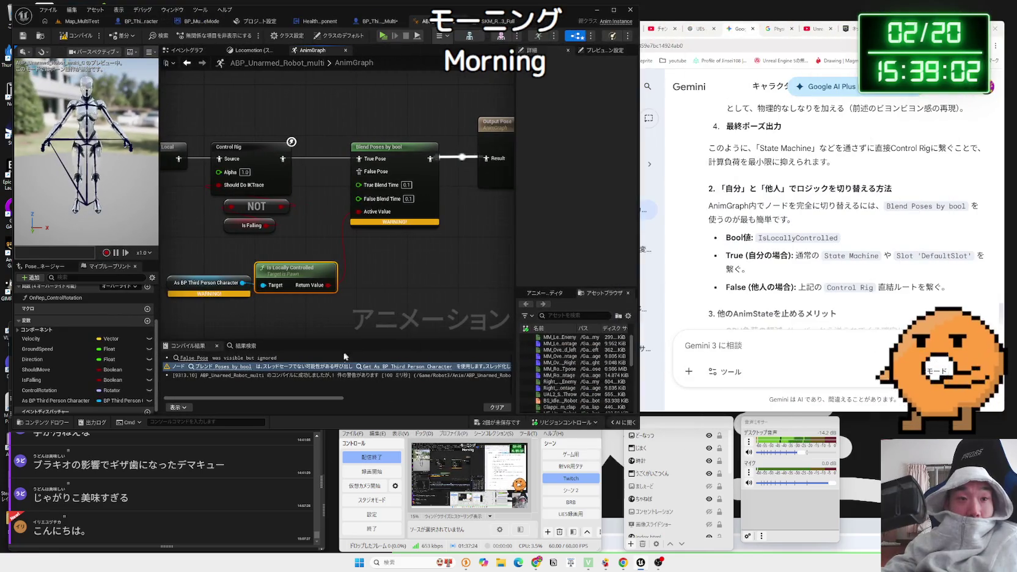
click(769, 365)
- Send the compile warning to Gemini and arrange the windows so its reply is visible
key(ctrl+v)
key(Return)
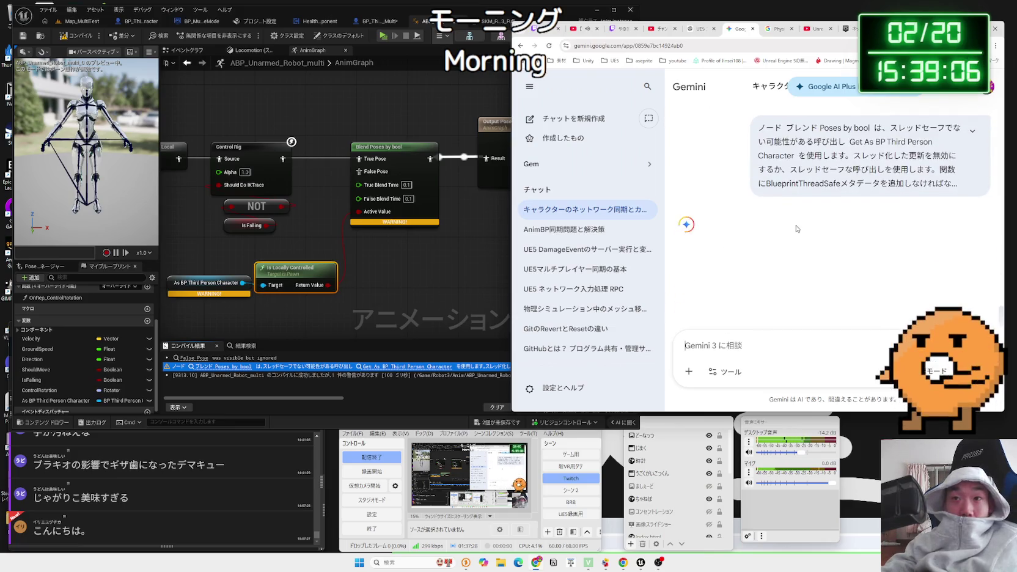
click(468, 243)
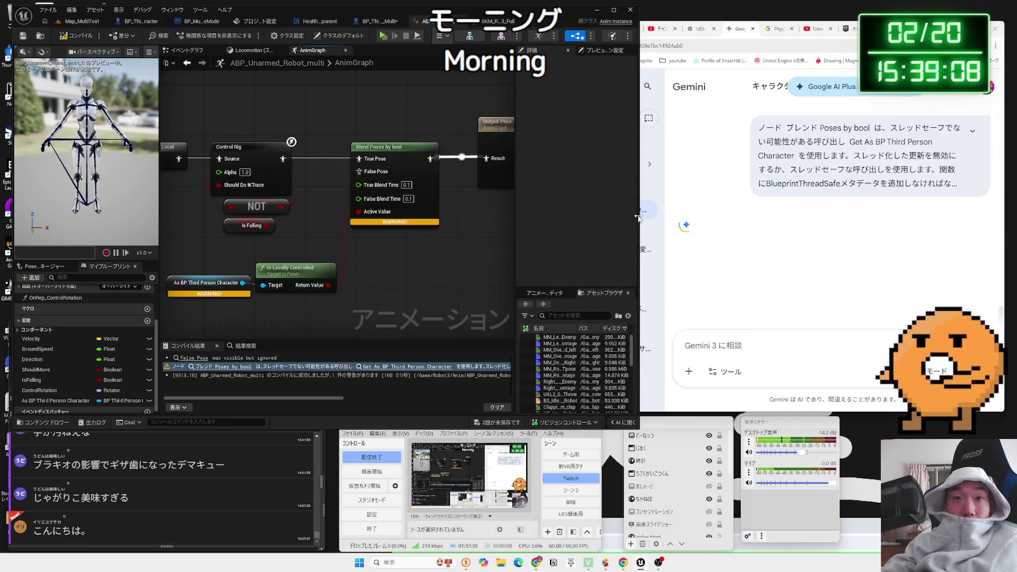
drag(637, 217, 605, 215)
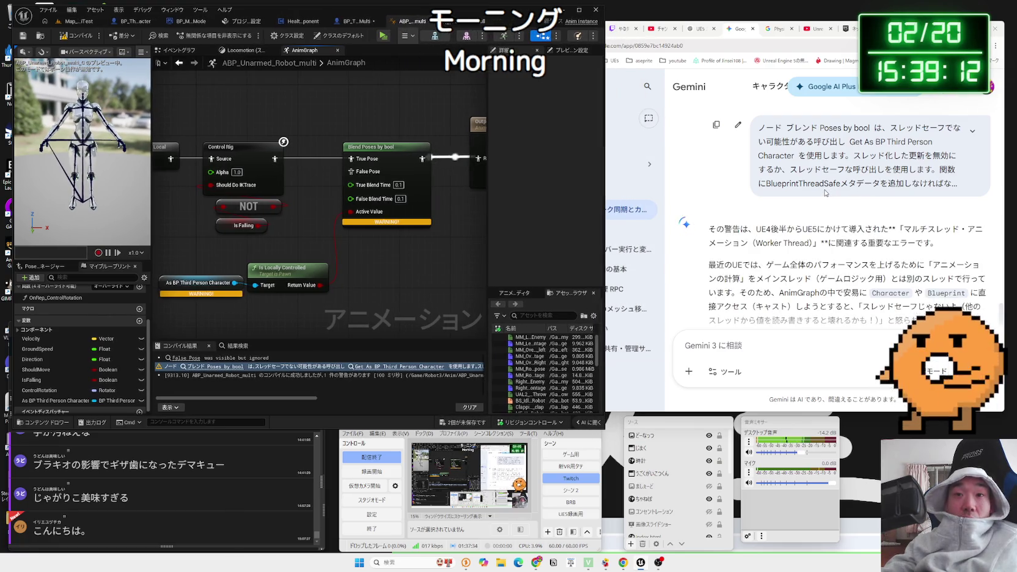
scroll(824, 194, down, 2)
- Read Gemini's explanation of multithreaded animation and the thread-safety warning
click(780, 190)
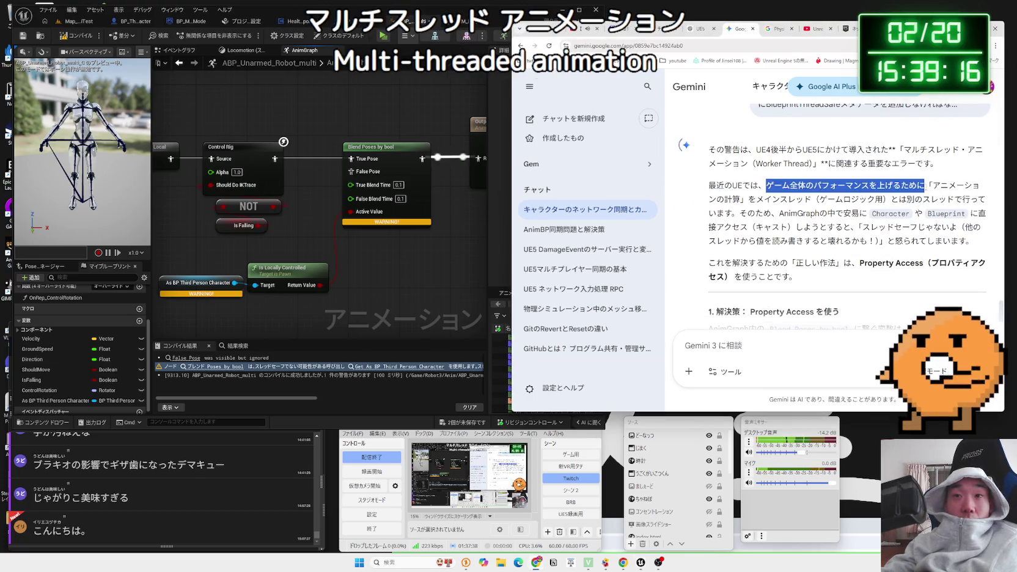
mouse_move(708, 149)
mouse_down()
mouse_move(944, 208)
mouse_move(941, 200)
mouse_up()
mouse_move(768, 199)
mouse_down()
mouse_move(966, 200)
mouse_move(709, 185)
mouse_move(794, 187)
mouse_move(793, 213)
mouse_up()
click(792, 210)
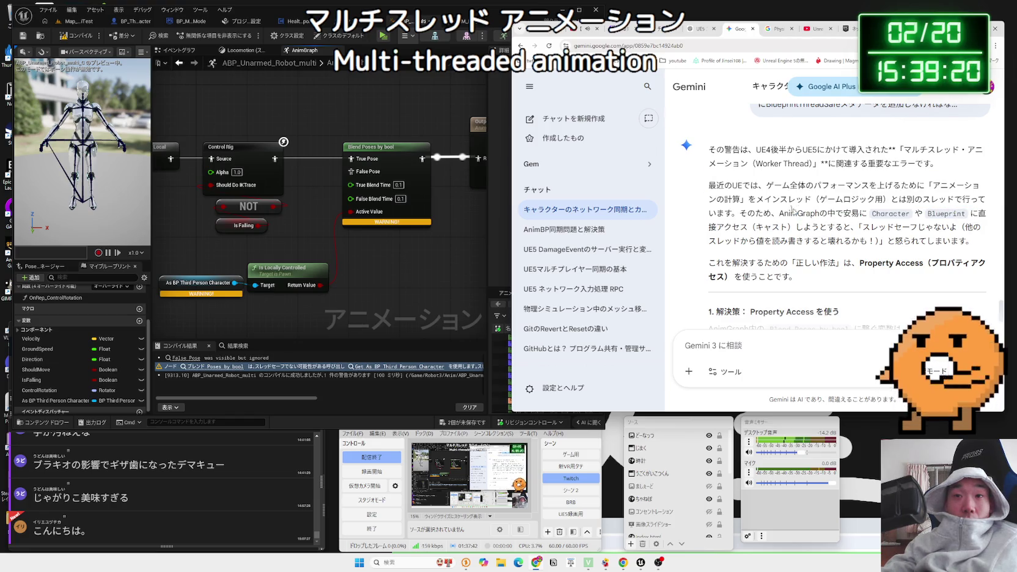
drag(867, 214, 846, 227)
mouse_move(756, 213)
mouse_down()
mouse_move(873, 241)
mouse_move(724, 241)
mouse_move(876, 240)
mouse_move(966, 213)
mouse_up()
click(956, 248)
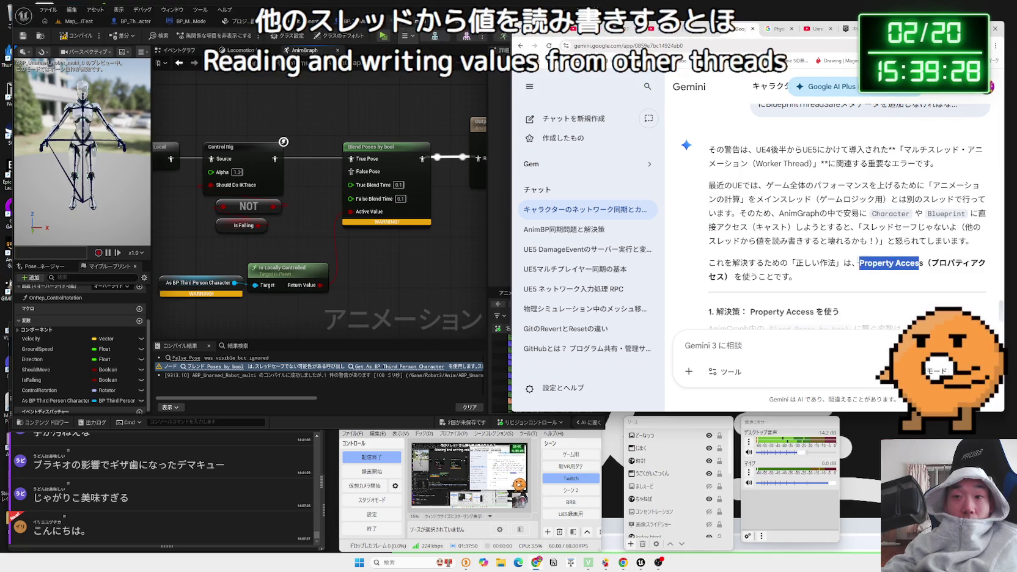
click(753, 261)
- Read the Property Access recommendation for binding Active Value, then pan the AnimGraph
scroll(753, 261, down, 2)
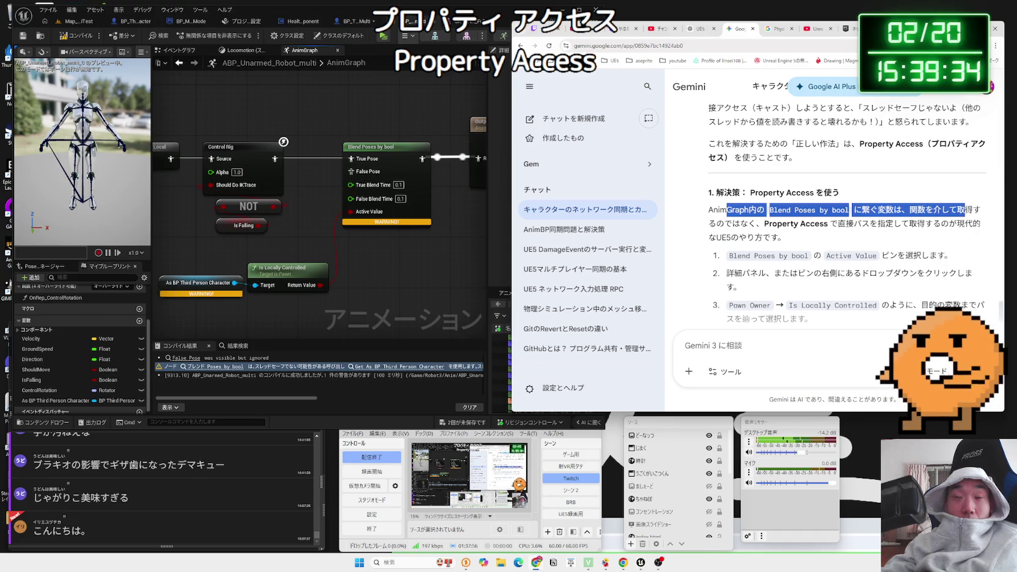
double_click(775, 225)
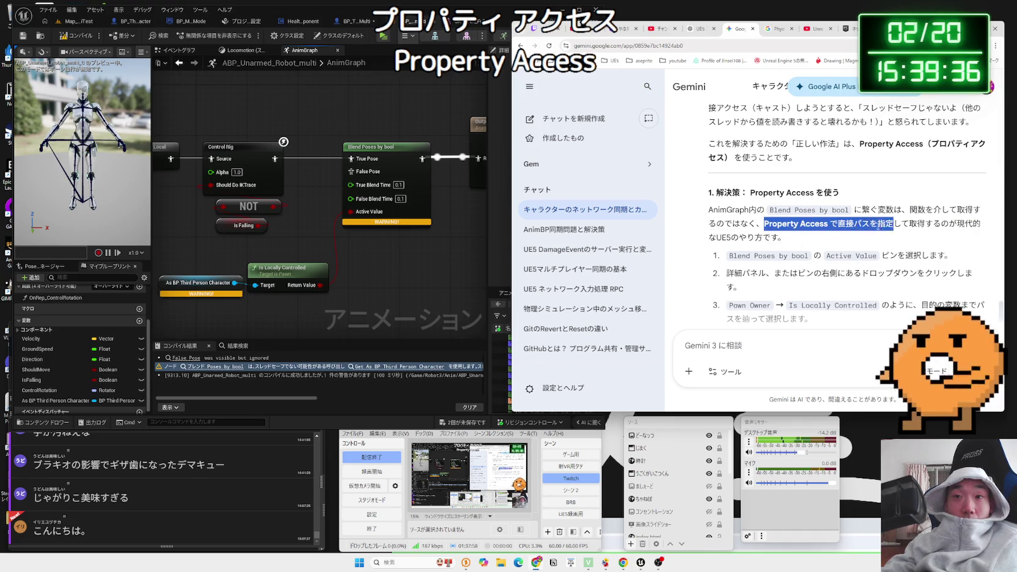
click(969, 226)
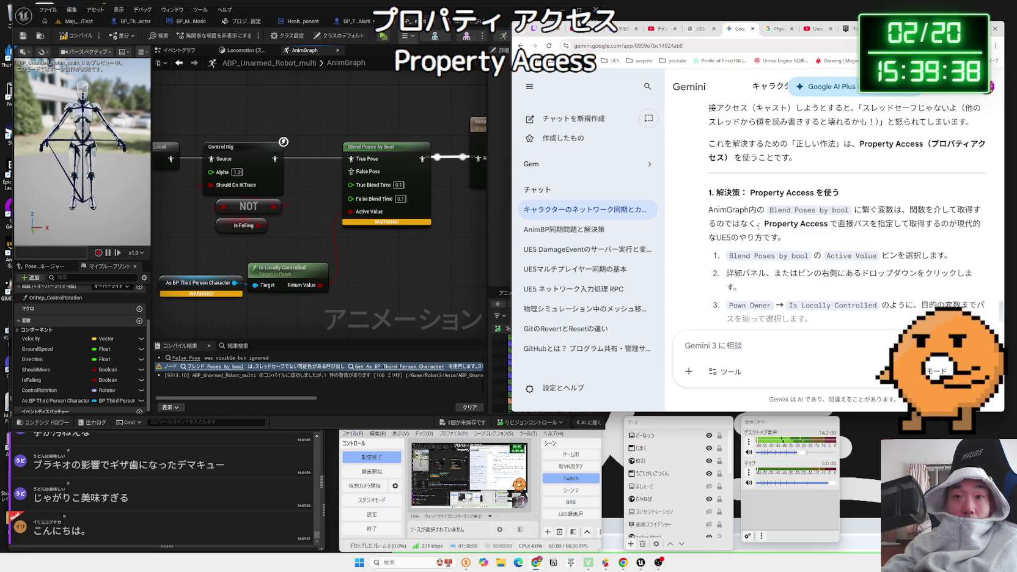
drag(709, 210, 805, 233)
click(805, 232)
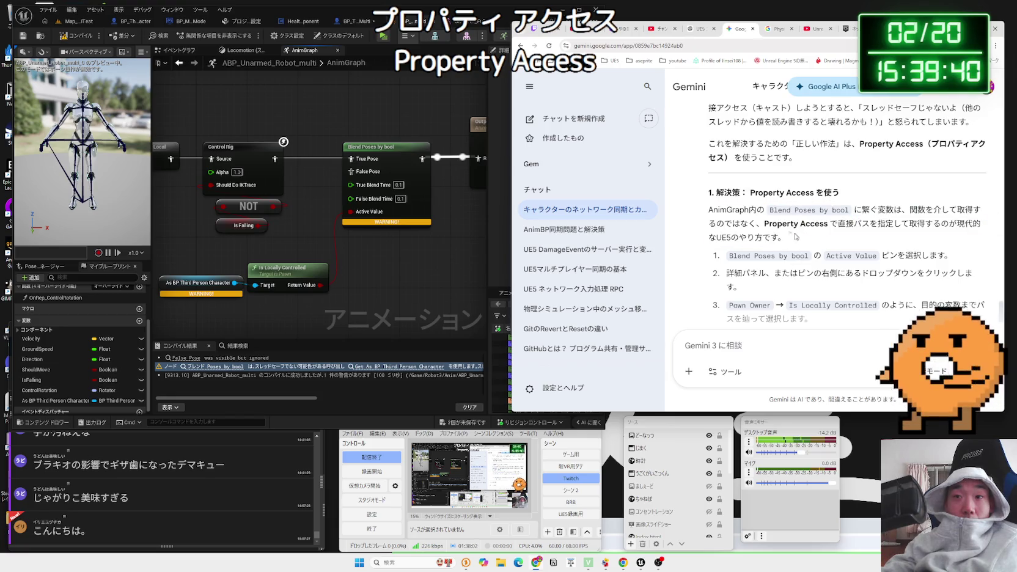
scroll(796, 237, down, 2)
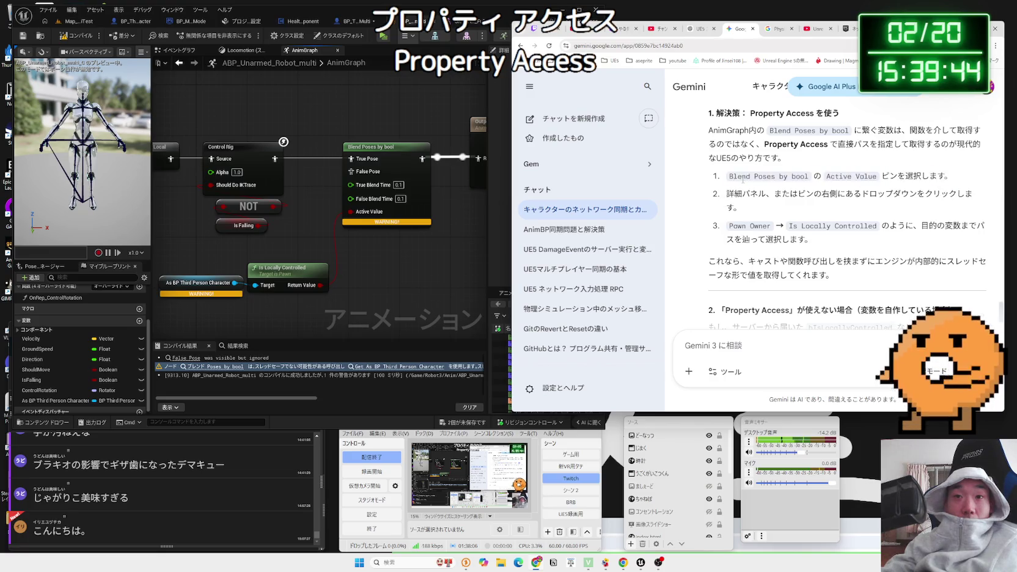
click(955, 182)
drag(318, 244, 436, 210)
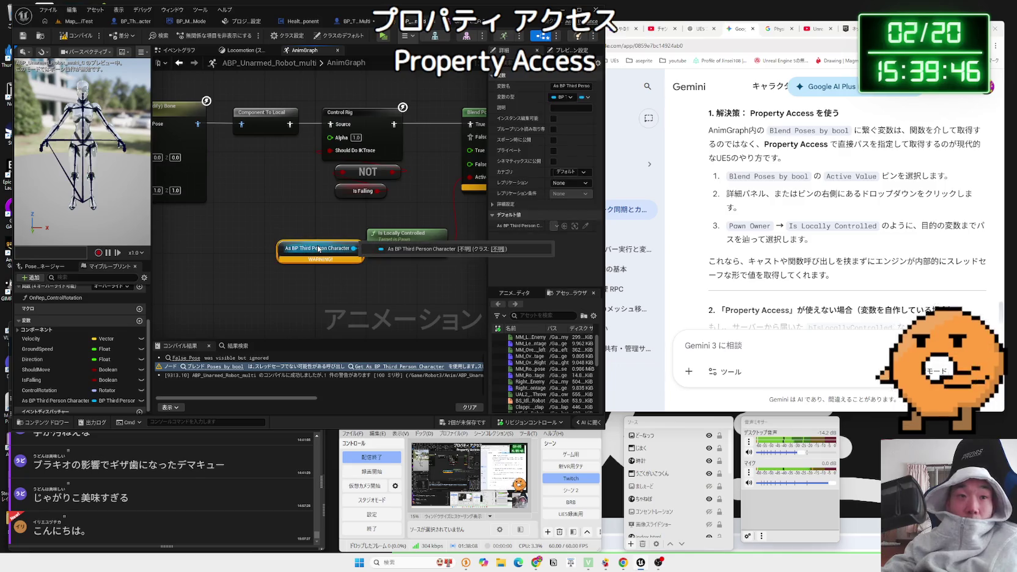
- Try the 'get' node searches, recompile, and remove a mistakenly placed Get Player Pawn node
right_click(286, 250)
text(get)
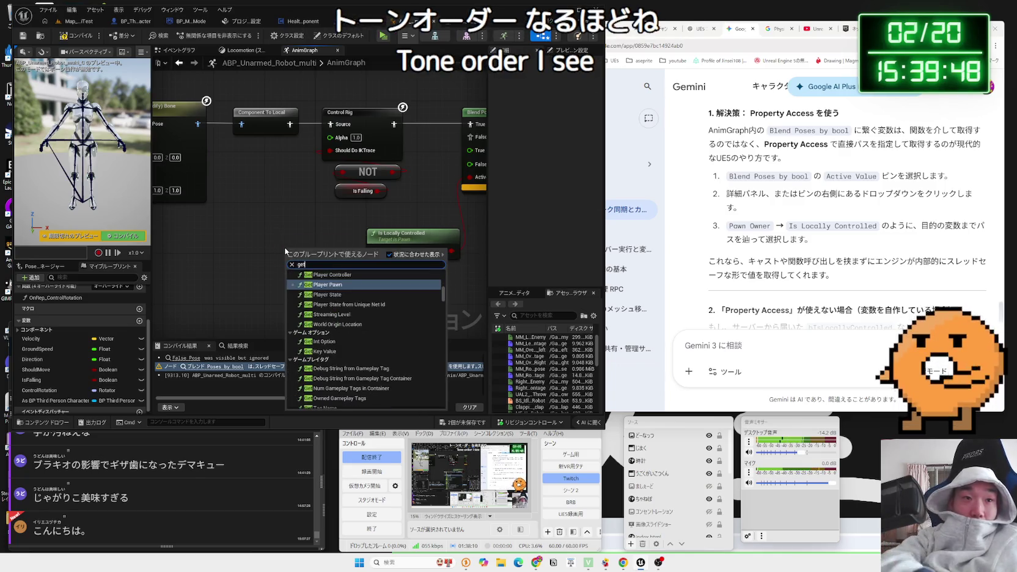
click(280, 240)
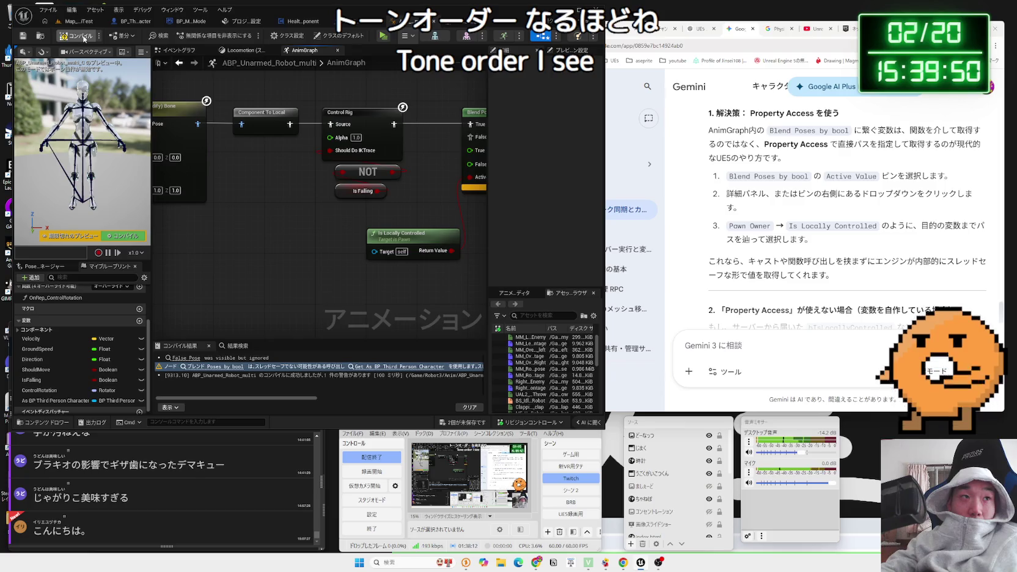
click(83, 38)
right_click(272, 257)
text(ge)
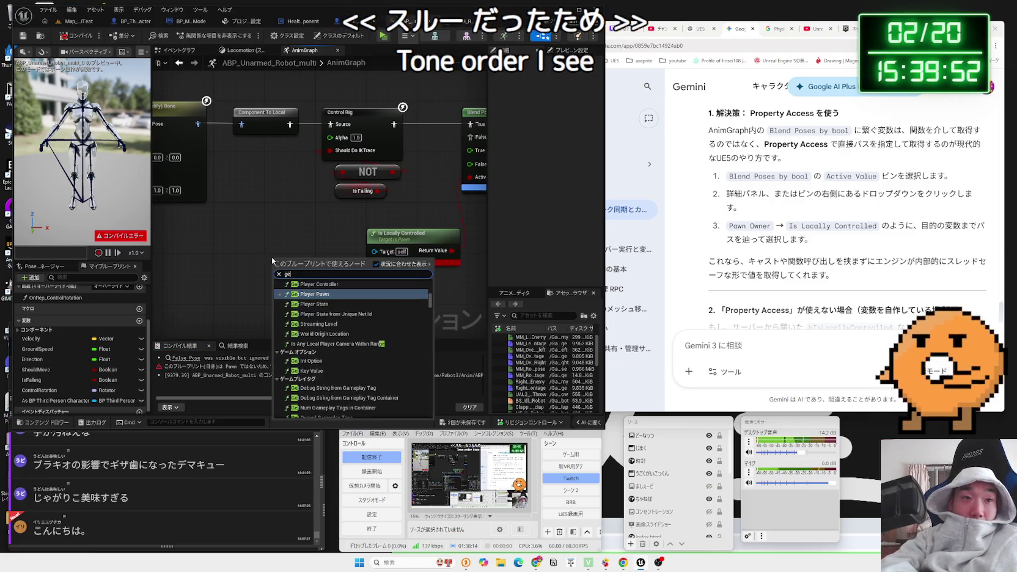
text(t pa)
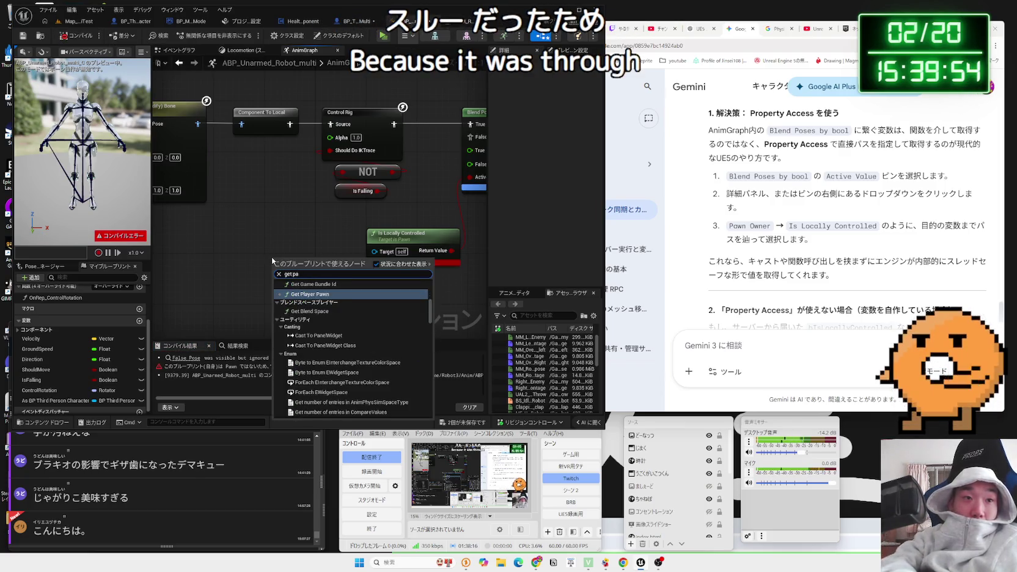
click(310, 294)
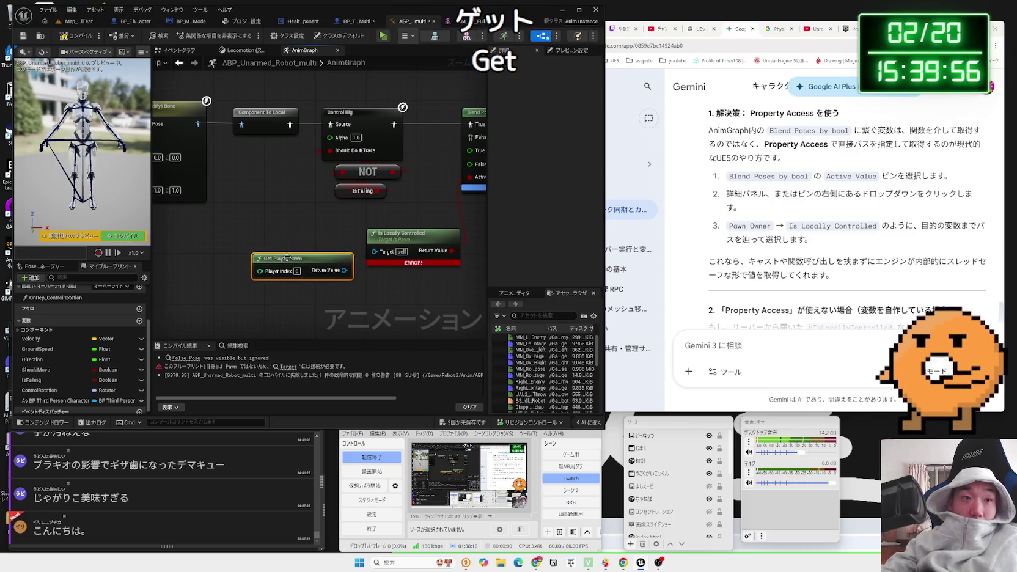
key(Delete)
- Wire Try Get Pawn Owner into Is Locally Controlled's Target and recompile
right_click(287, 256)
text(get)
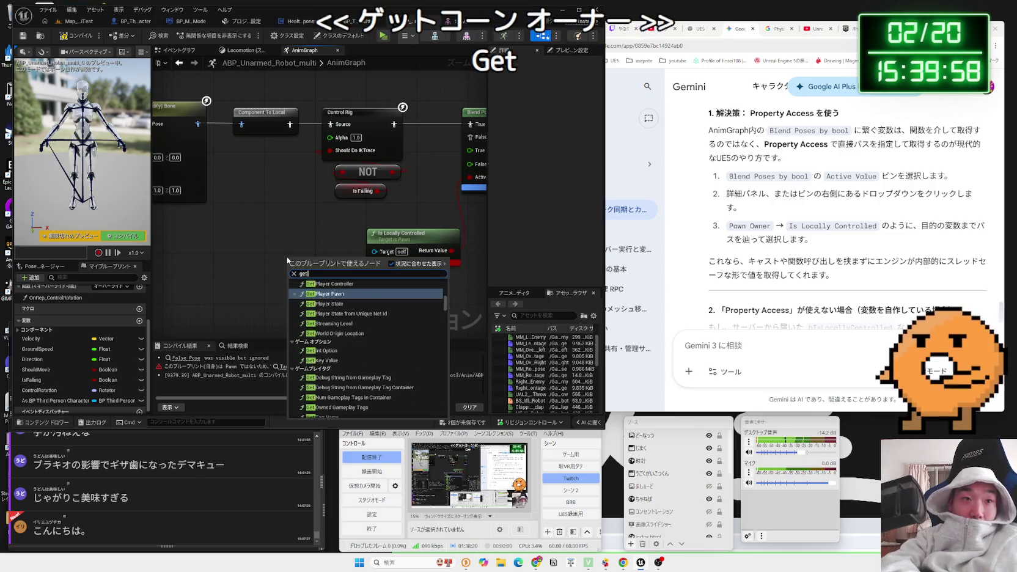
text( wa)
drag(374, 251, 310, 263)
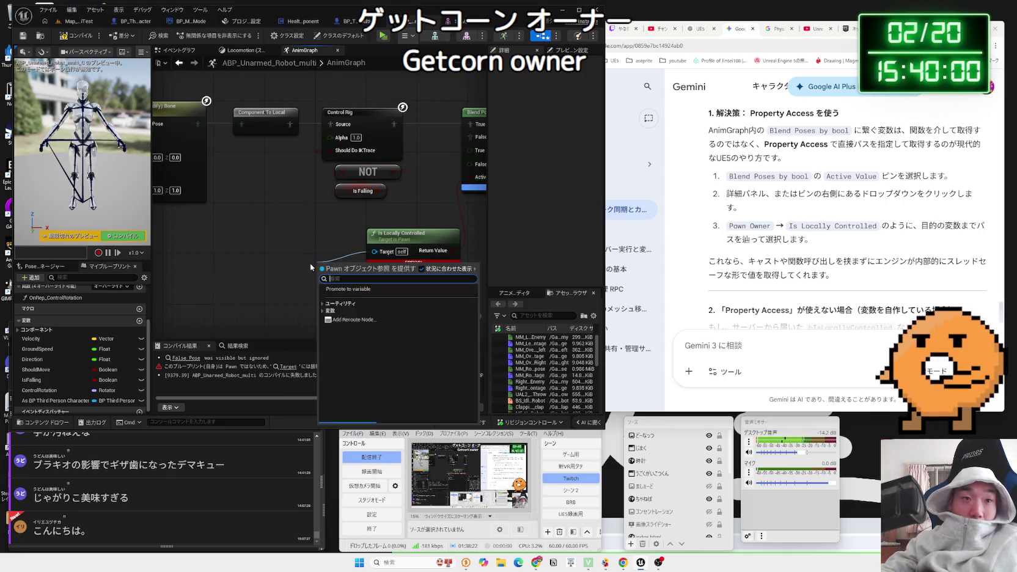
text(owner)
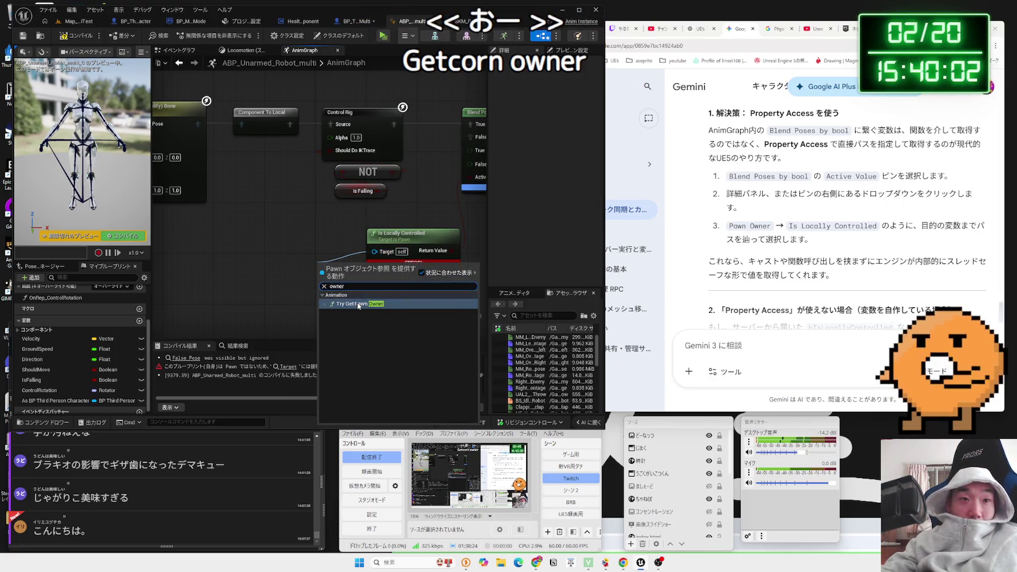
key(Return)
click(72, 39)
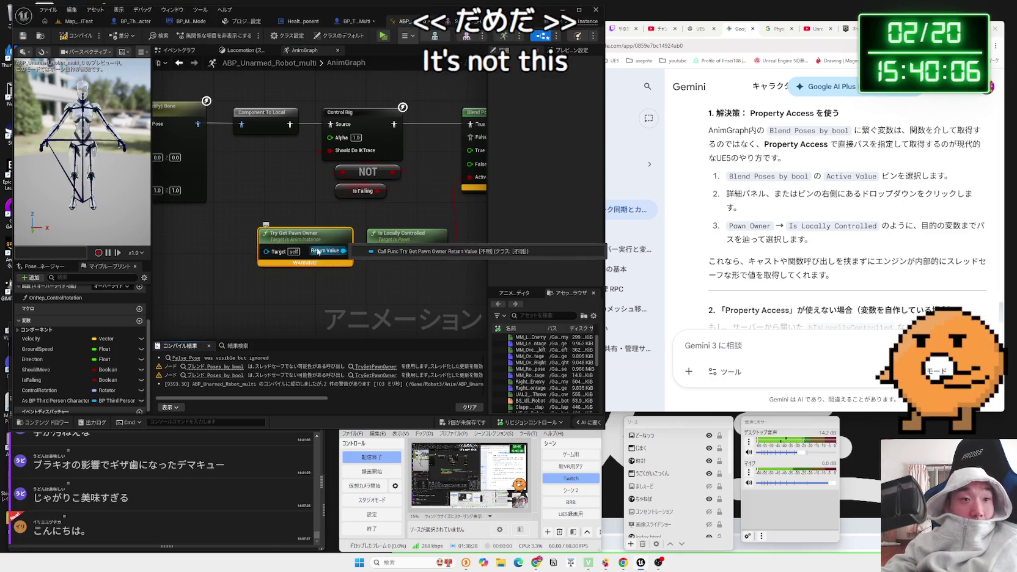
mouse_move(305, 398)
mouse_down()
mouse_move(326, 402)
mouse_move(187, 391)
mouse_up()
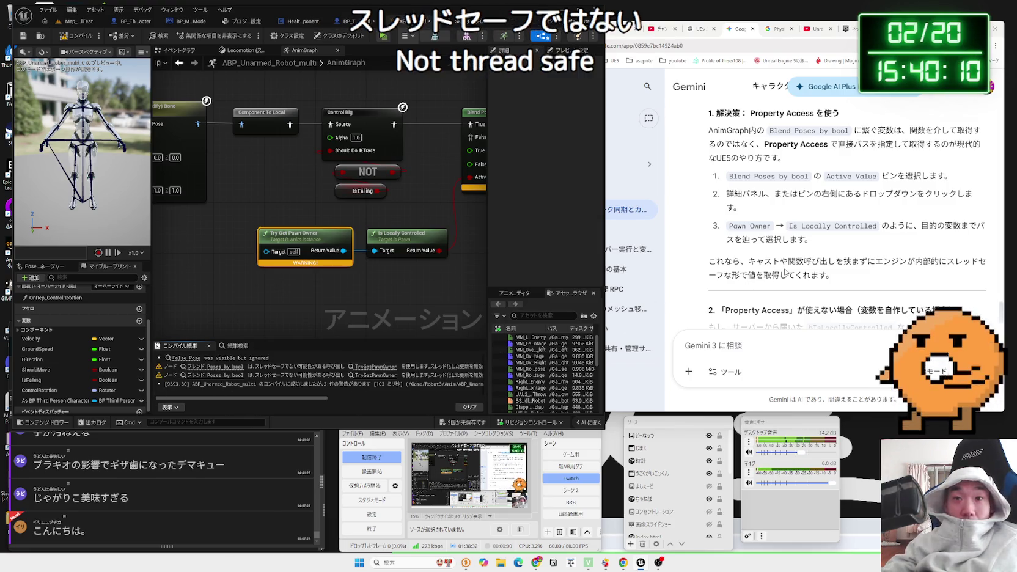
click(818, 215)
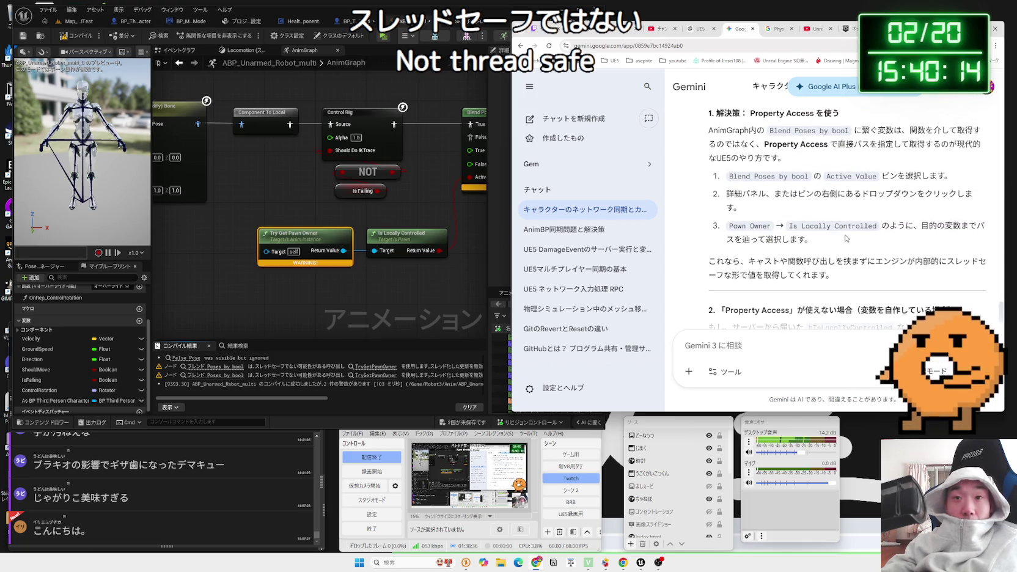
- Compare Gemini's Pawn Owner → Is Locally Controlled step with the AnimGraph nodes
drag(847, 239, 768, 226)
shift+click(748, 227)
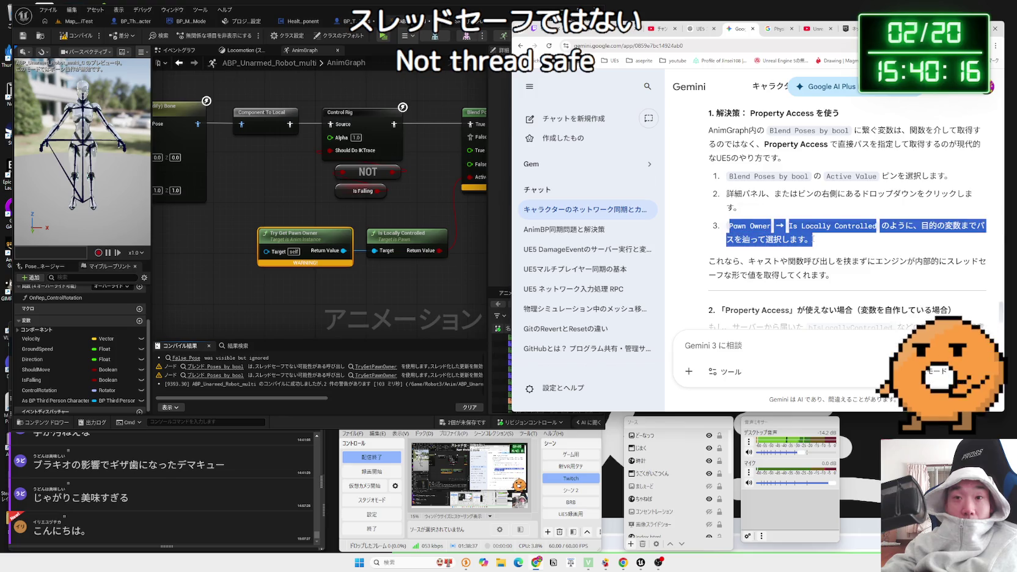
mouse_move(729, 226)
mouse_down()
mouse_move(856, 239)
mouse_move(750, 233)
mouse_up()
click(754, 237)
click(396, 226)
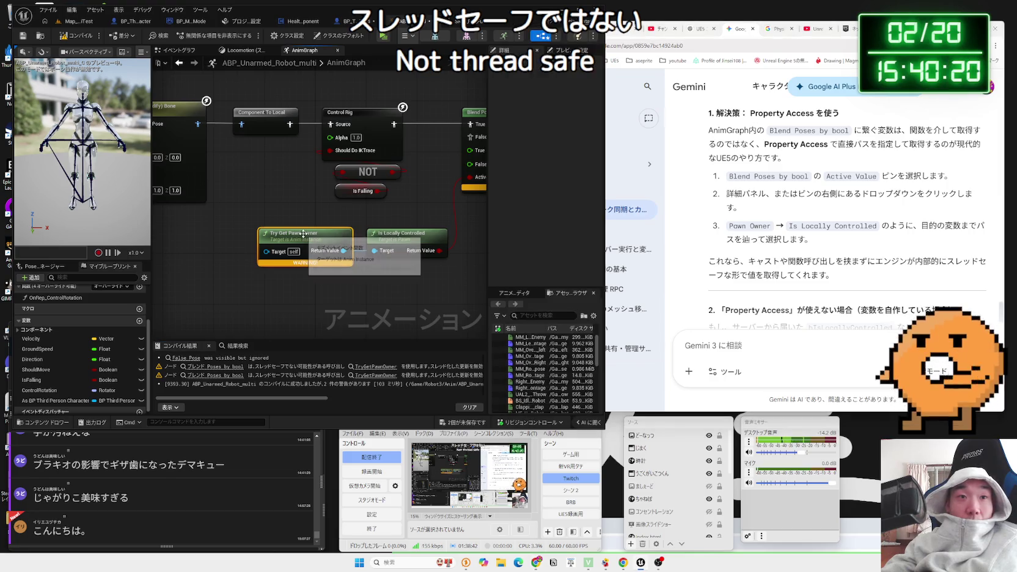
click(397, 239)
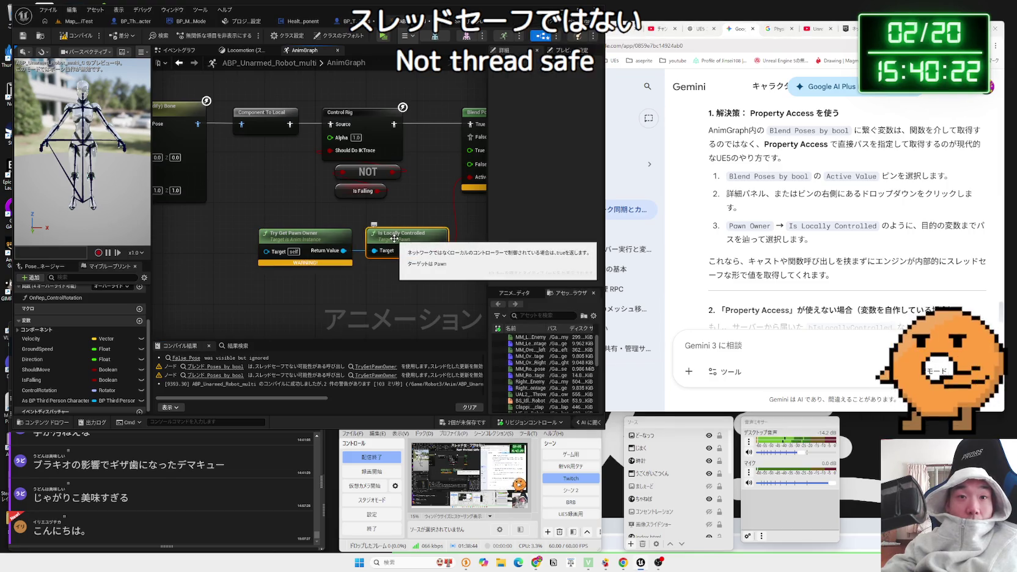
click(345, 236)
click(738, 249)
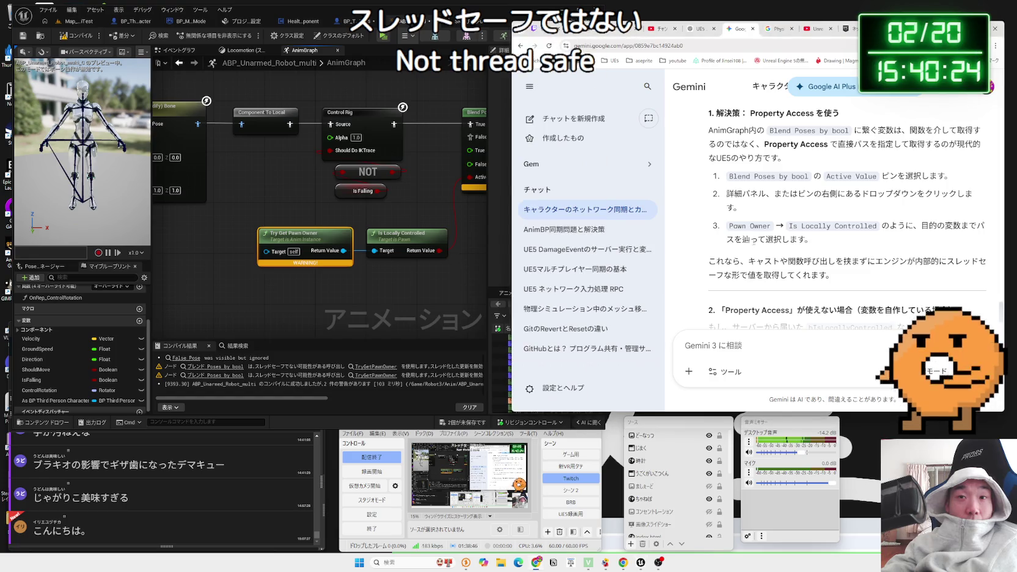
- Read section 2 of Gemini's answer about the Event Graph step
scroll(756, 226, down, 2)
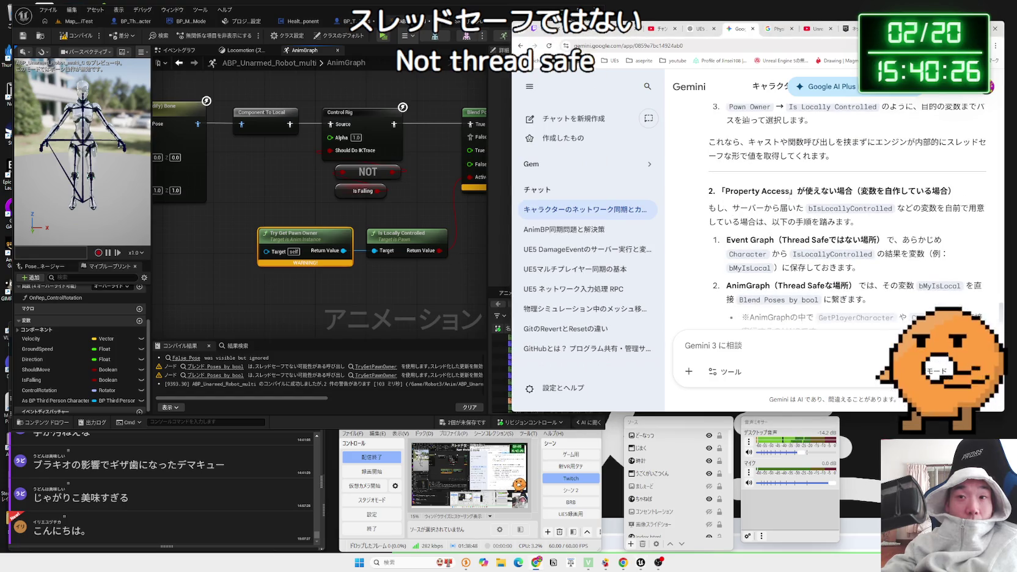
drag(948, 190, 858, 226)
mouse_move(709, 208)
mouse_down()
mouse_move(795, 223)
mouse_move(775, 215)
mouse_move(874, 222)
mouse_move(874, 204)
mouse_up()
click(775, 215)
scroll(774, 215, down, 1)
click(738, 205)
click(874, 205)
mouse_move(731, 200)
mouse_down()
mouse_move(880, 205)
mouse_move(917, 217)
mouse_move(905, 230)
mouse_move(732, 202)
mouse_up()
click(906, 230)
click(732, 202)
scroll(732, 201, down, 3)
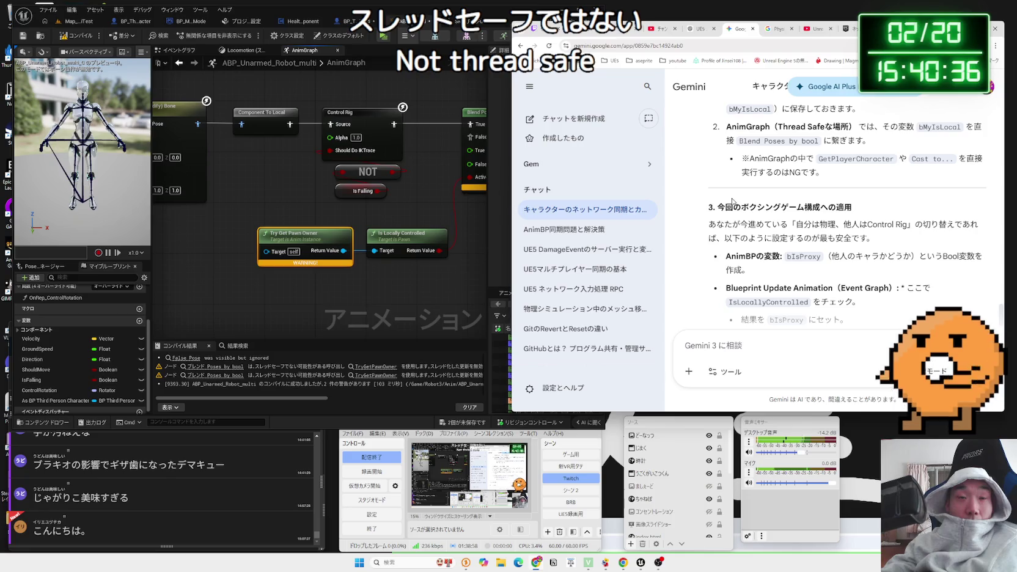
- Frame all AnimGraph nodes, then read the False and True branch descriptions
click(354, 221)
key(Home)
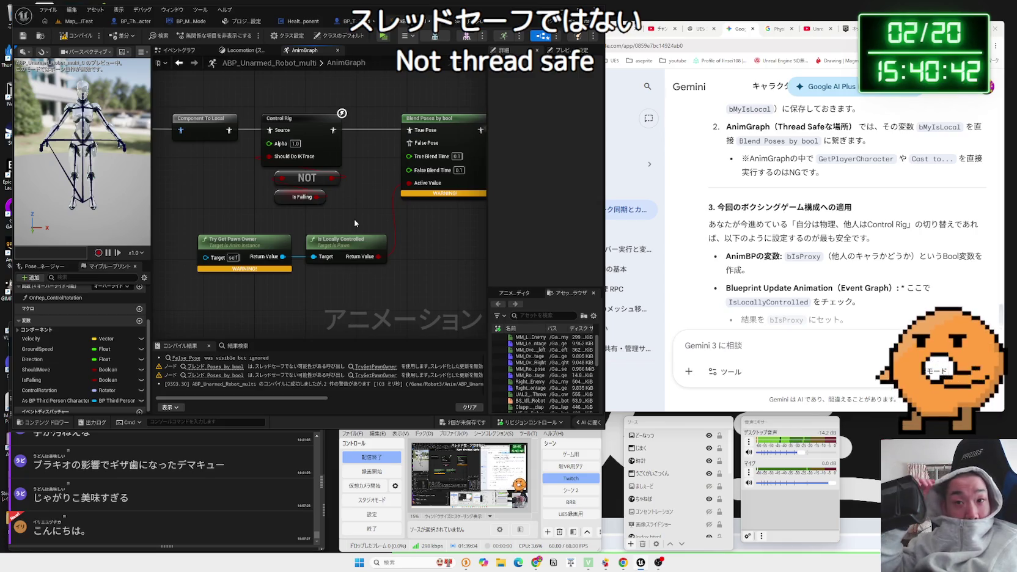
scroll(817, 335, down, 1)
scroll(788, 223, down, 3)
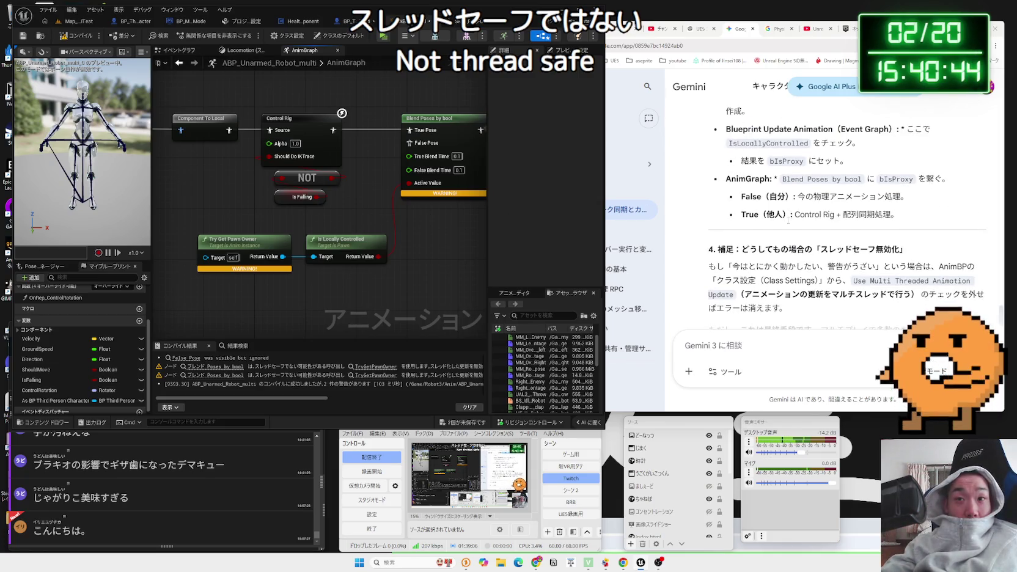
click(788, 223)
drag(805, 196, 901, 217)
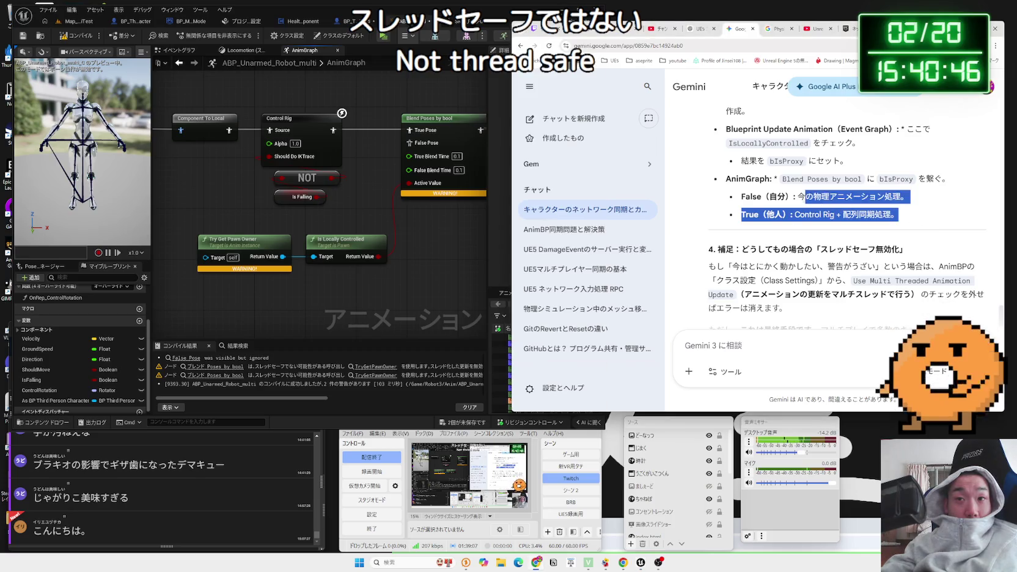
click(901, 217)
- Review the Blueprint Update Animation step and section 3's '自分は物理、他人はControl Rig' introduction
scroll(824, 218, up, 2)
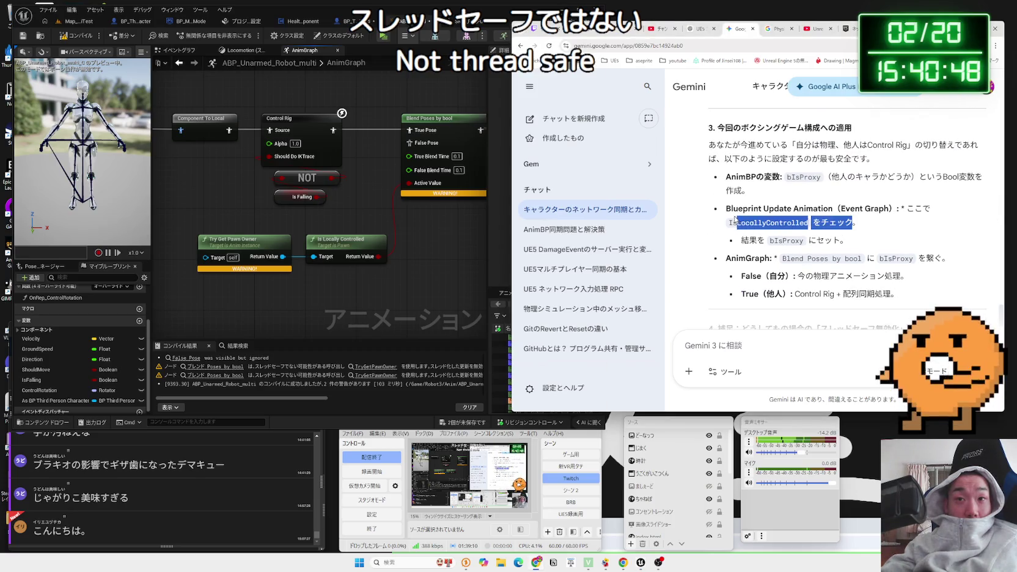
triple_click(735, 220)
click(878, 221)
scroll(876, 221, up, 1)
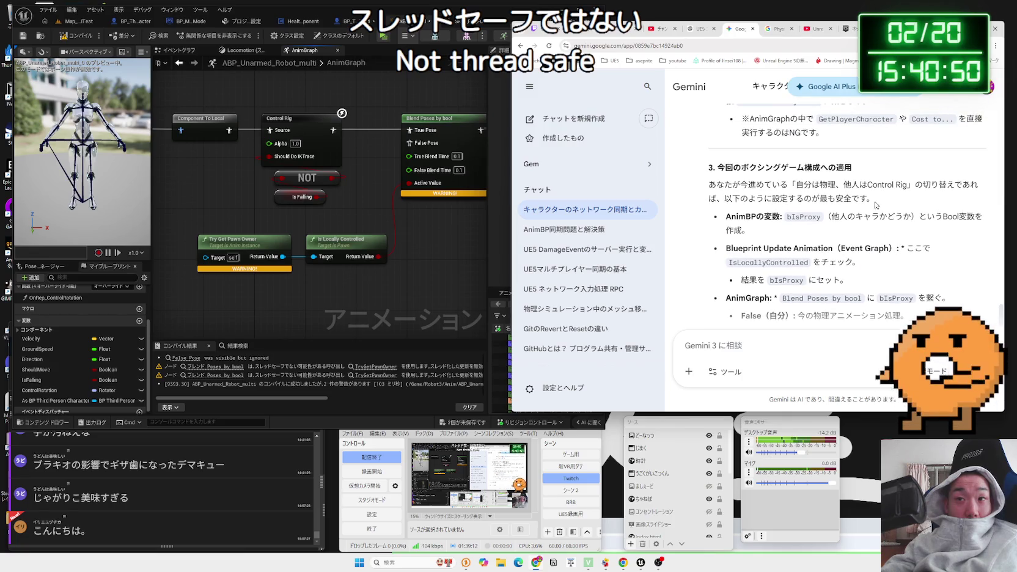
triple_click(876, 204)
click(876, 205)
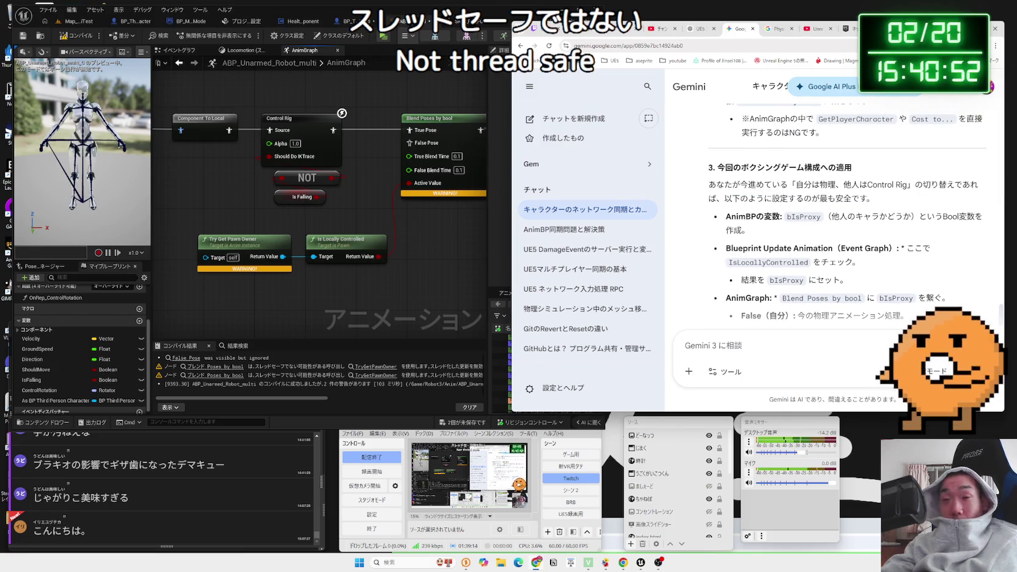
drag(795, 183, 906, 184)
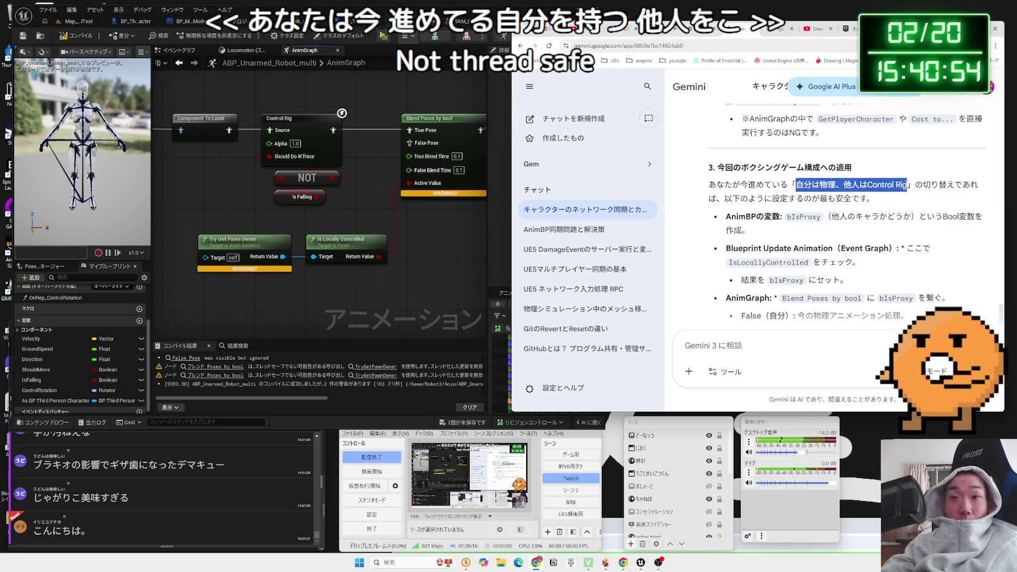
triple_click(716, 198)
click(716, 219)
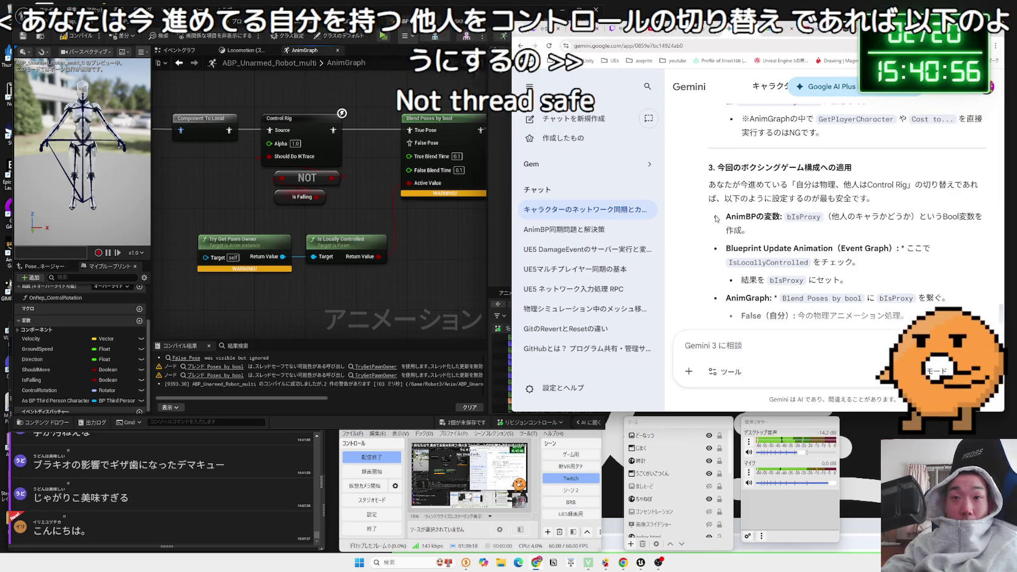
- Read the bIsProxy variable advice, then select the old pawn-owner nodes in the AnimGraph
drag(919, 216, 819, 218)
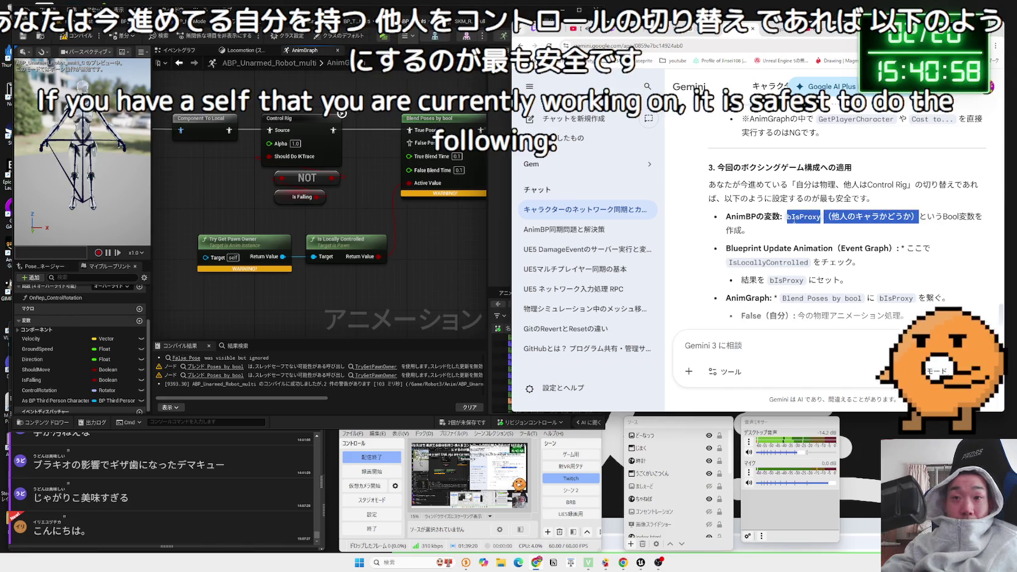
double_click(804, 217)
drag(807, 218, 915, 217)
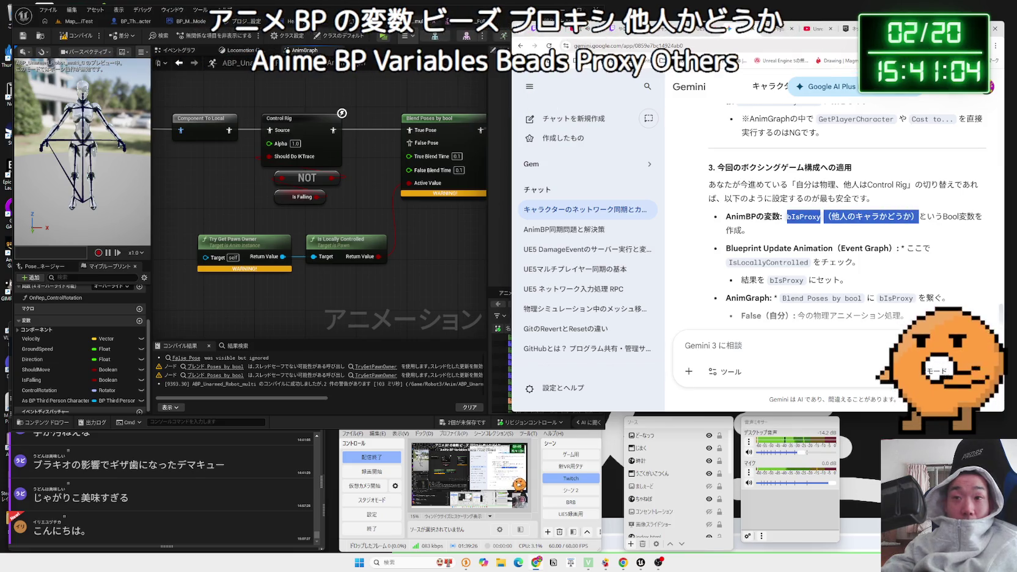
triple_click(792, 231)
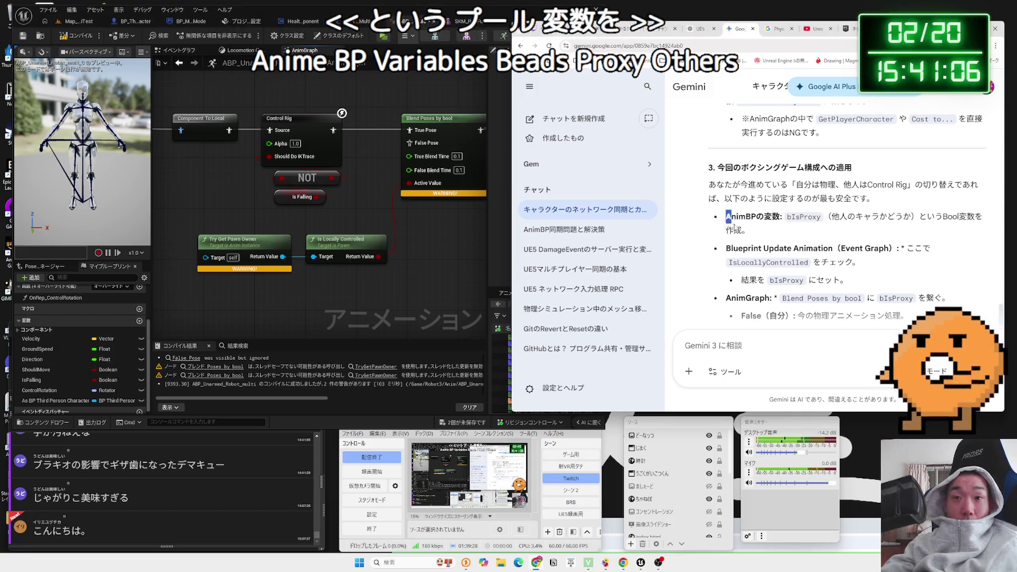
drag(732, 249, 870, 250)
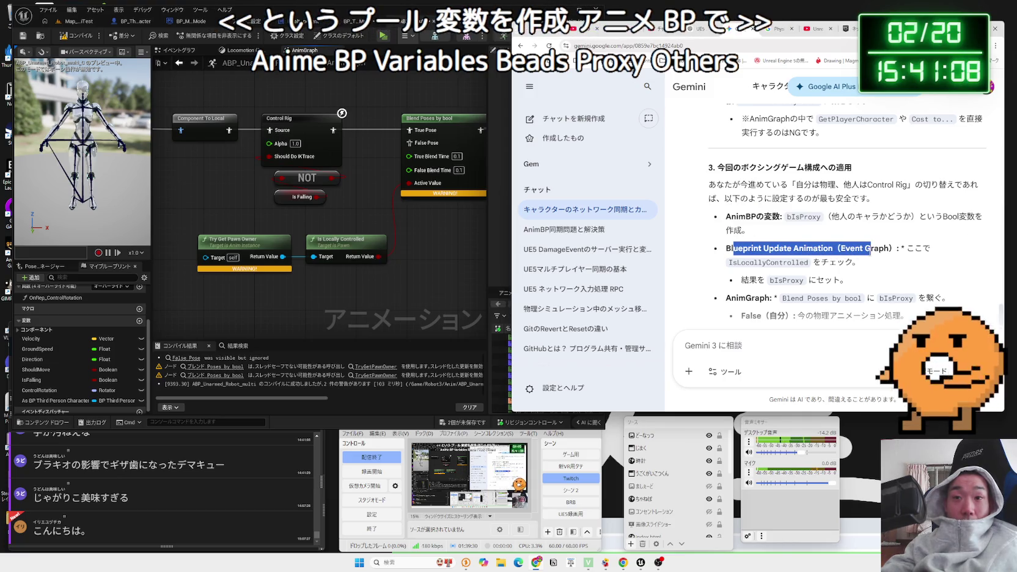
click(871, 262)
scroll(825, 245, down, 2)
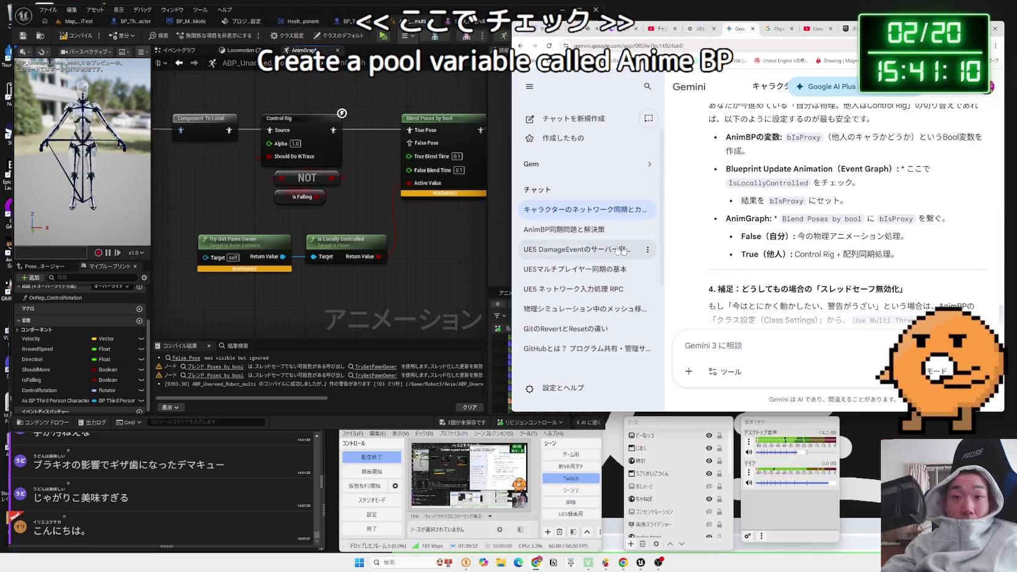
click(307, 257)
drag(307, 256, 244, 240)
- Delete the Try Get Pawn Owner and Is Locally Controlled nodes from the AnimGraph and compile
key(Delete)
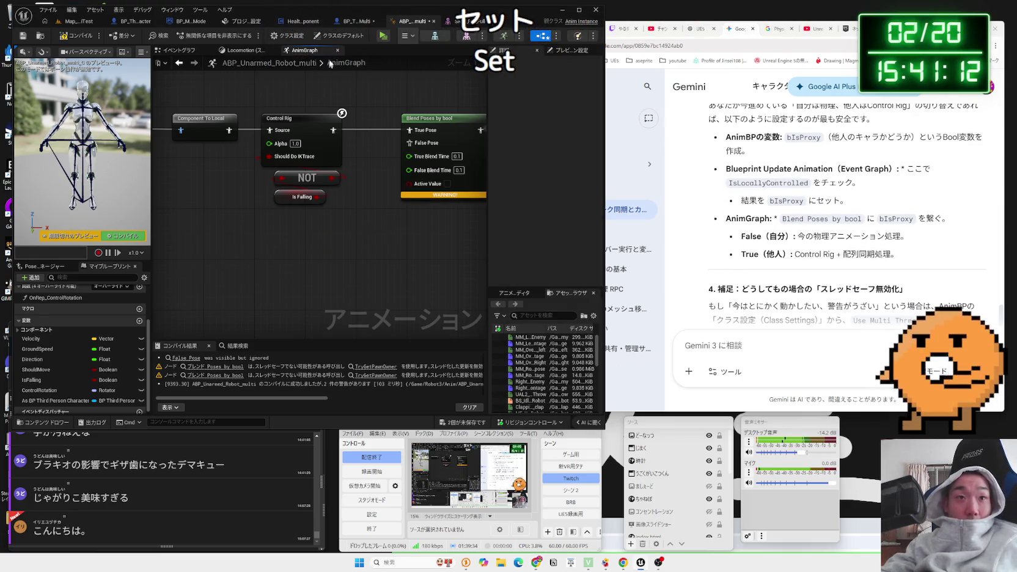
key(F7)
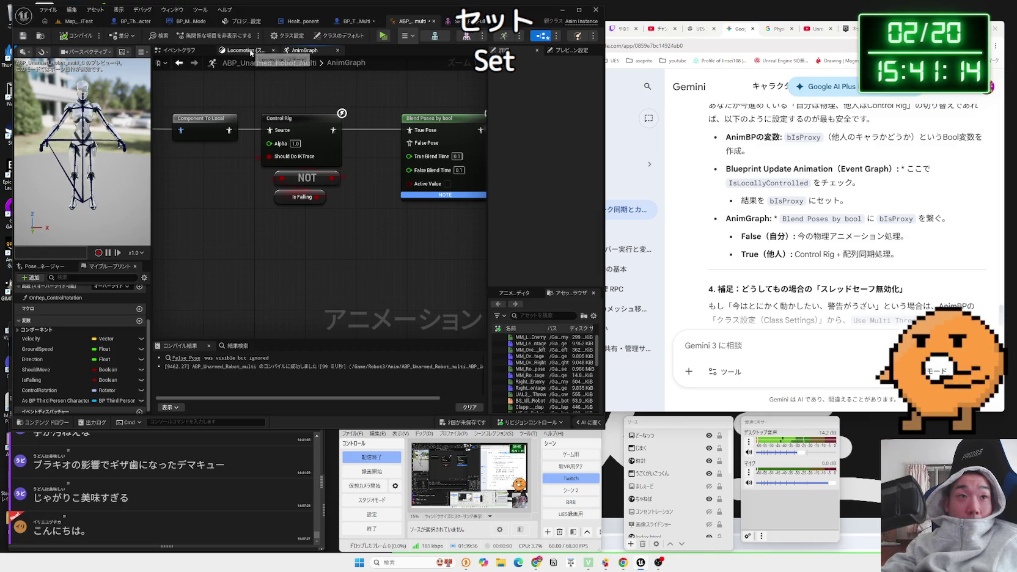
click(251, 51)
click(178, 50)
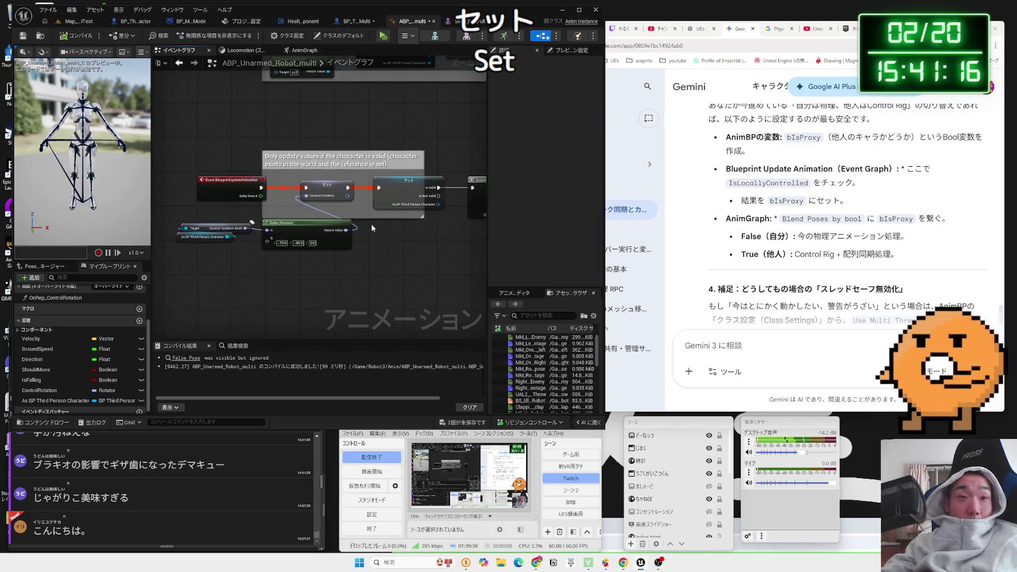
- In the Event Graph, add Is Locally Controlled from the character and promote it to a Boolean variable
scroll(371, 228, up, 2)
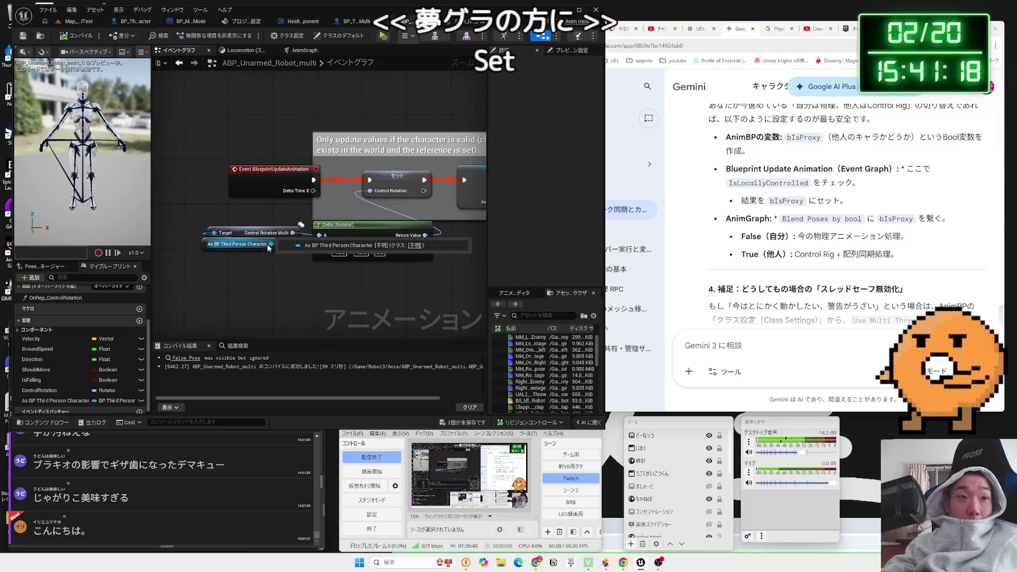
drag(271, 244, 302, 277)
text(is lo)
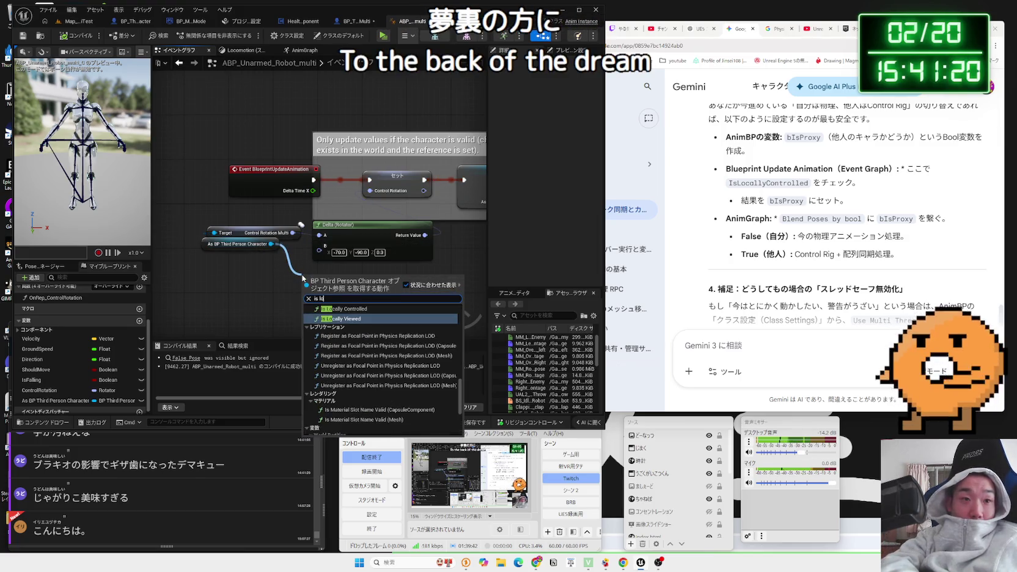
click(356, 309)
mouse_move(240, 247)
mouse_down()
mouse_move(172, 238)
mouse_move(199, 239)
mouse_up()
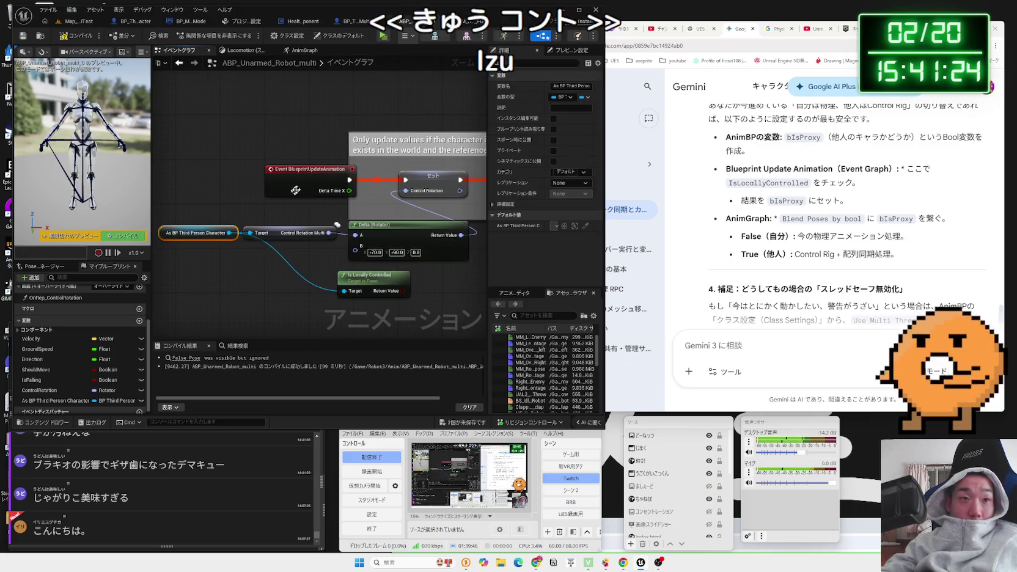
drag(306, 170, 216, 164)
drag(371, 283, 282, 278)
right_click(313, 286)
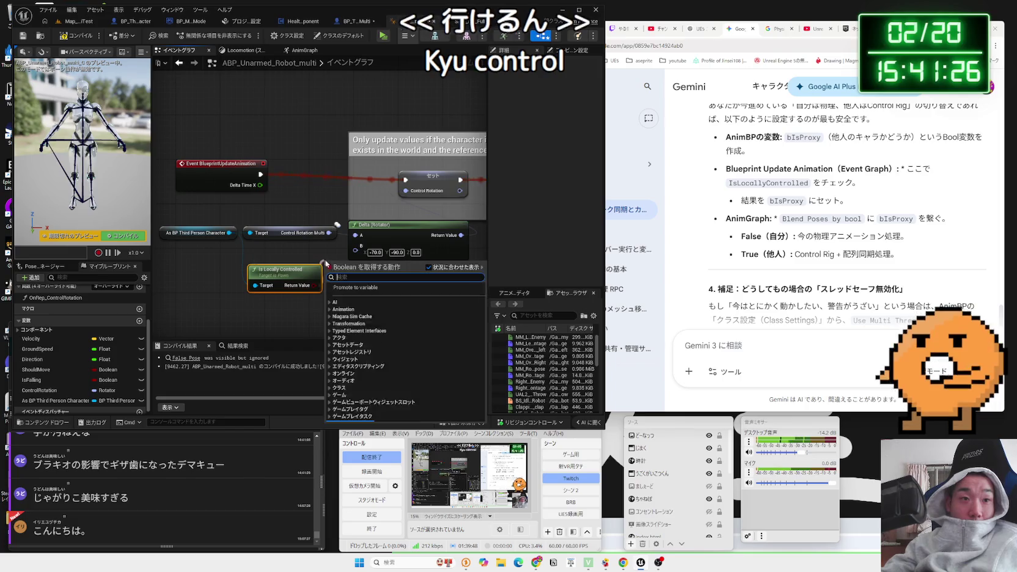
click(360, 290)
mouse_move(343, 266)
mouse_down()
mouse_move(309, 164)
mouse_move(287, 173)
mouse_move(296, 174)
mouse_up()
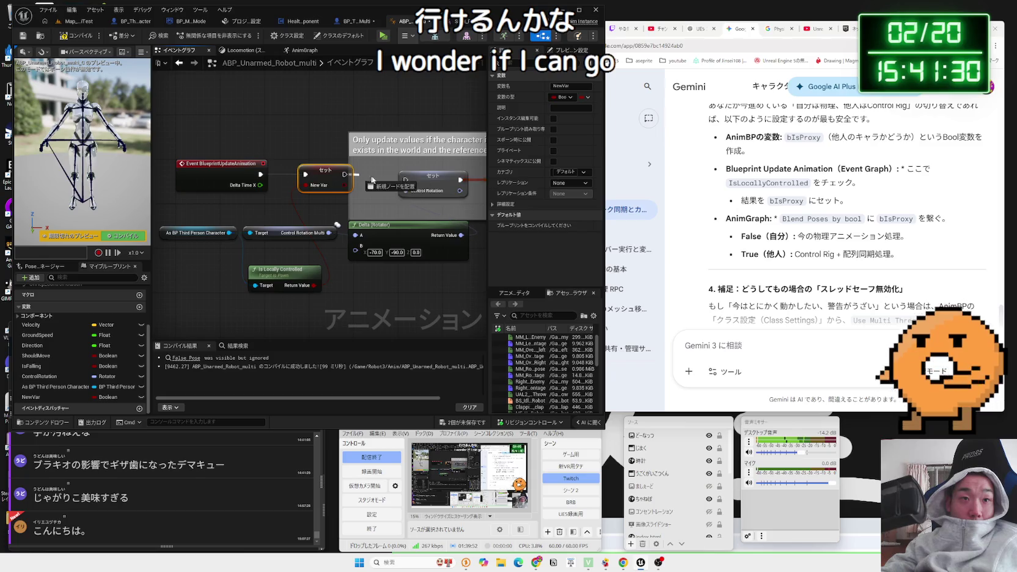
- Tidy the update event, Set, and Is Locally Controlled nodes, then compile
ctrl+click(241, 169)
drag(241, 169, 246, 175)
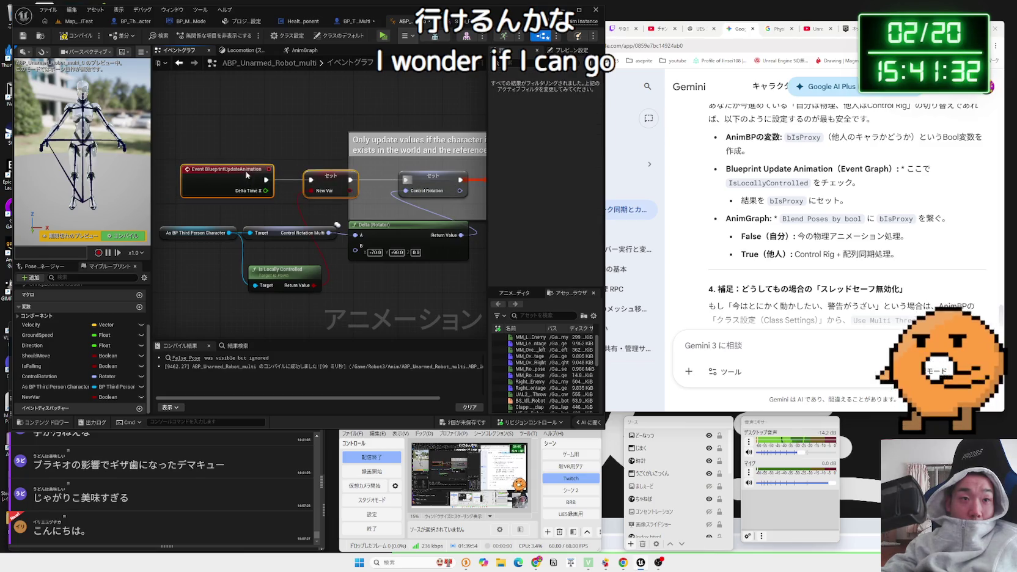
click(236, 146)
drag(276, 268, 276, 251)
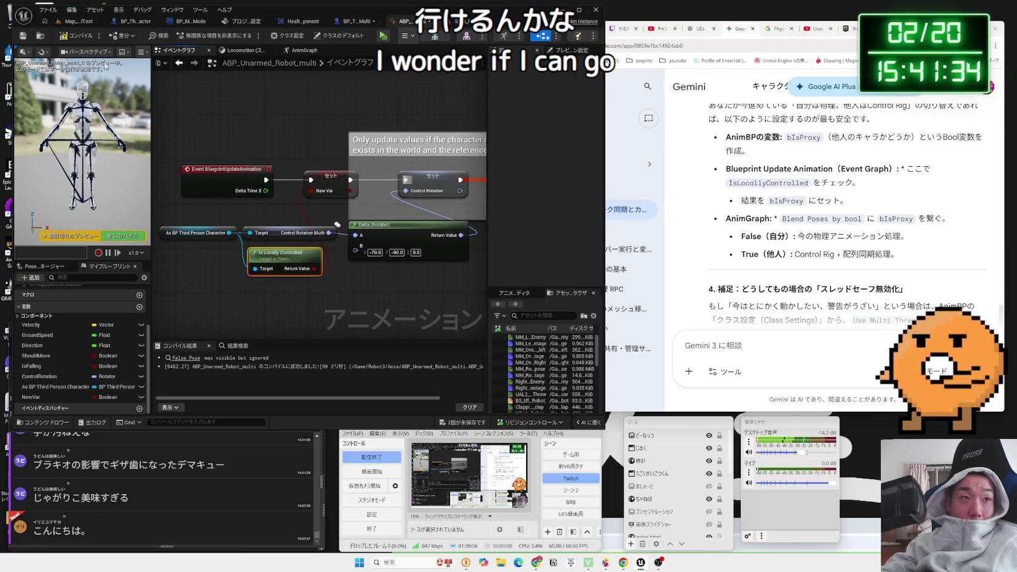
click(69, 36)
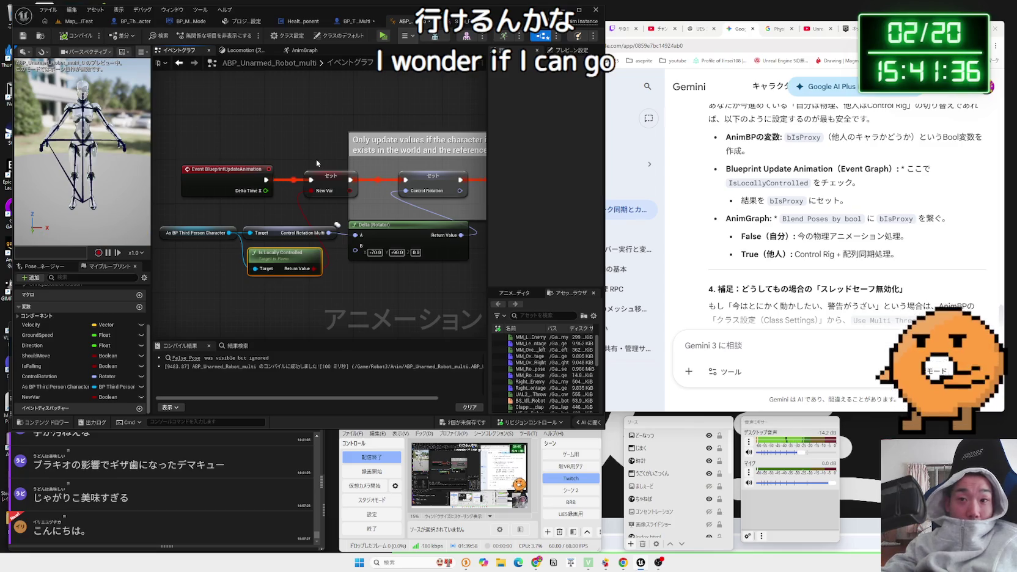
click(806, 248)
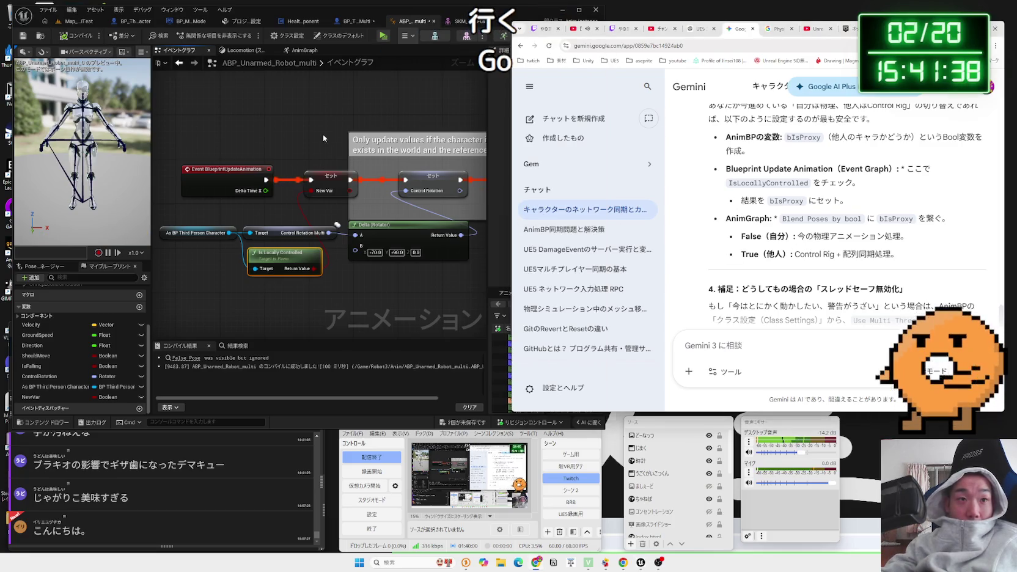
scroll(322, 134, down, 4)
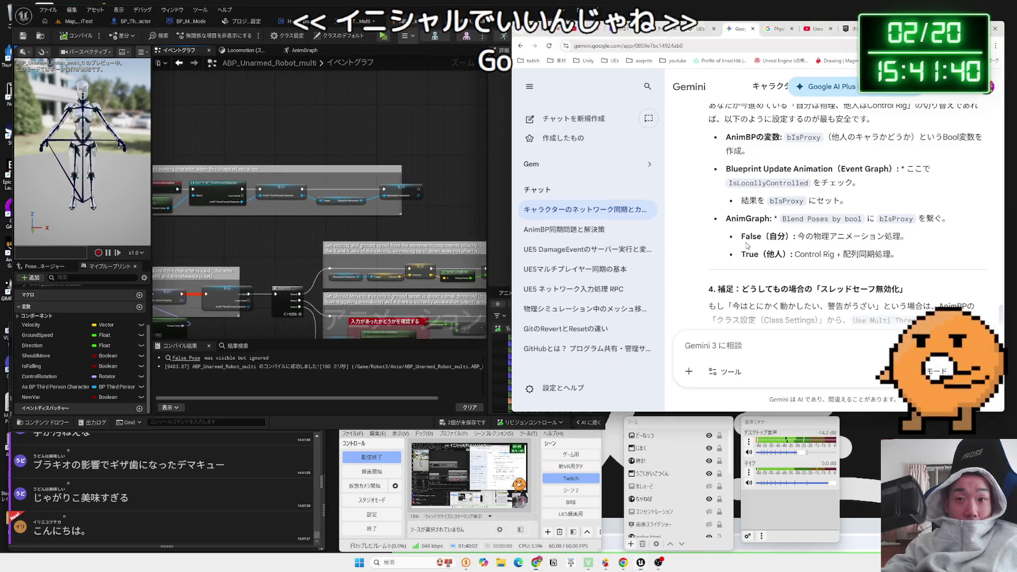
click(338, 252)
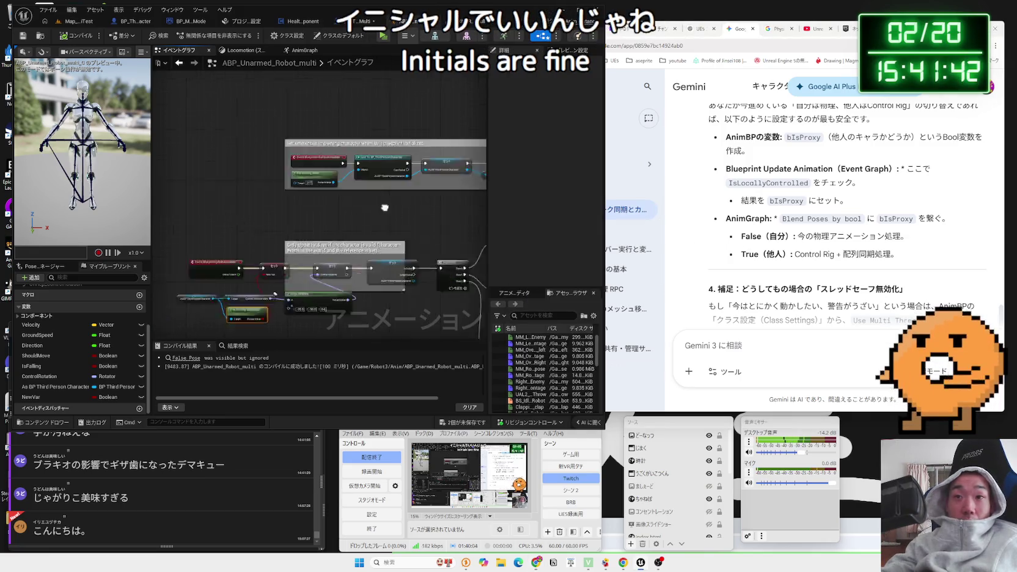
scroll(338, 251, up, 4)
drag(338, 251, 341, 212)
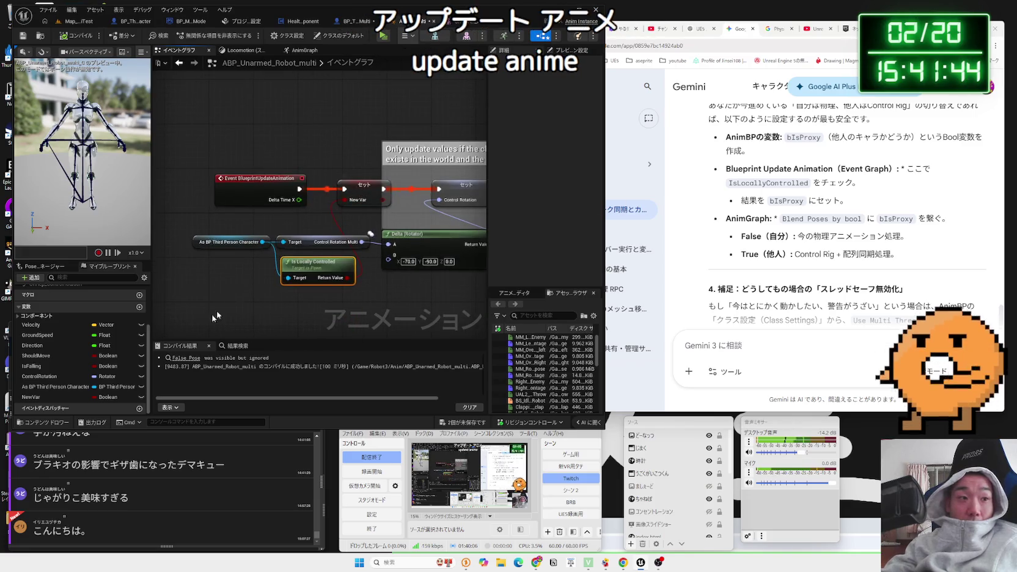
- Rename the new variable to bIsControlled and compile the animation blueprint
click(47, 398)
text(b)
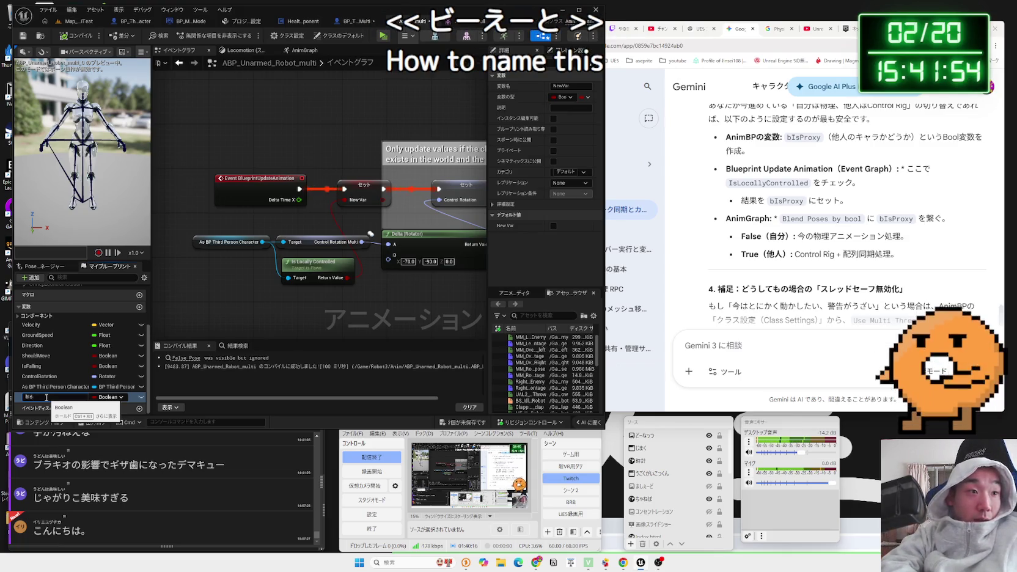
text(IsContro)
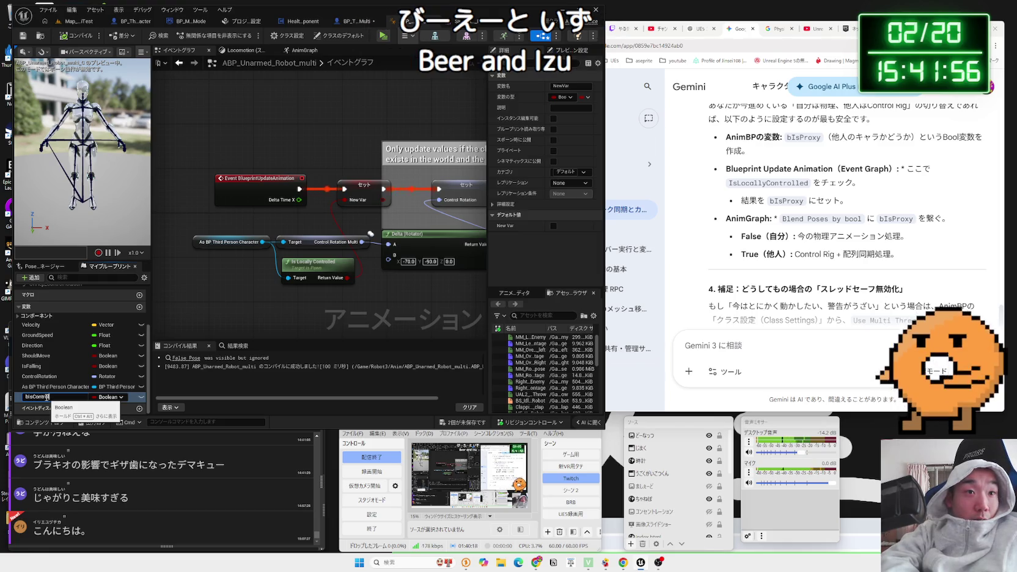
text(lled)
key(Return)
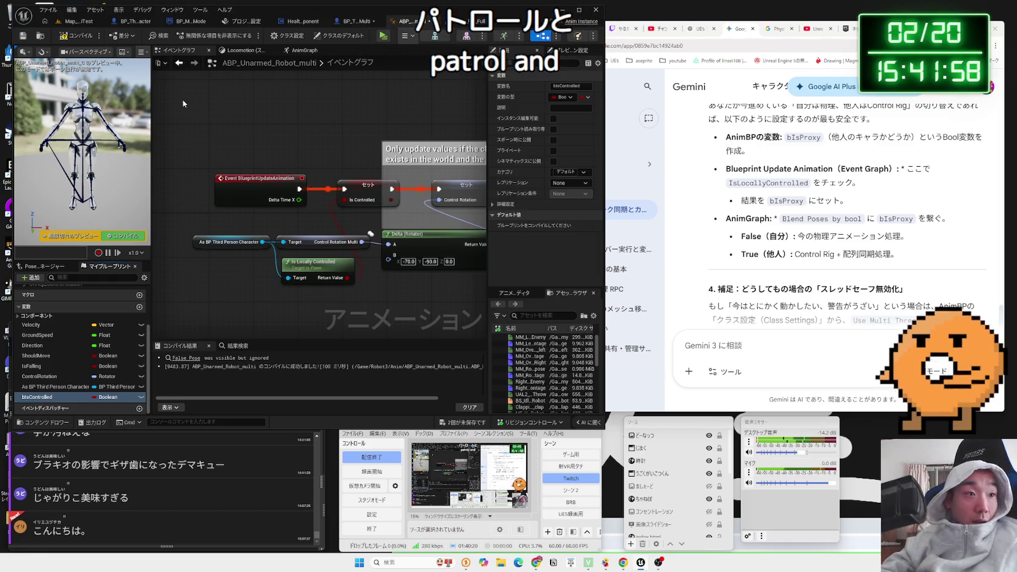
click(89, 33)
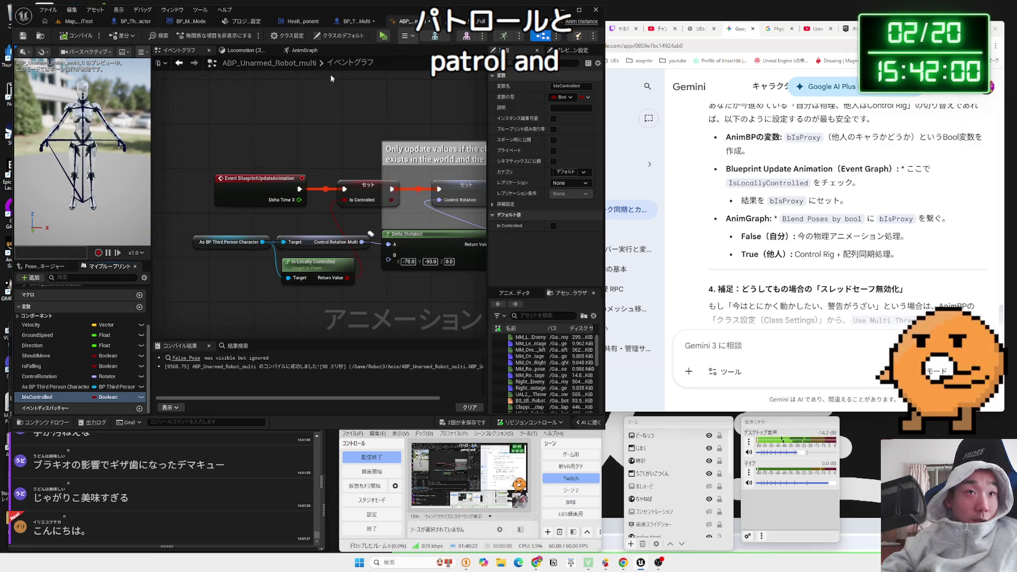
click(309, 50)
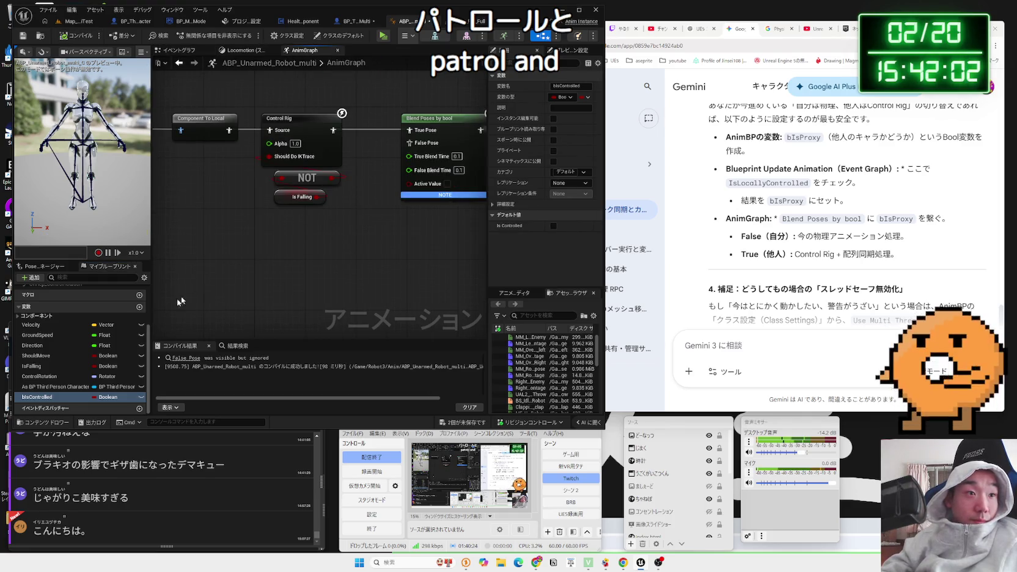
- Connect a Get bIsControlled node to Blend Poses by bool's Active Value and compile
click(400, 226)
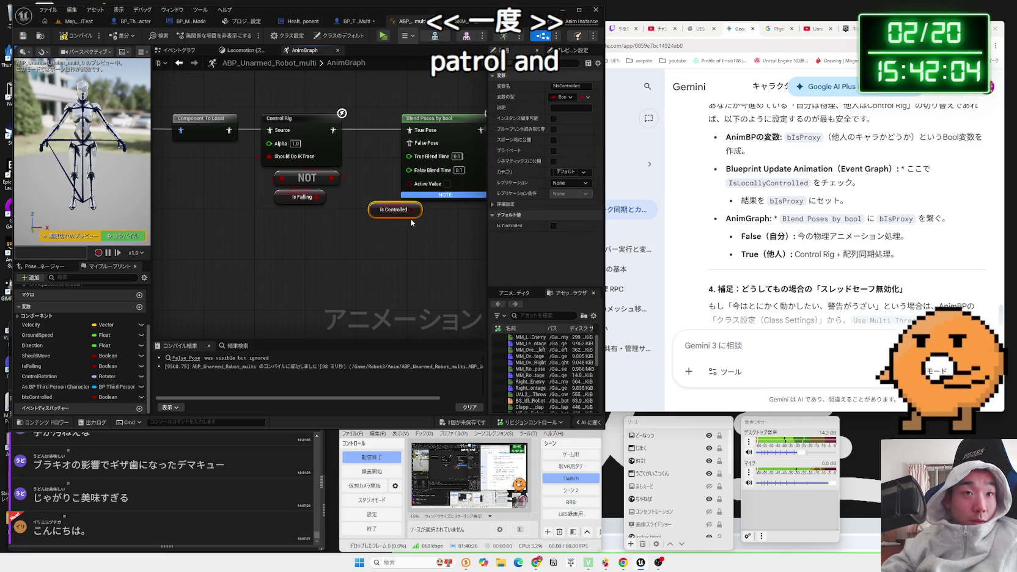
click(76, 38)
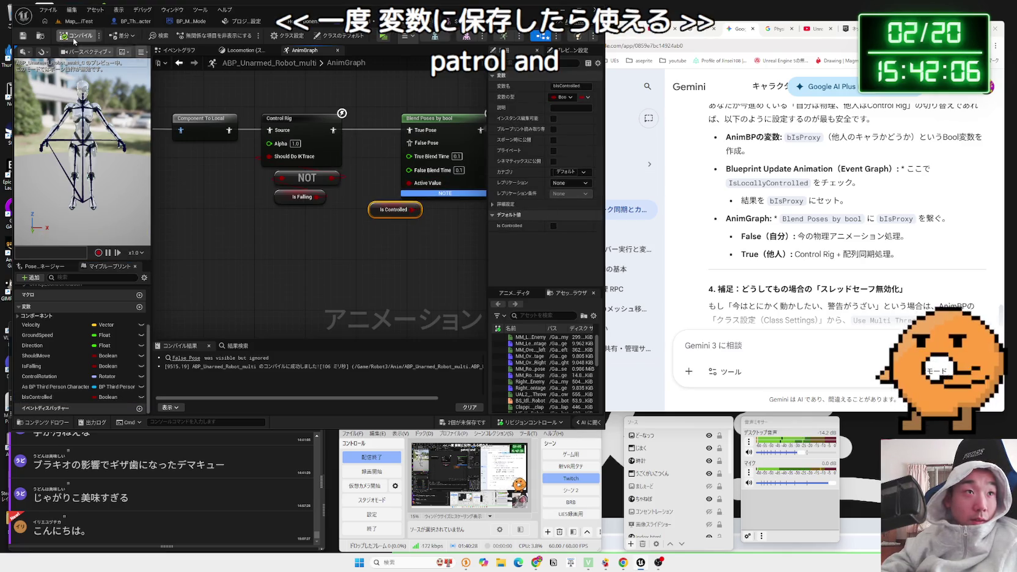
mouse_move(310, 261)
mouse_down()
mouse_move(266, 241)
mouse_move(352, 259)
mouse_move(307, 260)
mouse_up()
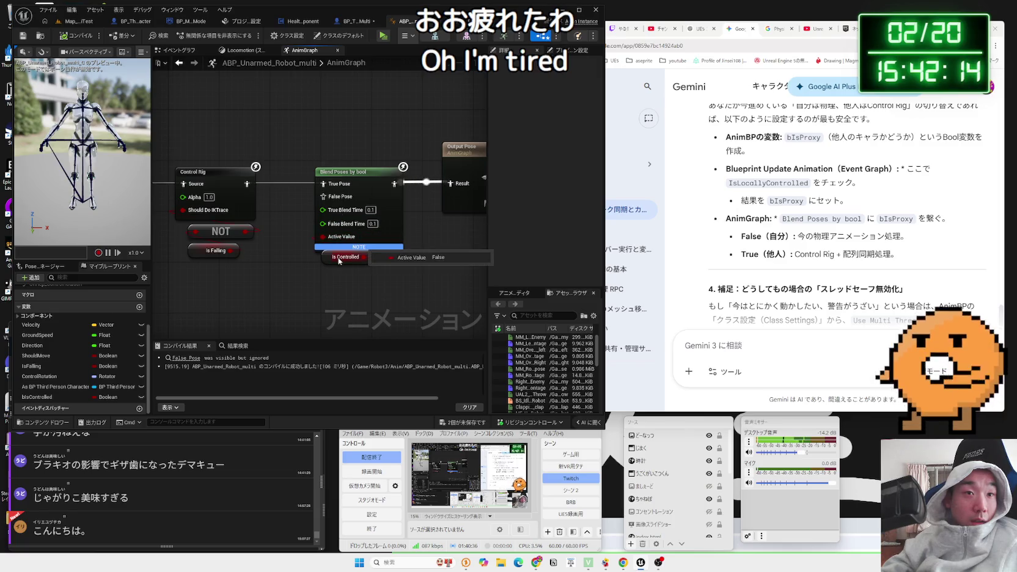
click(310, 264)
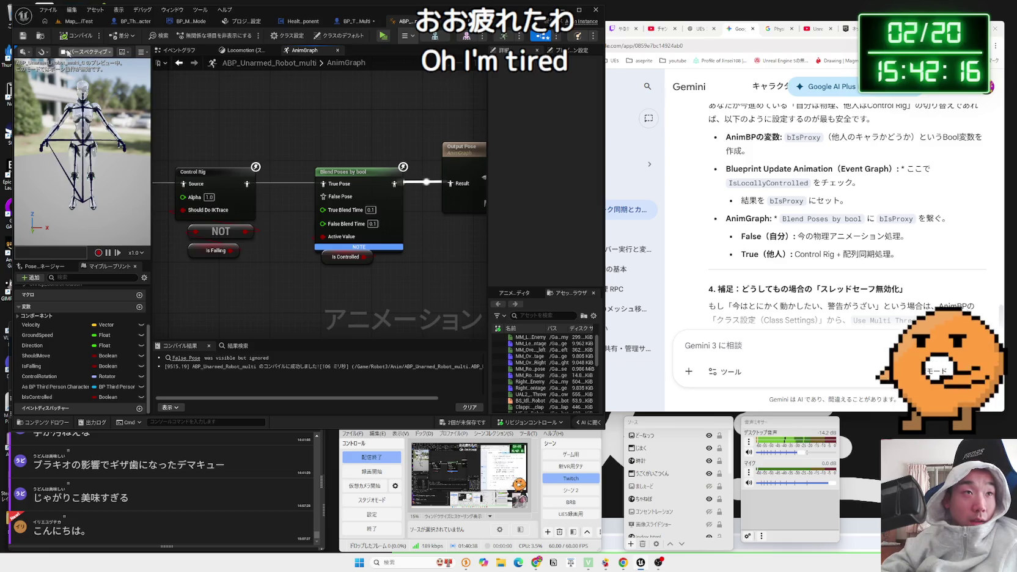
key(ctrl+Tab)
- Start a play-in-editor test and switch between the server and client windows
click(204, 37)
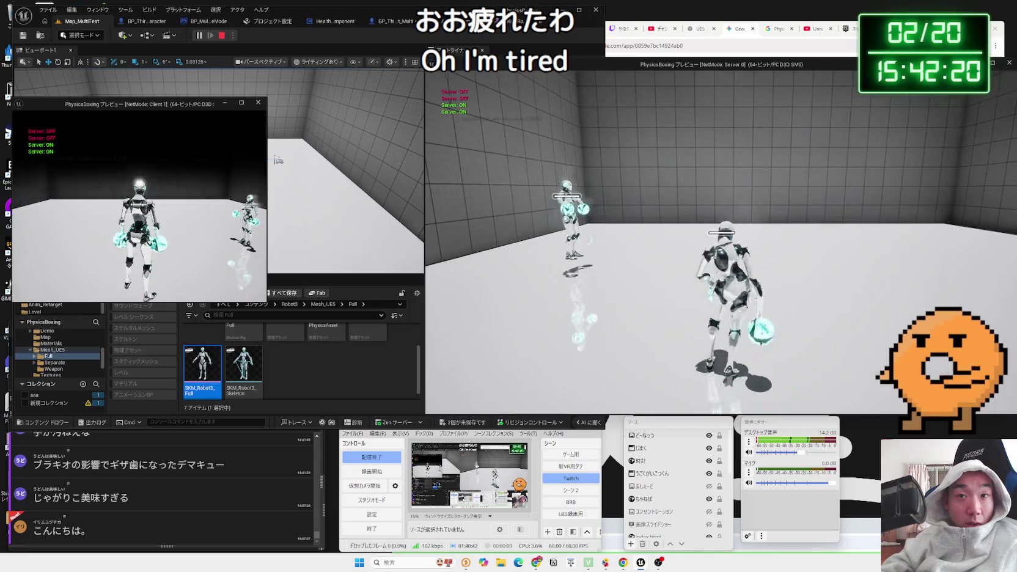
key(alt+Tab)
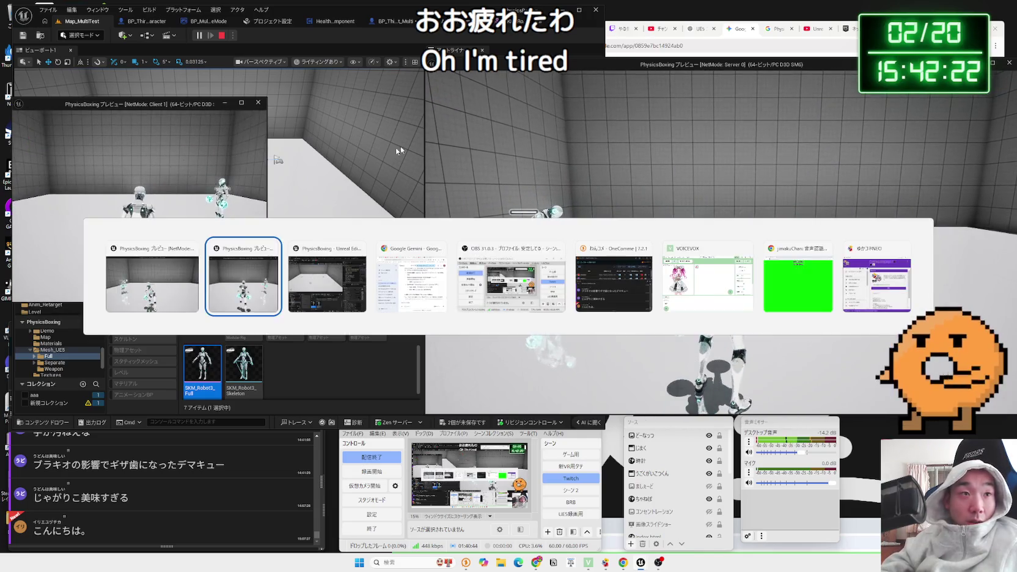
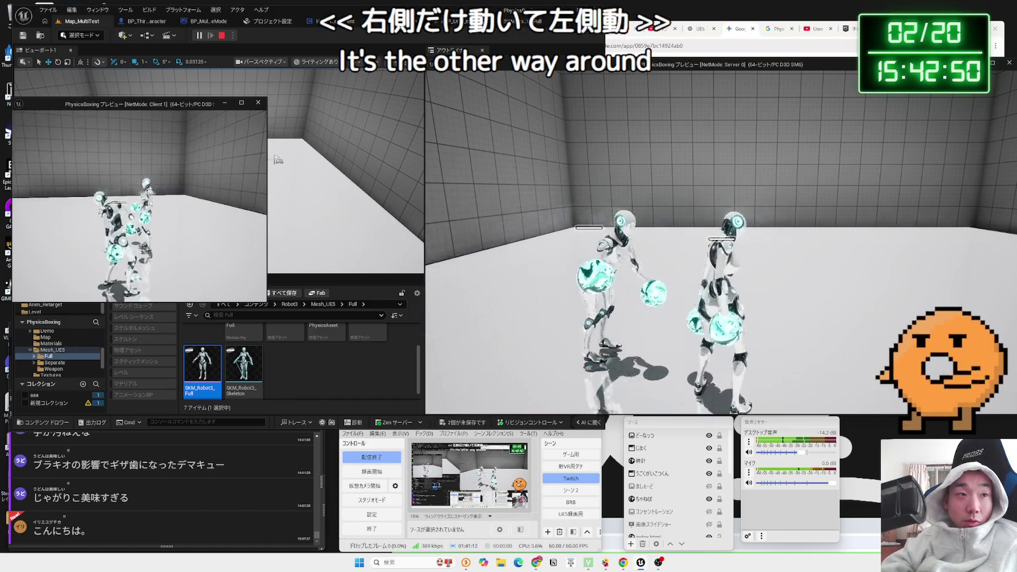
- Stop play and inspect the Is Controlled node in the ABP_Unarmed_Robot_multi AnimGraph, then switch to Gemini
key(Escape)
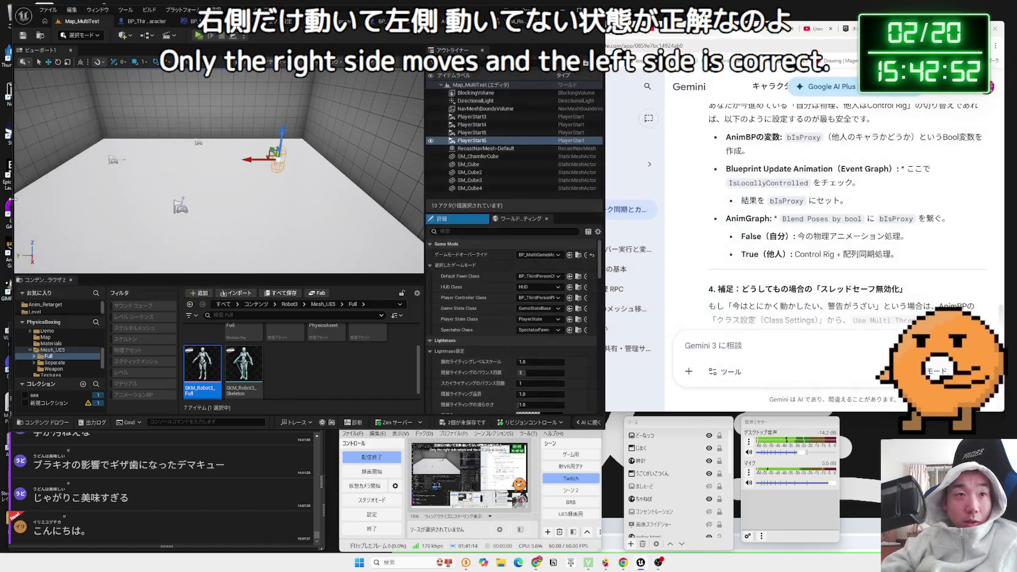
click(437, 24)
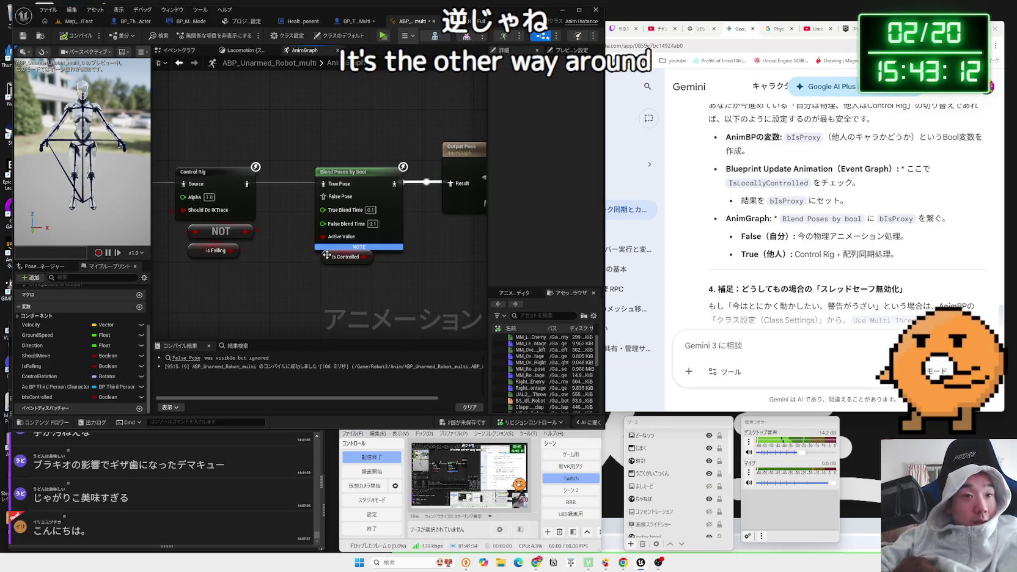
click(328, 256)
click(293, 257)
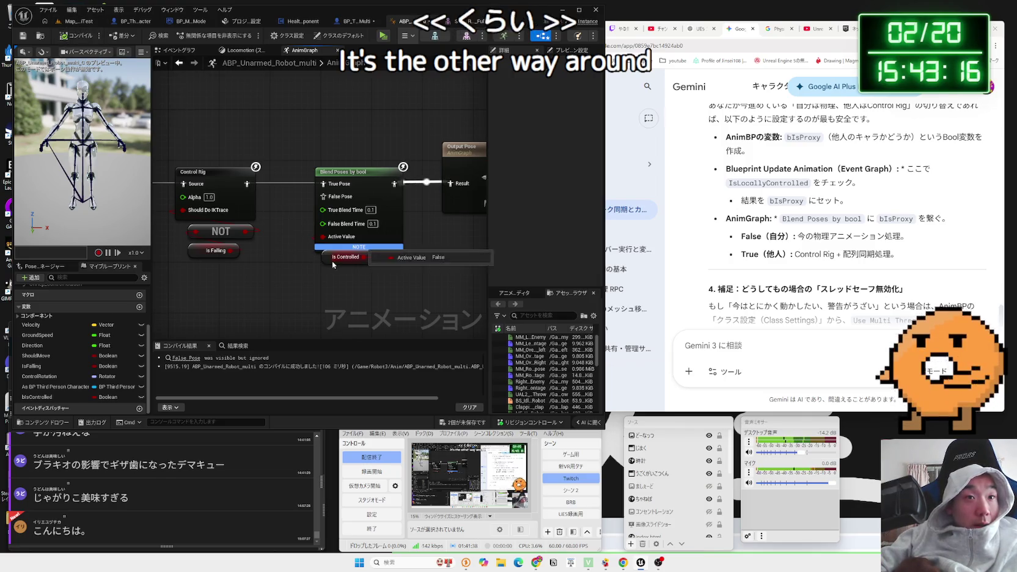
click(318, 259)
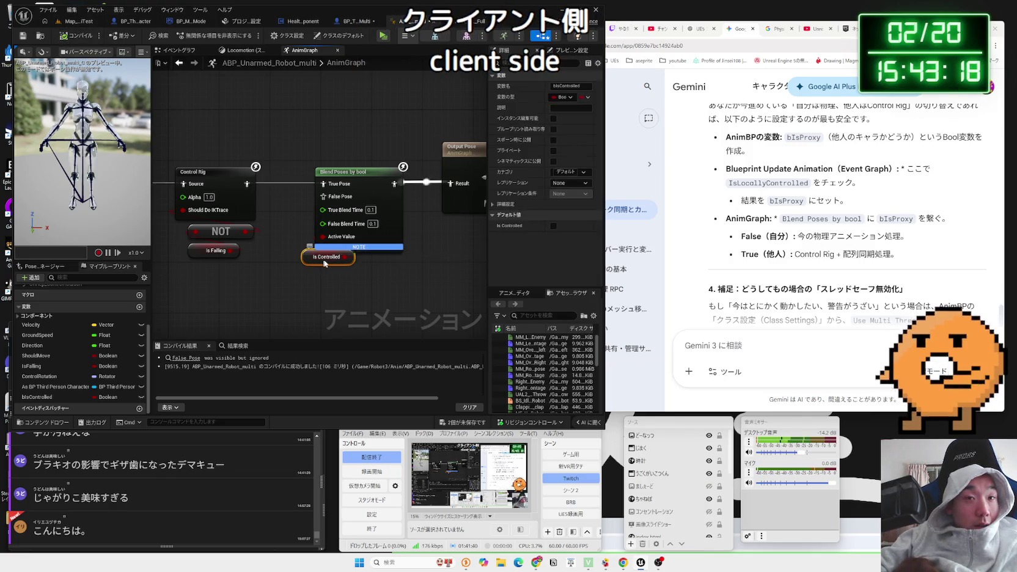
click(782, 314)
scroll(782, 313, up, 3)
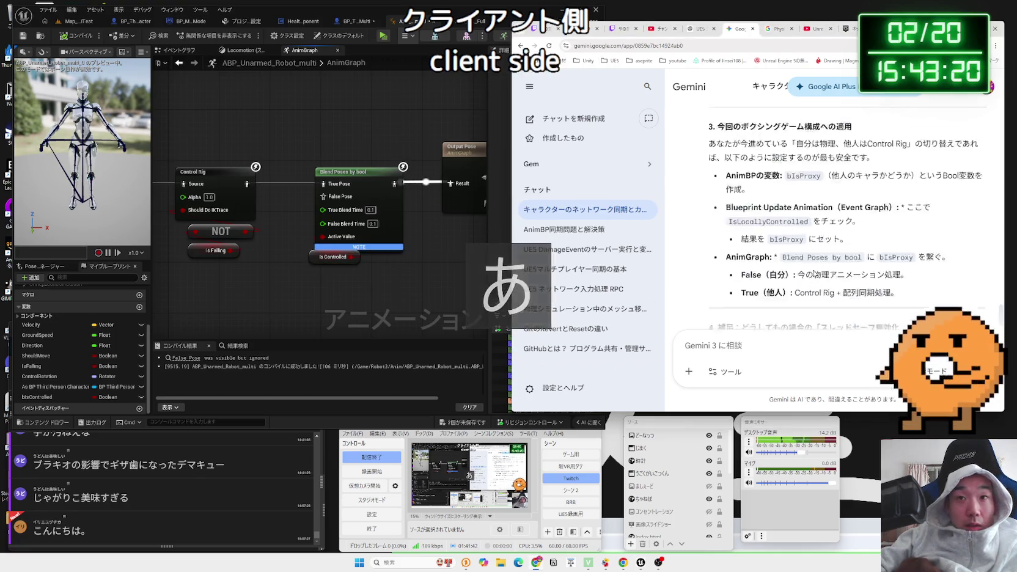
- Mark IsLocallyControlled in the earlier reply and begin a Japanese question about the client side
drag(872, 175, 826, 175)
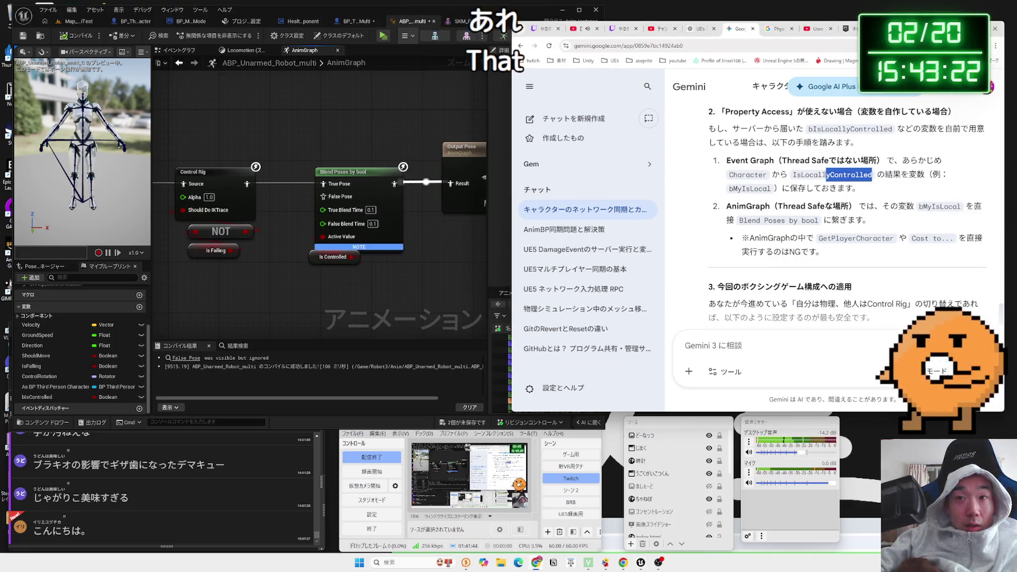
click(771, 355)
key(Zenkaku_Hankaku)
text(t t)
key(Zenkaku_Hankaku)
text(ek)
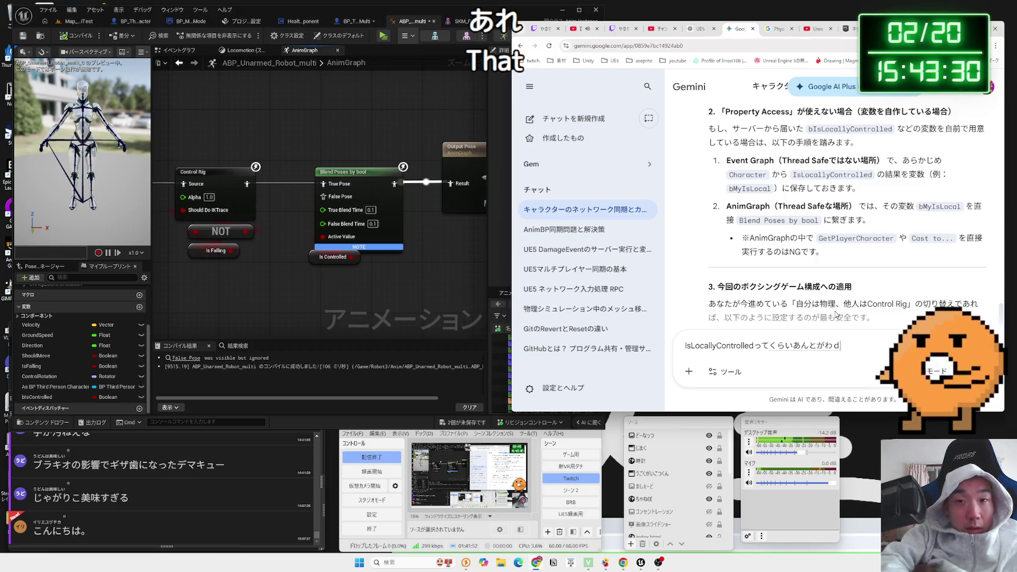
text(eha)
key(space)
key(Return)
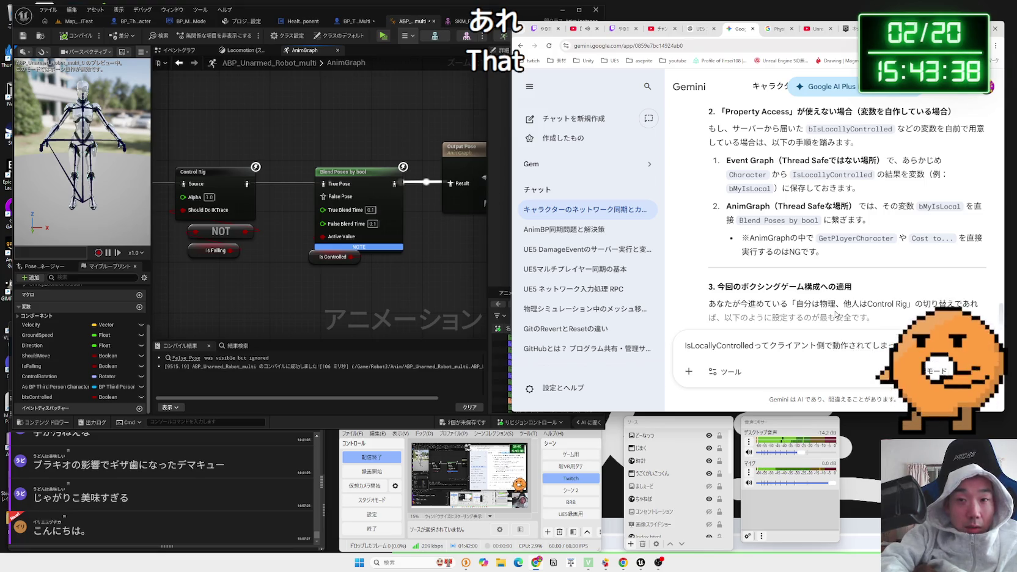
- Finish and send the question about applying server-computed bone positions on the client
text(いるので、クライアント側はうご)
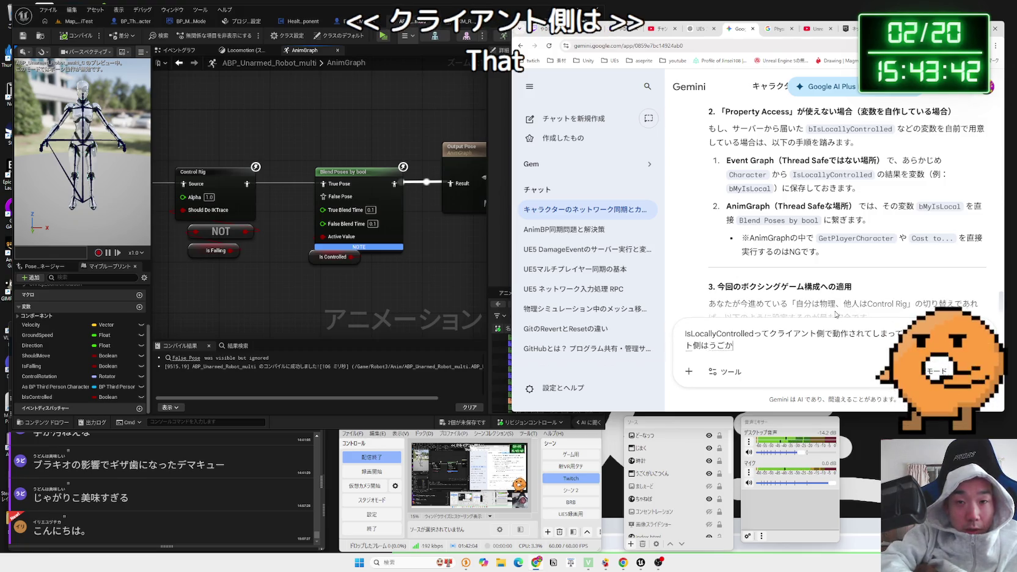
text(さーばーが)
text(サーバー側がう)
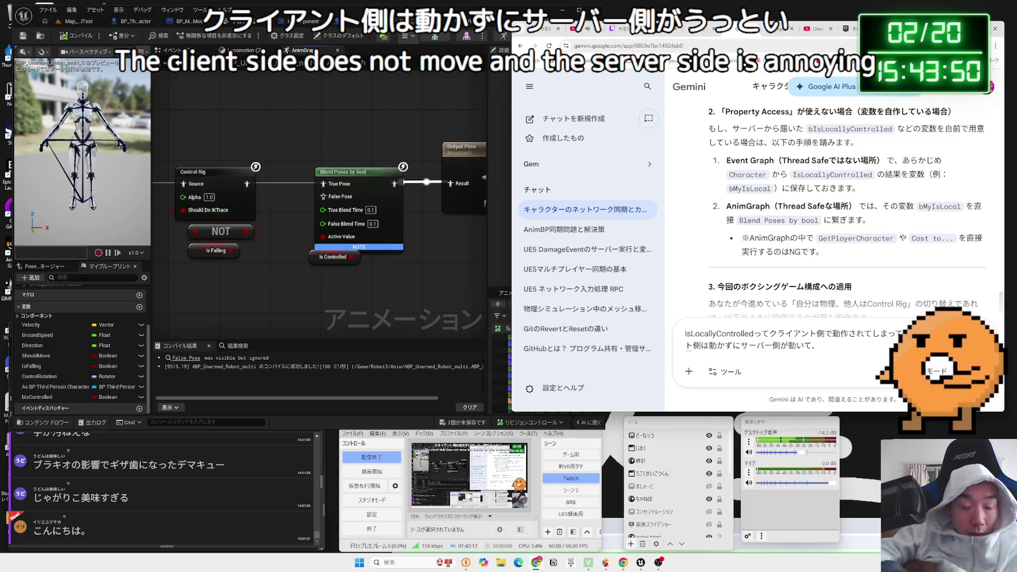
key(BackSpace)
key(BackSpace)
key(BackSpace)
text(さーば)
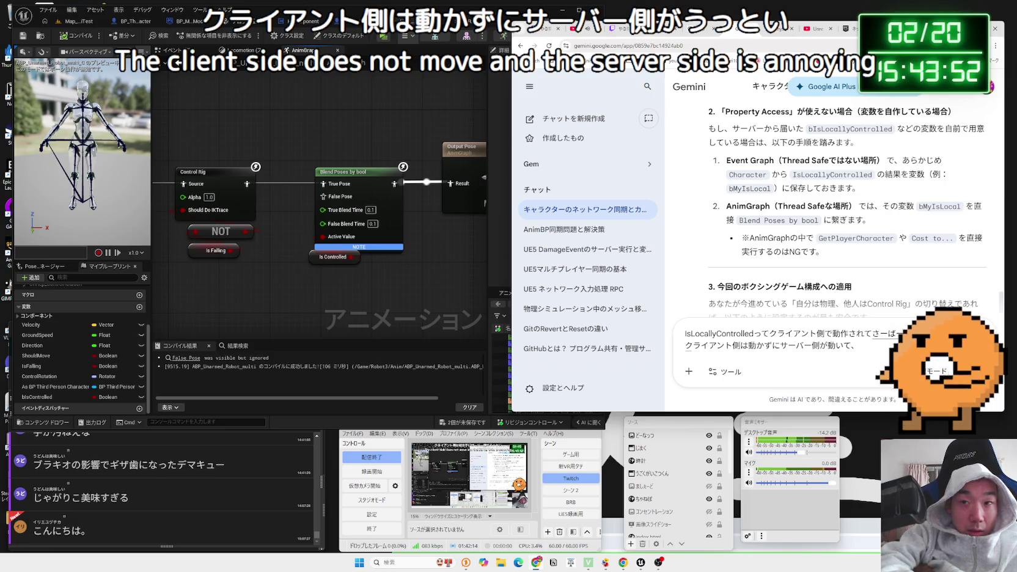
text(ーです。てしまっています。)
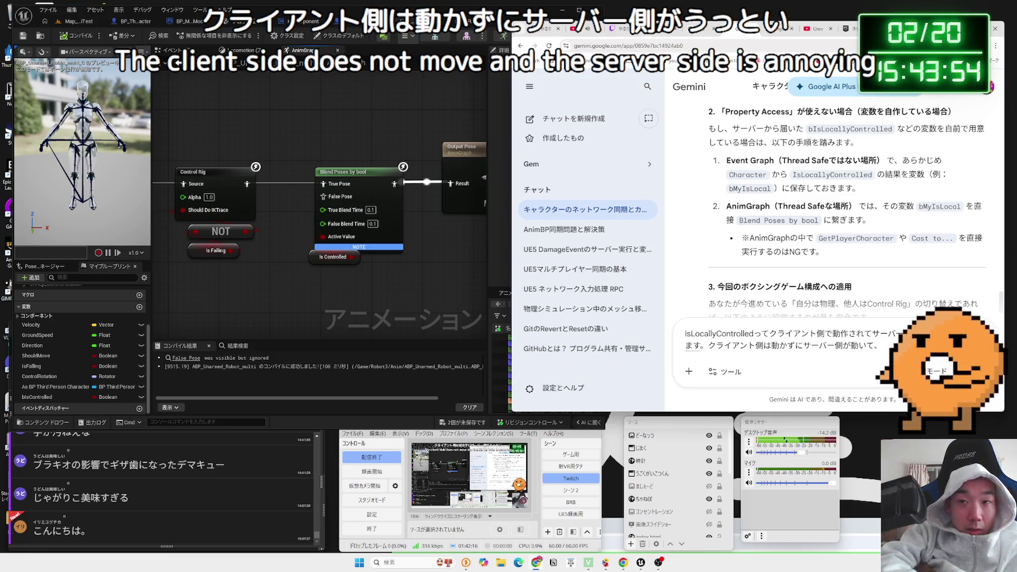
key(BackSpace)
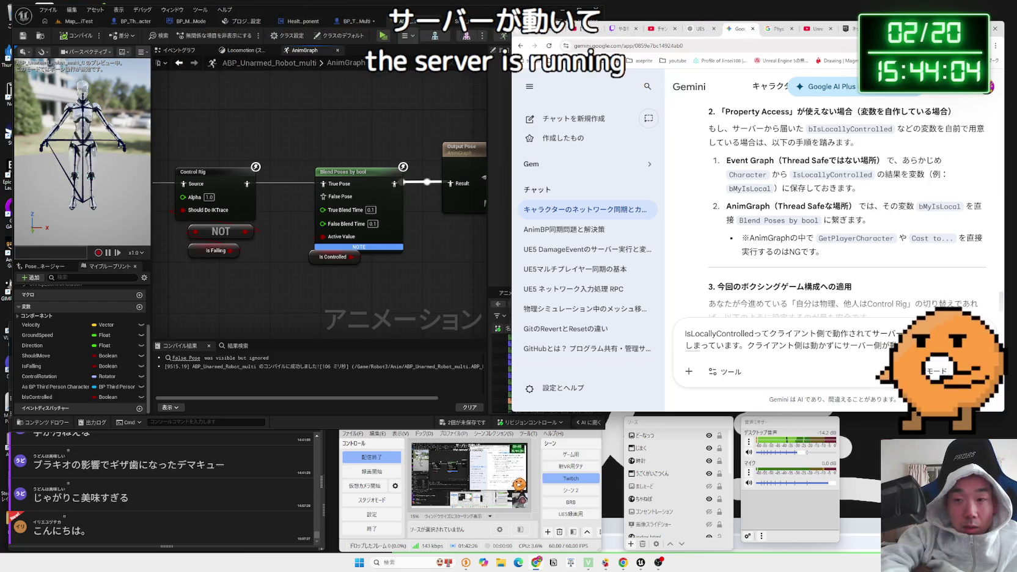
text(いs)
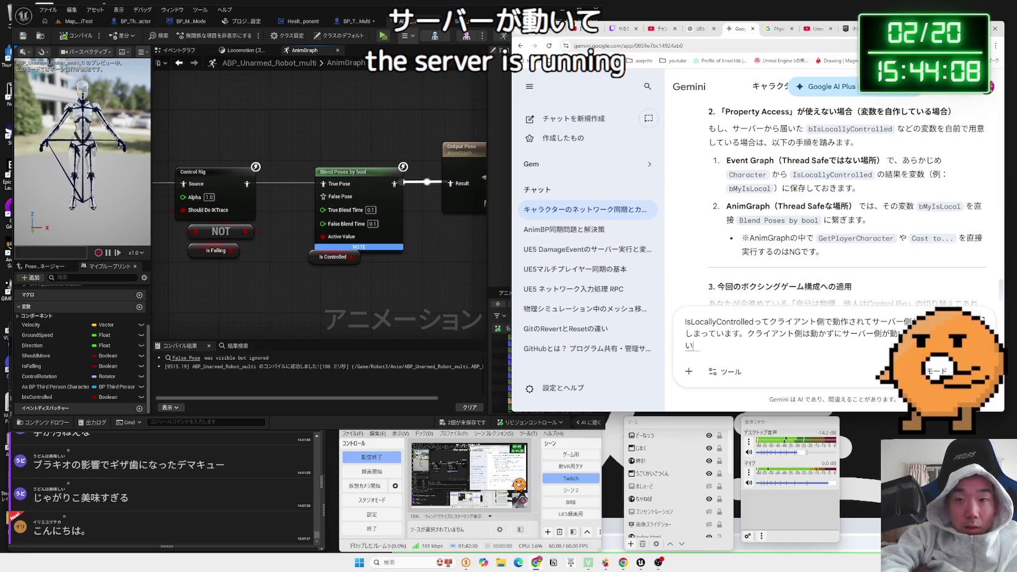
key(BackSpace)
text(いとく)
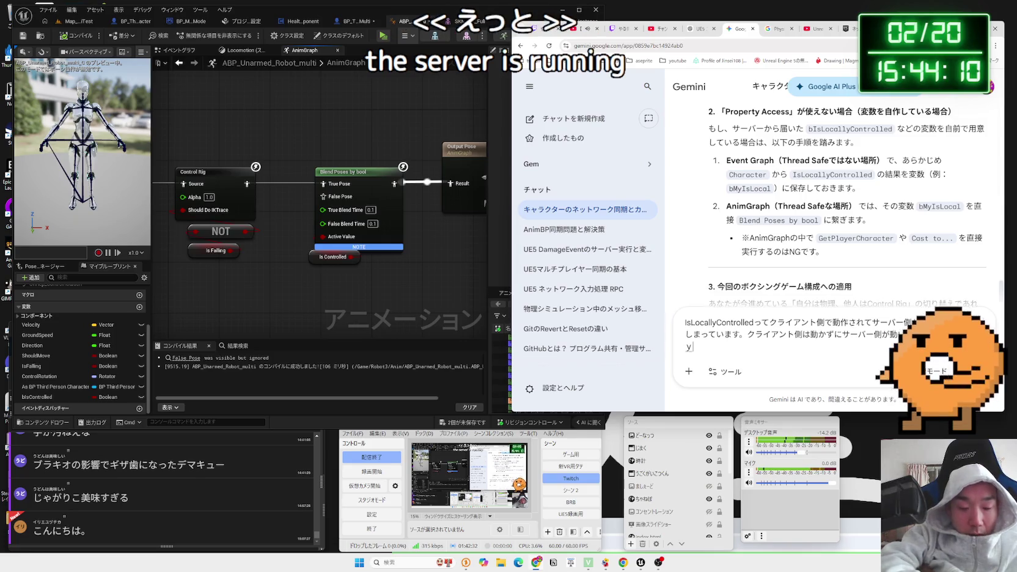
text(ぼーんのいちw)
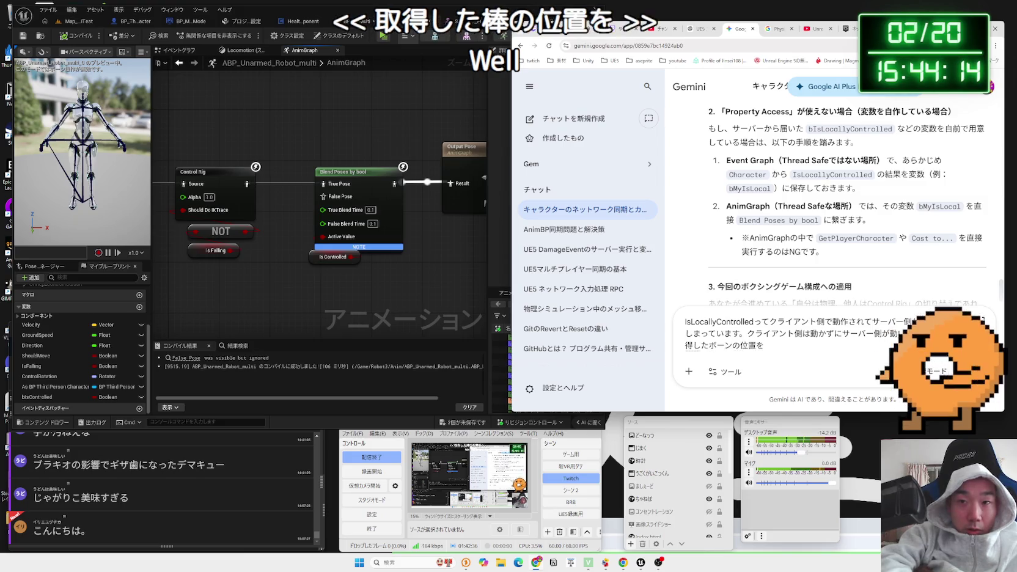
text(くらいあんと)
key(space)
text(にてきようする)
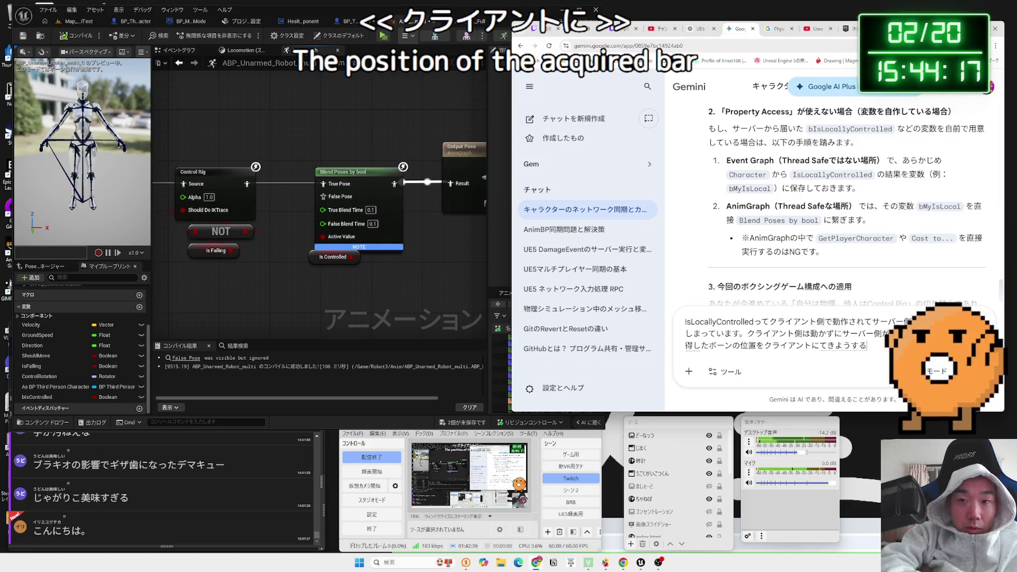
key(space)
text(んですよね)
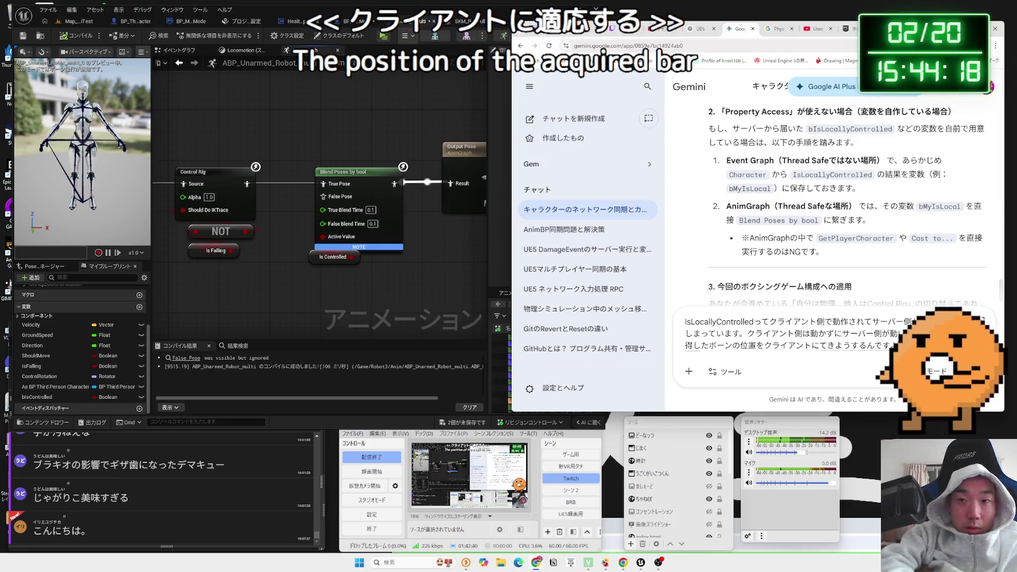
key(Return)
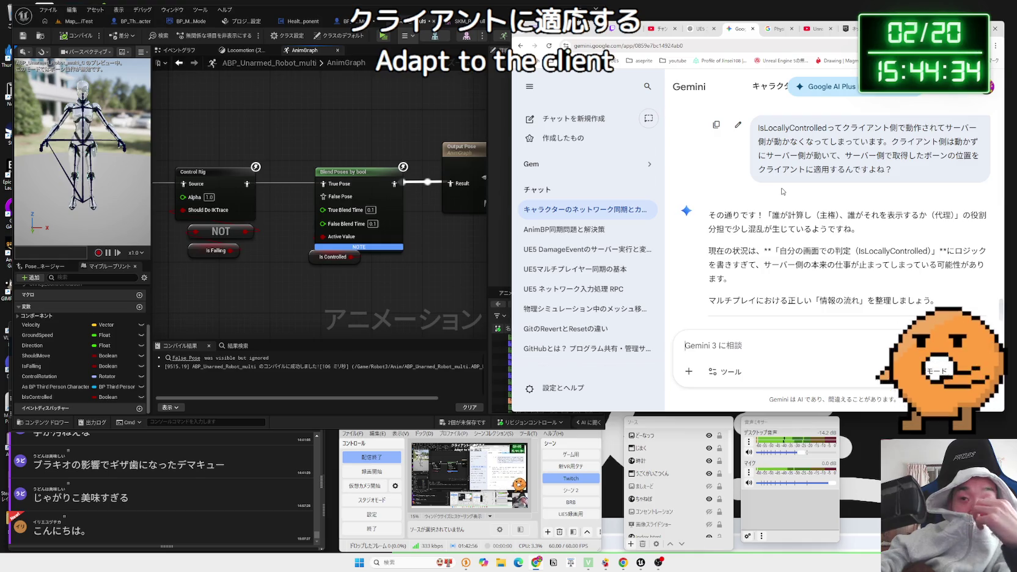
- Read the reply's role-division section, noting physics always runs server-side, then return to Unreal
scroll(783, 191, down, 2)
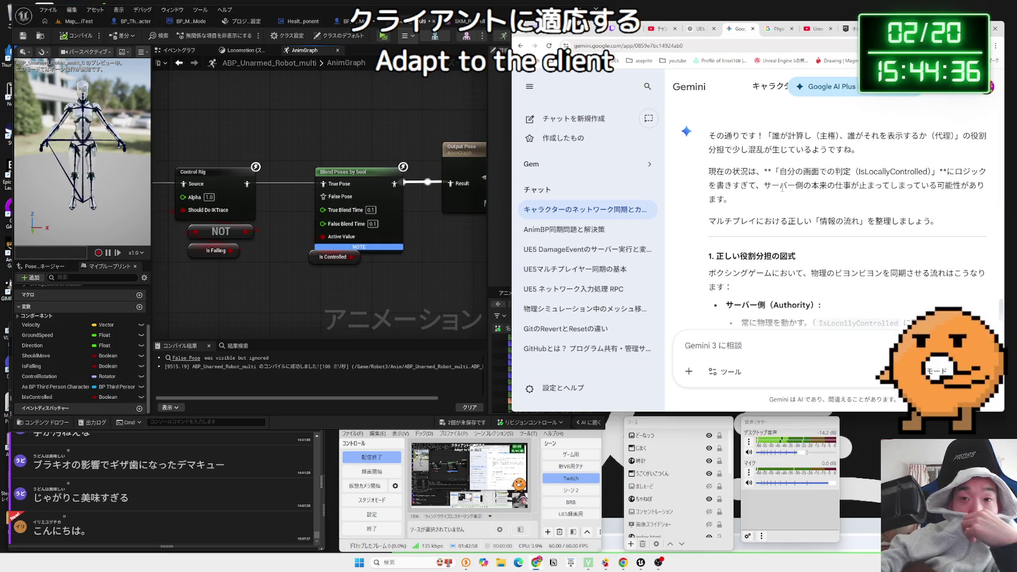
scroll(782, 189, down, 3)
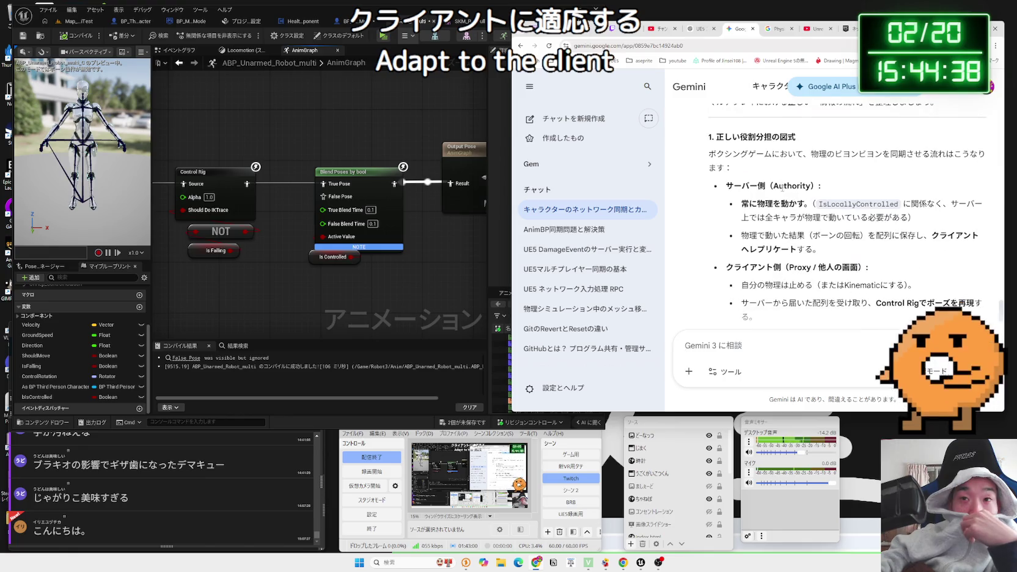
mouse_move(803, 157)
mouse_down()
mouse_move(982, 164)
mouse_move(709, 156)
mouse_move(822, 203)
mouse_move(741, 204)
mouse_move(900, 217)
mouse_up()
double_click(727, 155)
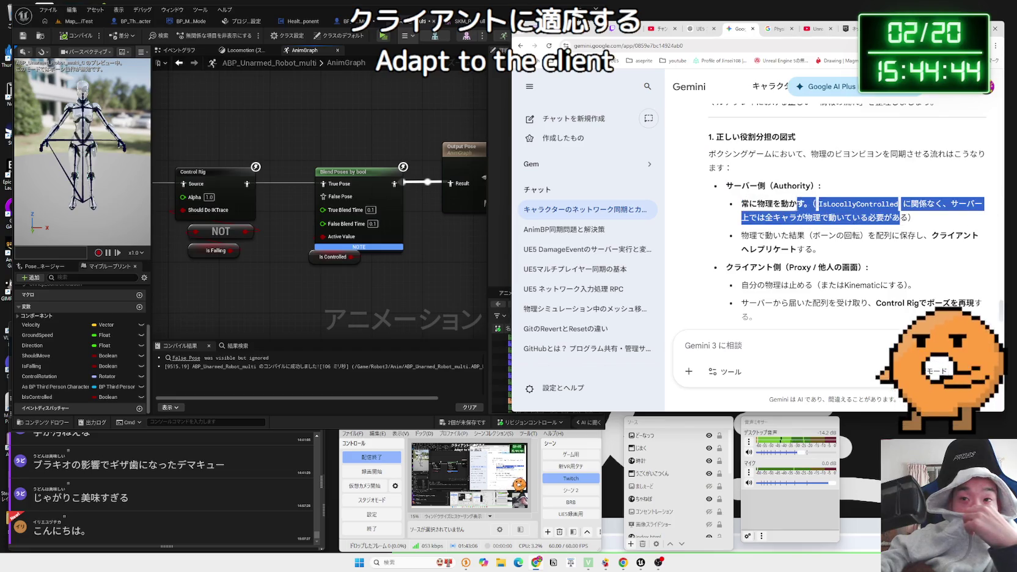
drag(814, 204, 900, 218)
drag(815, 203, 899, 218)
click(814, 204)
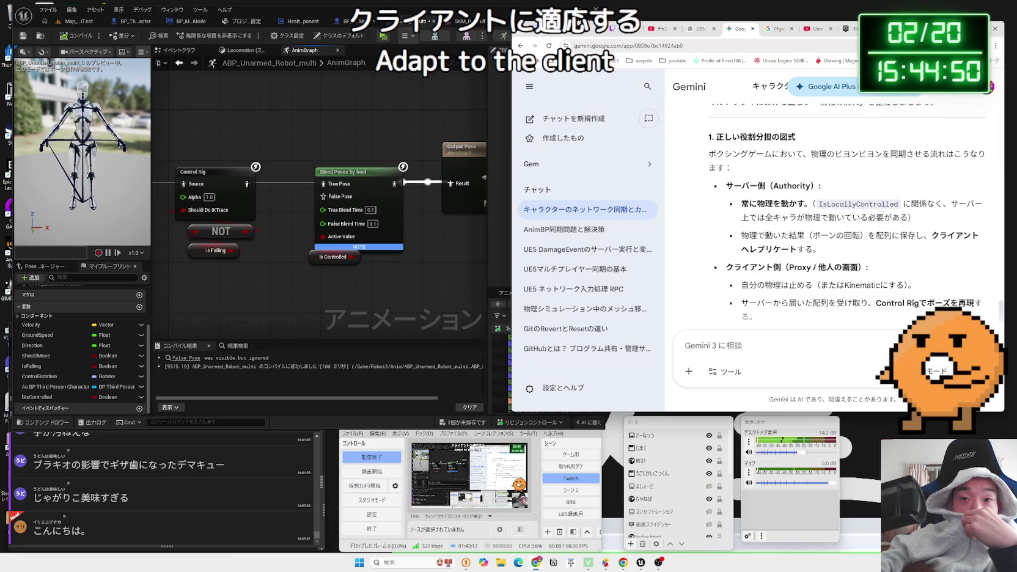
click(429, 211)
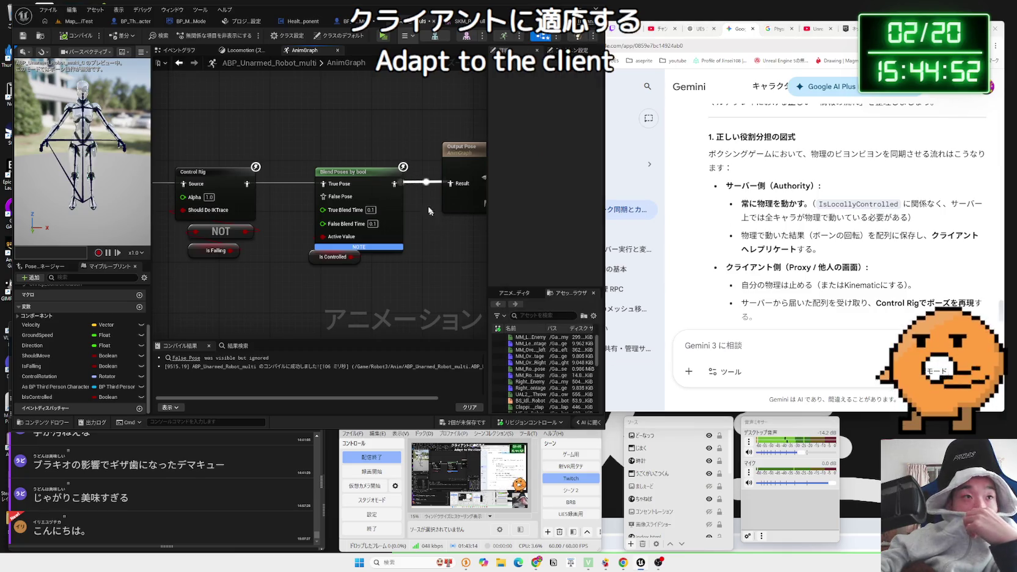
- Save all unsaved assets and open the ABP_Unarmed_Robot_multi event graph
click(340, 21)
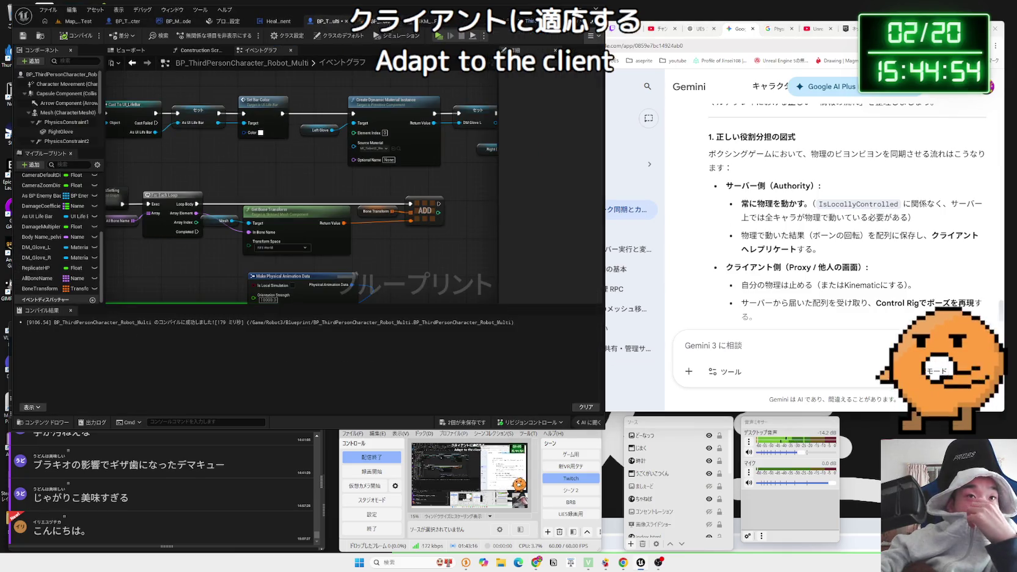
click(376, 21)
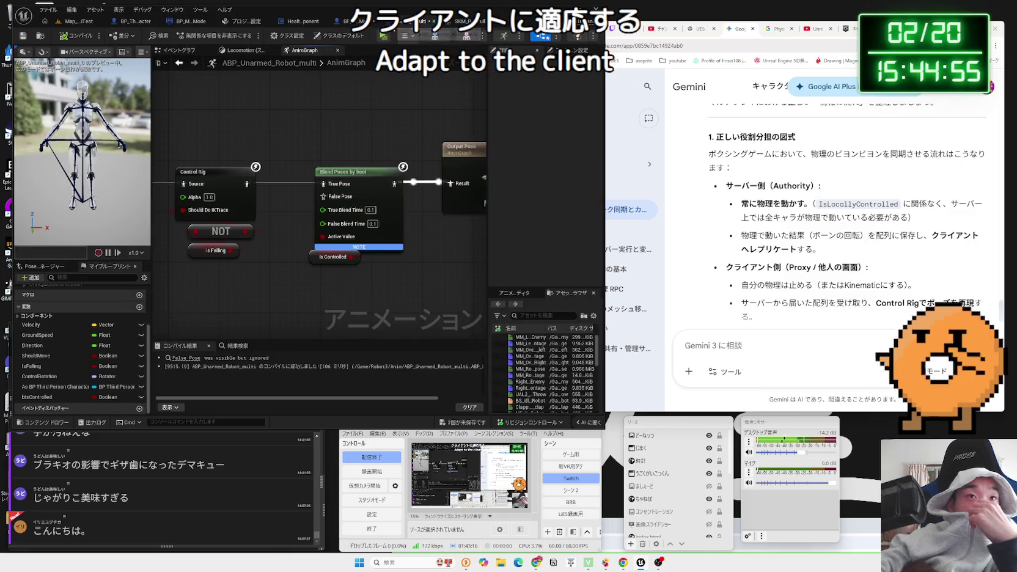
click(460, 418)
click(541, 371)
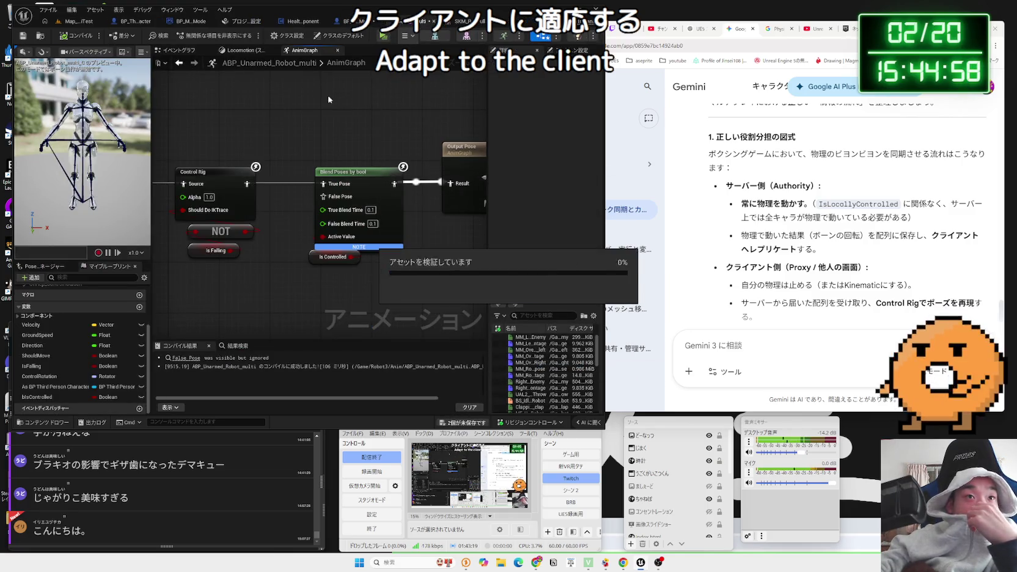
click(245, 51)
click(178, 50)
- Replace Is Locally Controlled with a Has Authority node feeding the Is Controlled setter, then go to Map_MultiTest
drag(297, 199, 291, 199)
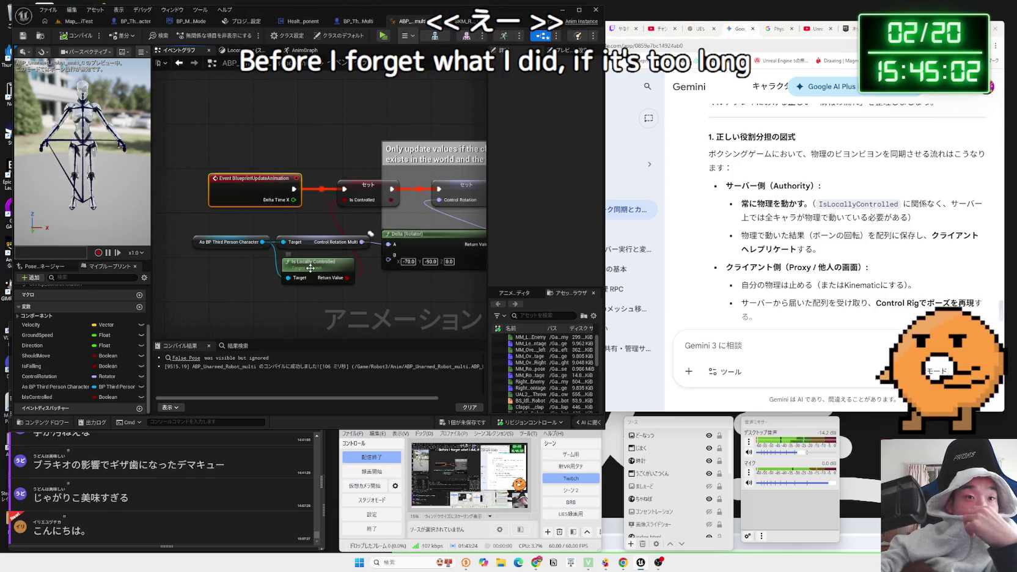
mouse_move(311, 268)
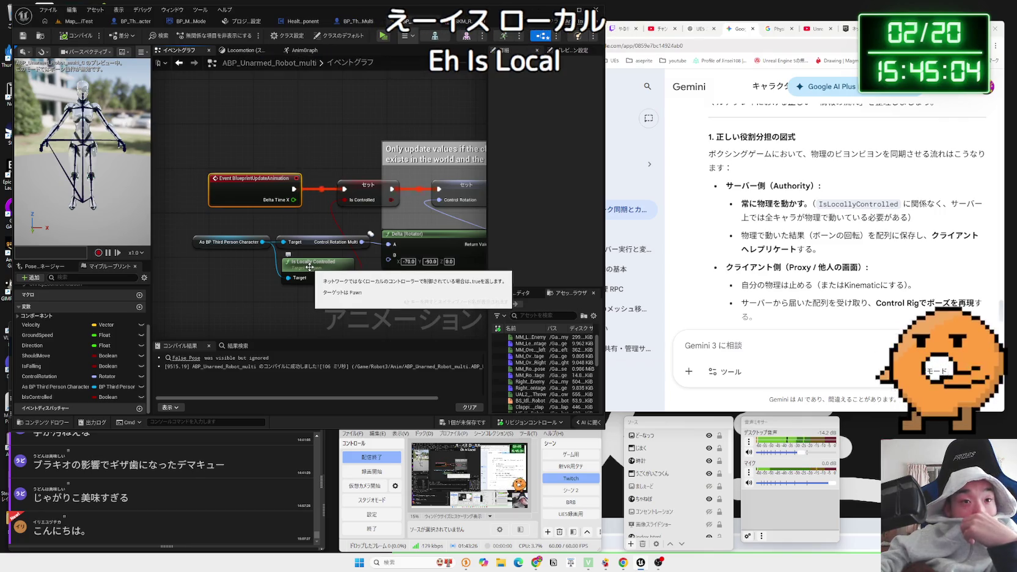
click(310, 267)
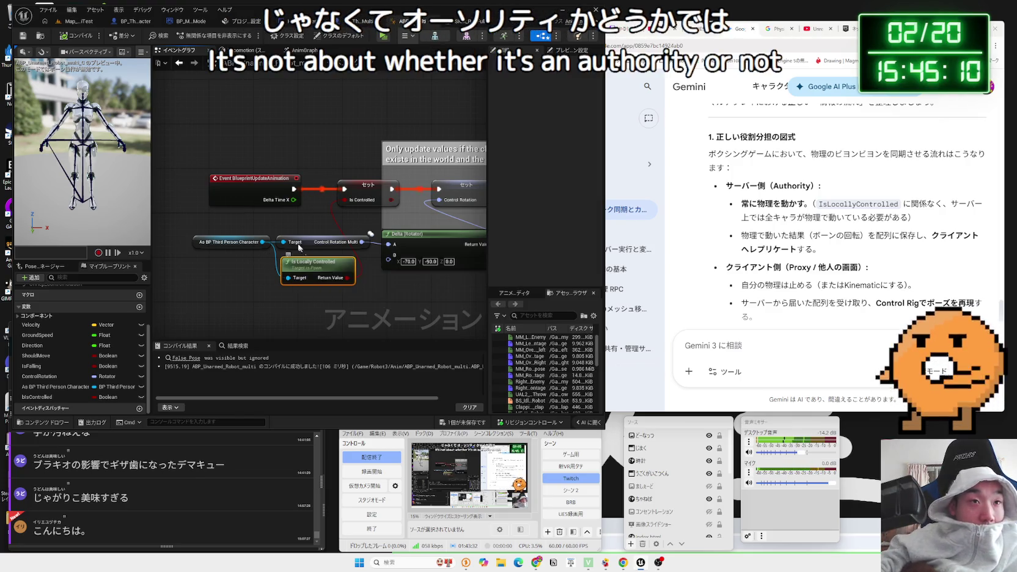
drag(266, 248, 265, 292)
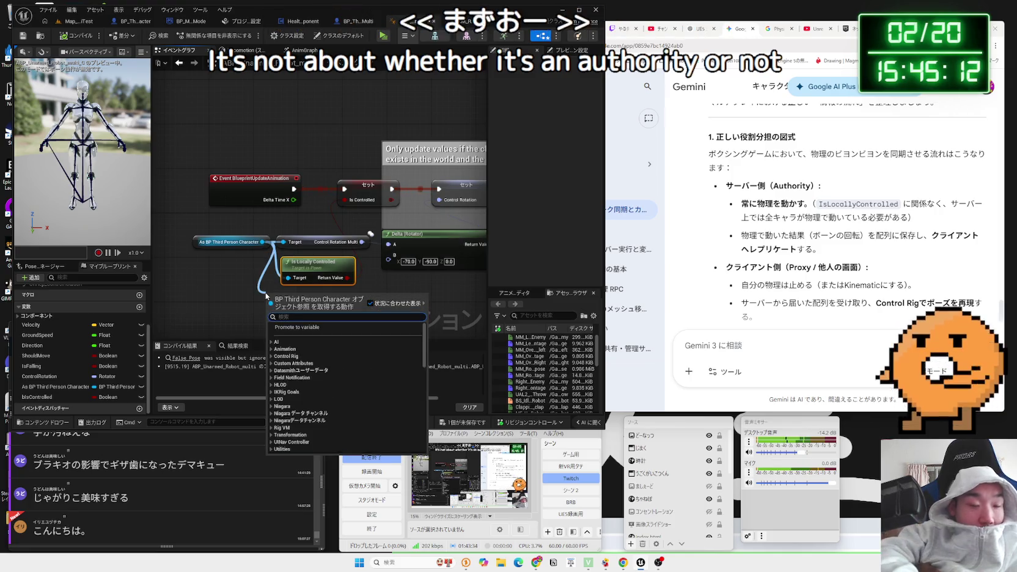
text(has au)
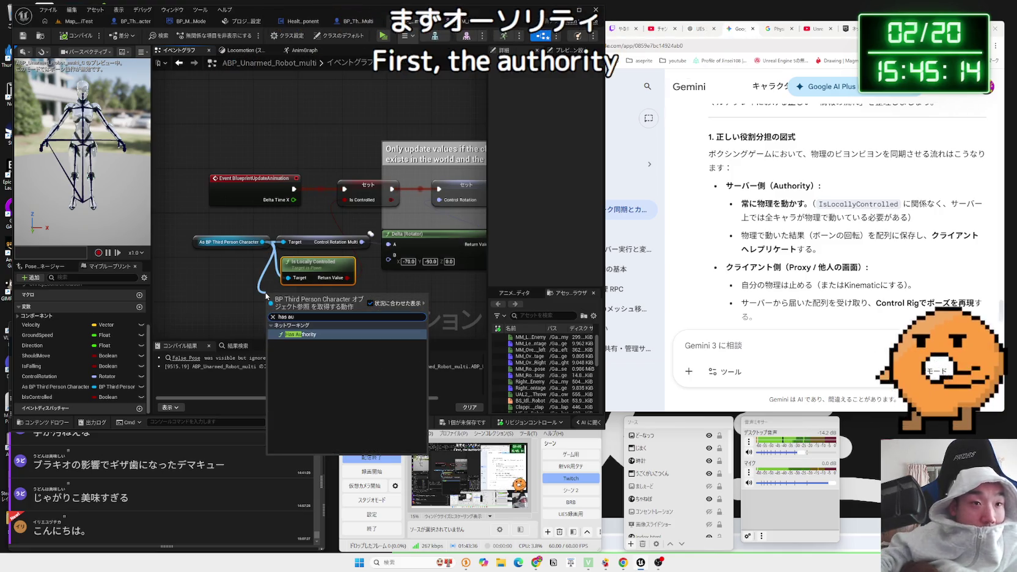
key(Return)
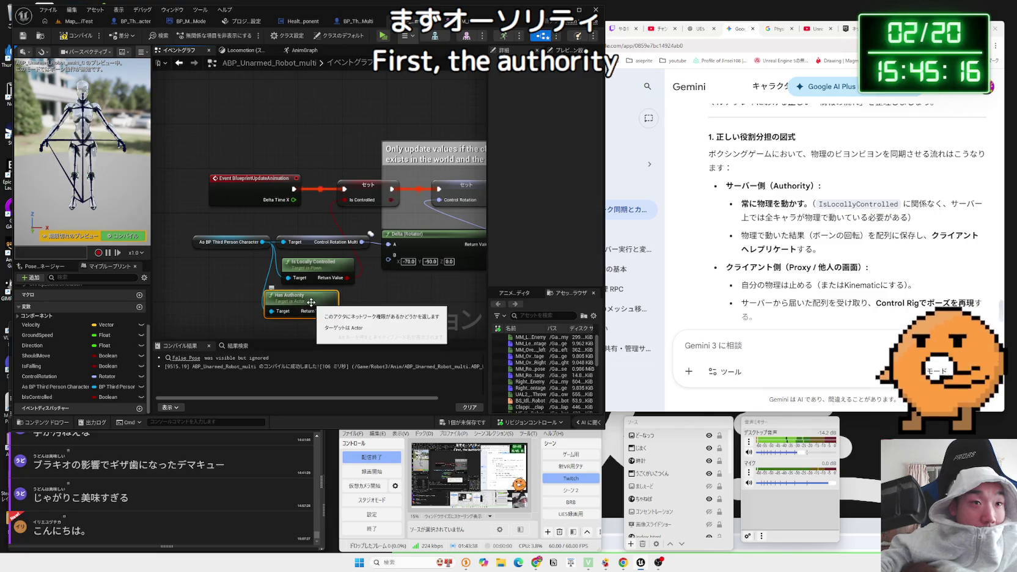
click(315, 271)
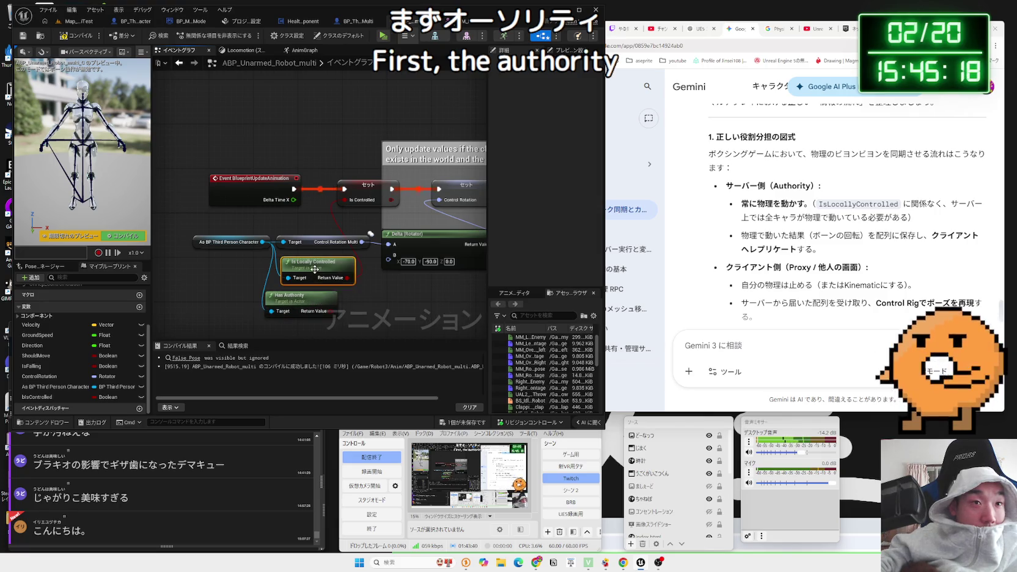
key(Delete)
mouse_move(299, 295)
mouse_down()
mouse_move(306, 245)
mouse_move(428, 260)
mouse_move(344, 200)
mouse_up()
click(87, 23)
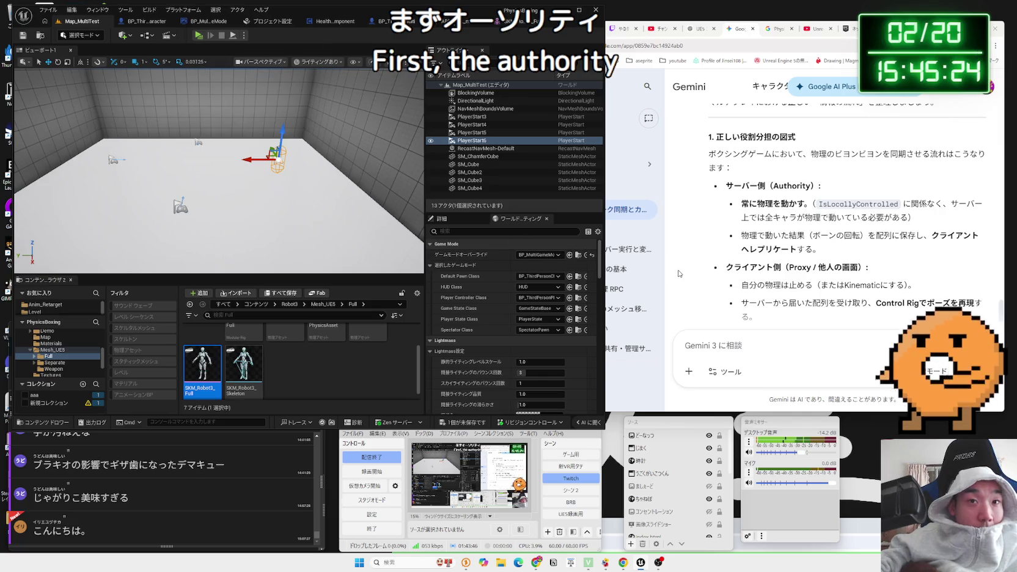
- Play-test client and server, triggering the F action in the client window, then stop the session
click(198, 36)
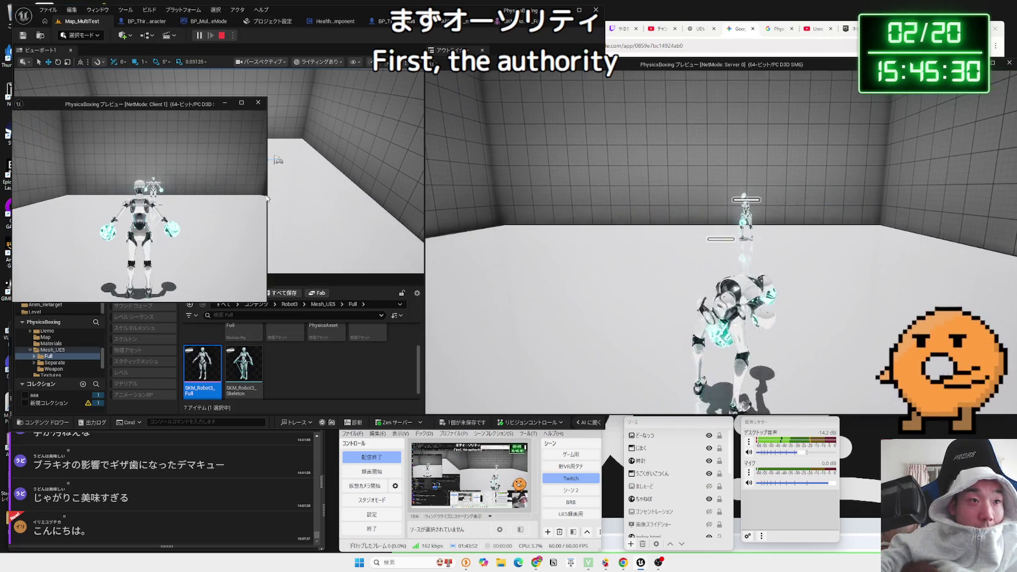
click(102, 188)
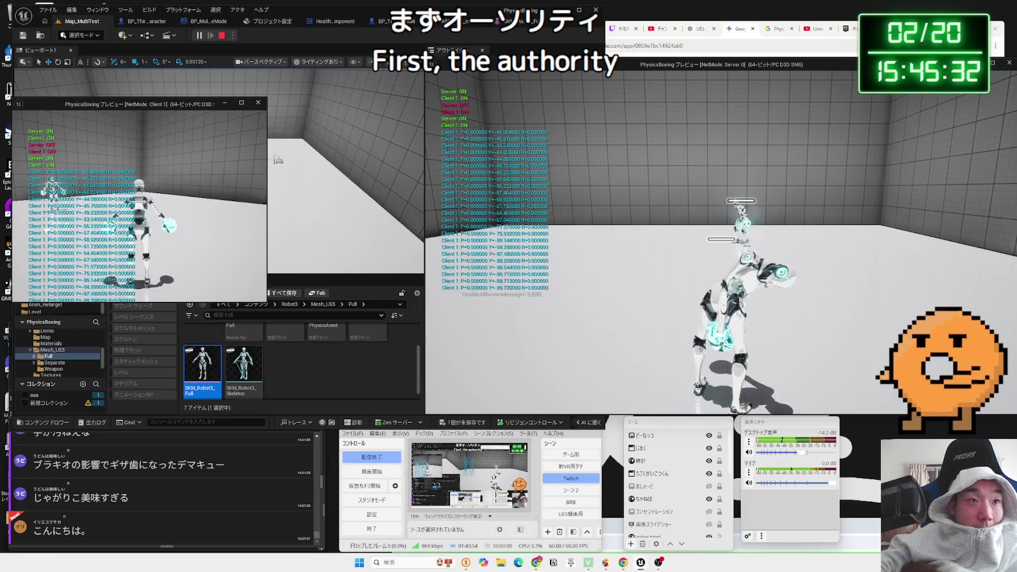
key(f)
key(f)
key(f)
key(Escape)
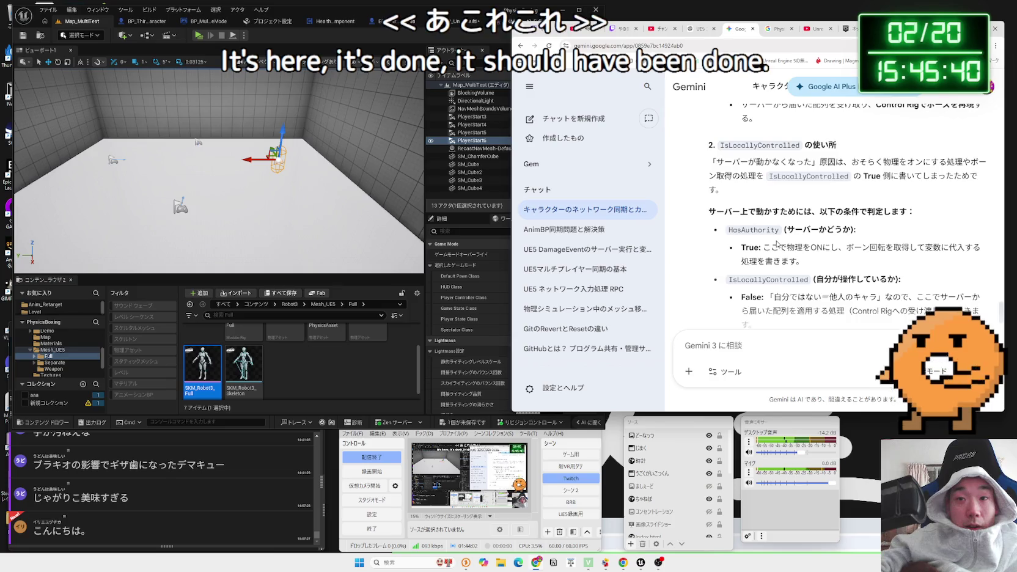
- Read Gemini's HasAuthority explanation and its True bullet, then go back to ABP_Unarmed_Robot_multi
click(878, 180)
click(884, 178)
drag(774, 178, 876, 178)
click(867, 183)
drag(942, 191, 856, 191)
drag(774, 178, 941, 193)
click(868, 183)
scroll(868, 183, up, 2)
drag(733, 190, 856, 190)
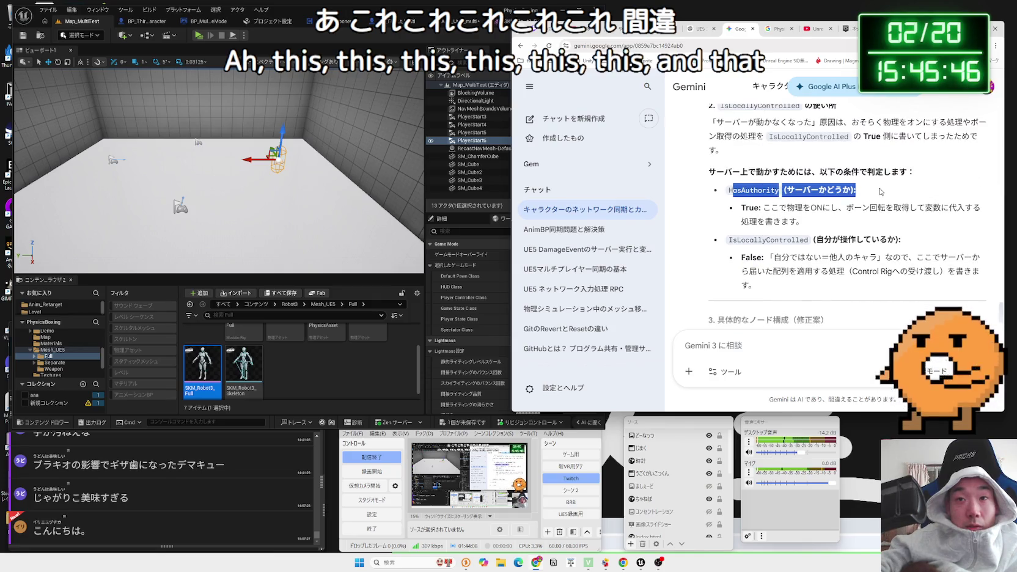
click(856, 190)
drag(741, 208, 806, 221)
click(806, 222)
triple_click(806, 221)
click(806, 222)
click(441, 23)
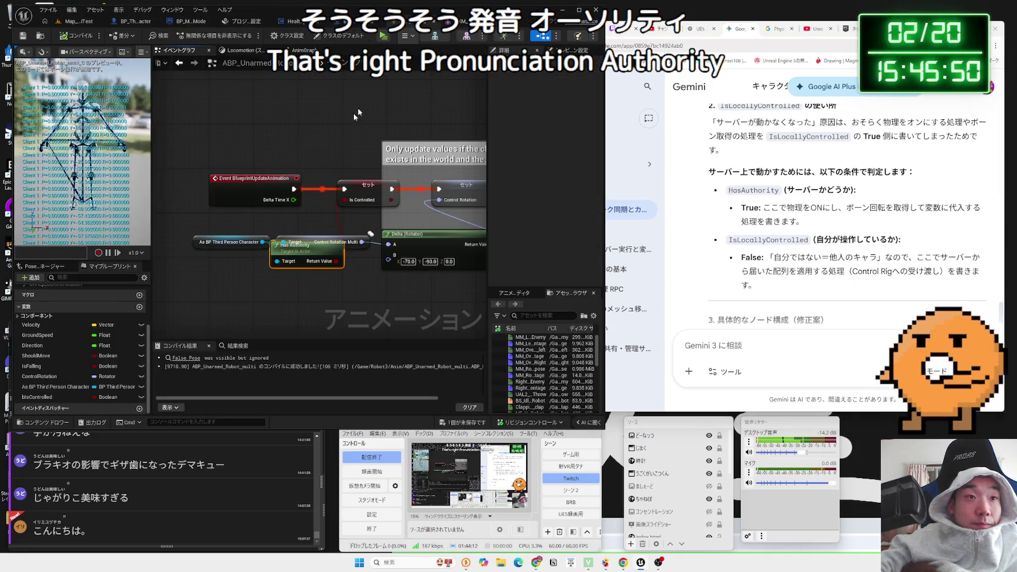
- Rename bIsControlled to bHasAuthority, nudge the Has Authority node, save, and return to Map_MultiTest
click(52, 397)
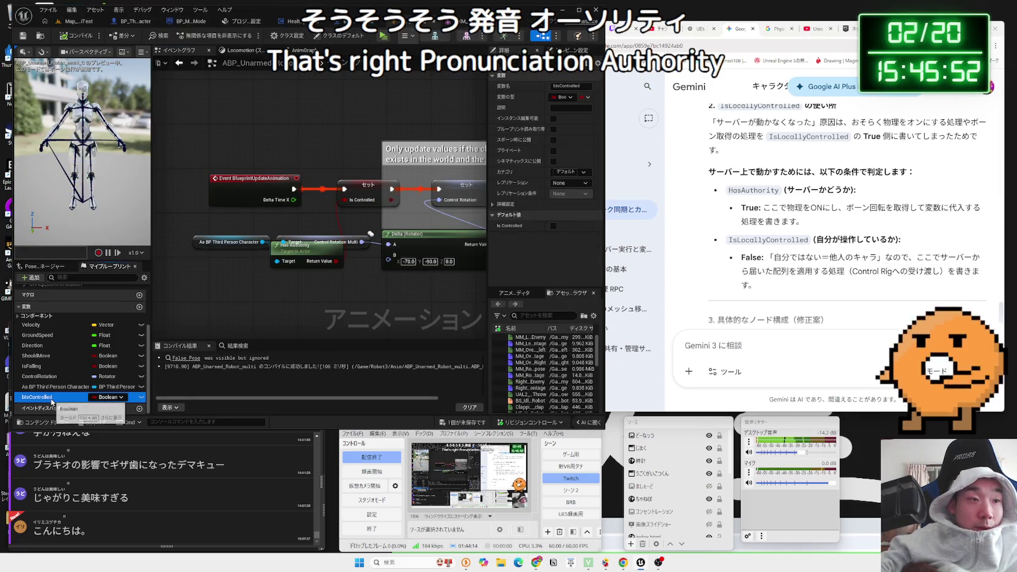
click(51, 397)
key(BackSpace)
text(bHas)
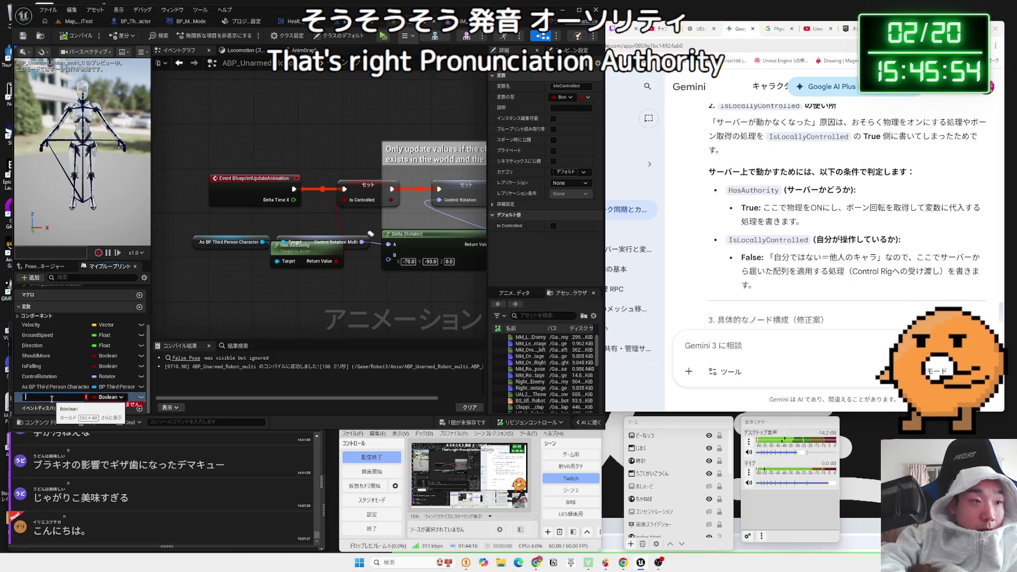
text(Author)
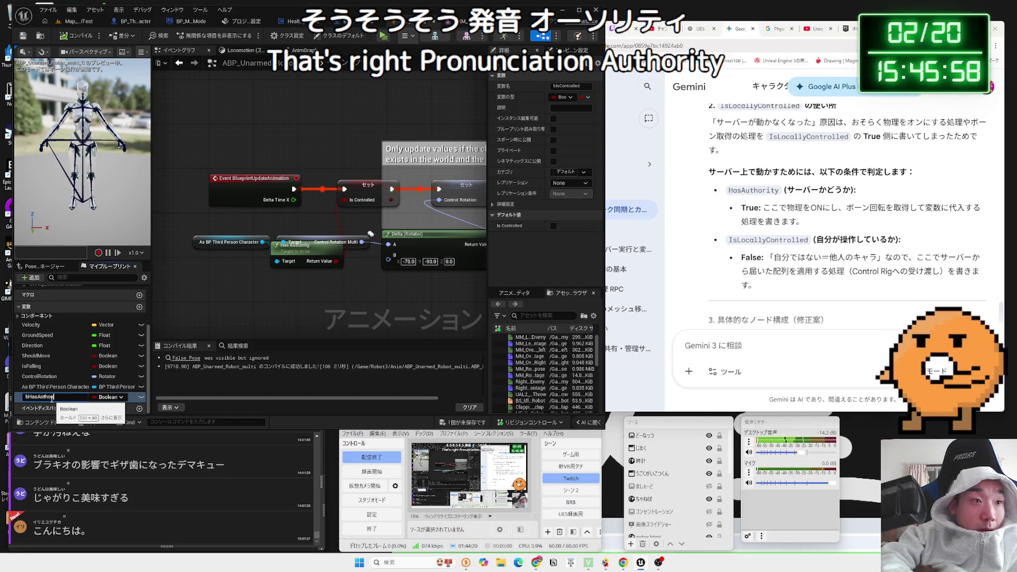
text(ity)
key(Return)
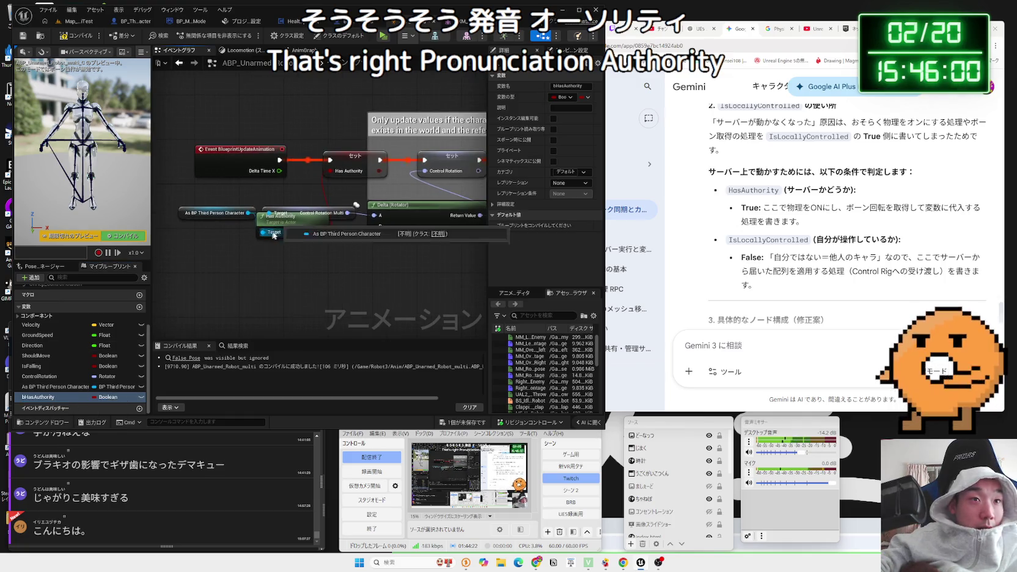
drag(276, 218, 289, 235)
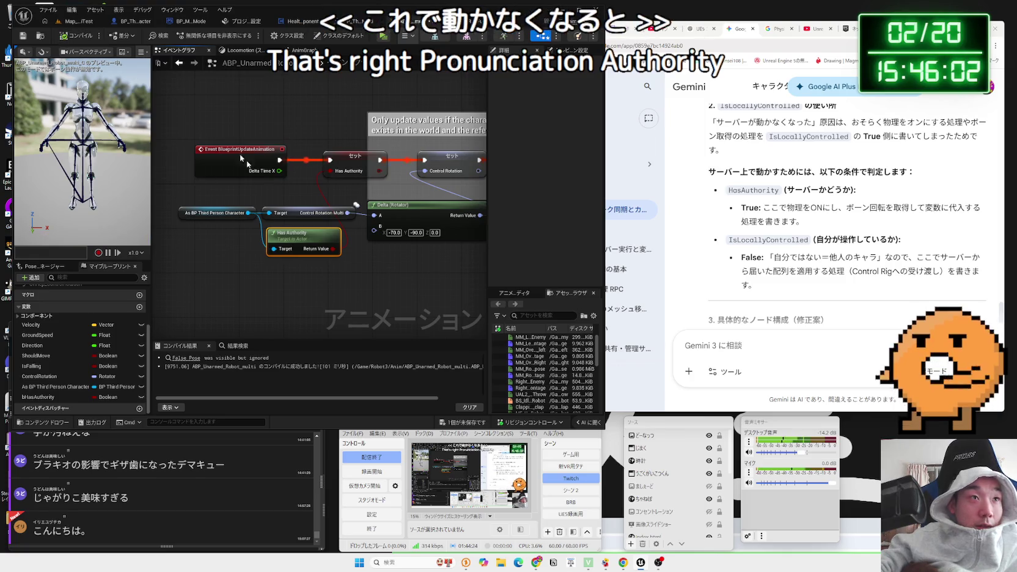
key(ctrl+s)
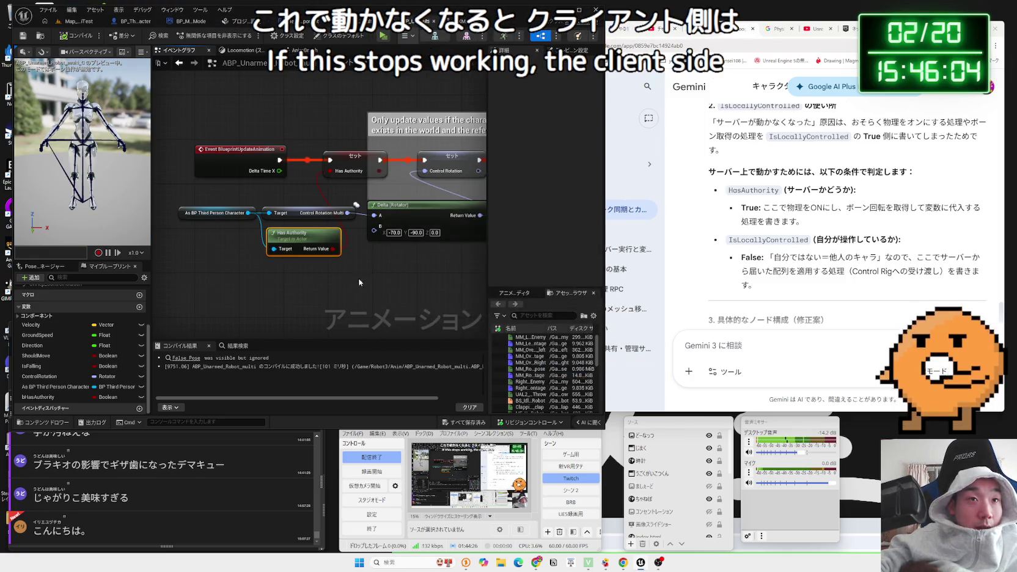
click(76, 20)
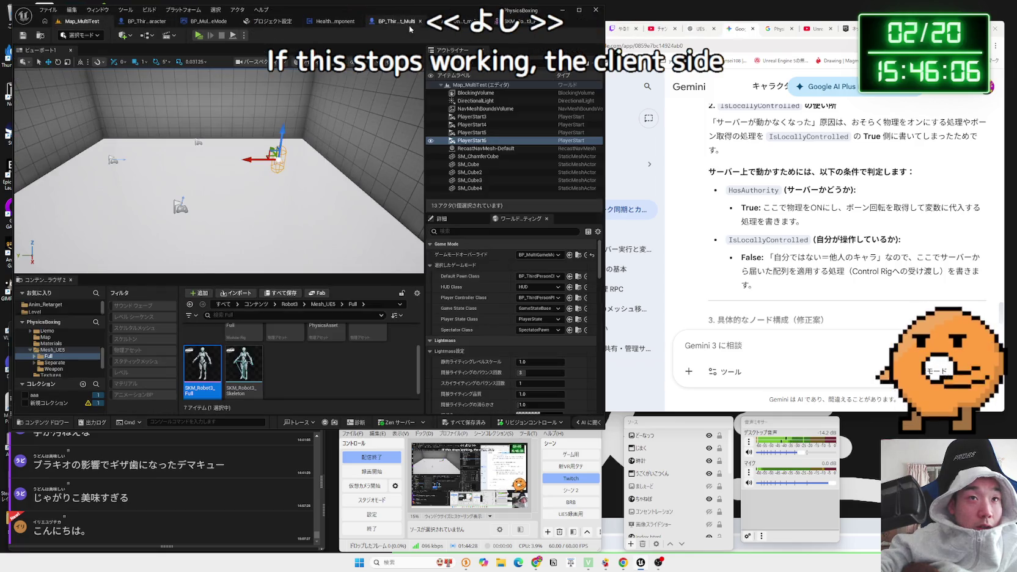
- Duplicate the Control Rig, NOT and Is Falling nodes, wire the copy into False Pose, and compile
click(408, 23)
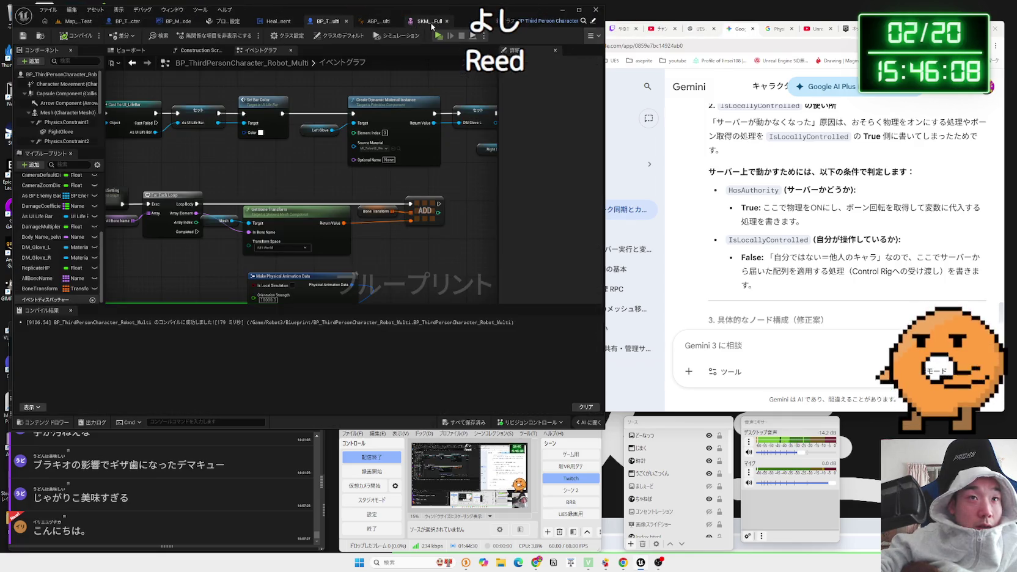
click(375, 20)
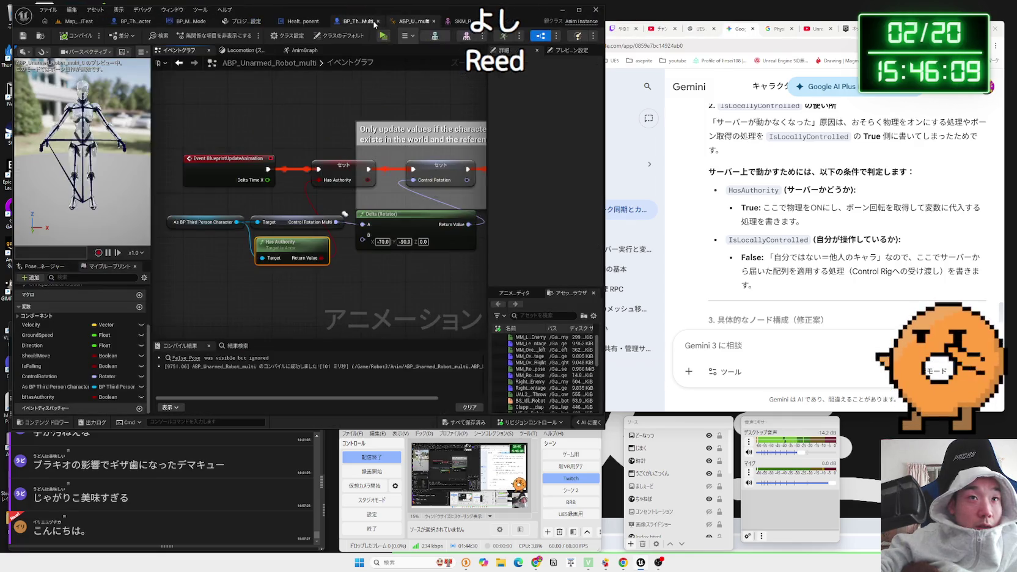
click(304, 52)
drag(343, 233, 266, 127)
key(ctrl+c)
key(ctrl+v)
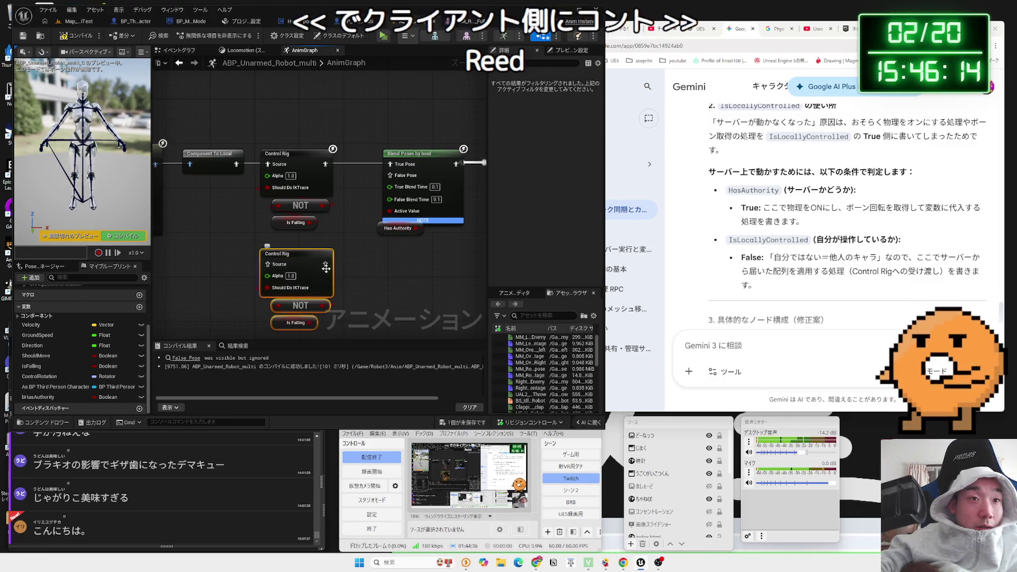
drag(325, 264, 389, 175)
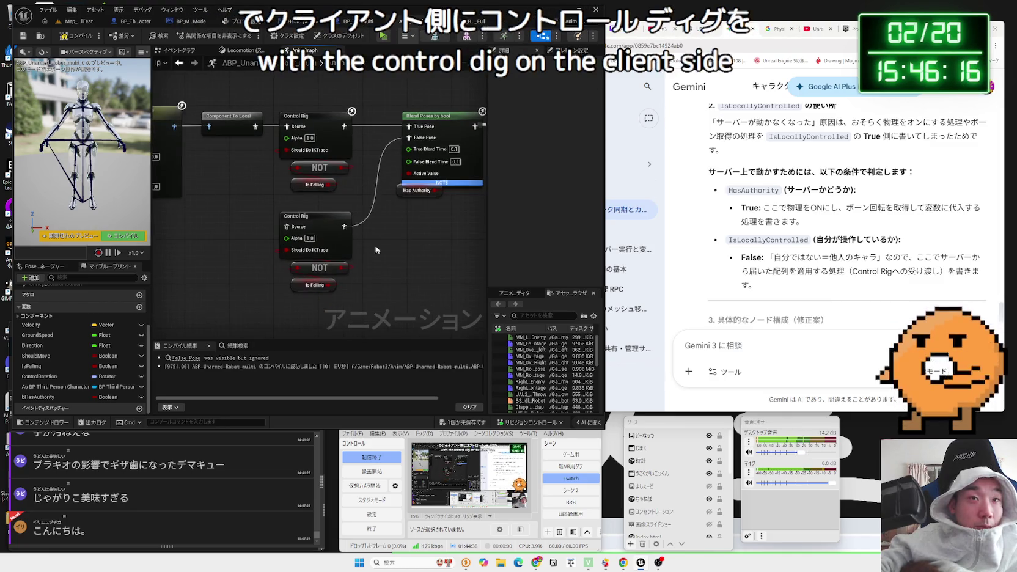
click(74, 35)
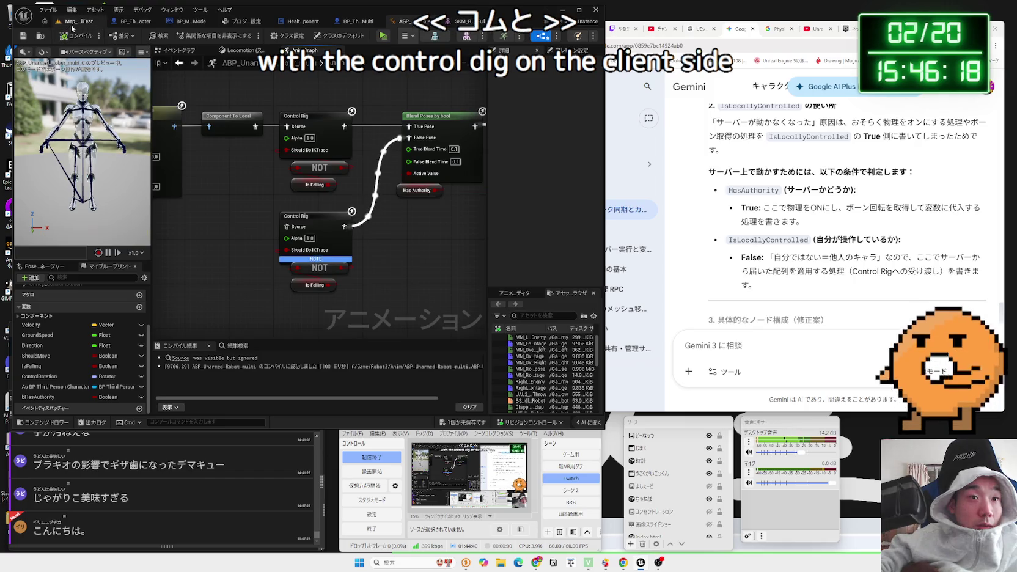
- Open the lower Control Rig's CR_Mannequin_FootIK rig, then return to Map_MultiTest
scroll(284, 269, up, 1)
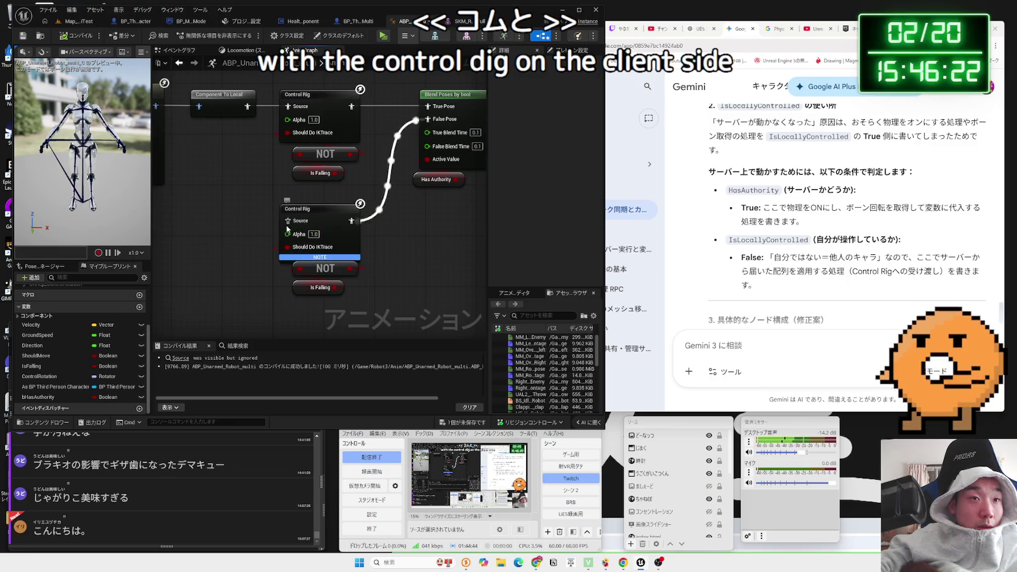
drag(250, 218, 297, 218)
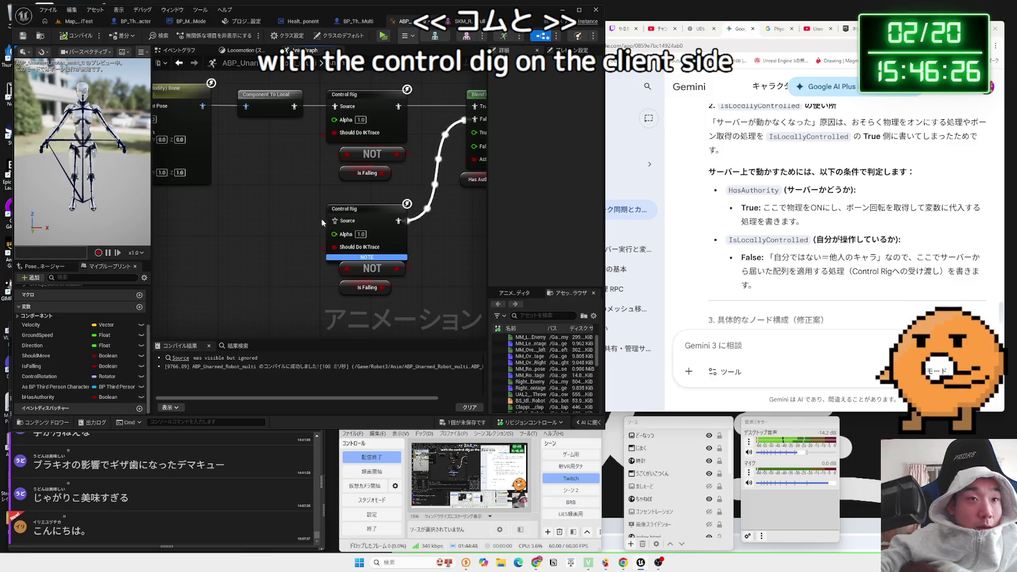
click(351, 212)
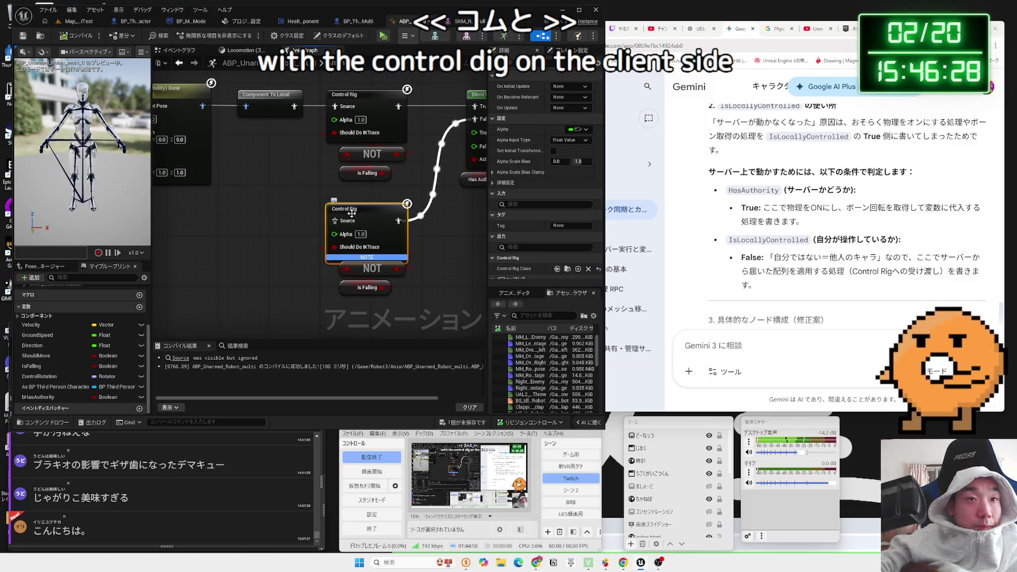
double_click(352, 212)
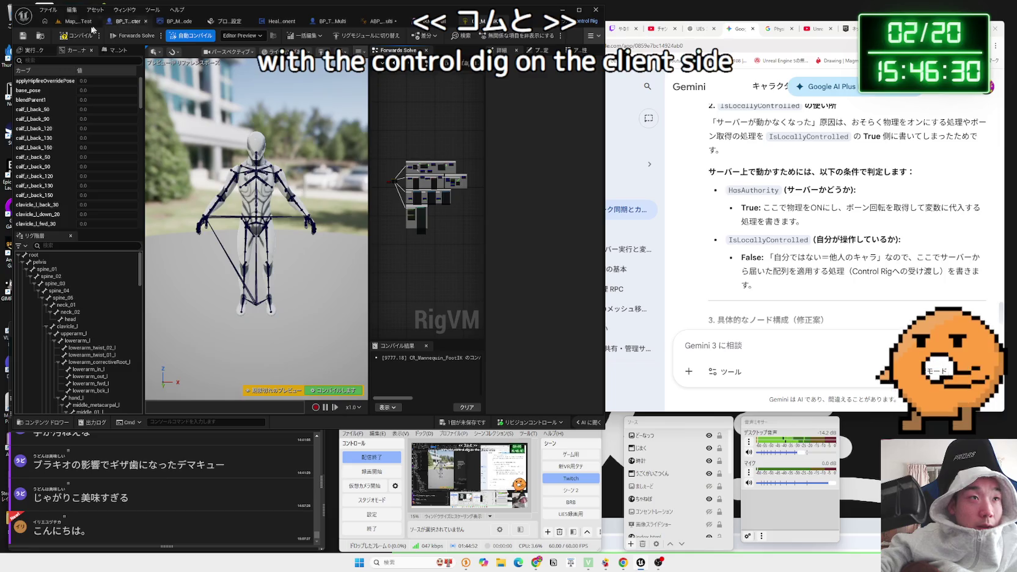
click(76, 21)
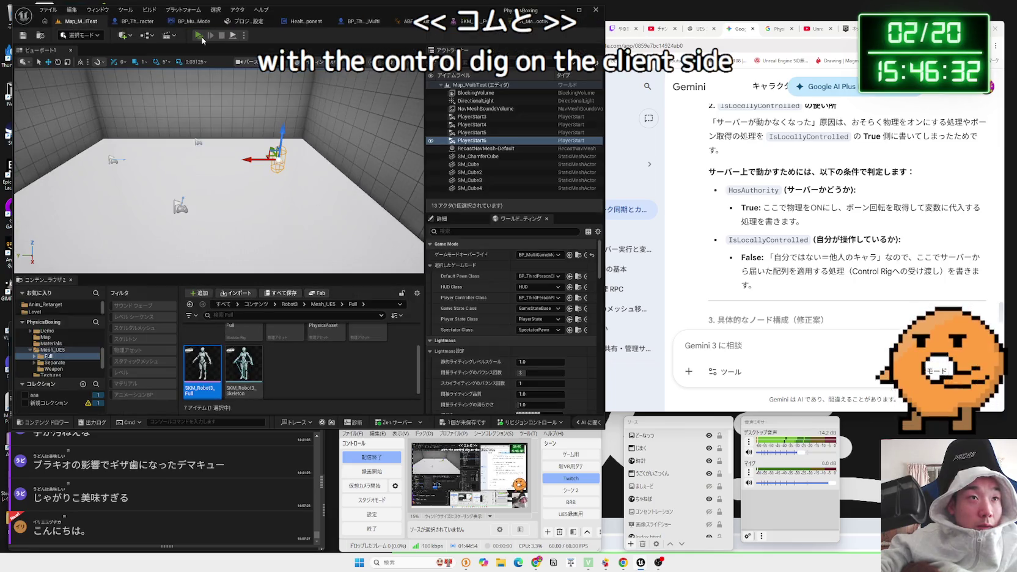
- Run a client-and-server play test across both game windows, stop it, and close the message log
click(202, 37)
key(alt+Tab)
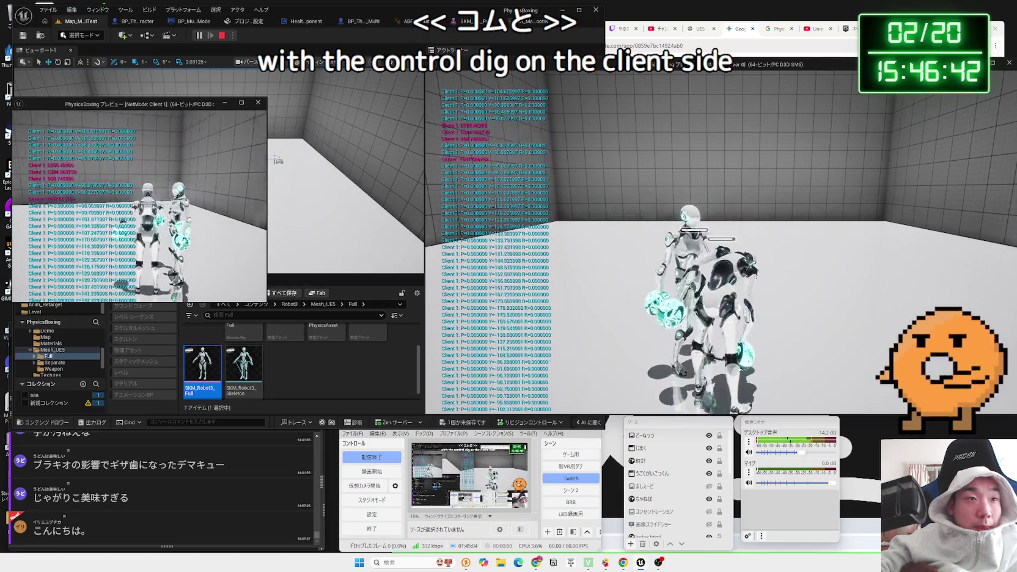
key(Escape)
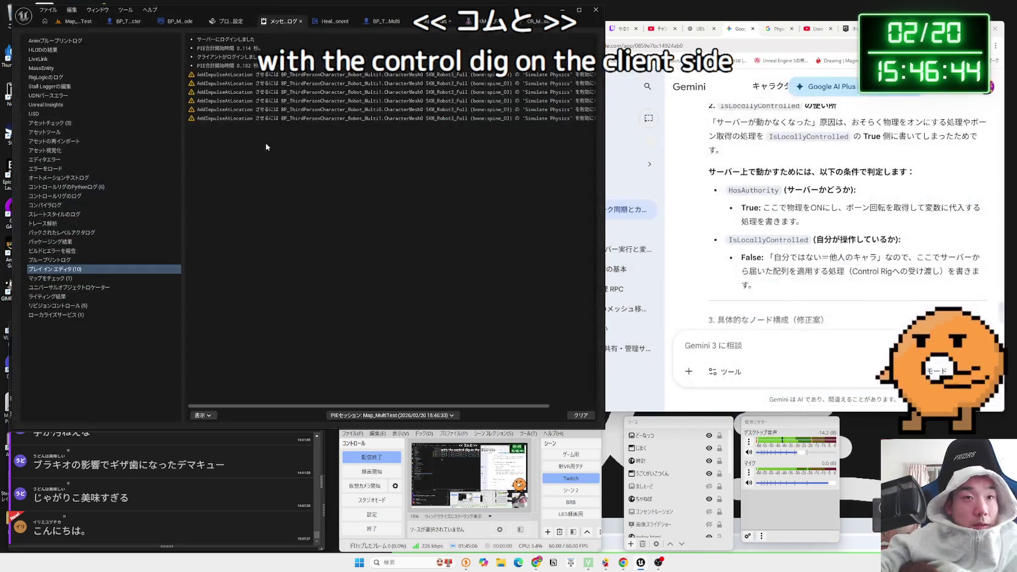
click(300, 21)
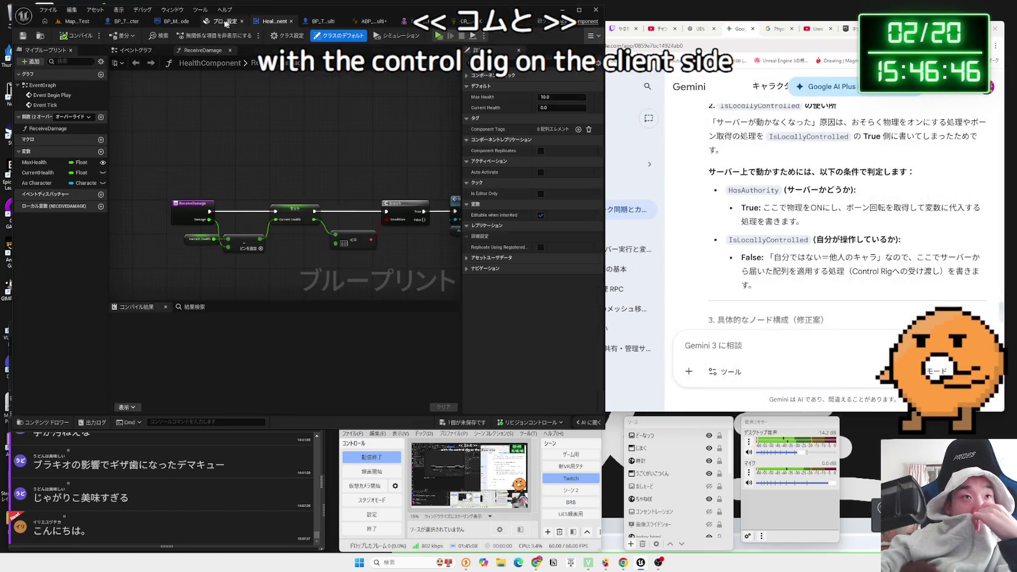
- Review Gemini's node-configuration answer, then return to the AnimGraph showing both Control Rig branches
click(241, 21)
click(869, 234)
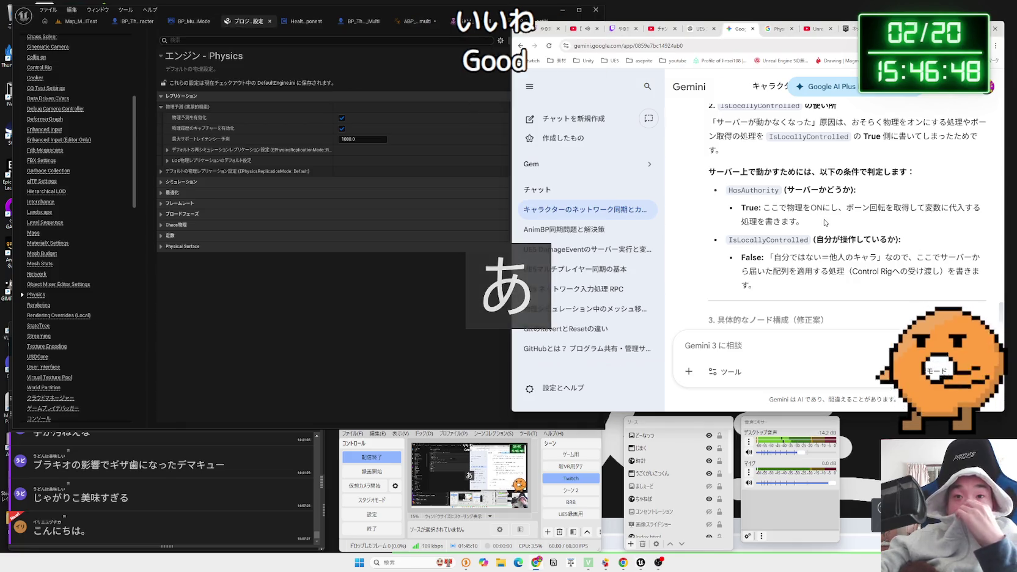
scroll(821, 219, down, 3)
scroll(824, 208, down, 1)
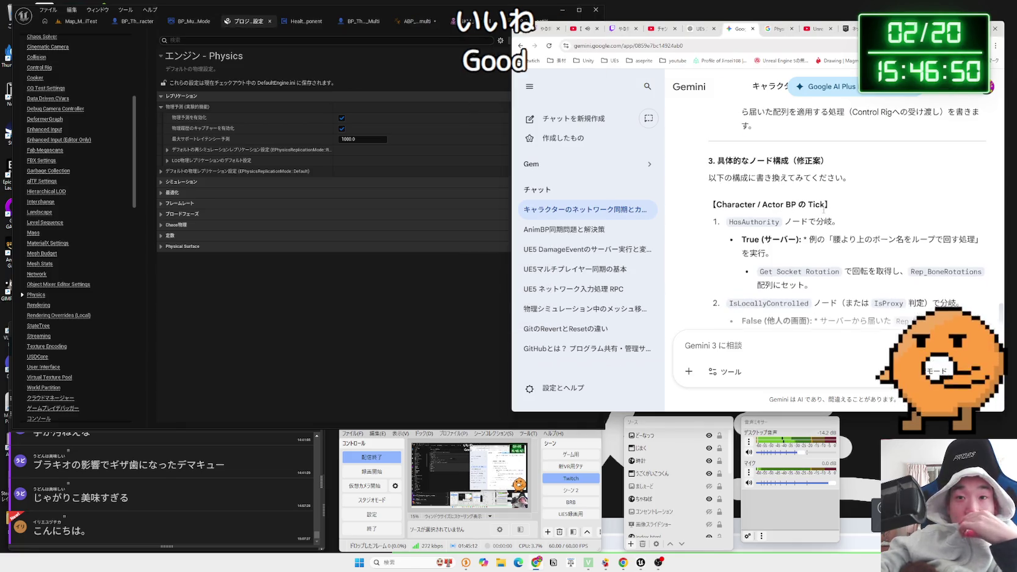
scroll(824, 212, down, 1)
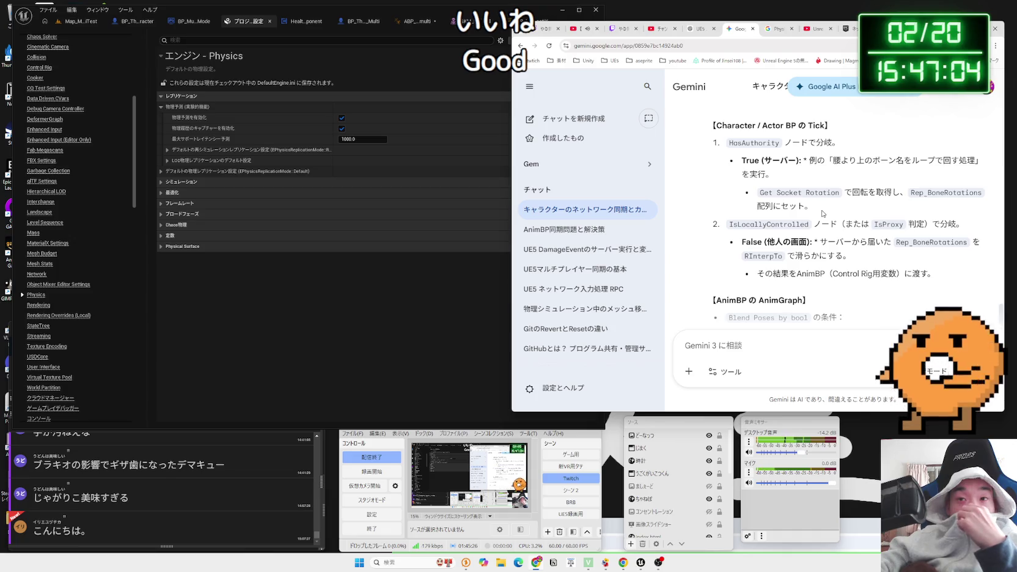
scroll(823, 214, down, 2)
scroll(823, 213, up, 3)
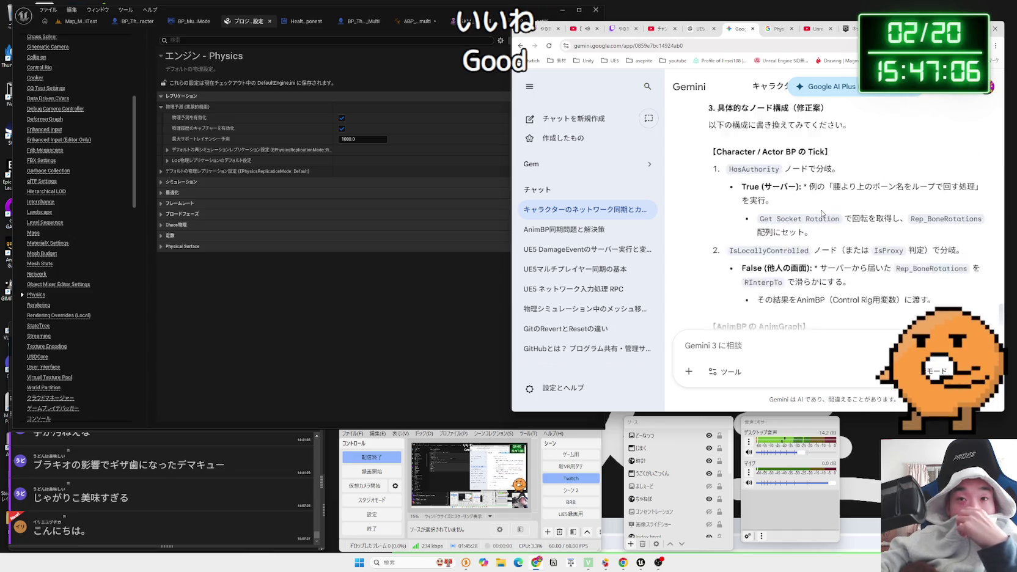
scroll(823, 214, down, 1)
scroll(822, 214, down, 2)
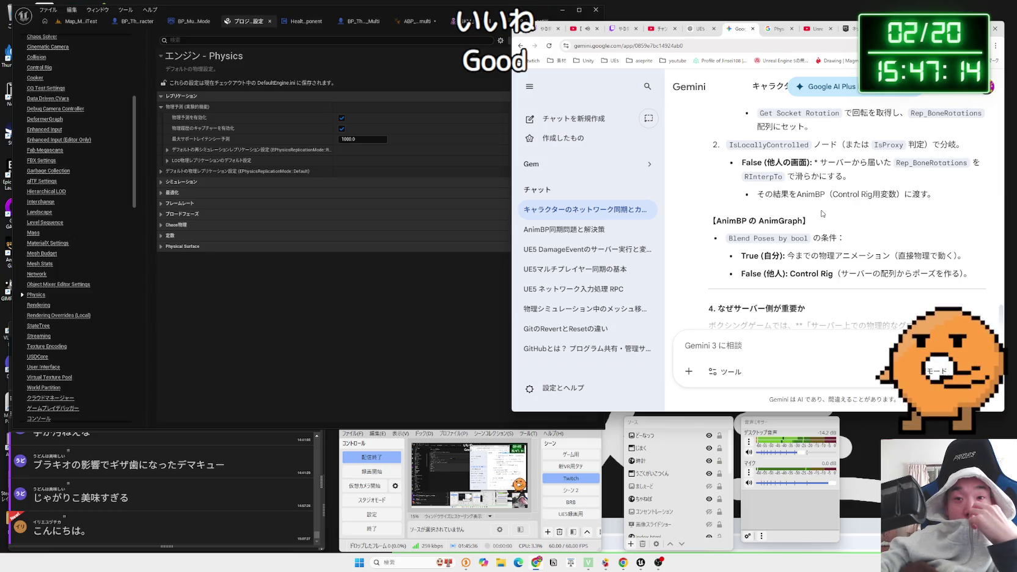
scroll(822, 213, down, 2)
mouse_move(794, 194)
mouse_down()
mouse_move(965, 196)
mouse_move(790, 194)
mouse_move(937, 196)
mouse_up()
click(959, 195)
scroll(859, 203, down, 1)
scroll(859, 203, down, 2)
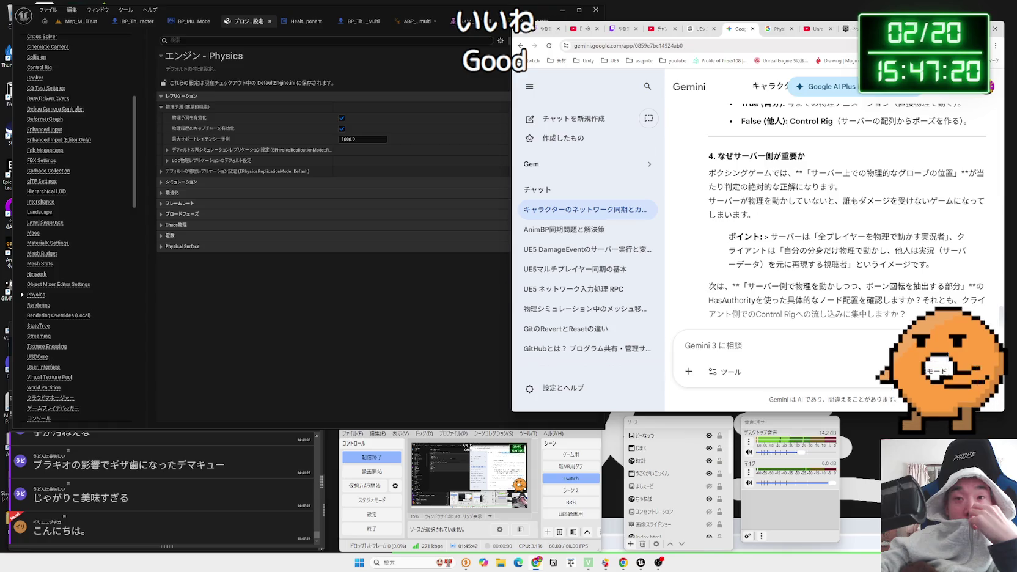
scroll(854, 202, up, 8)
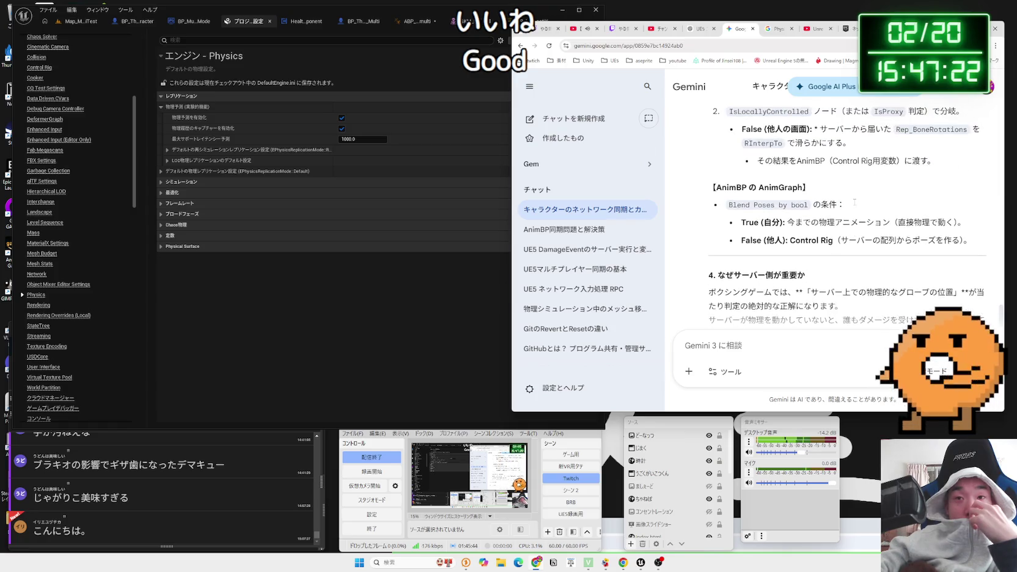
scroll(854, 202, up, 8)
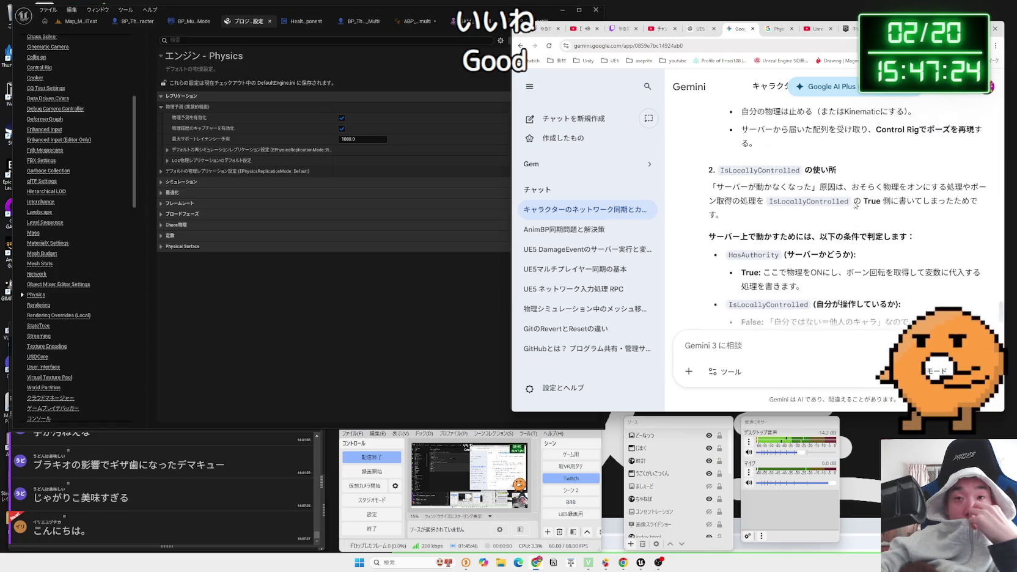
click(418, 22)
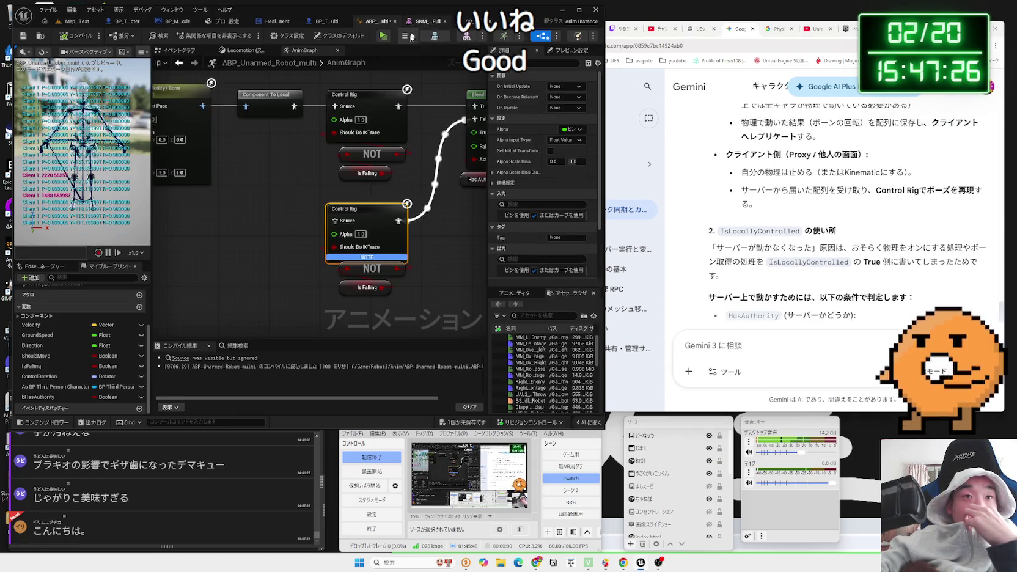
- Cycle through the Control Rig, skeletal mesh, AnimGraph and Physics settings tabs to reach BP_ThirdPersonCharacter_Robot_Multi's Event Graph
click(471, 23)
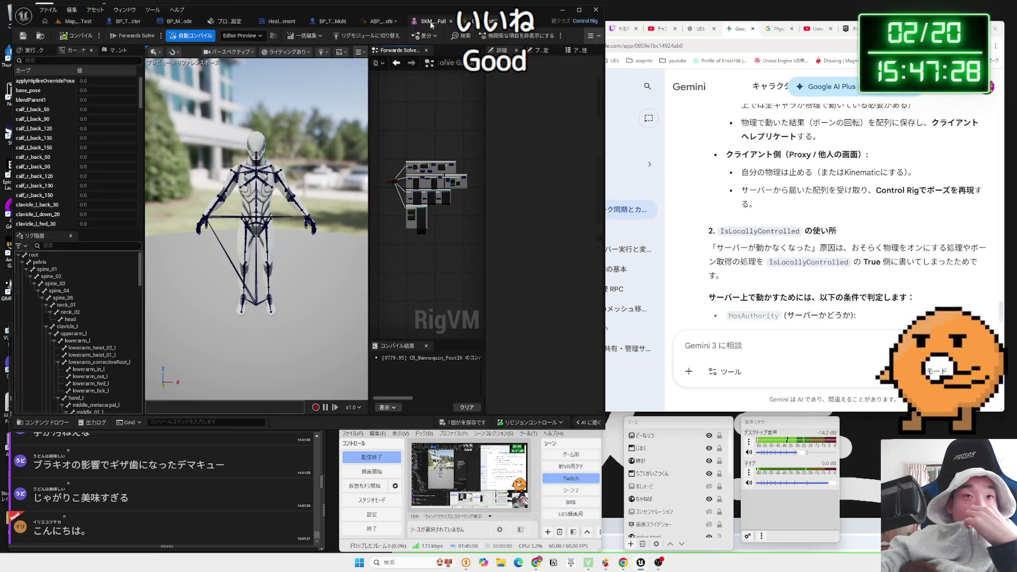
click(427, 21)
click(382, 21)
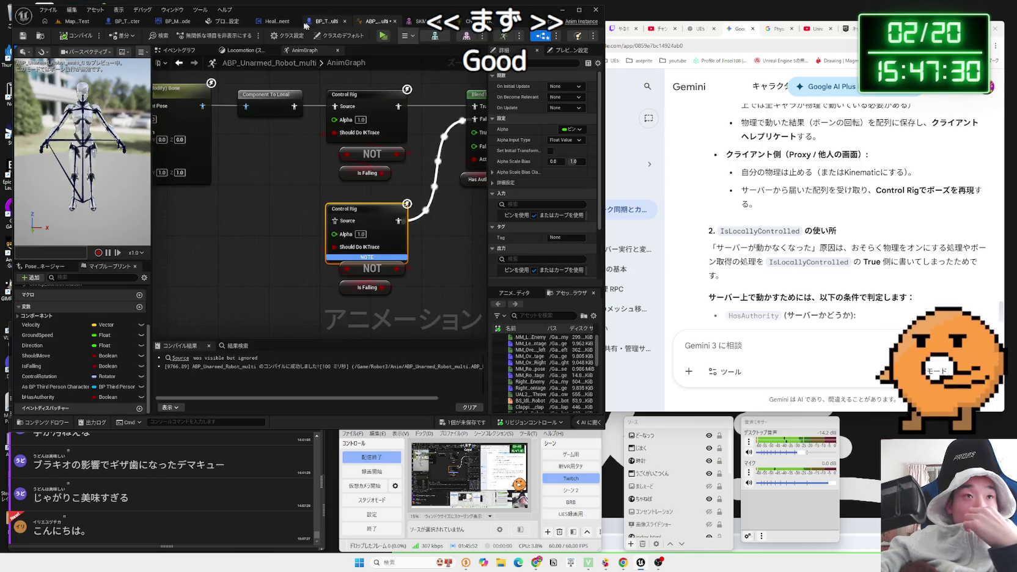
click(241, 22)
click(301, 23)
text(配列ってＦｏｒＥａｃｈループで入れたら順番通りに)
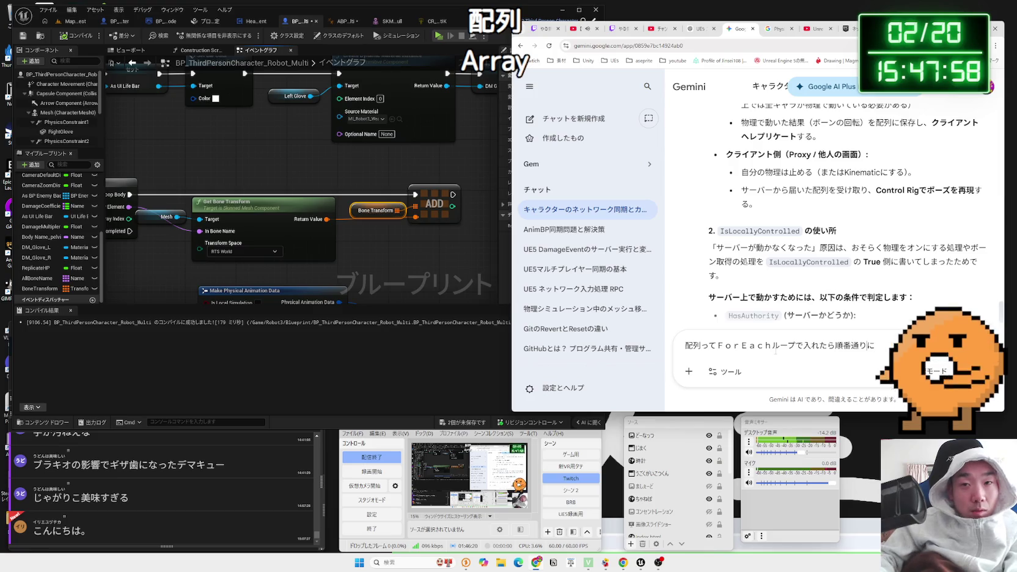
- Ask Gemini whether getting array items inside a ForEachLoop keeps them in order
text(g)
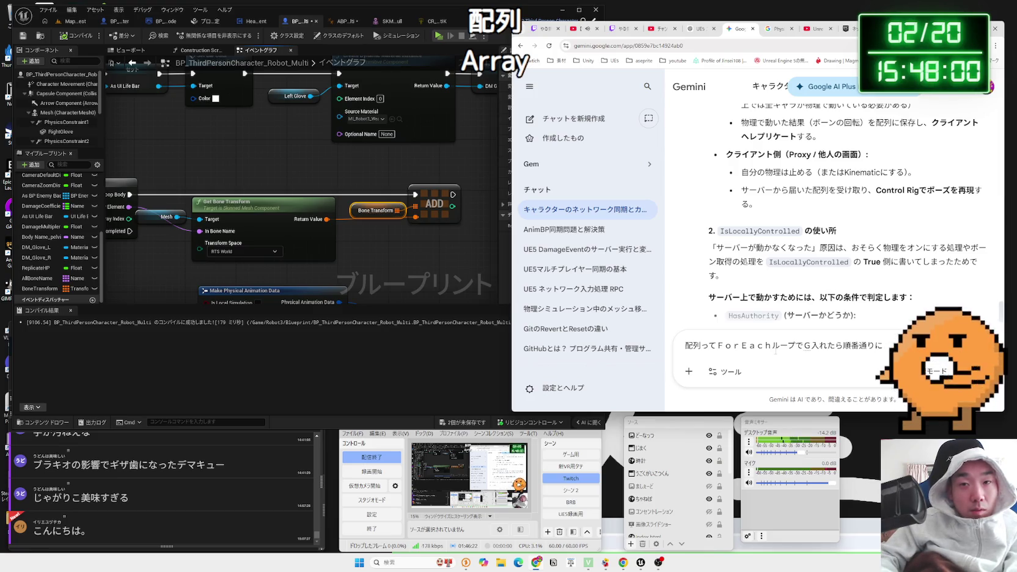
text(et)
key(Right)
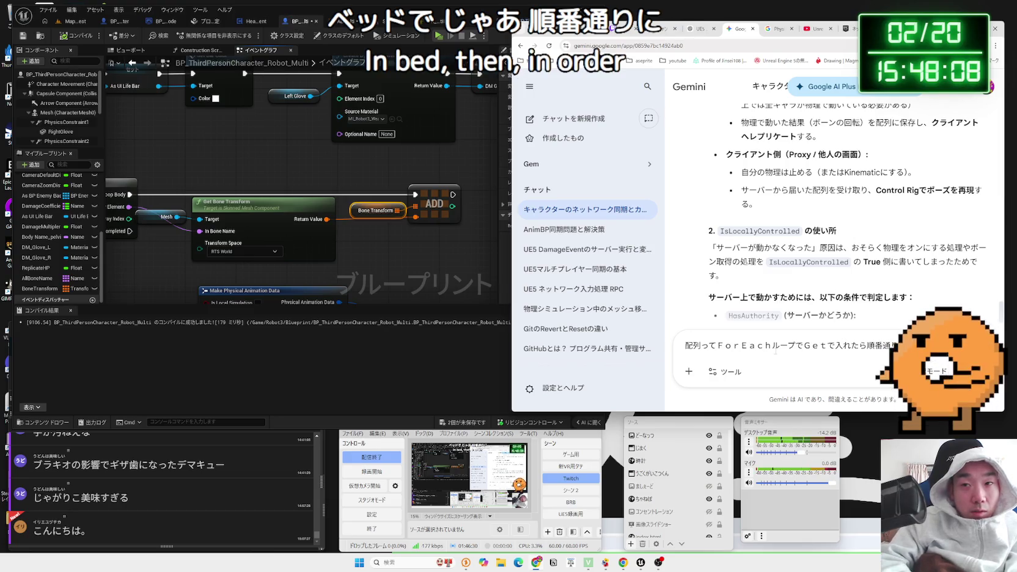
key(Return)
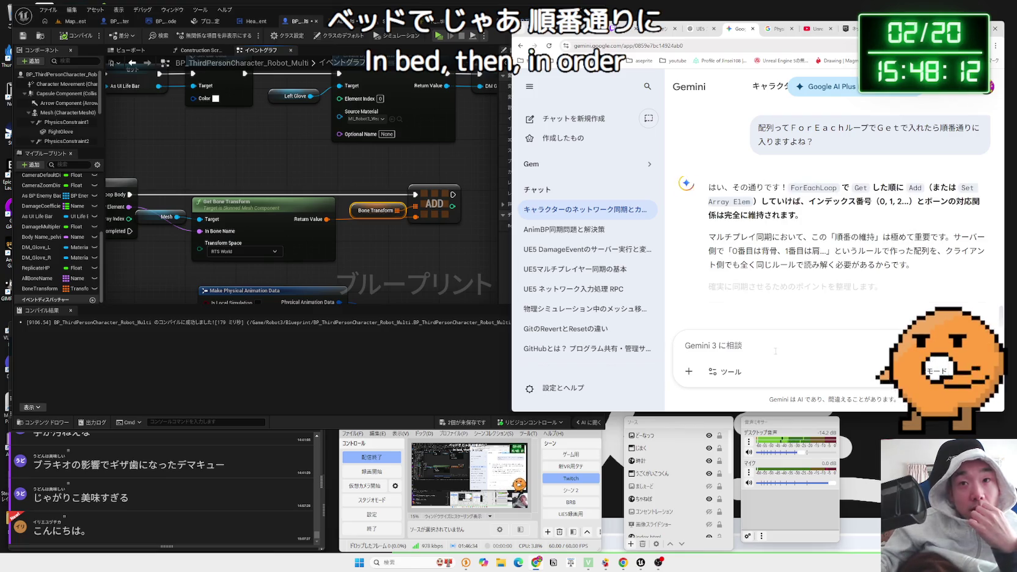
- Pan the event graph and read through Gemini's reply on preserving index order
click(404, 240)
drag(403, 240, 318, 232)
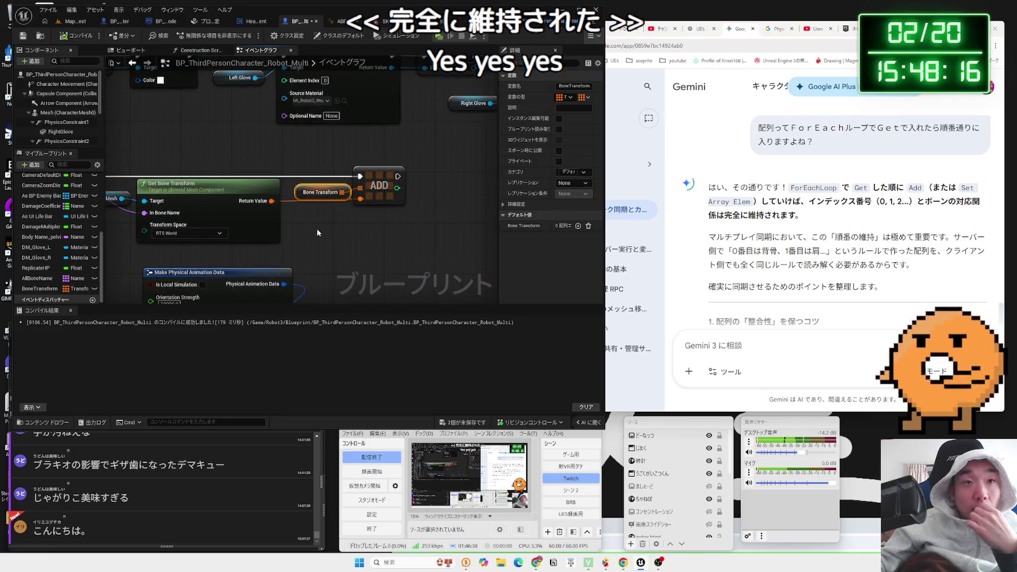
drag(764, 237, 859, 267)
click(860, 262)
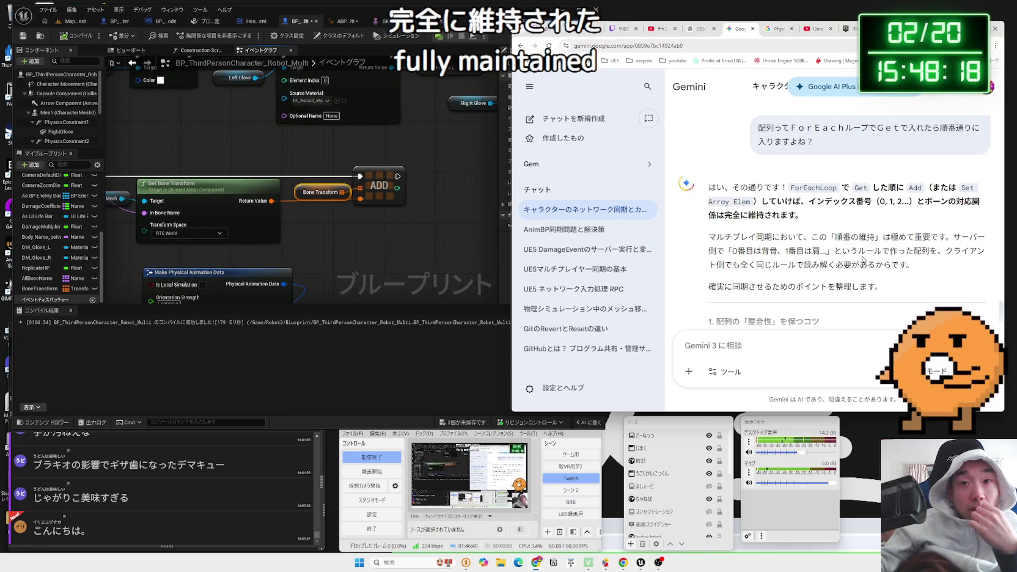
scroll(861, 259, down, 3)
scroll(860, 259, down, 2)
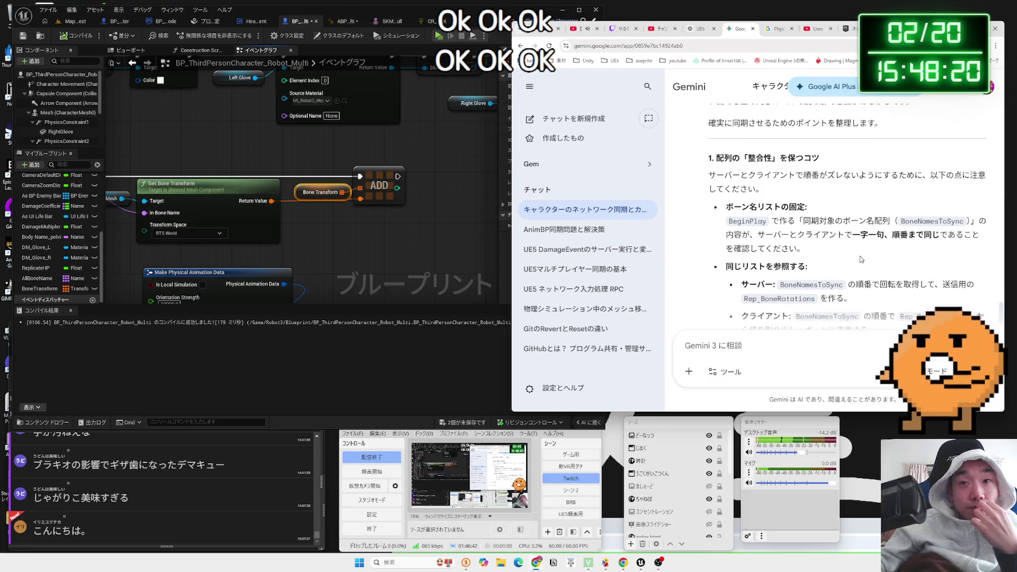
scroll(859, 257, down, 2)
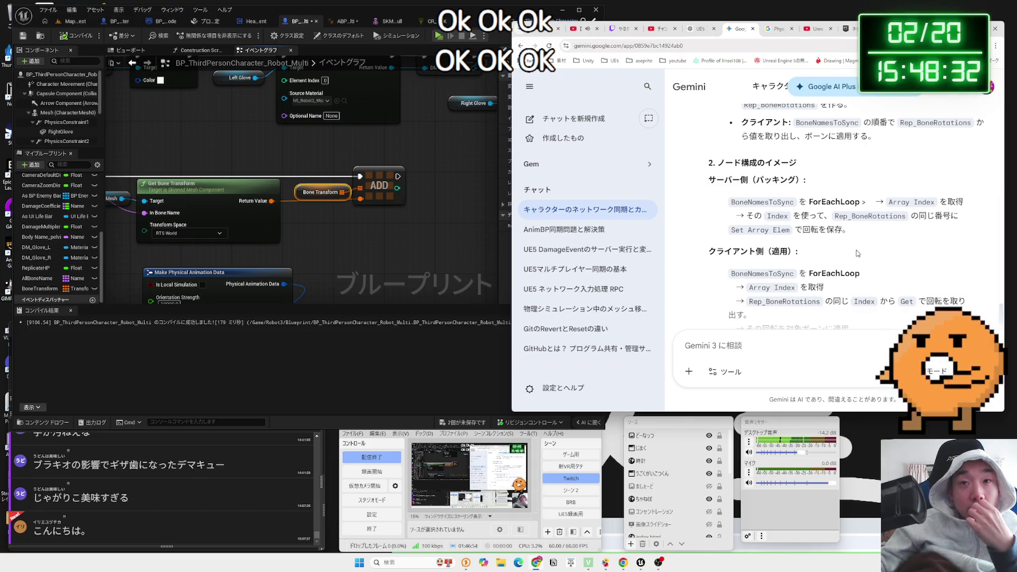
scroll(856, 253, down, 1)
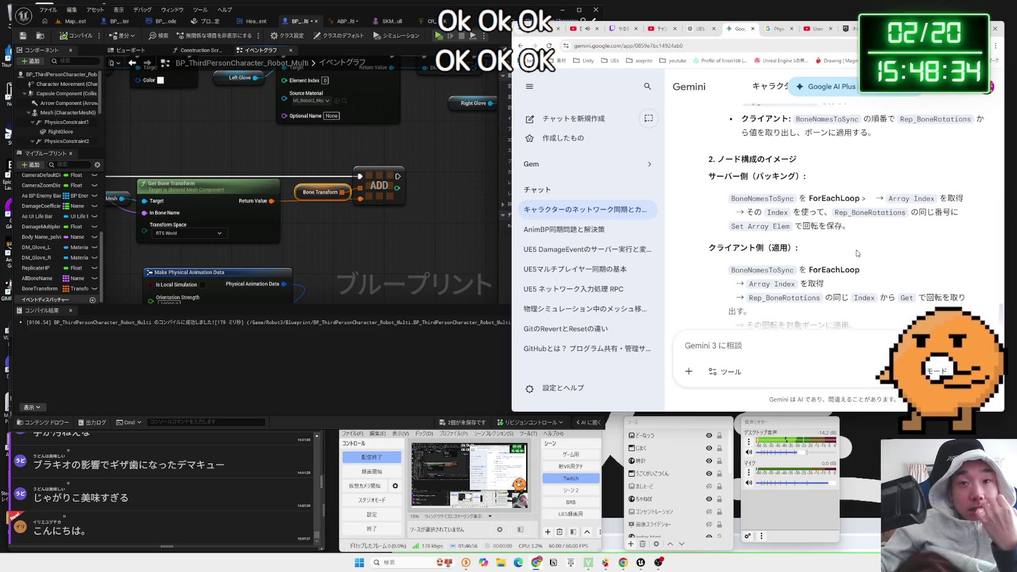
scroll(856, 248, down, 2)
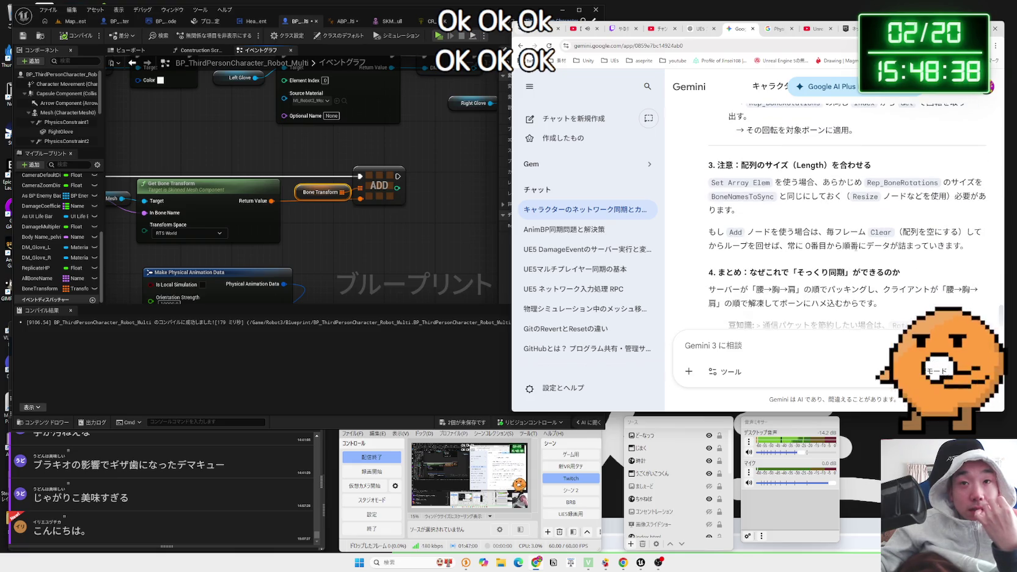
scroll(844, 245, up, 2)
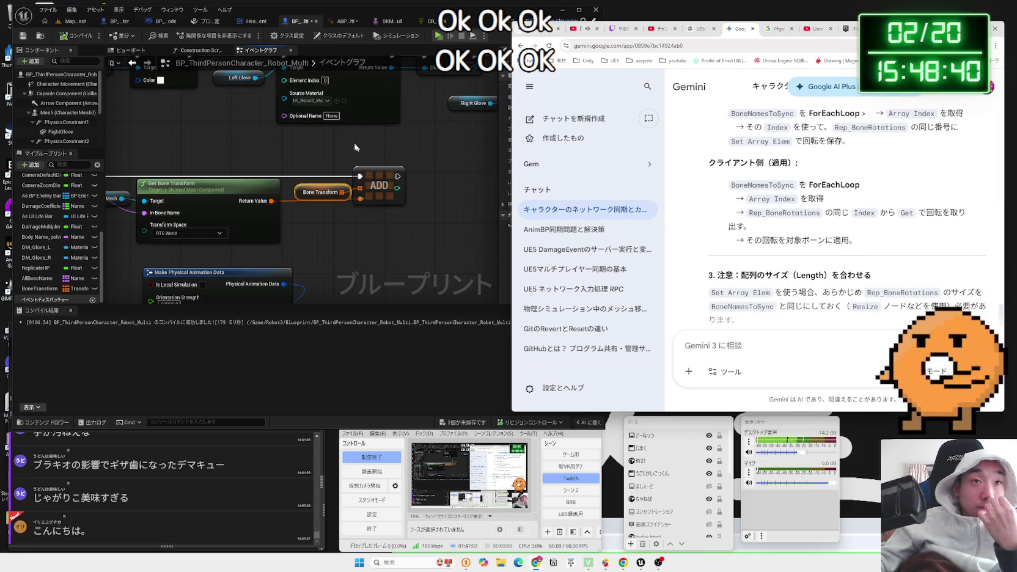
- Pan the event graph to inspect the Bone Transform node and the nodes feeding the loop
click(345, 138)
drag(346, 138, 417, 189)
scroll(412, 216, down, 1)
click(396, 222)
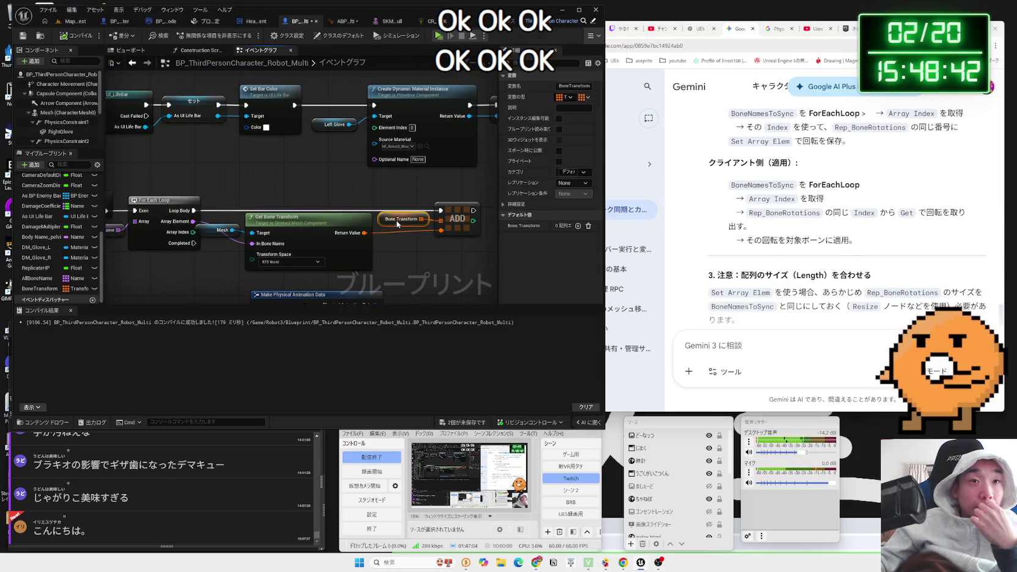
click(394, 237)
scroll(394, 237, down, 3)
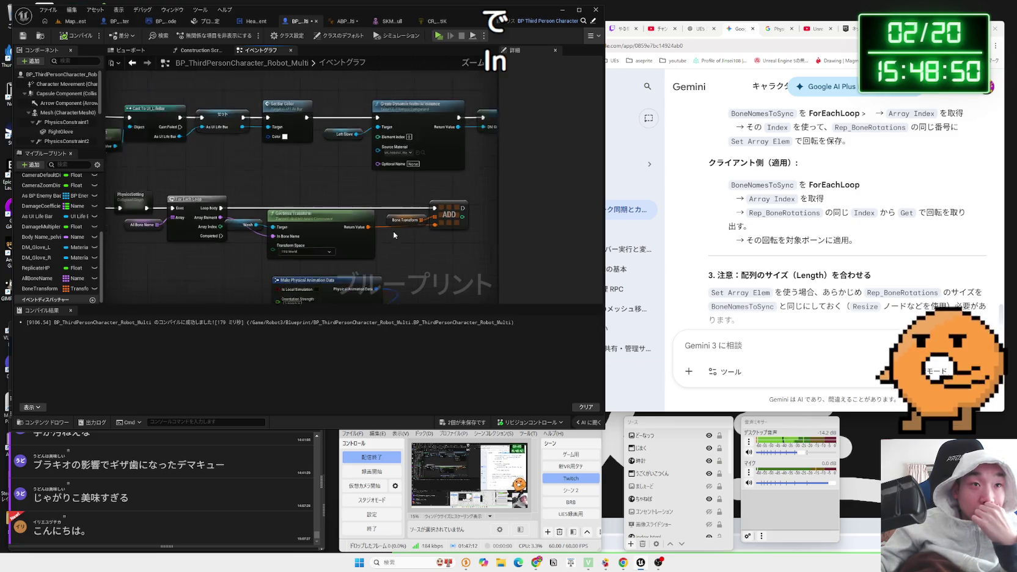
drag(331, 230, 322, 241)
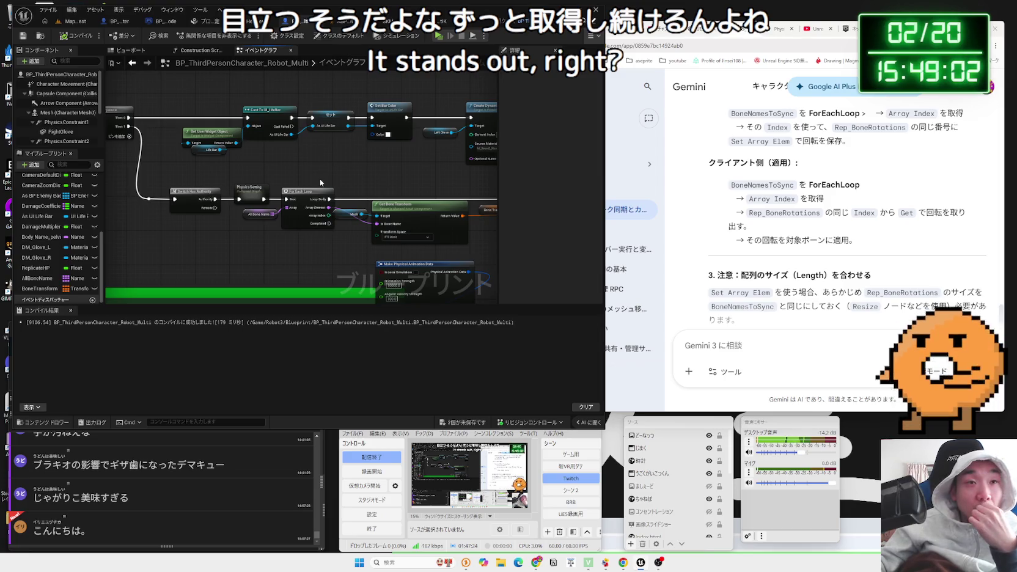
drag(321, 182, 215, 169)
- Ask Gemini in Japanese whether reading bones in the ForEachLoop every Tick is too costly
click(787, 349)
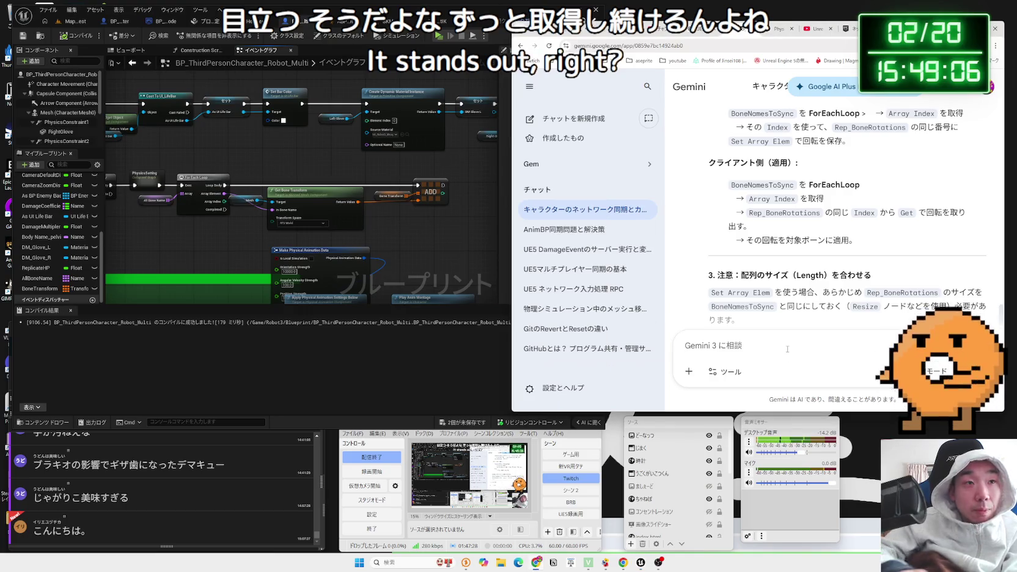
text(これs)
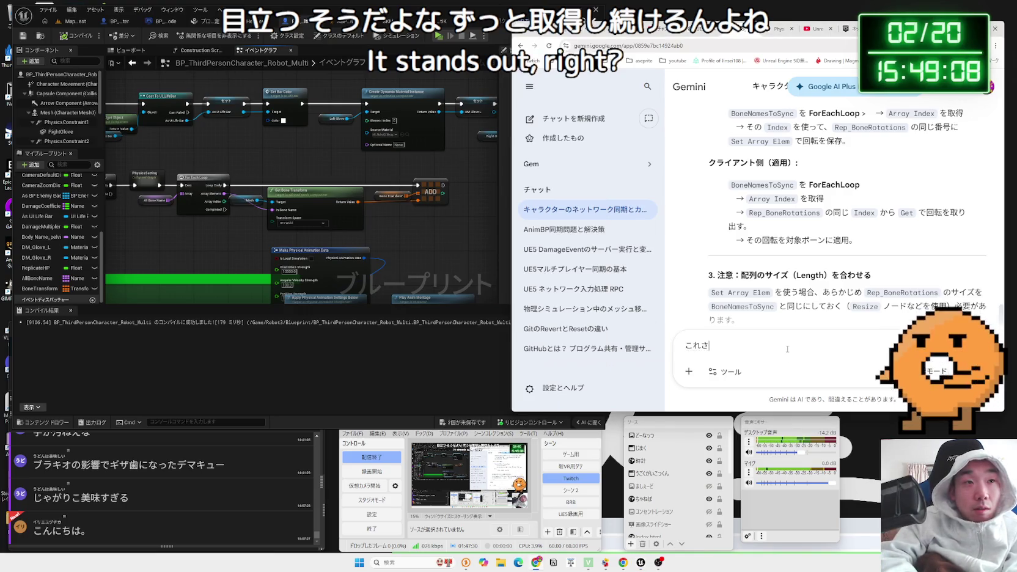
text(or)
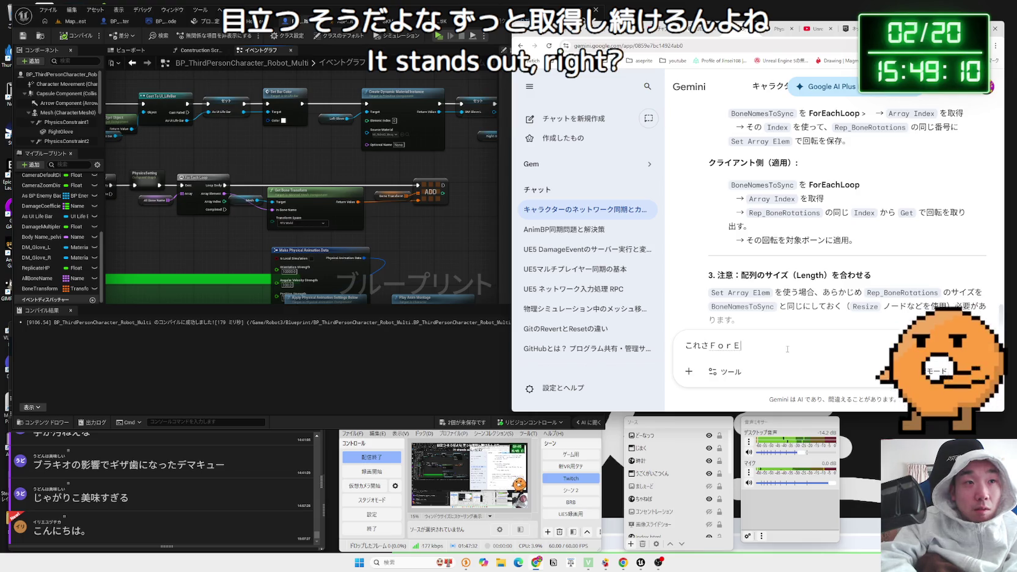
text(acoo)
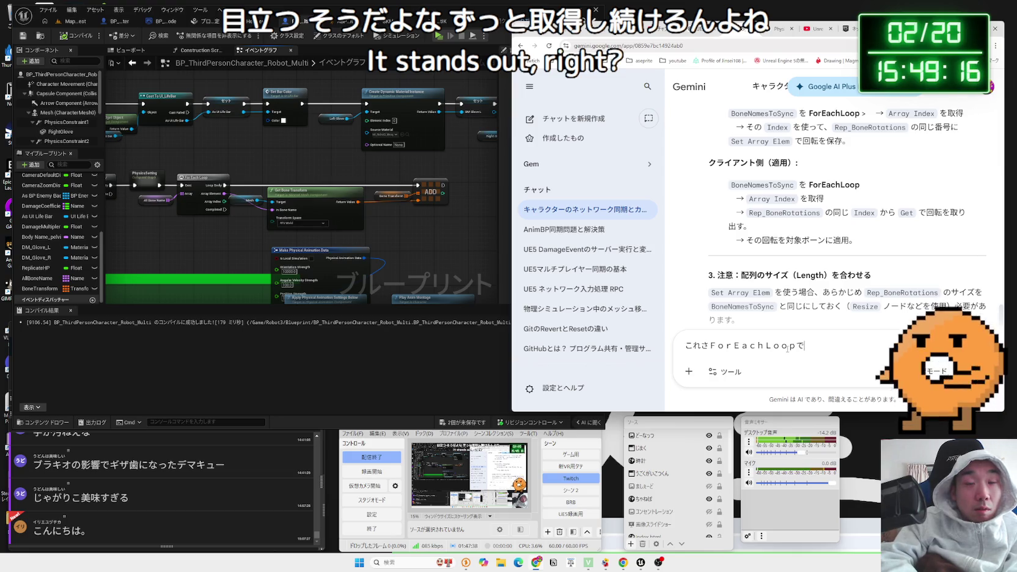
key(BackSpace)
text(をＴｉｃｋ)
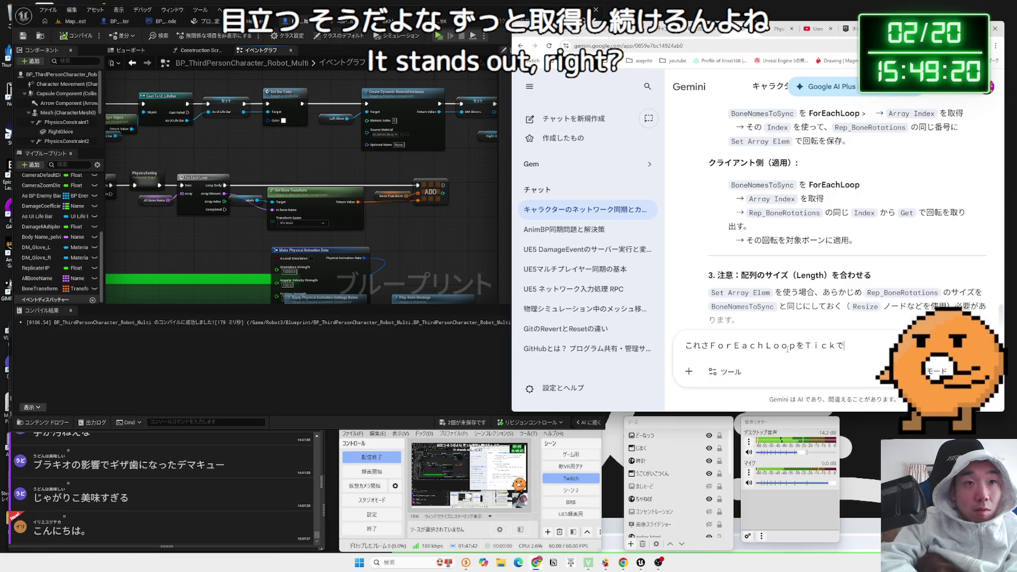
text(やらないとボ)
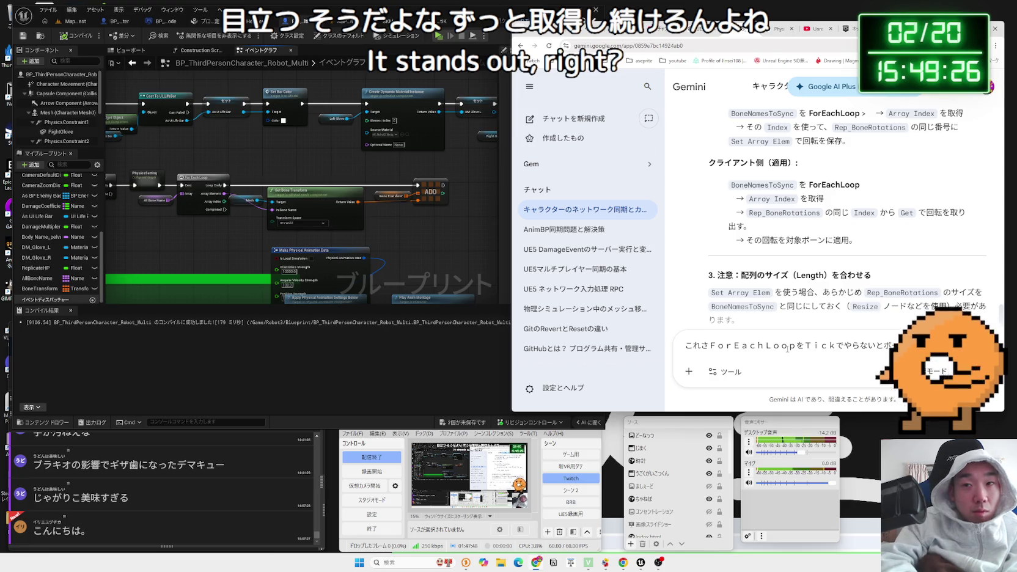
text(ーンをずっと取得しつづk)
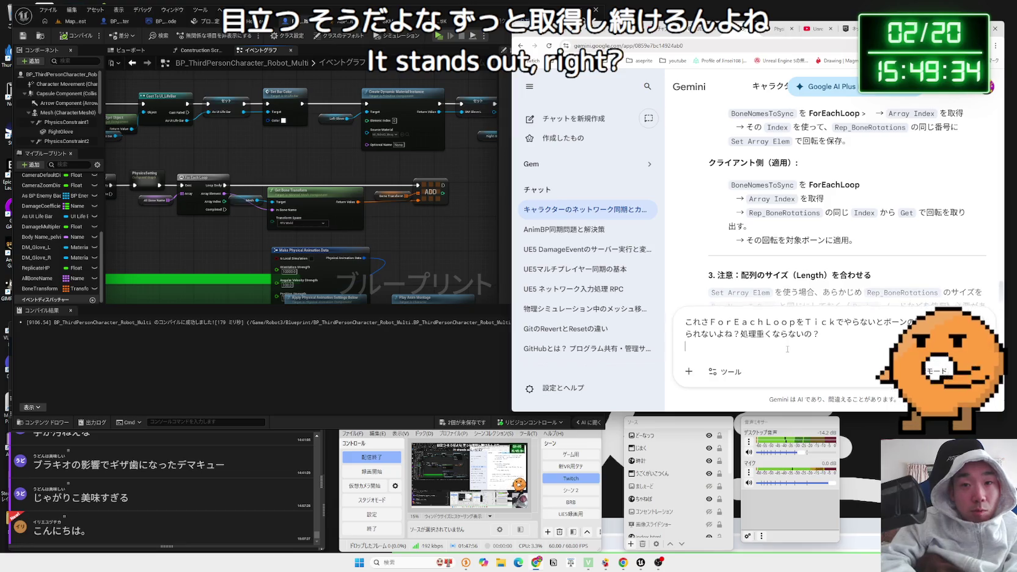
key(Return)
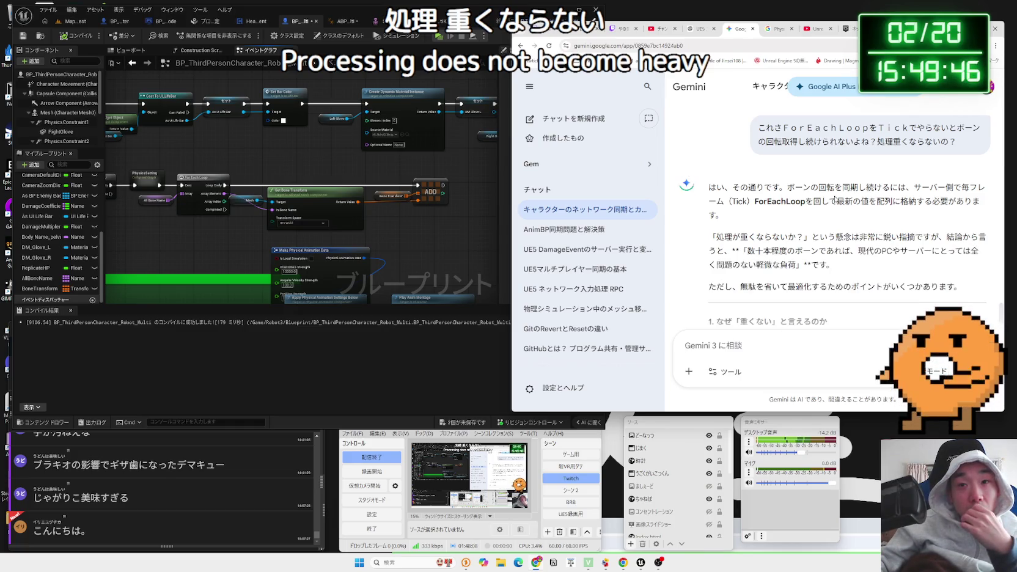
- Scroll Gemini's answer and select the words 'Get Socket Rotation'
scroll(836, 198, down, 1)
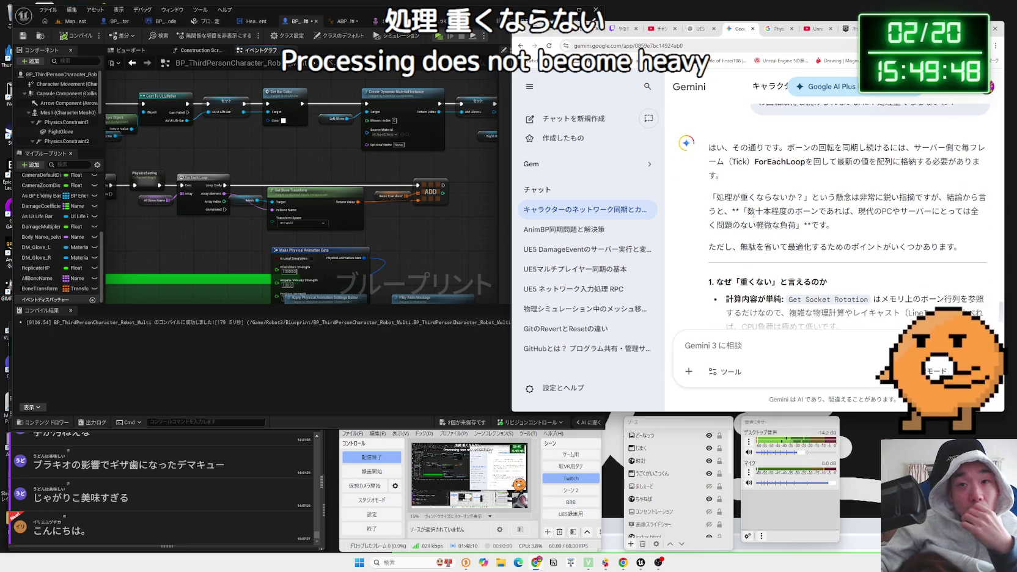
scroll(846, 220, down, 2)
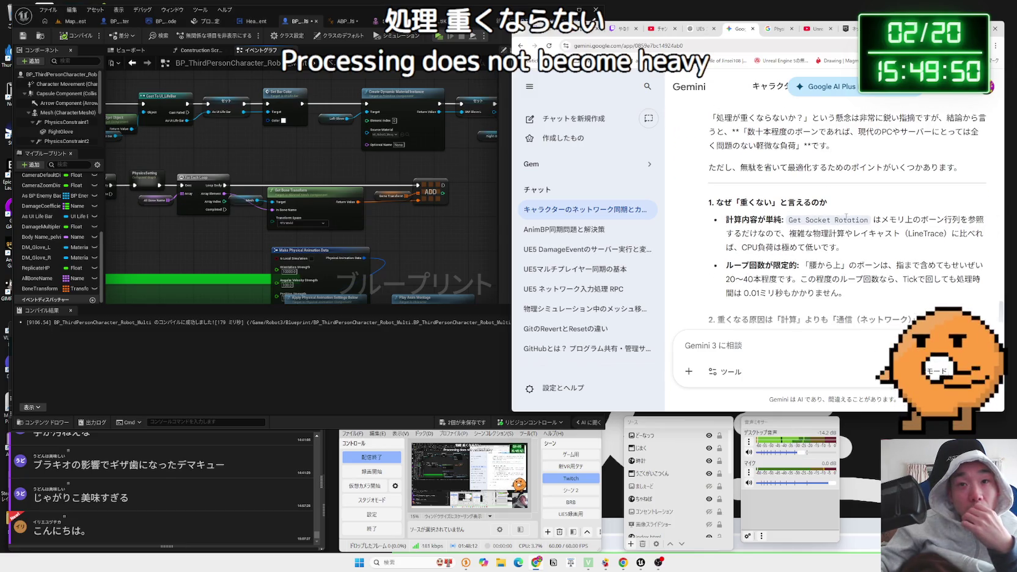
drag(840, 204, 762, 202)
click(793, 220)
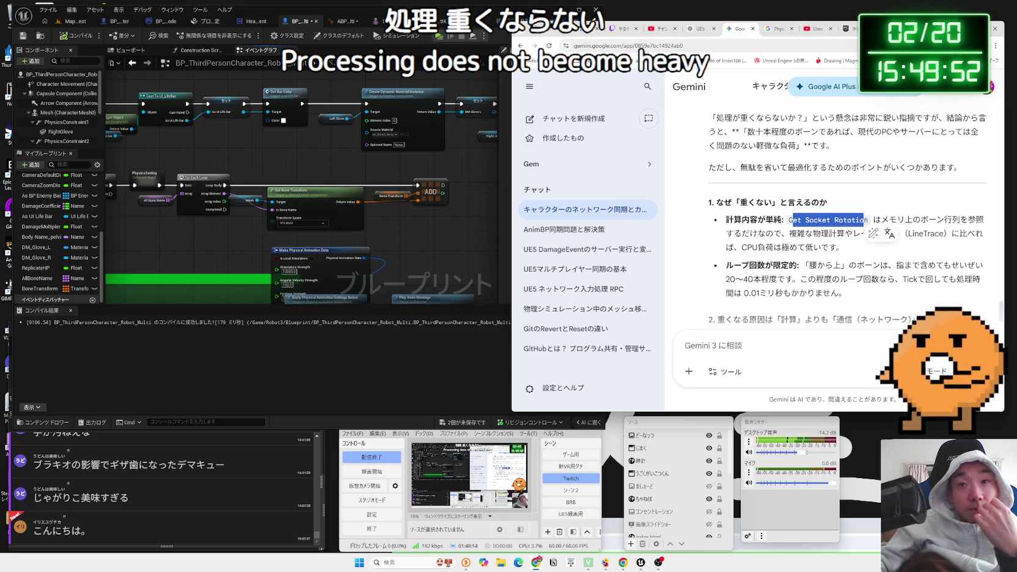
drag(788, 220, 868, 220)
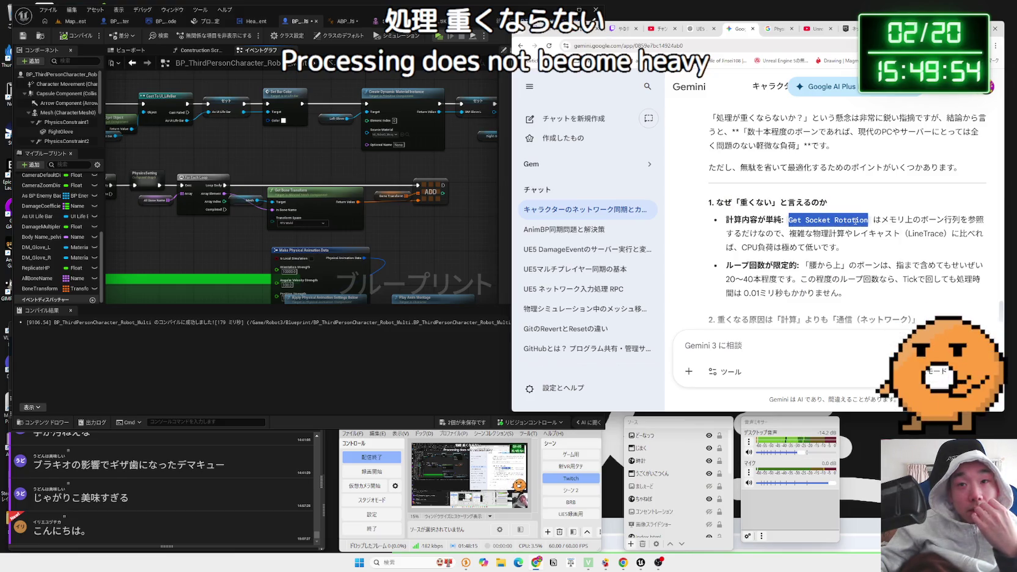
click(856, 220)
drag(857, 220, 788, 220)
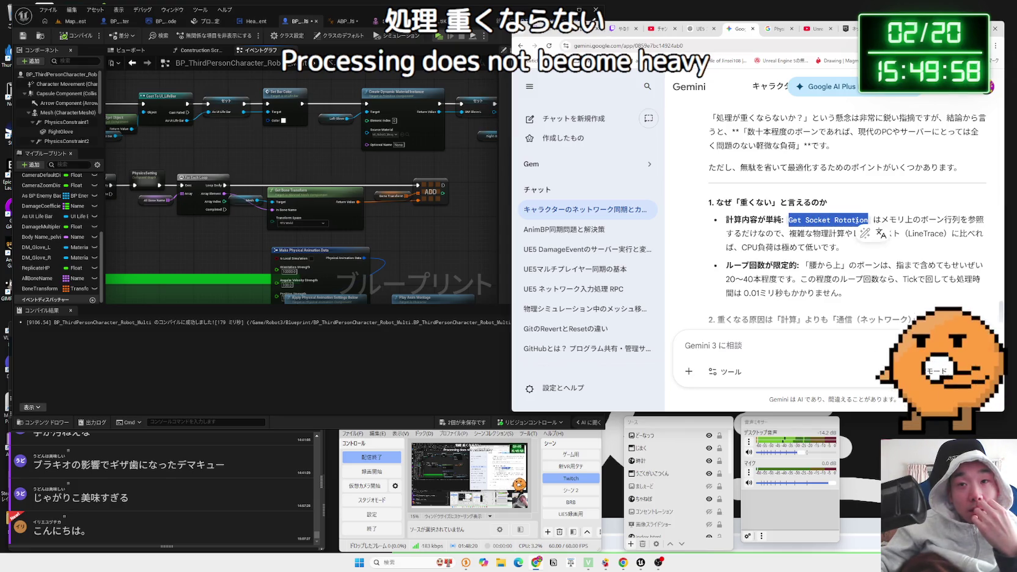
- Search Google for Get Socket Rotation and open its Epic documentation page
right_click(855, 220)
click(895, 249)
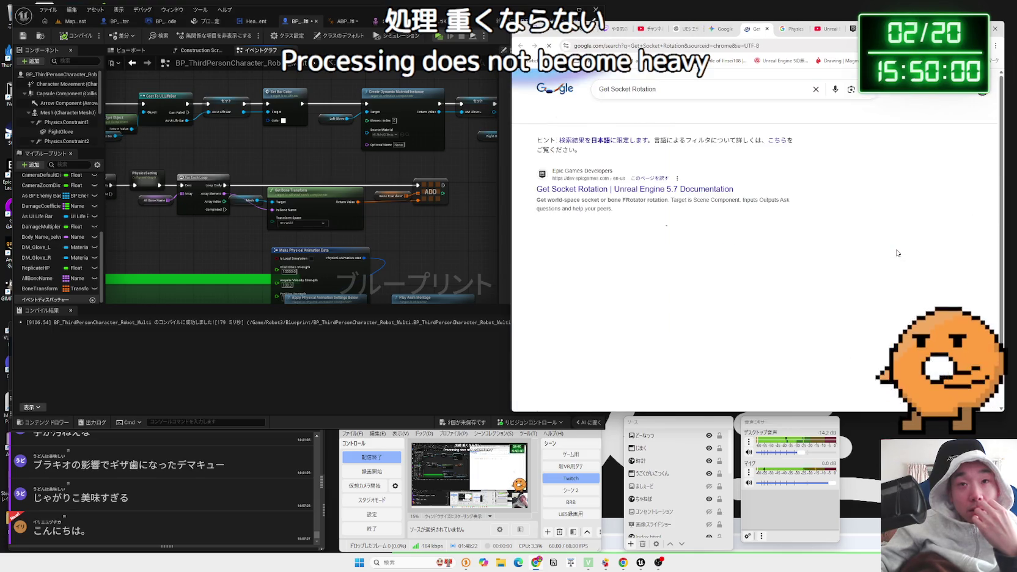
click(685, 189)
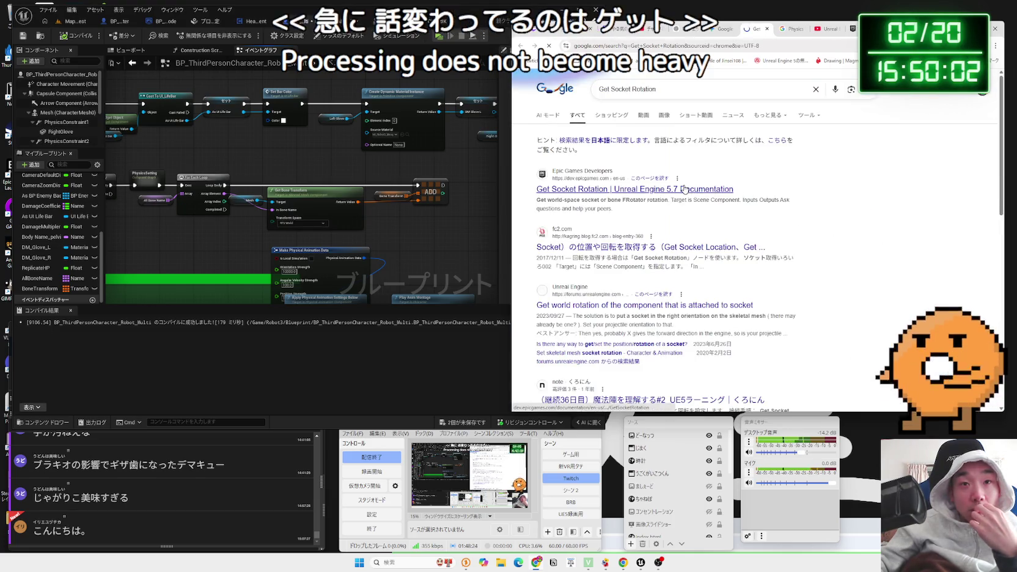
scroll(684, 189, down, 5)
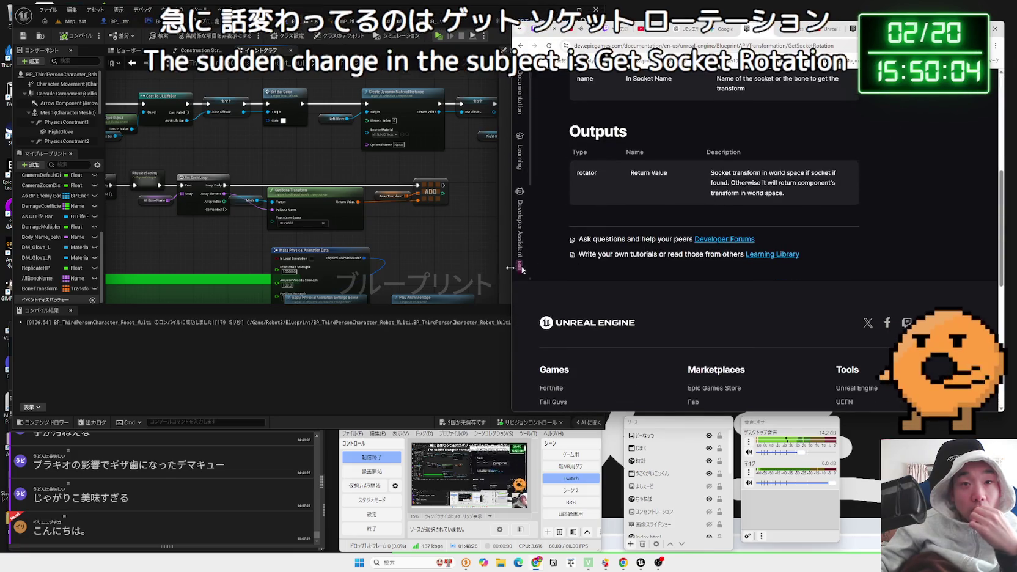
click(198, 249)
right_click(188, 238)
text(get)
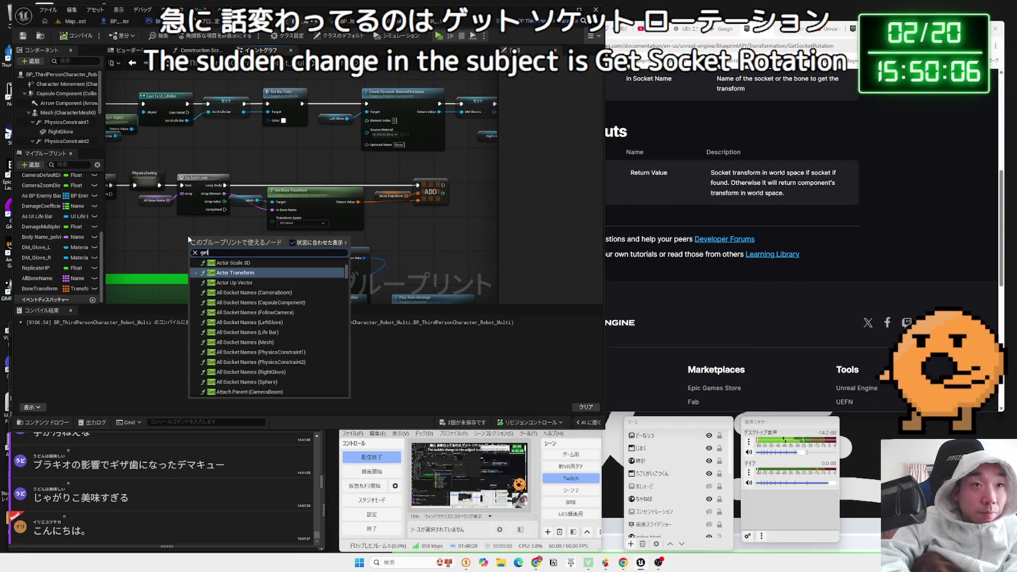
text( socket r)
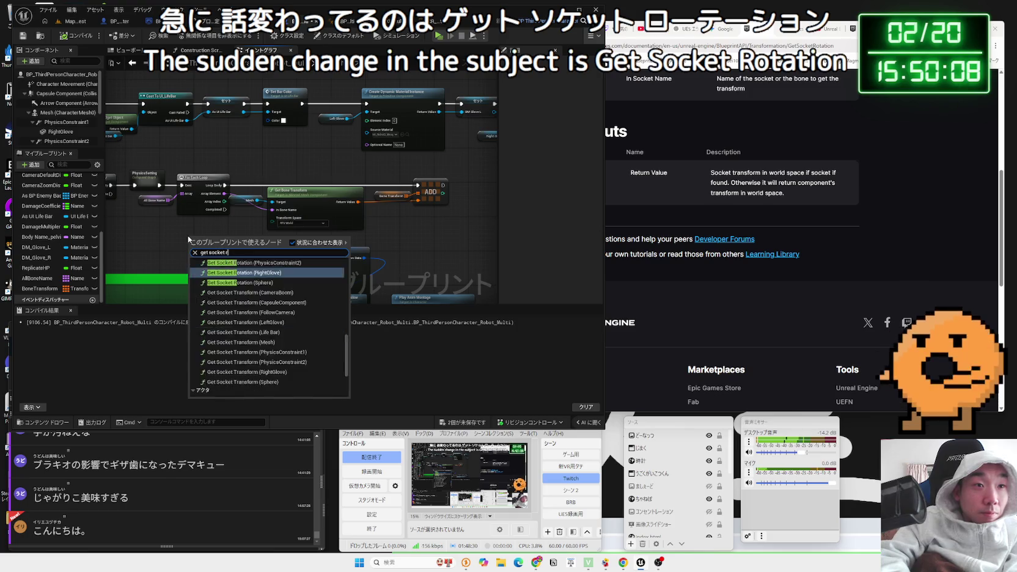
text(otation)
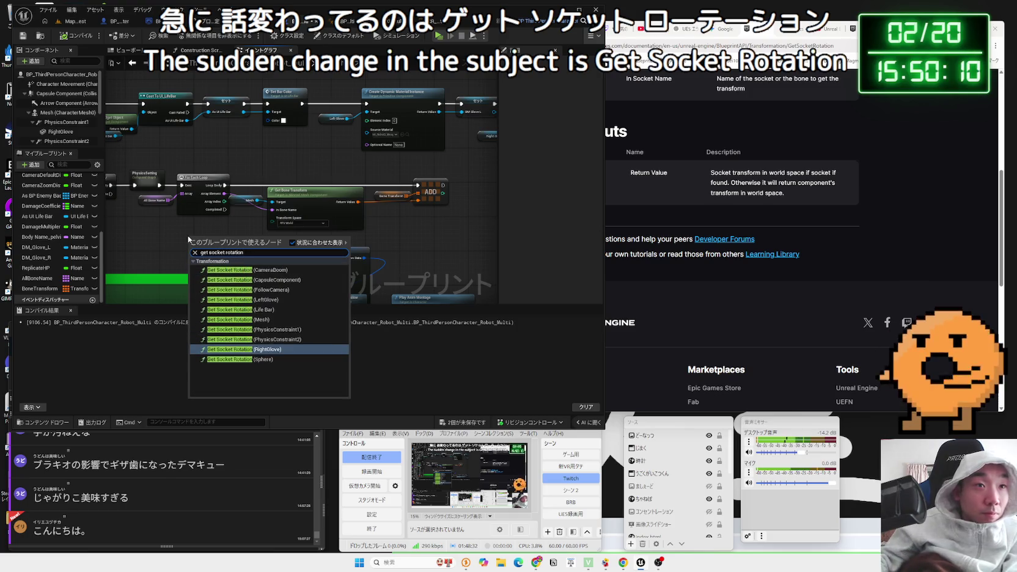
click(257, 319)
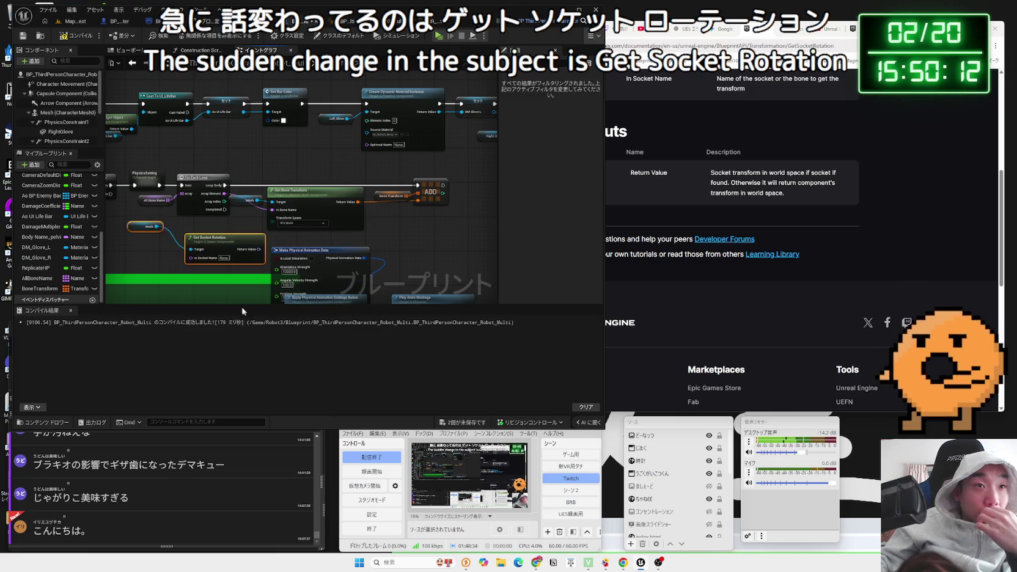
scroll(223, 223, up, 2)
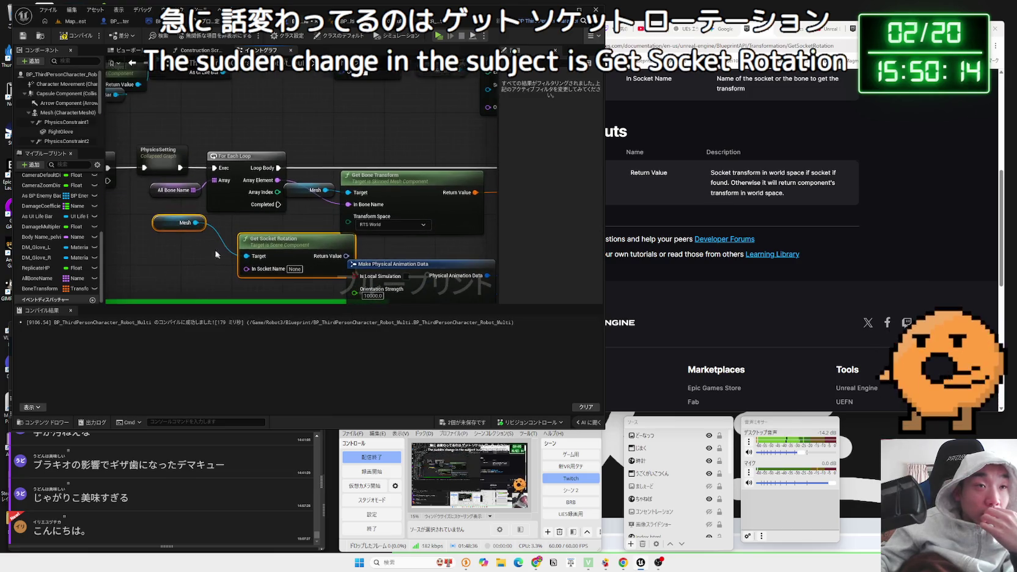
mouse_move(168, 228)
mouse_down()
mouse_move(203, 258)
mouse_move(222, 257)
mouse_up()
click(278, 272)
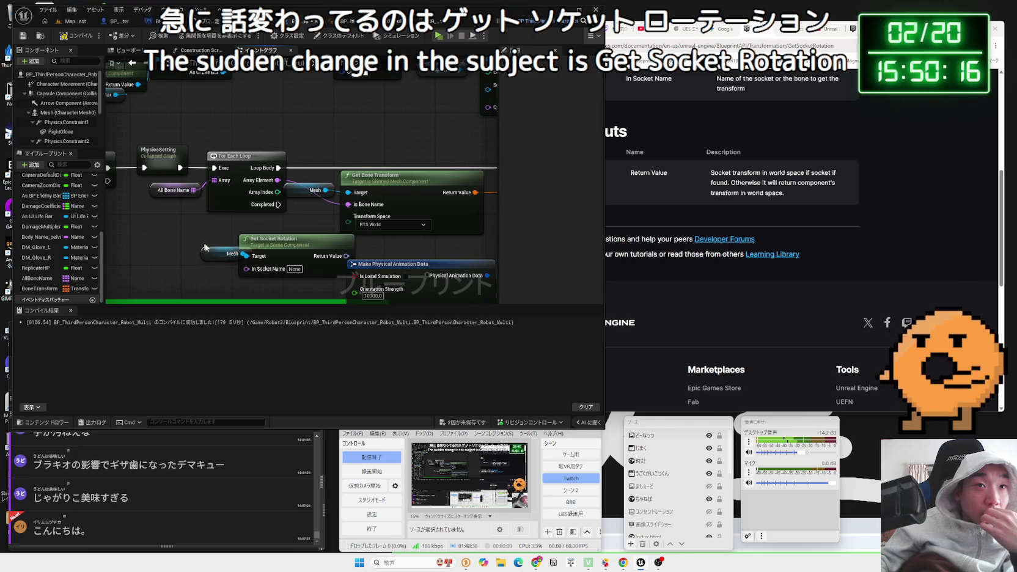
key(Delete)
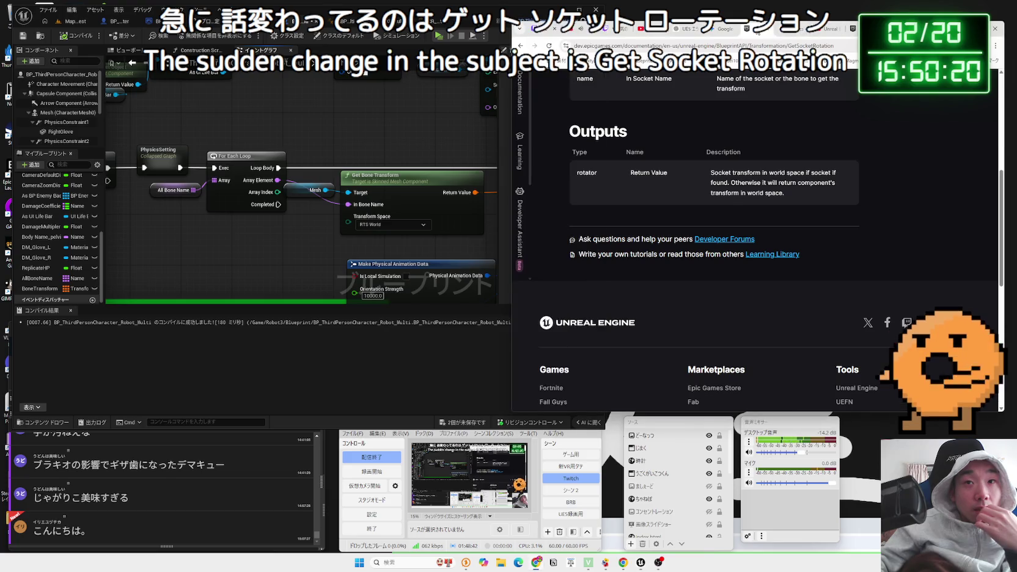
- Flip through the open browser tabs and settle back on the Gemini chat
click(721, 29)
click(819, 33)
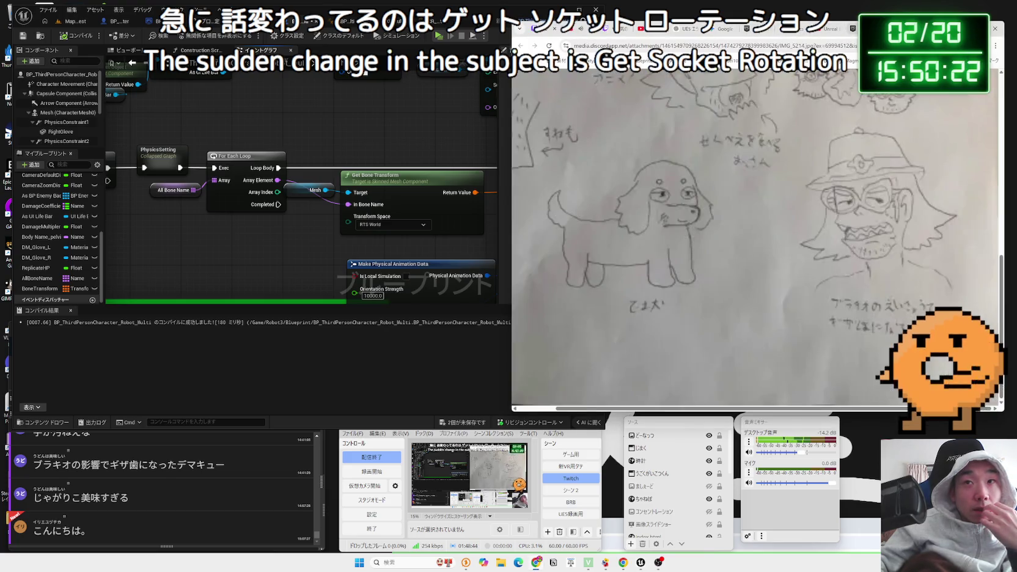
click(853, 28)
click(764, 28)
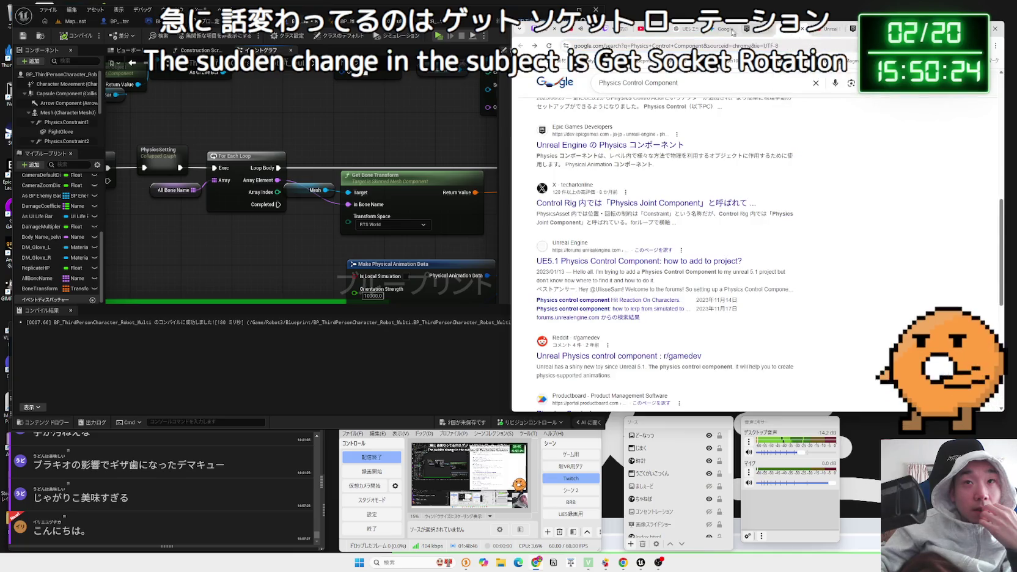
click(709, 28)
- Read Gemini's answer, highlighting the bullet about the limited loop count
click(859, 210)
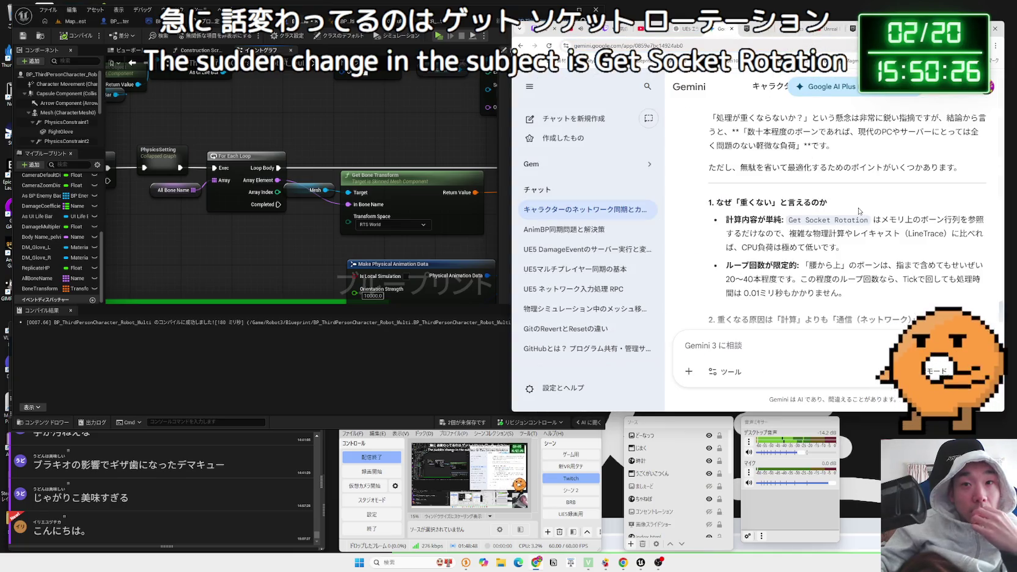
mouse_move(839, 246)
mouse_down()
mouse_move(800, 235)
mouse_move(943, 234)
mouse_move(934, 233)
mouse_up()
drag(802, 233, 886, 245)
mouse_move(764, 219)
mouse_down()
mouse_move(917, 236)
mouse_move(766, 220)
mouse_up()
scroll(794, 232, down, 1)
mouse_move(846, 253)
mouse_down()
mouse_move(733, 225)
mouse_move(810, 236)
mouse_move(727, 223)
mouse_move(846, 254)
mouse_up()
triple_click(730, 230)
drag(727, 224, 829, 244)
triple_click(829, 244)
click(829, 244)
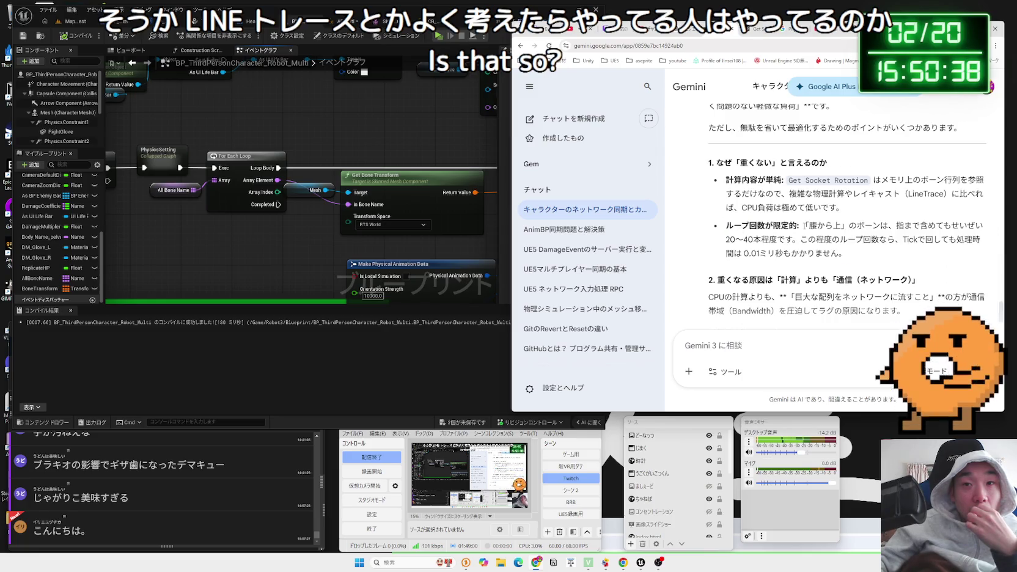
scroll(829, 245, down, 1)
scroll(828, 245, down, 1)
- Read the paragraph on network bandwidth causing lag, then return to the Unreal editor
mouse_move(765, 200)
mouse_down()
mouse_move(762, 217)
mouse_move(904, 231)
mouse_move(753, 214)
mouse_move(733, 200)
mouse_up()
click(762, 217)
click(733, 200)
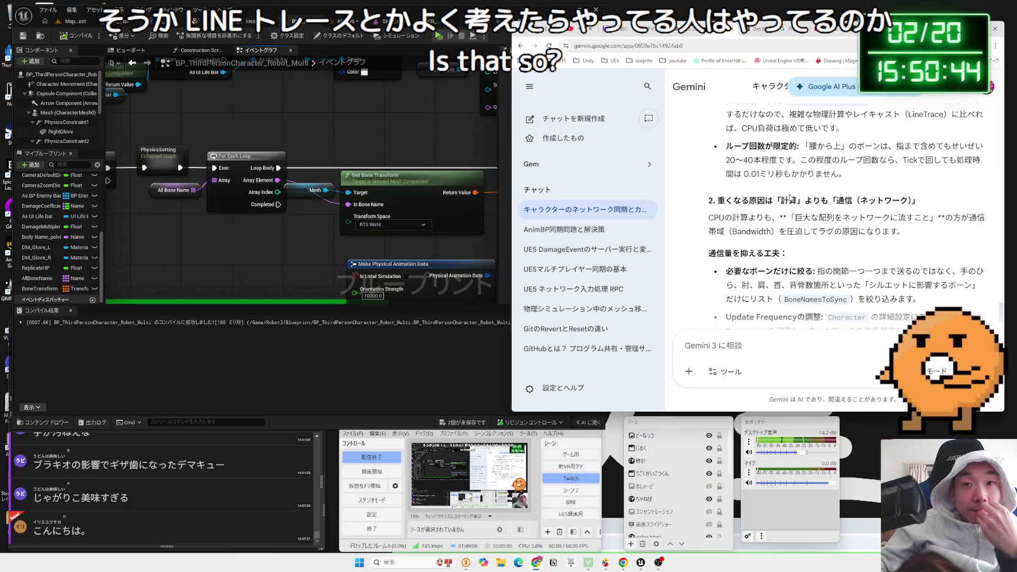
scroll(789, 197, down, 3)
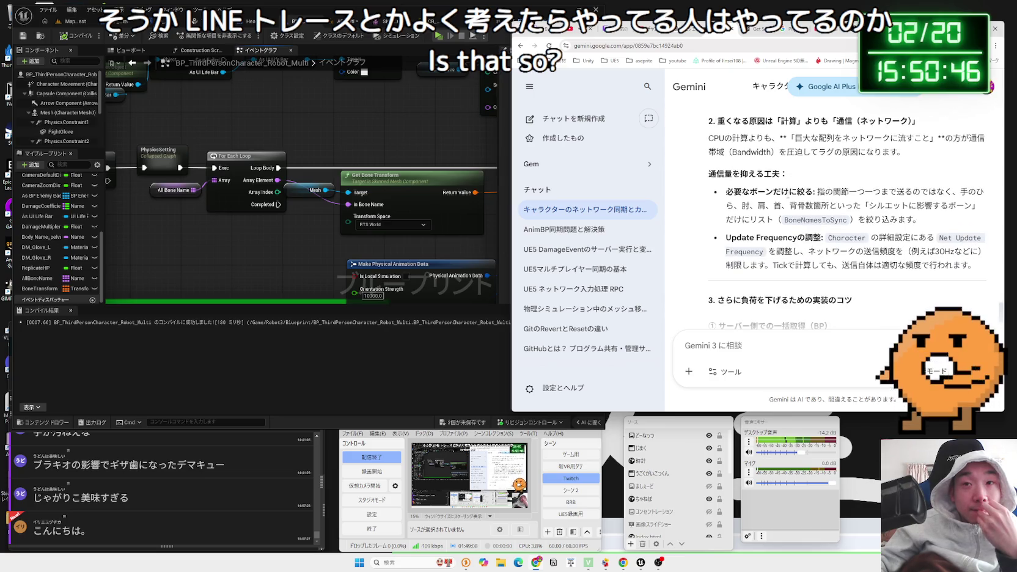
scroll(843, 214, down, 2)
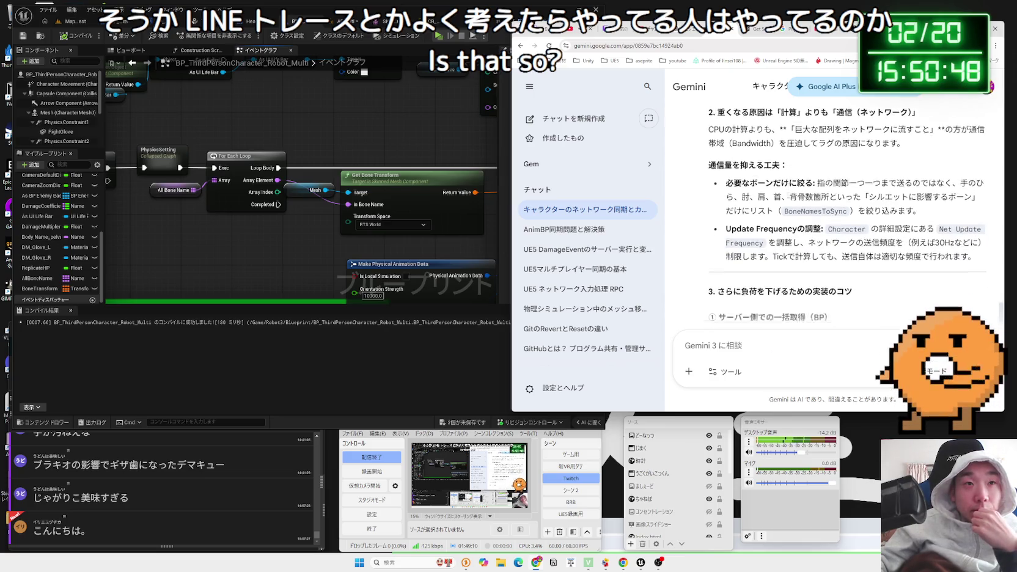
click(238, 245)
scroll(238, 245, down, 3)
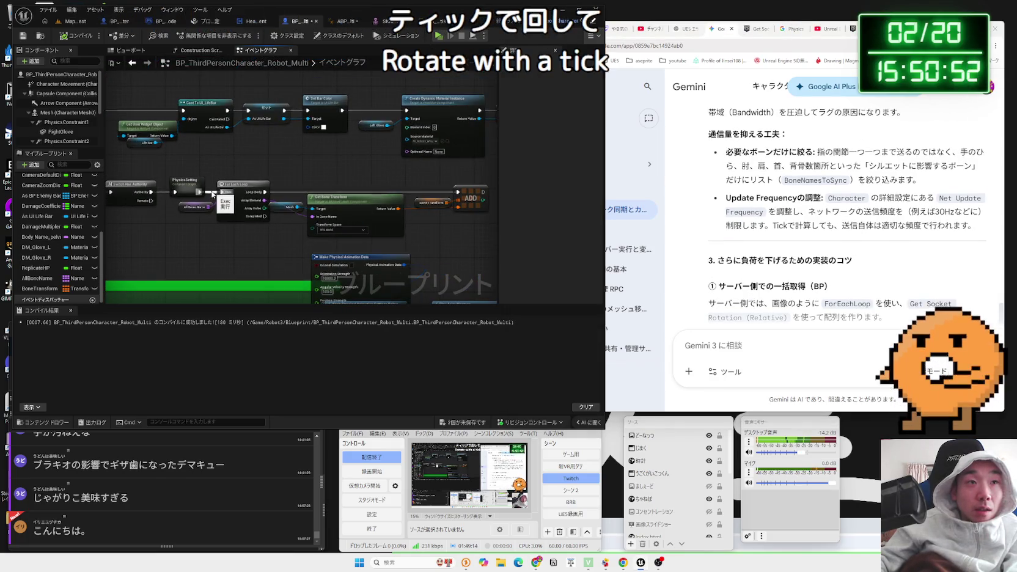
- Add a Branch after Event Tick with Has Authority as its condition
scroll(419, 235, down, 1)
mouse_move(466, 233)
mouse_down()
mouse_move(328, 196)
mouse_move(233, 197)
mouse_move(271, 138)
mouse_move(208, 89)
mouse_move(220, 126)
mouse_up()
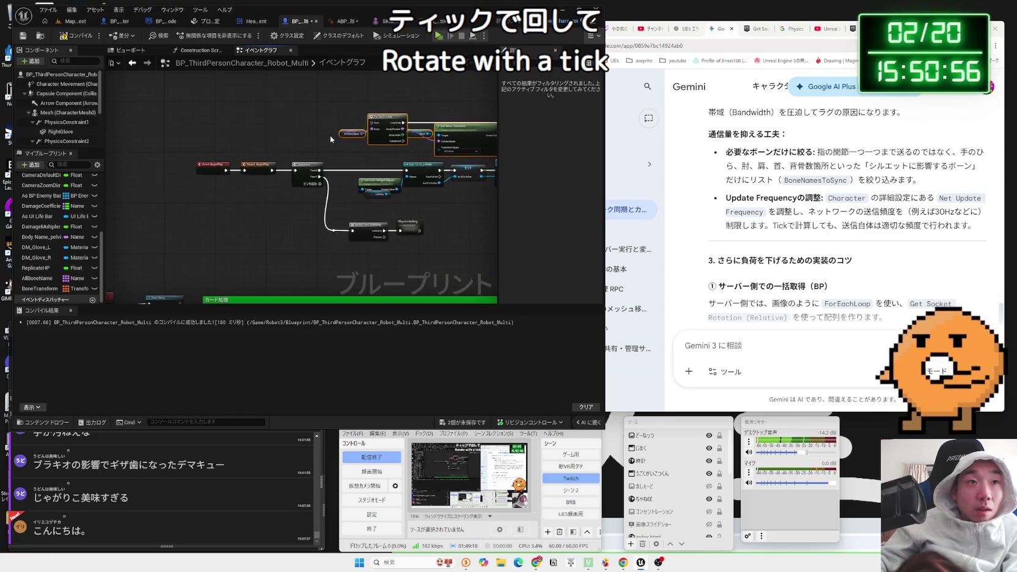
right_click(220, 127)
text(tick)
key(Return)
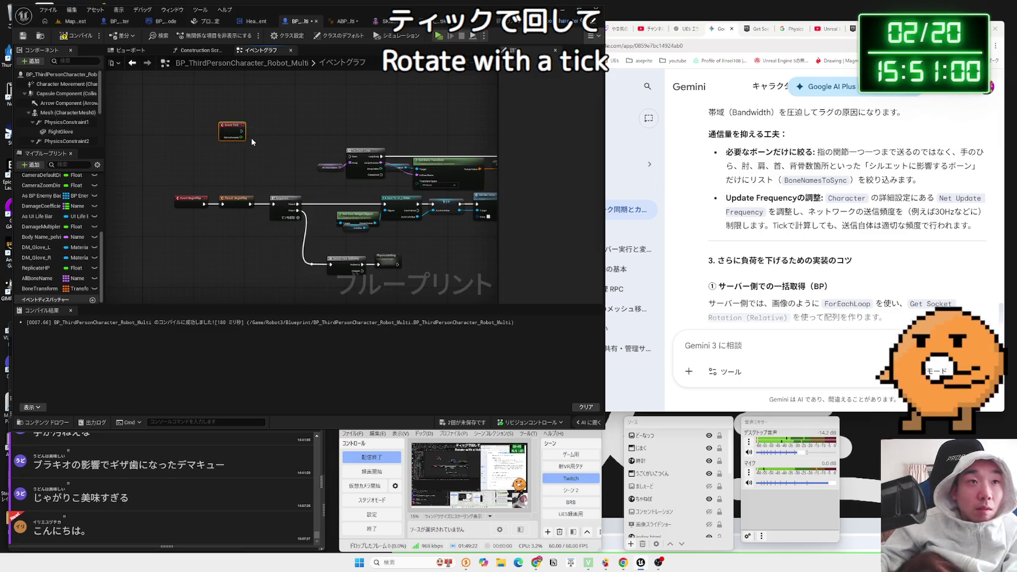
mouse_move(232, 119)
mouse_down()
mouse_move(281, 128)
mouse_move(240, 177)
mouse_up()
text(branc)
key(Return)
text(has)
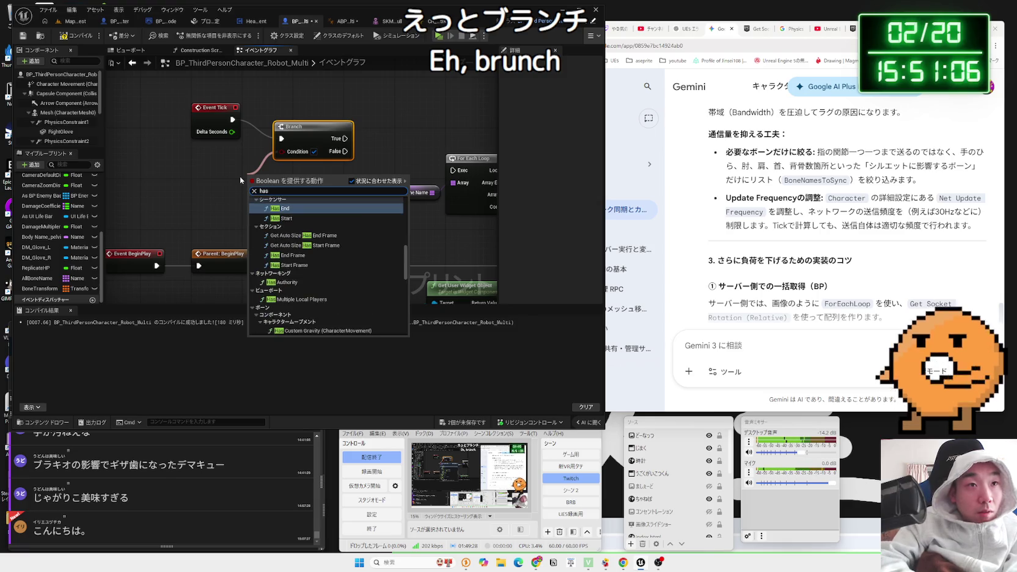
text( authority)
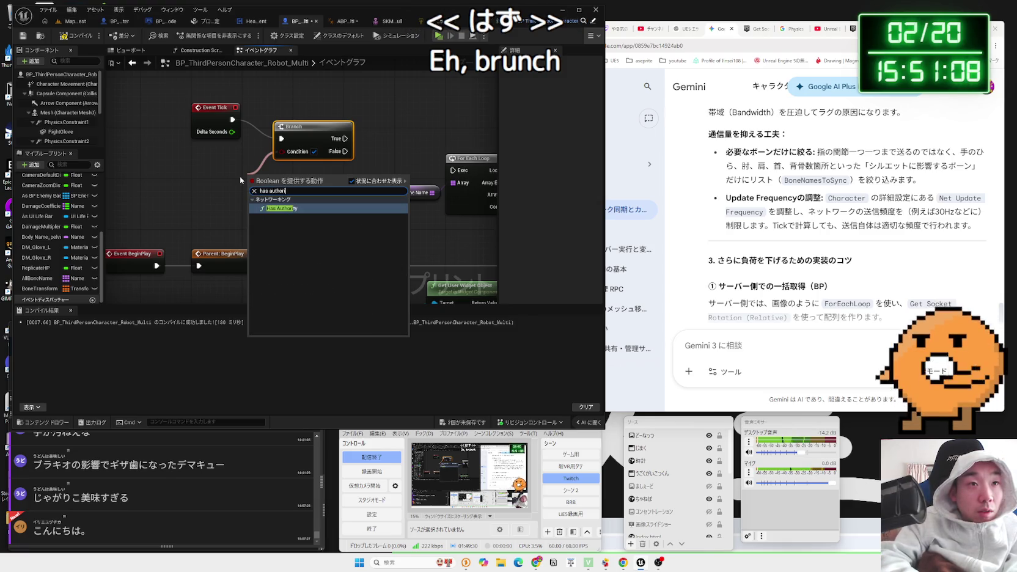
click(285, 207)
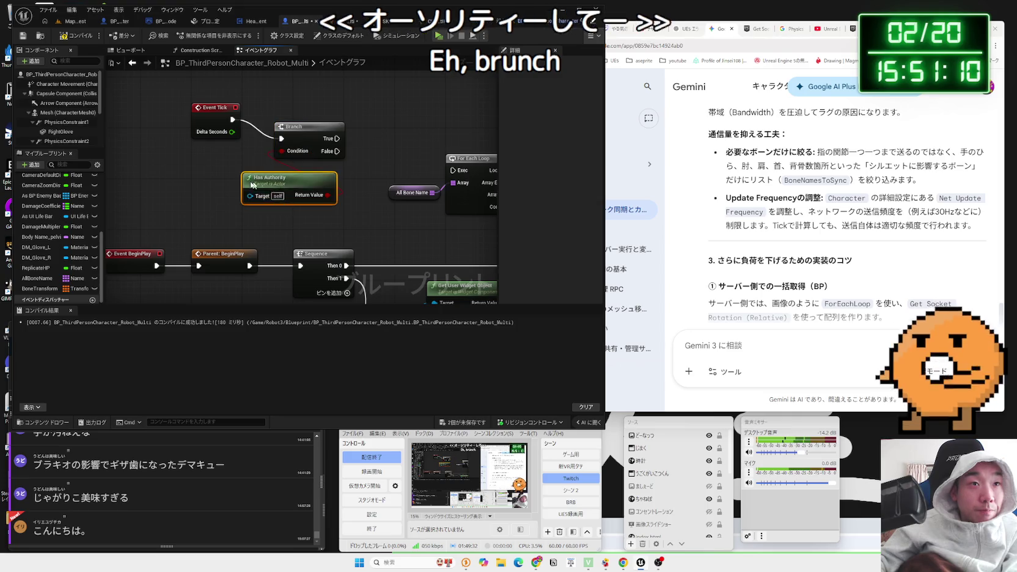
- Arrange the nodes and wire Branch True into the For Each Loop
drag(306, 135, 325, 116)
drag(226, 164, 214, 151)
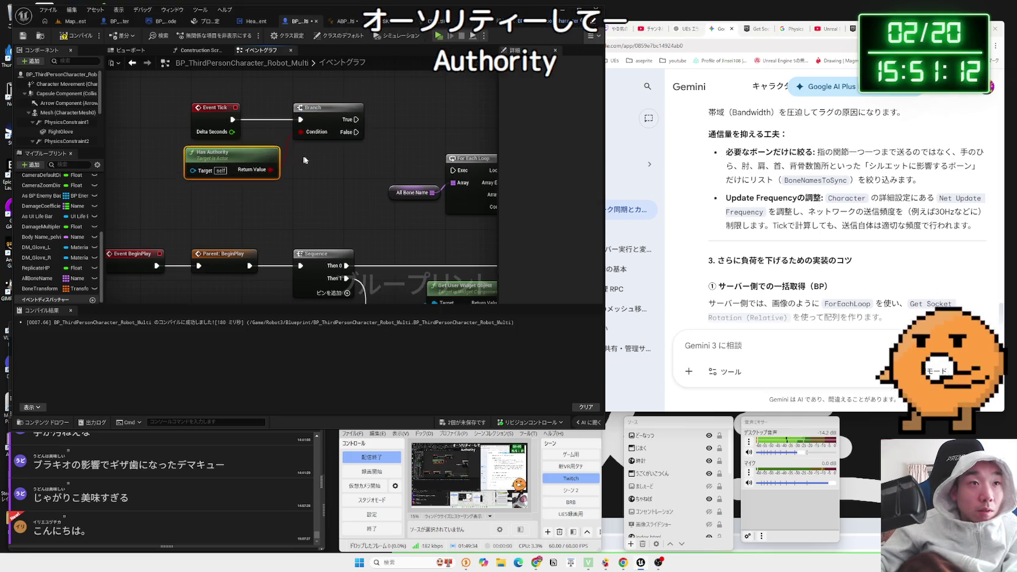
scroll(276, 176, down, 2)
mouse_move(289, 167)
mouse_down()
mouse_move(492, 207)
mouse_move(431, 208)
mouse_up()
mouse_move(417, 189)
mouse_down()
mouse_move(397, 156)
mouse_move(550, 164)
mouse_up()
mouse_move(244, 160)
mouse_down()
mouse_move(235, 155)
mouse_move(274, 154)
mouse_up()
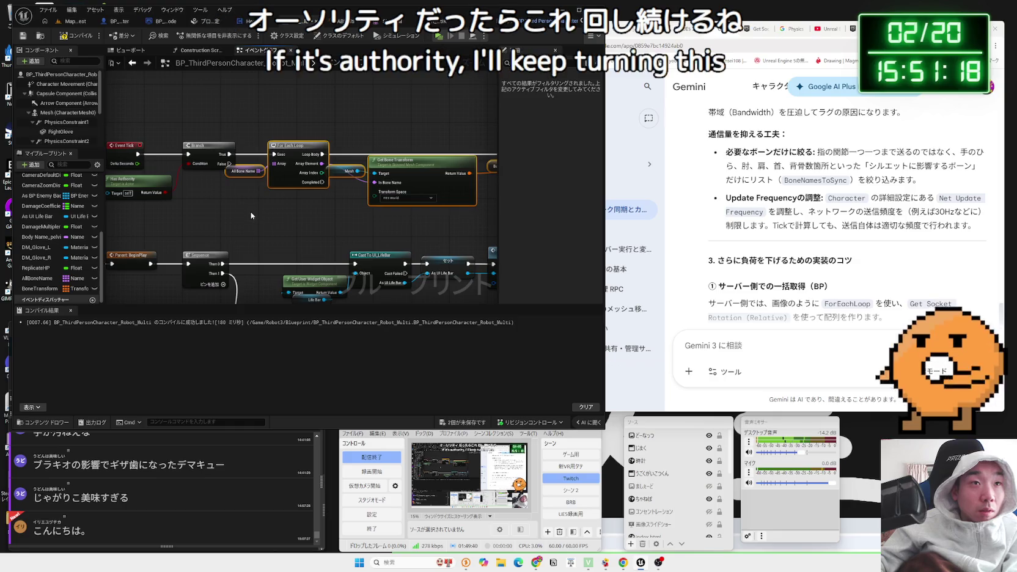
click(206, 169)
drag(372, 210, 277, 204)
- Set the BoneTransform variable's replication to Replicated
click(411, 159)
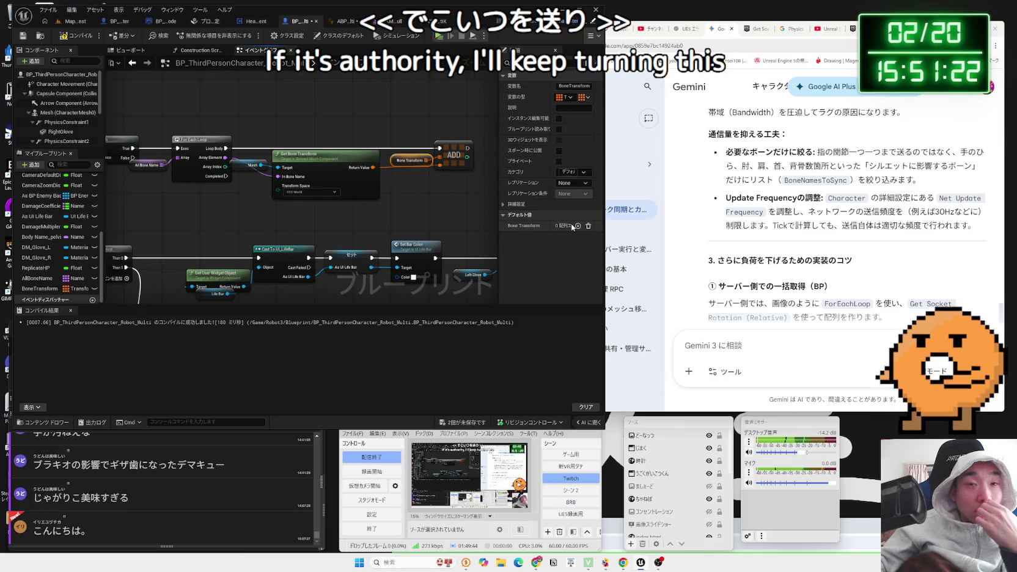
click(585, 183)
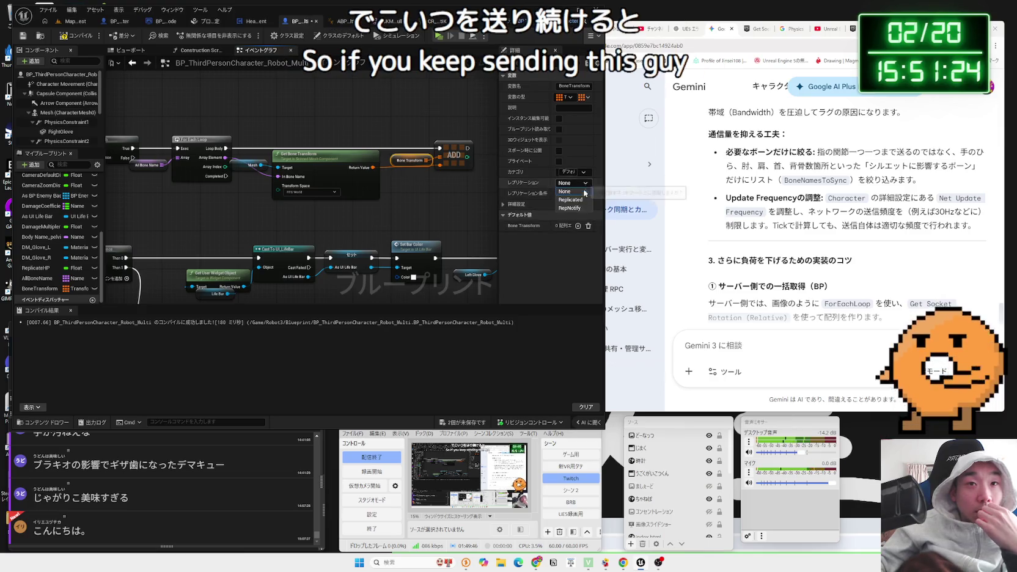
click(571, 199)
click(124, 83)
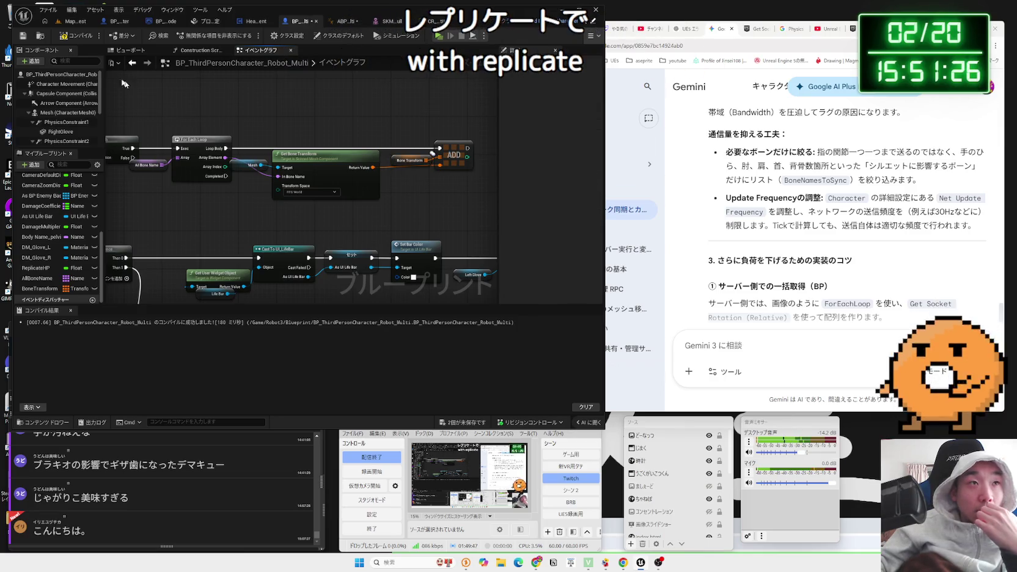
- Compile and save the character blueprint, then return to the Map_MultiTest level
click(73, 35)
click(460, 421)
key(Escape)
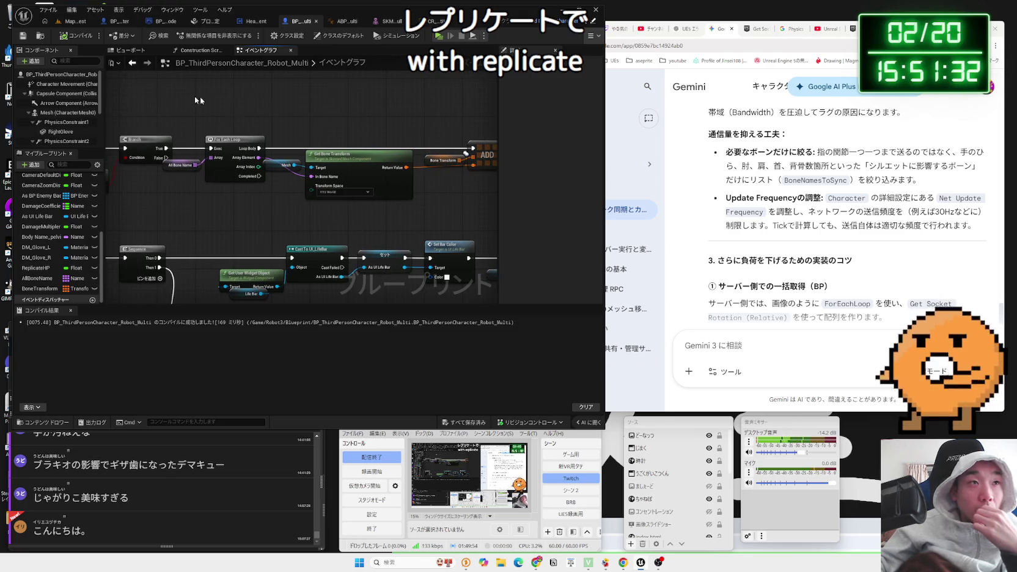
click(75, 21)
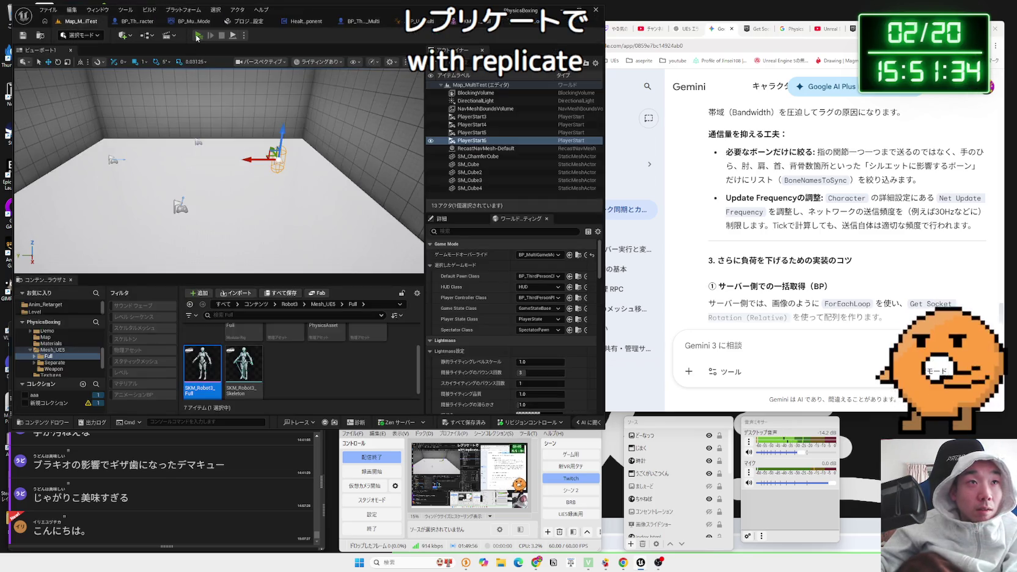
- Start a multiplayer play session and apply changed video settings from the pause menu
click(197, 36)
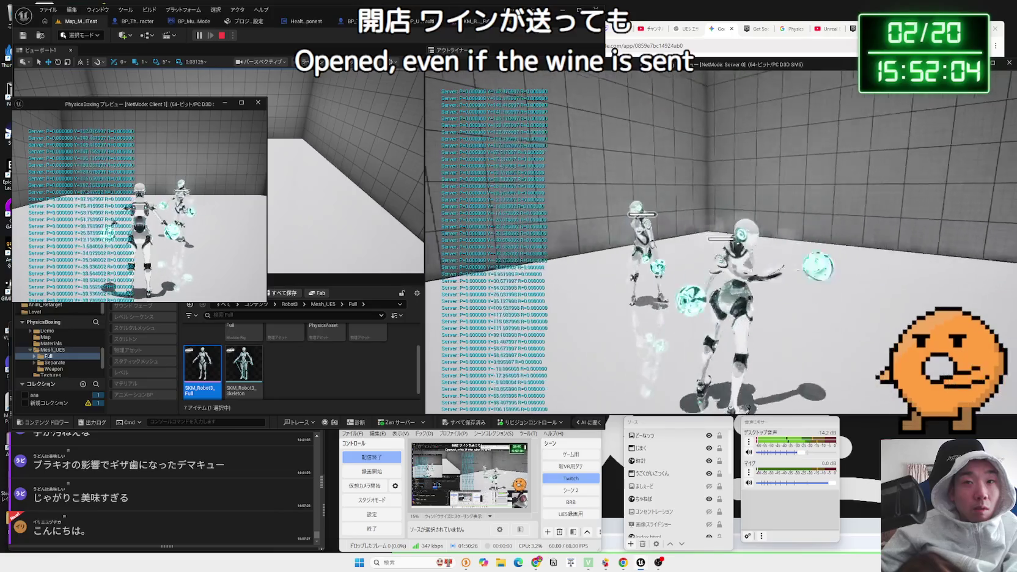
key(Escape)
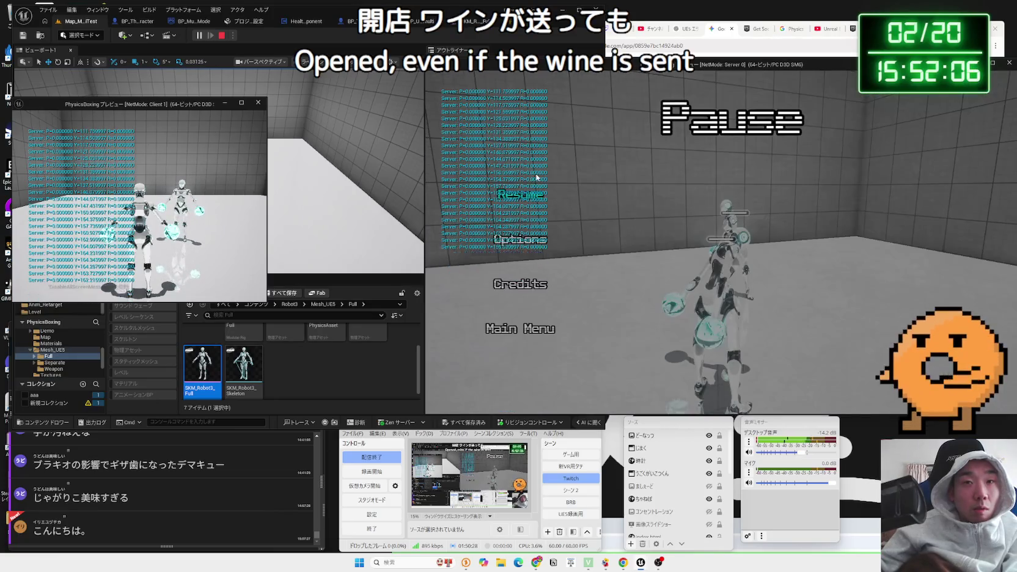
click(520, 240)
click(711, 114)
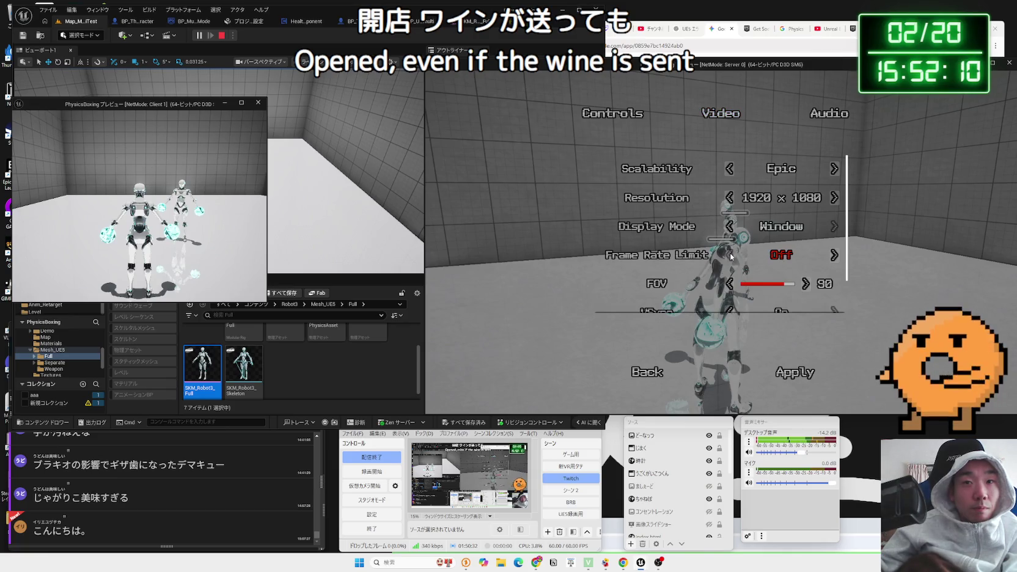
scroll(731, 256, down, 1)
click(803, 372)
click(639, 374)
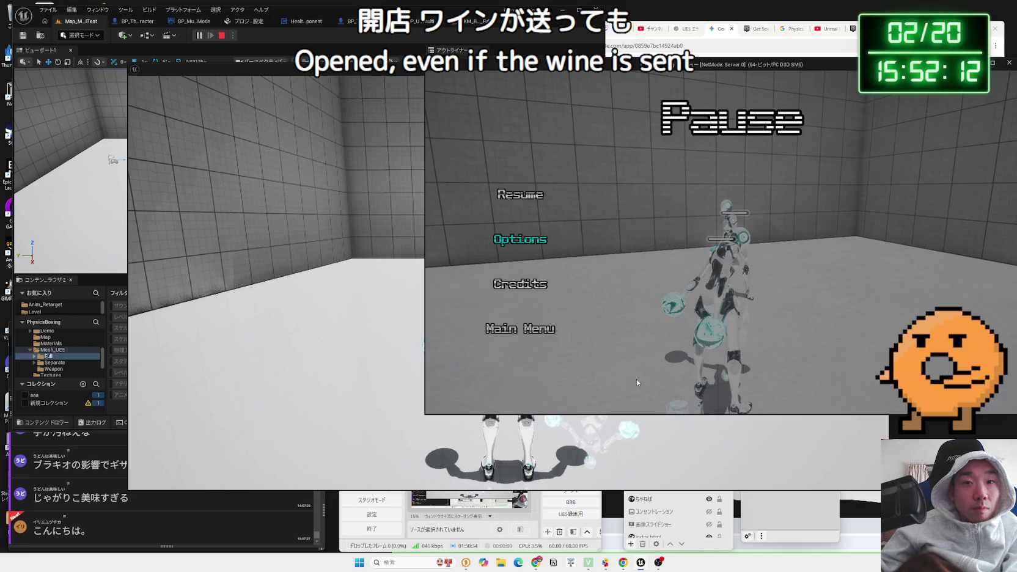
click(522, 195)
- Narrow the client window so it sits beside the server window
key(alt+Tab)
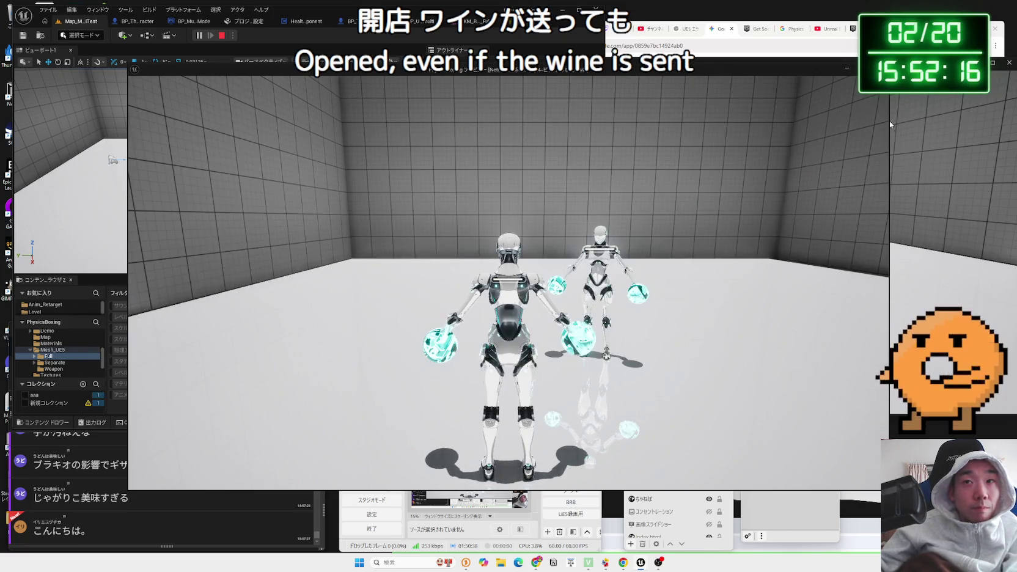
drag(889, 121, 580, 121)
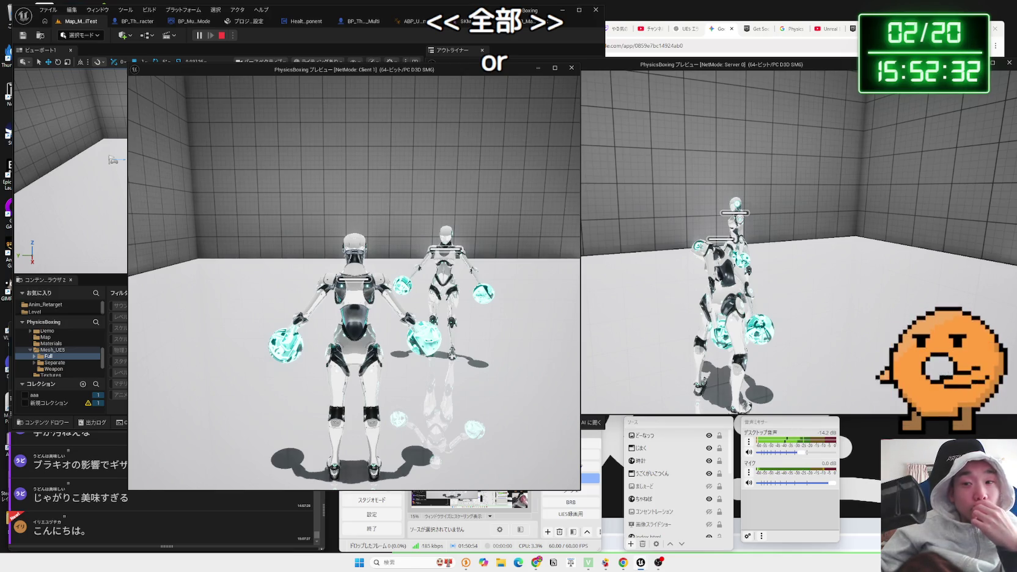
key(alt+Tab)
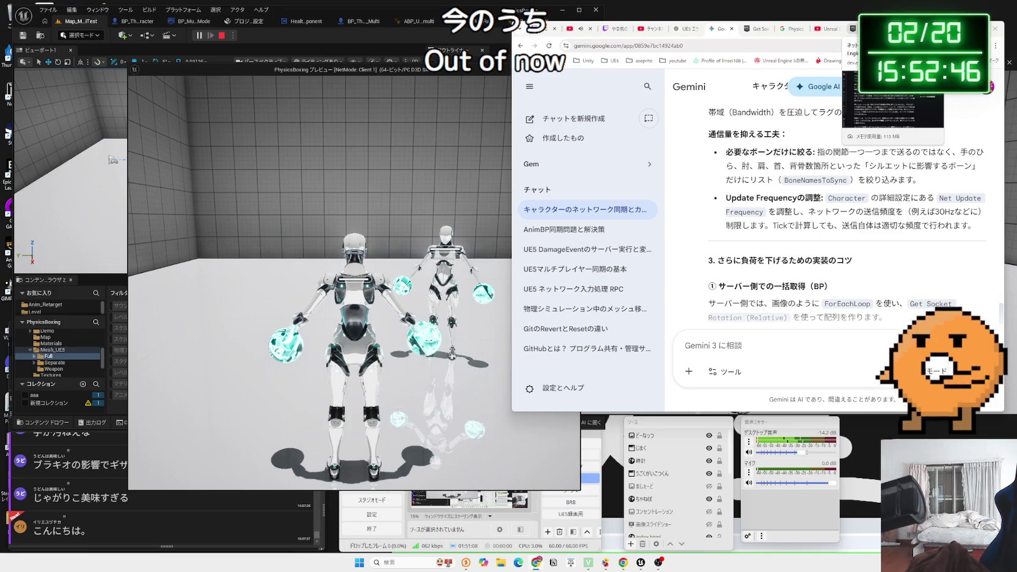
- Stop the play session and review the AddImpulseAtLocation warnings in the Message Log
key(Escape)
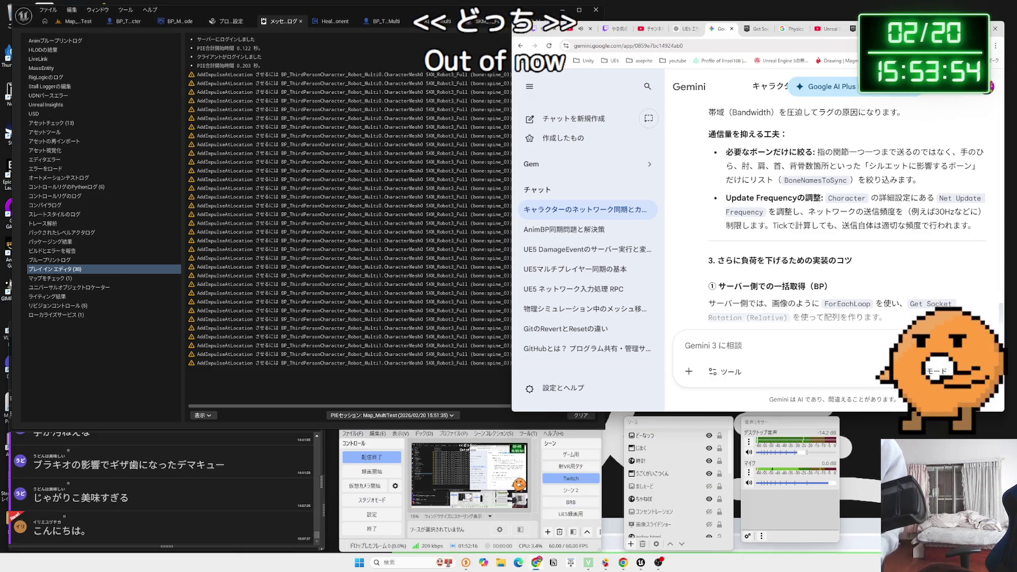
mouse_move(977, 28)
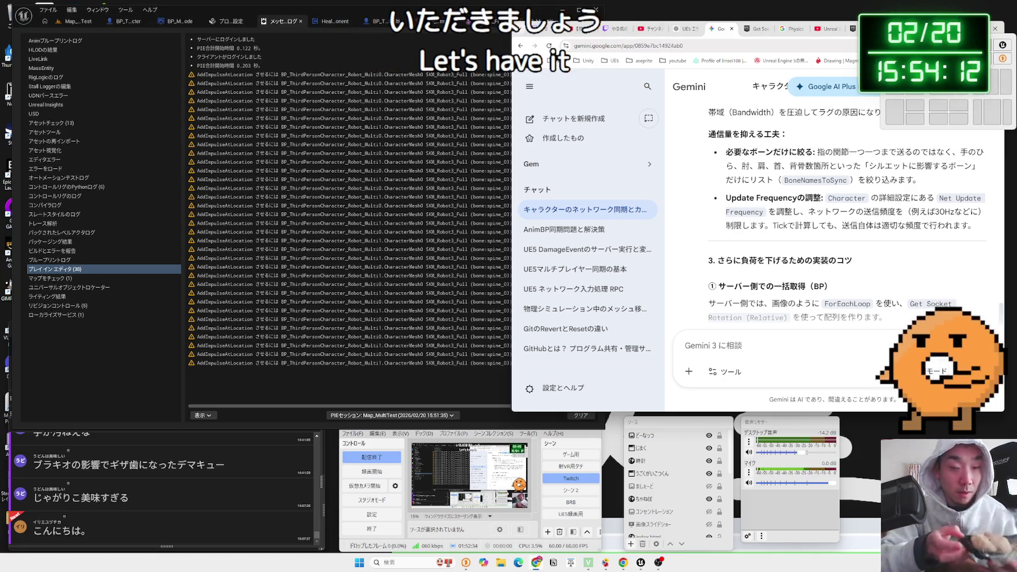
click(617, 28)
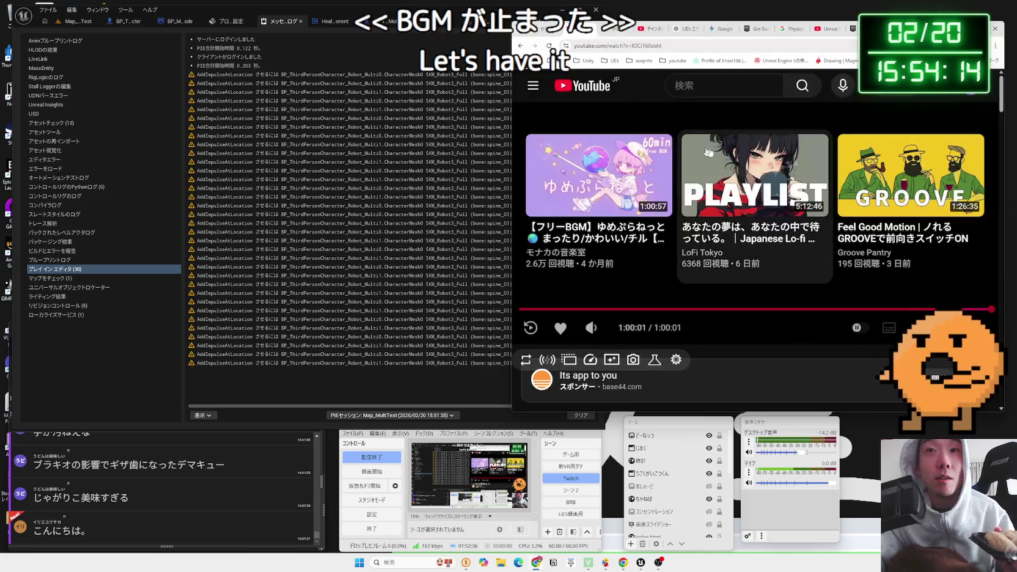
- Play the Japanese lo-fi playlist video and skip its ad
click(707, 152)
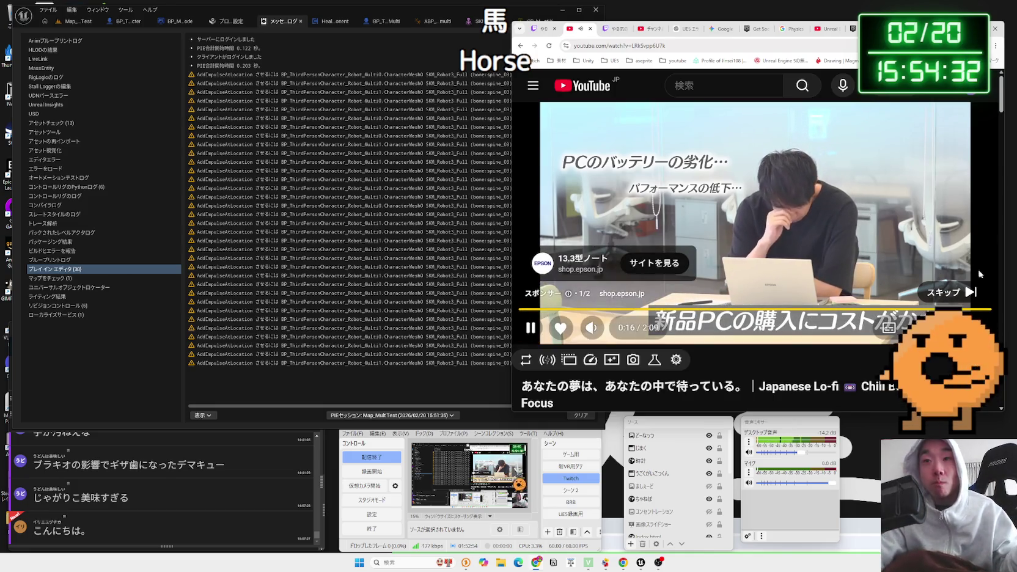
click(973, 292)
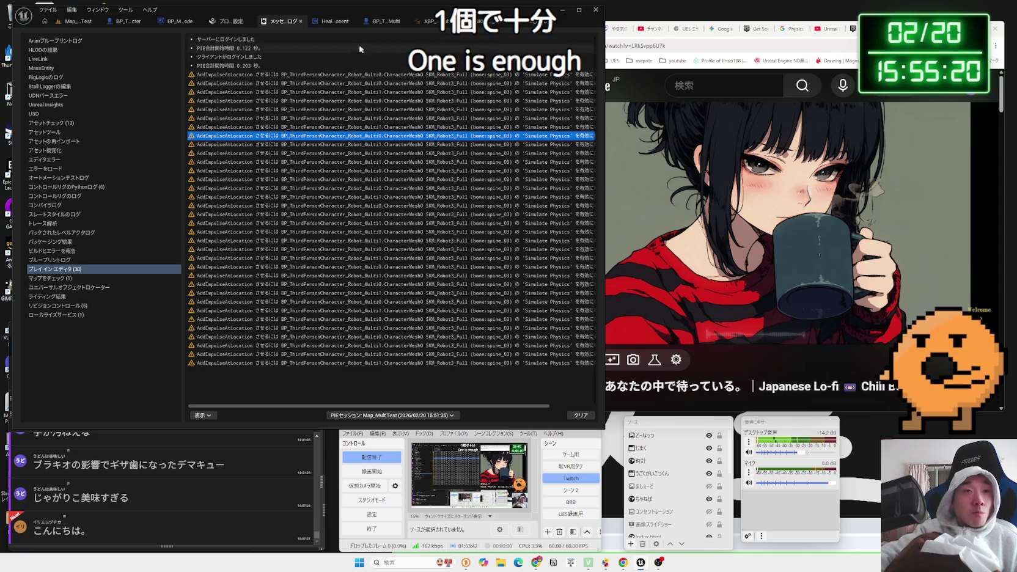
click(328, 22)
- Check the Bone Transform node's replication in Details, then switch to CR_Mannequin_FootIK's Forwards Solve graph
click(337, 22)
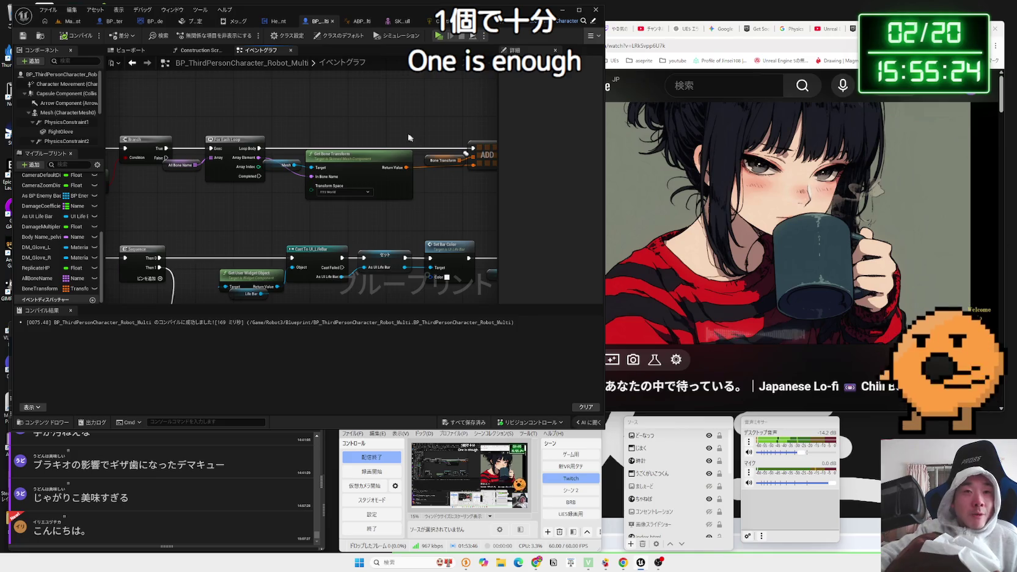
click(350, 149)
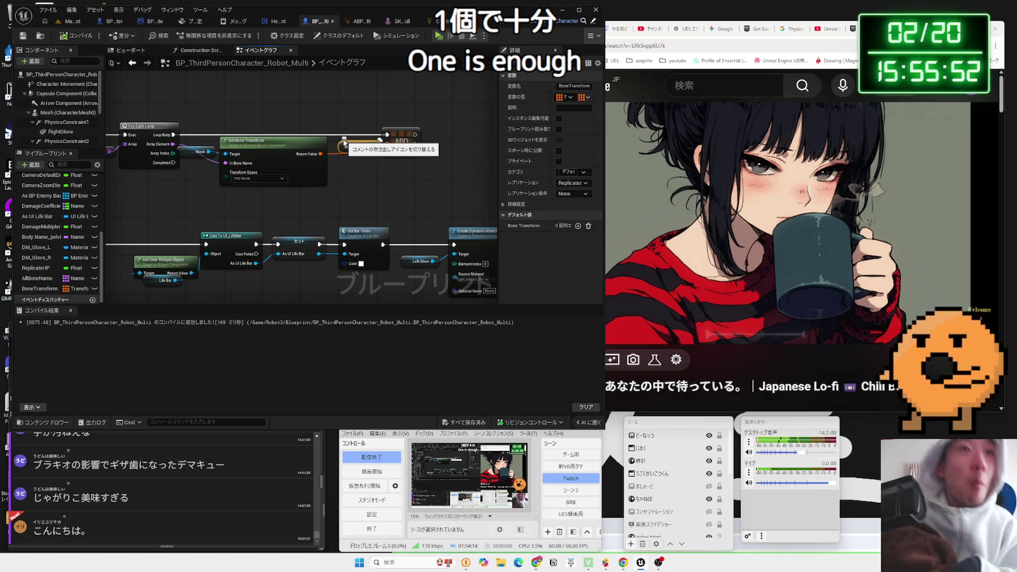
scroll(388, 163, up, 1)
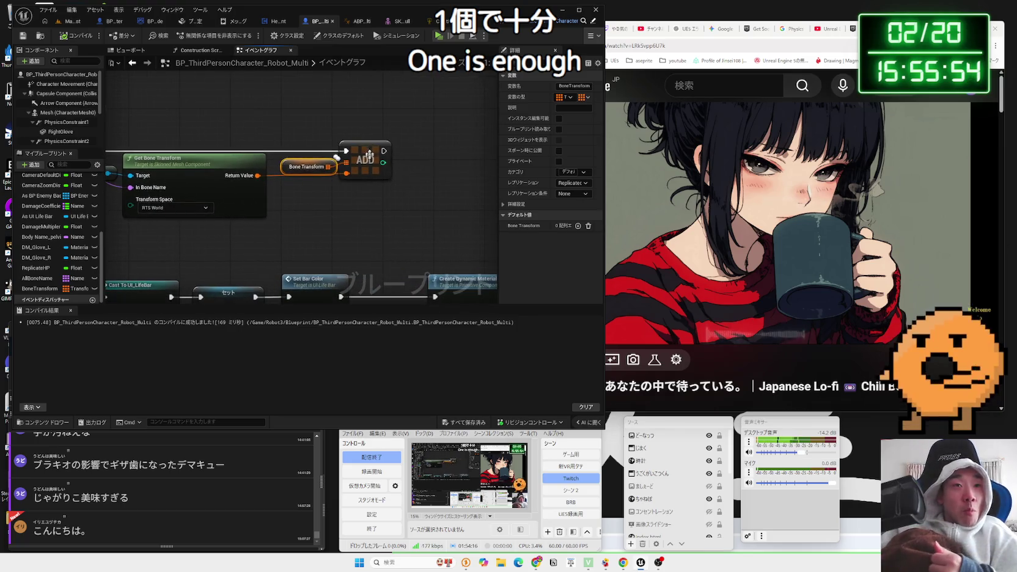
drag(365, 156, 383, 156)
click(431, 21)
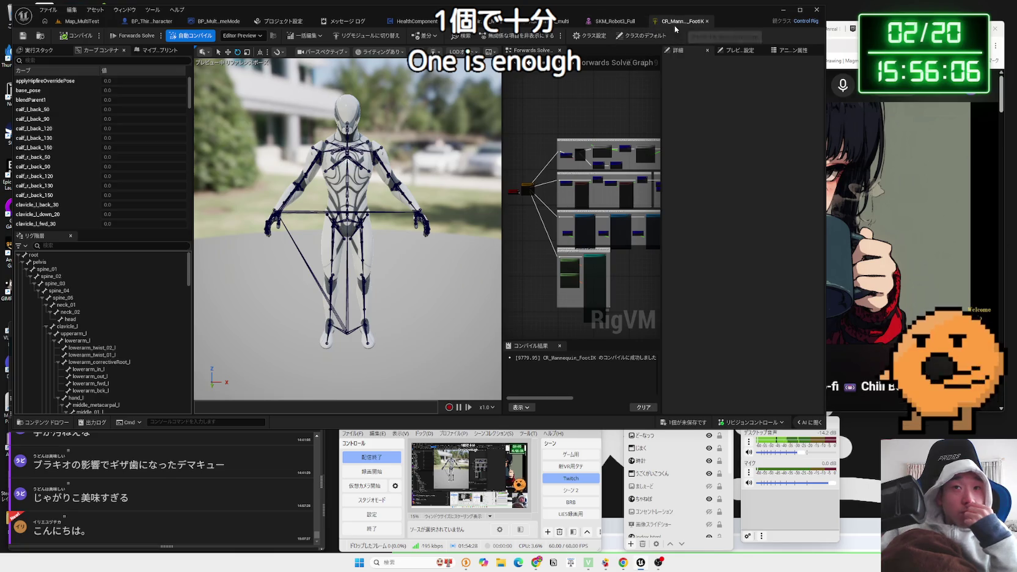
- Open the ABP_Unarmed_Robot_multi AnimGraph and scroll through the lower Control Rig node's details
scroll(607, 181, up, 2)
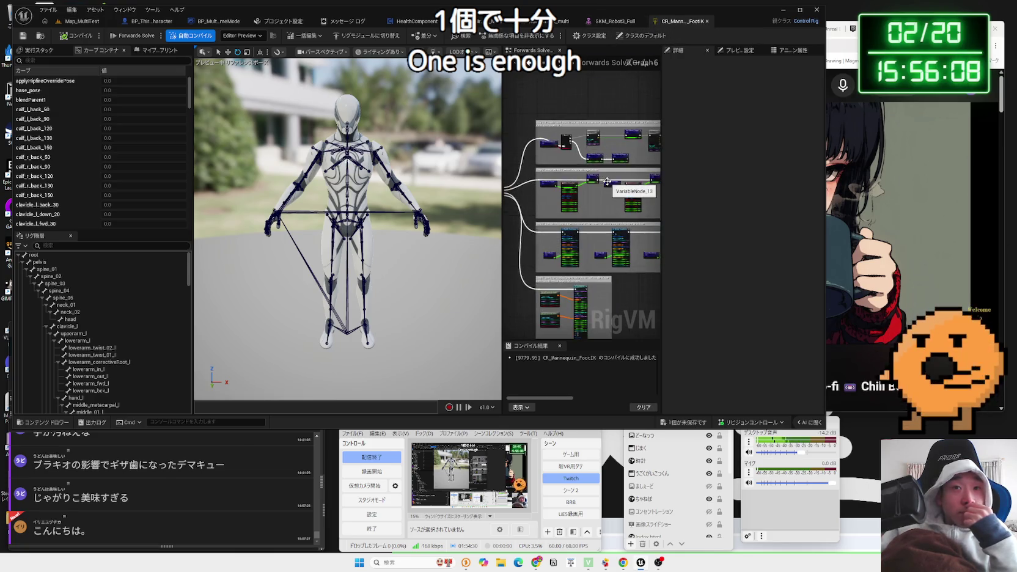
scroll(606, 181, down, 2)
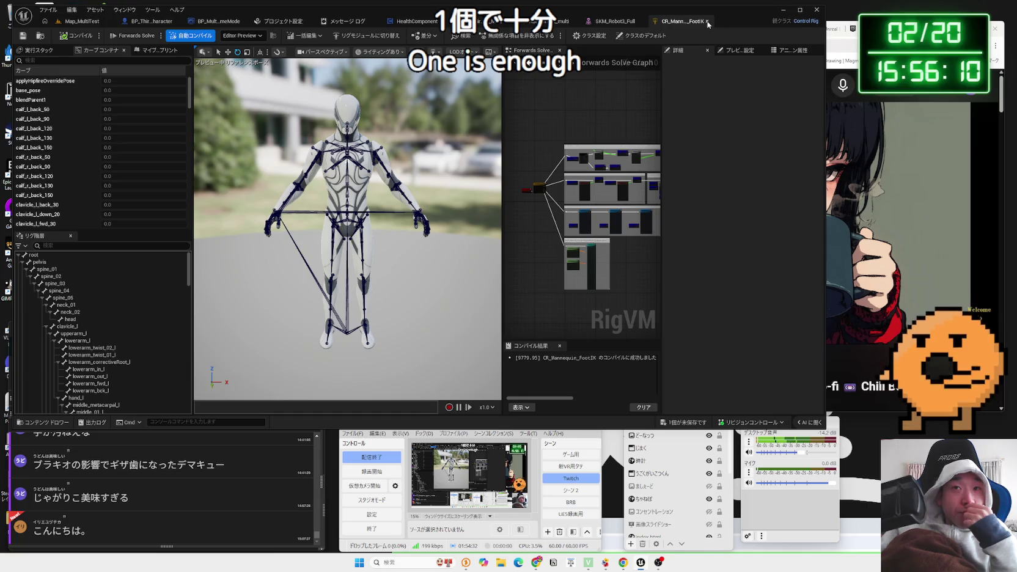
click(562, 21)
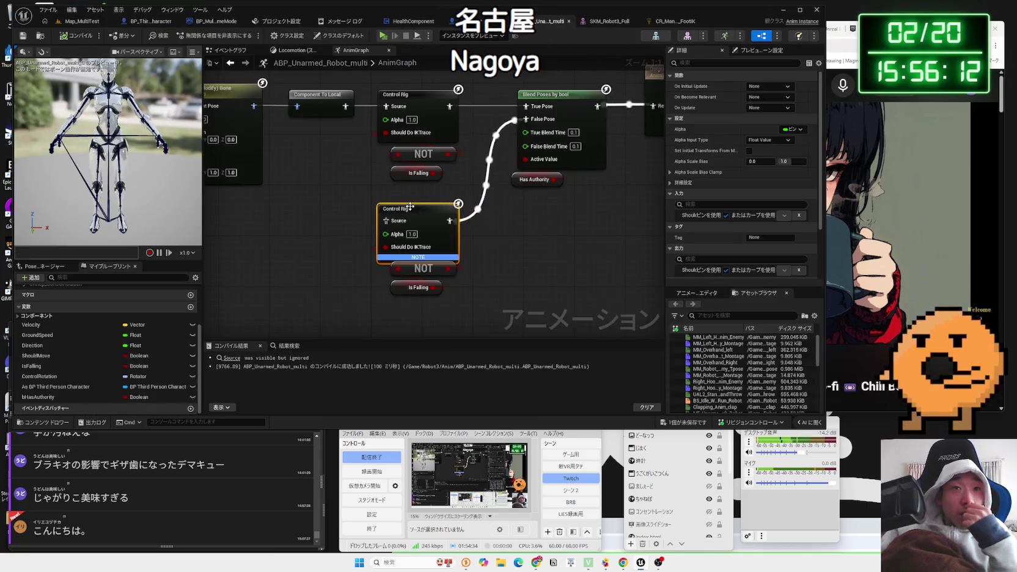
scroll(758, 233, down, 2)
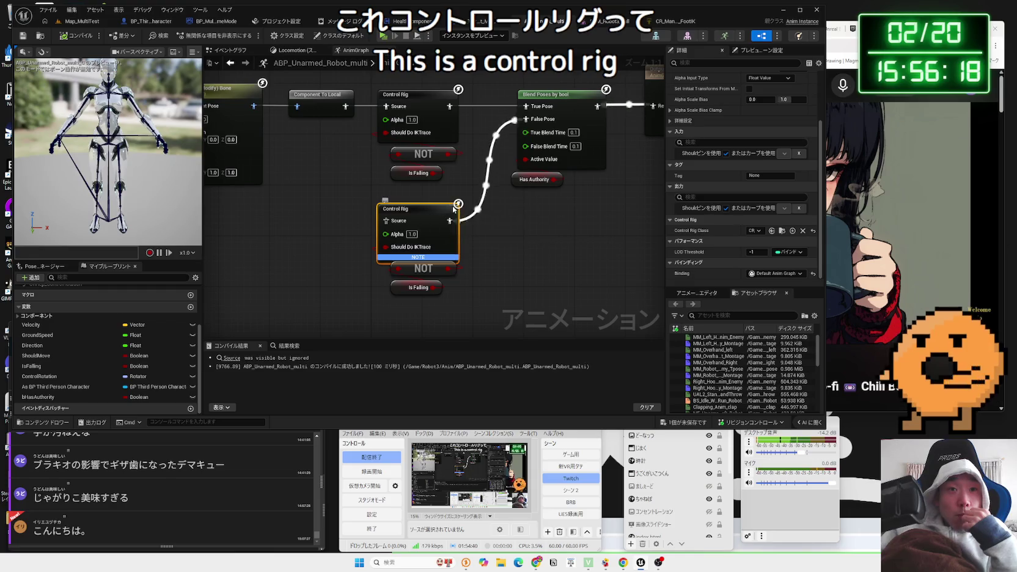
mouse_move(455, 209)
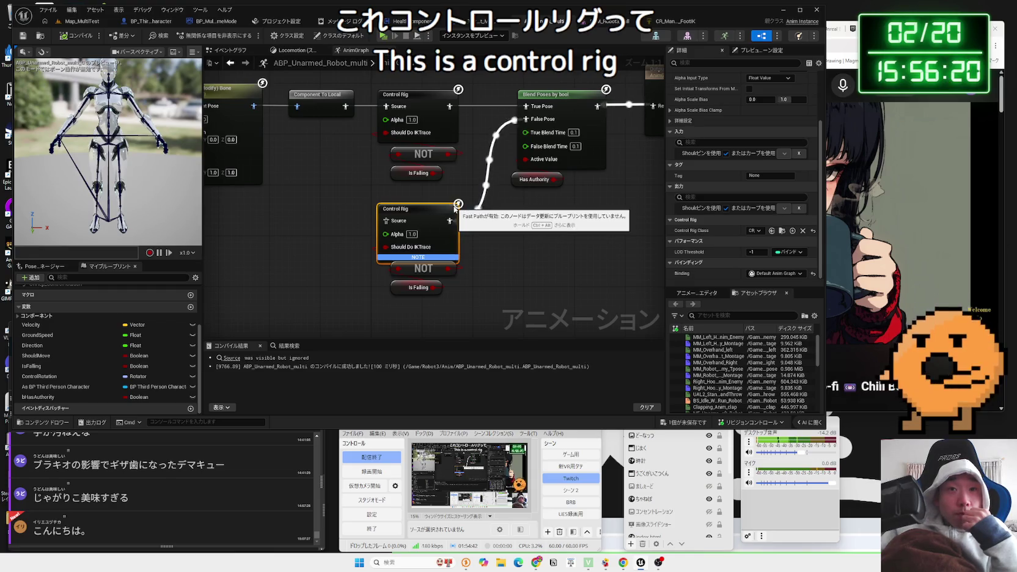
scroll(746, 180, up, 2)
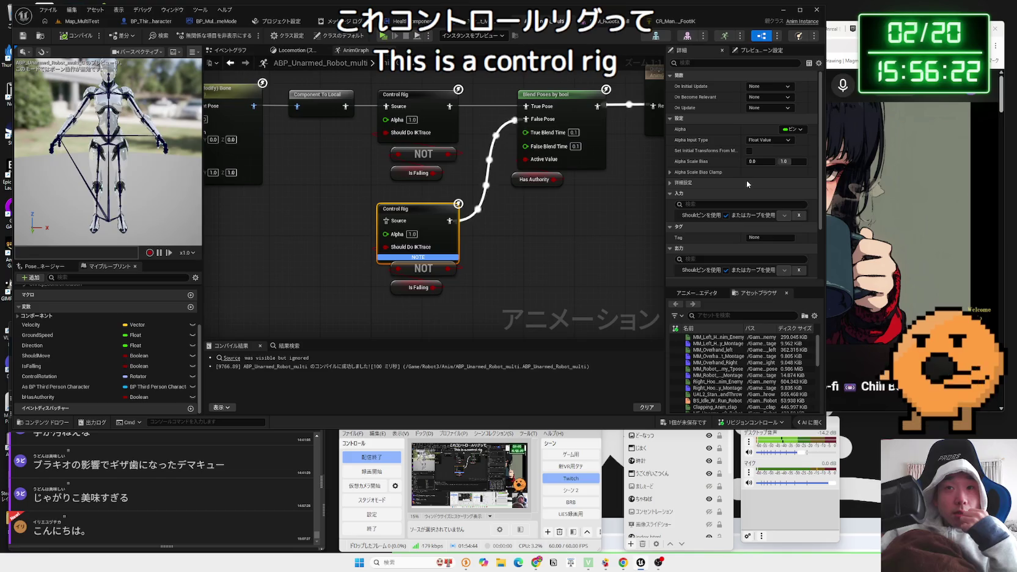
- Expand and collapse the Alpha Scale Bias Clamp settings, then bring the YouTube window forward
click(671, 173)
click(672, 173)
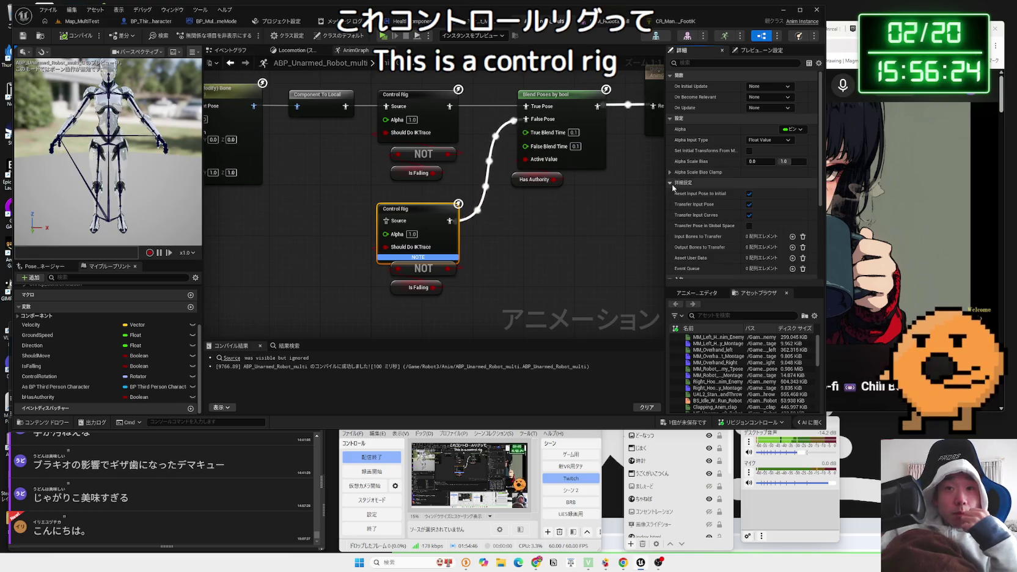
scroll(697, 190, down, 1)
scroll(697, 190, down, 1)
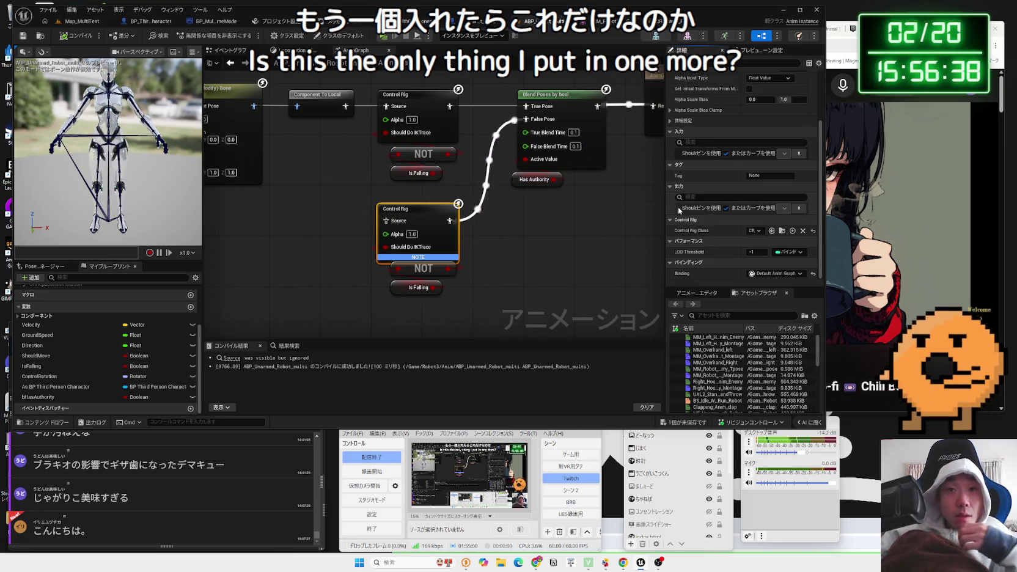
scroll(683, 206, up, 3)
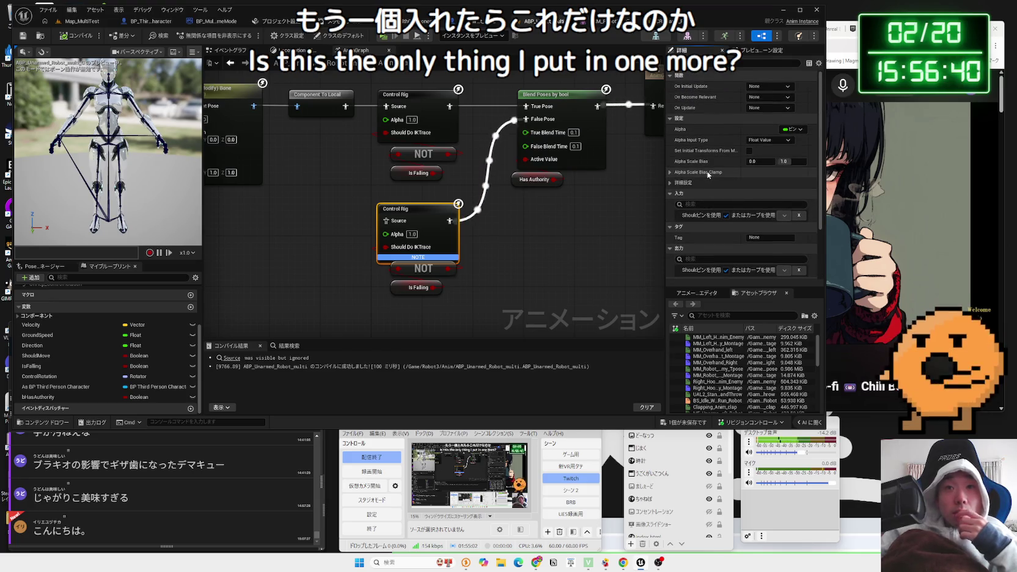
click(836, 28)
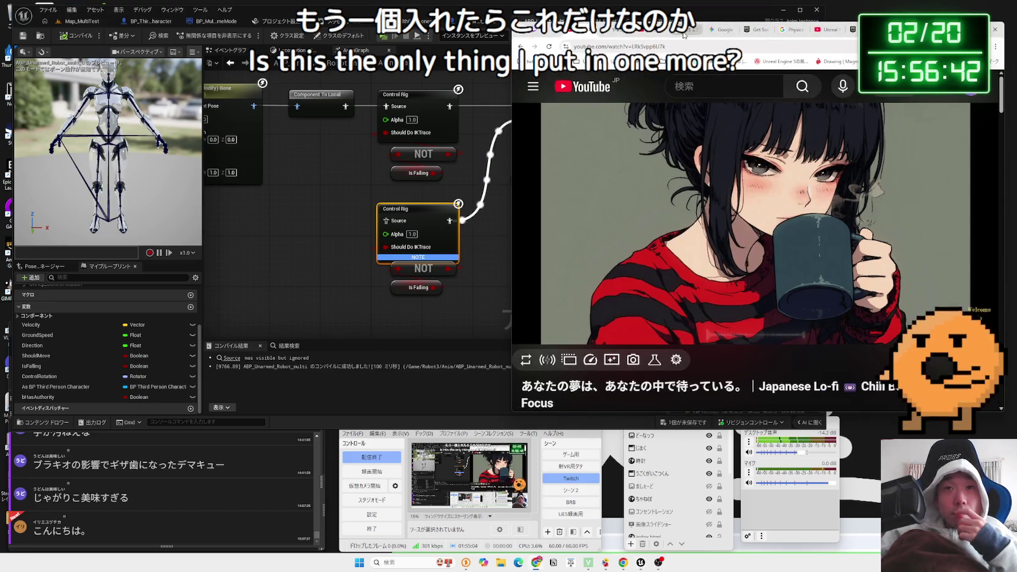
- Switch between the ChatGPT and Gemini chats, glance at CR_Mannequin_FootIK, then return to the AnimGraph
click(683, 34)
scroll(773, 308, up, 2)
click(721, 29)
scroll(801, 256, down, 3)
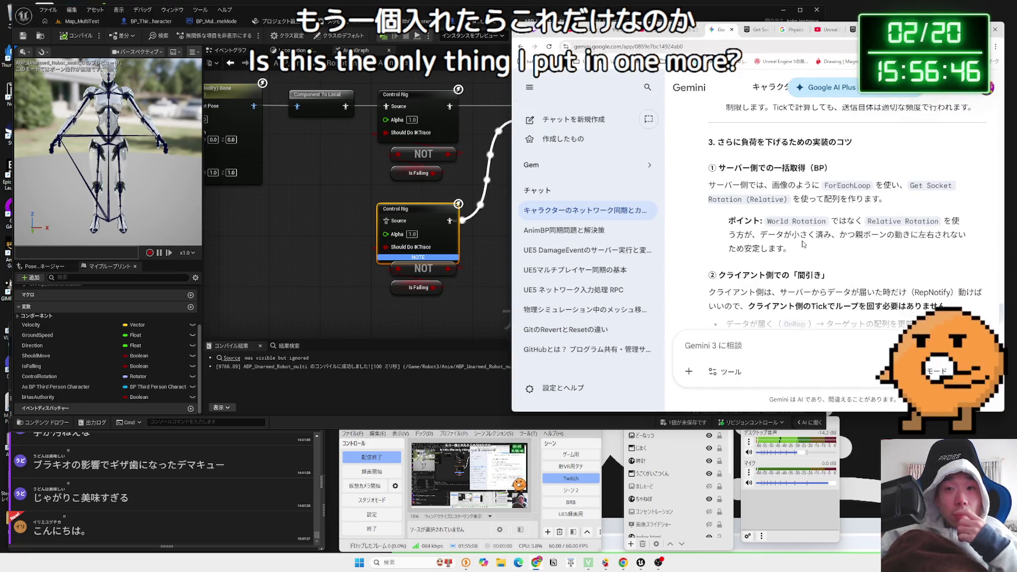
scroll(797, 224, up, 3)
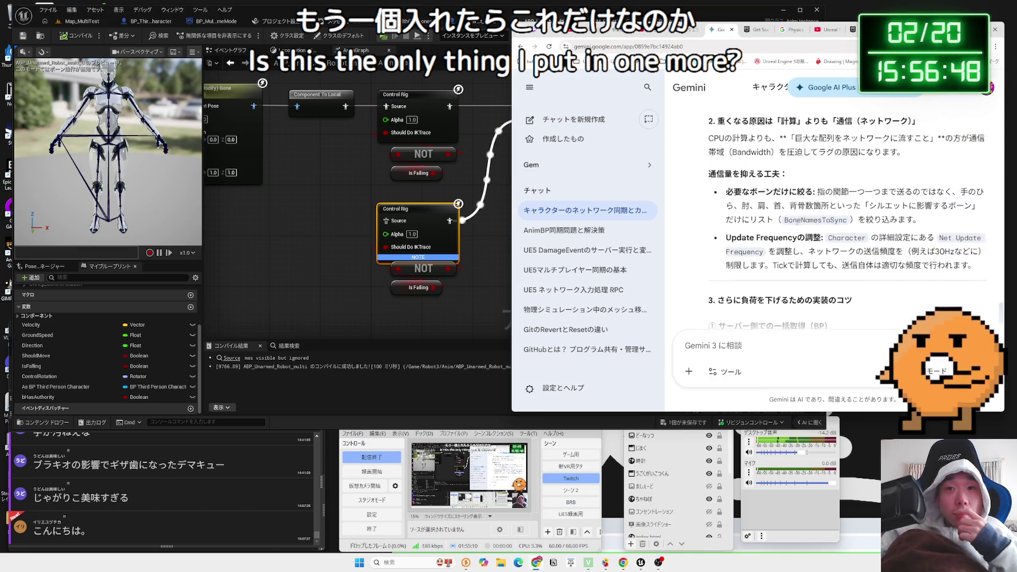
double_click(429, 210)
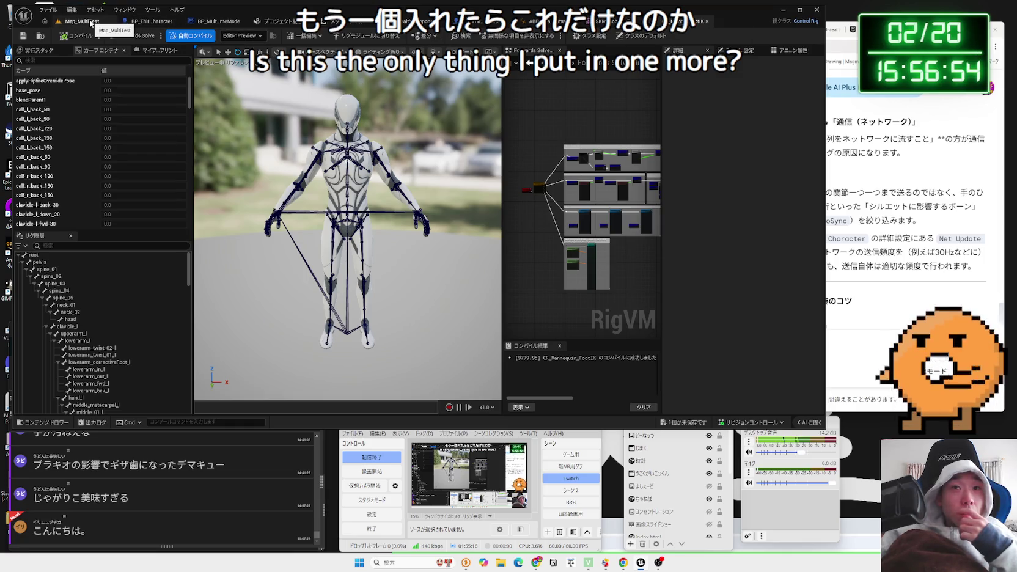
click(526, 21)
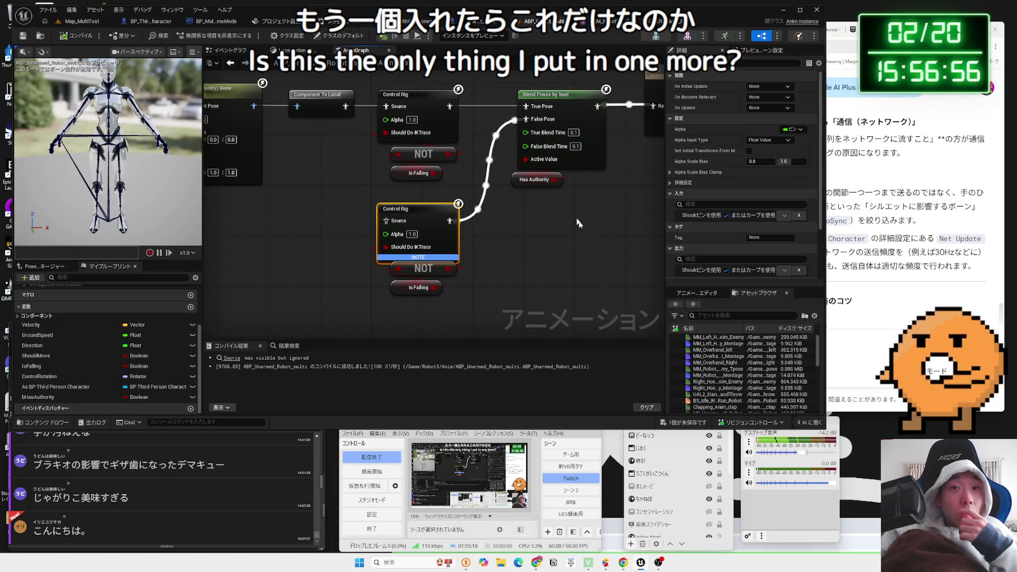
- Ask Gemini whether one Animation Blueprint can use two Control Rigs and read the reply
click(860, 357)
text(こn)
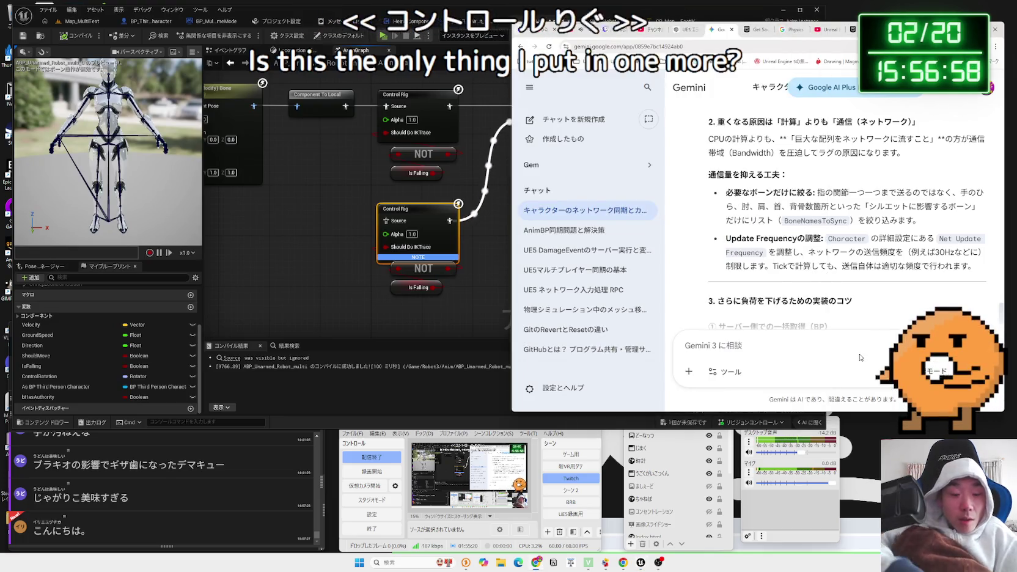
text(ntoro-r)
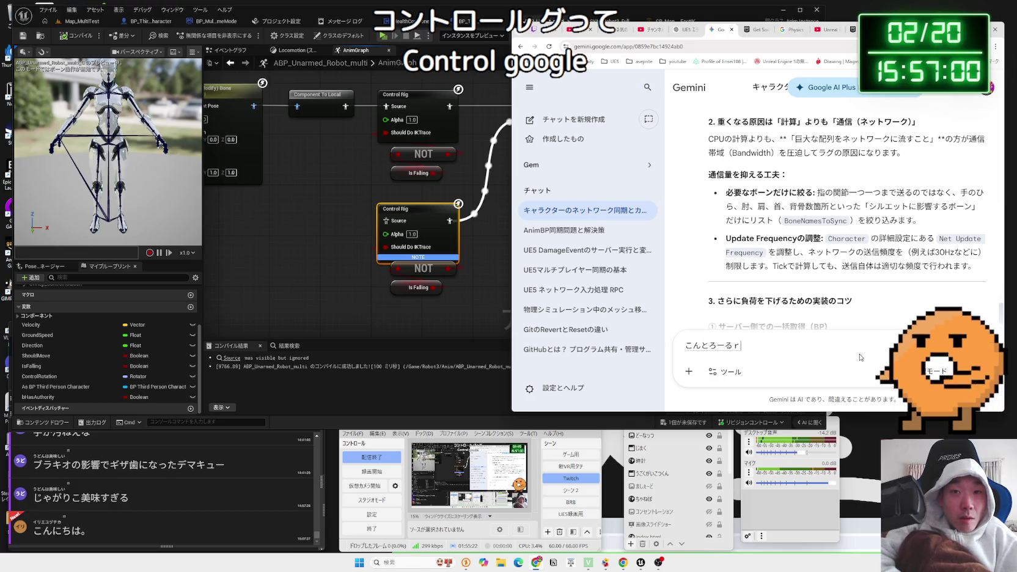
text(igu)
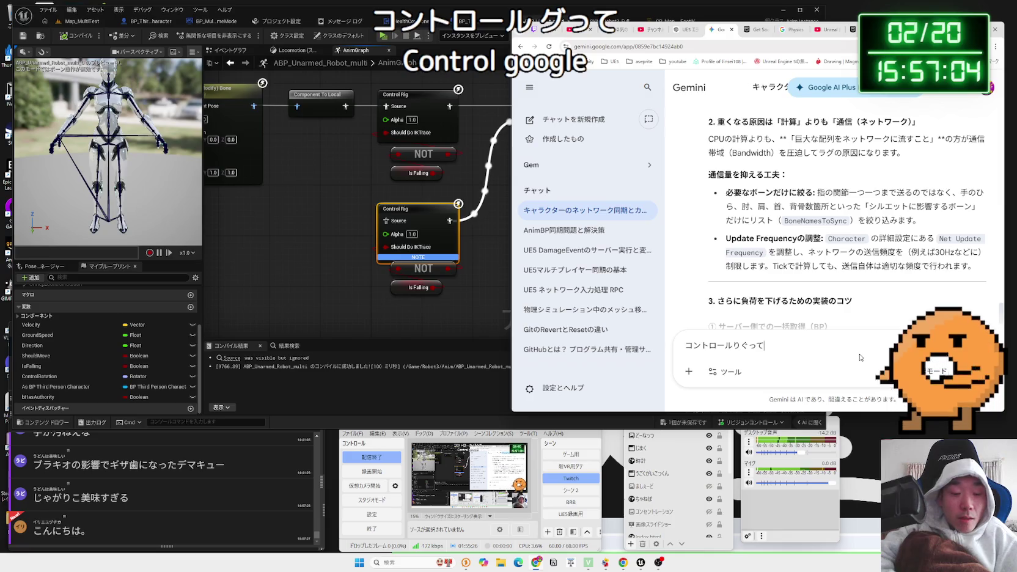
text(一つのA)
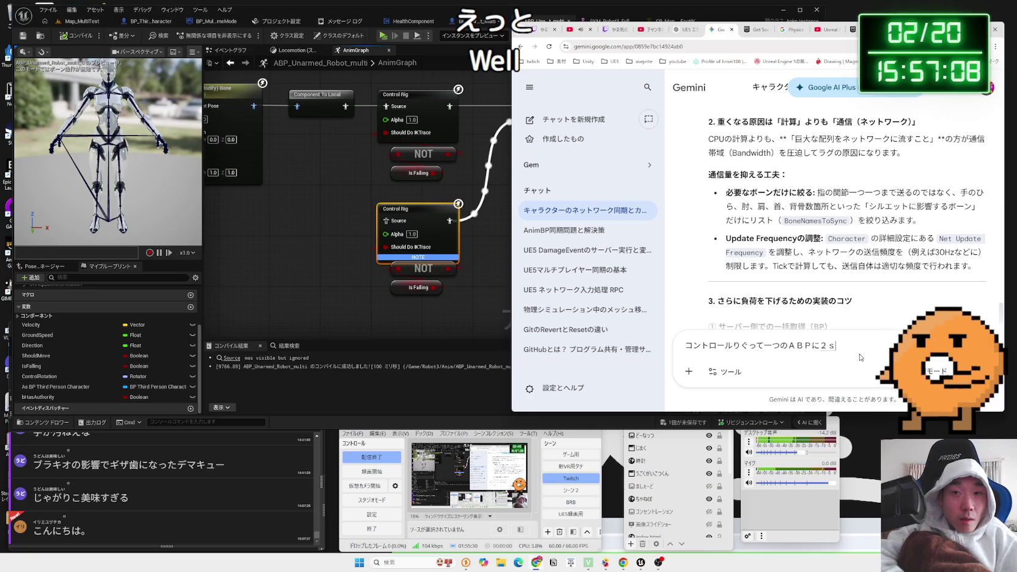
text(れたり)
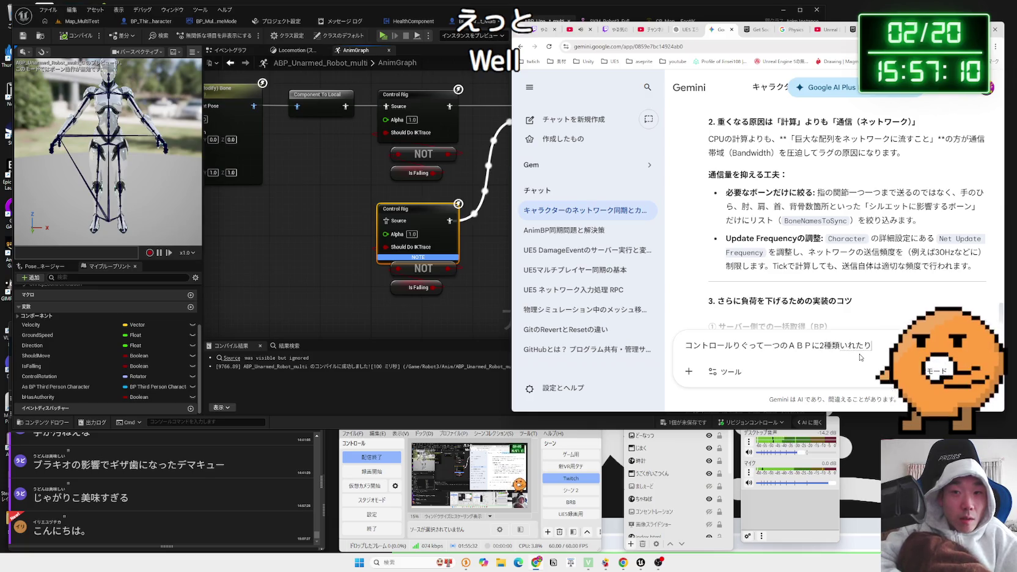
text(できる)
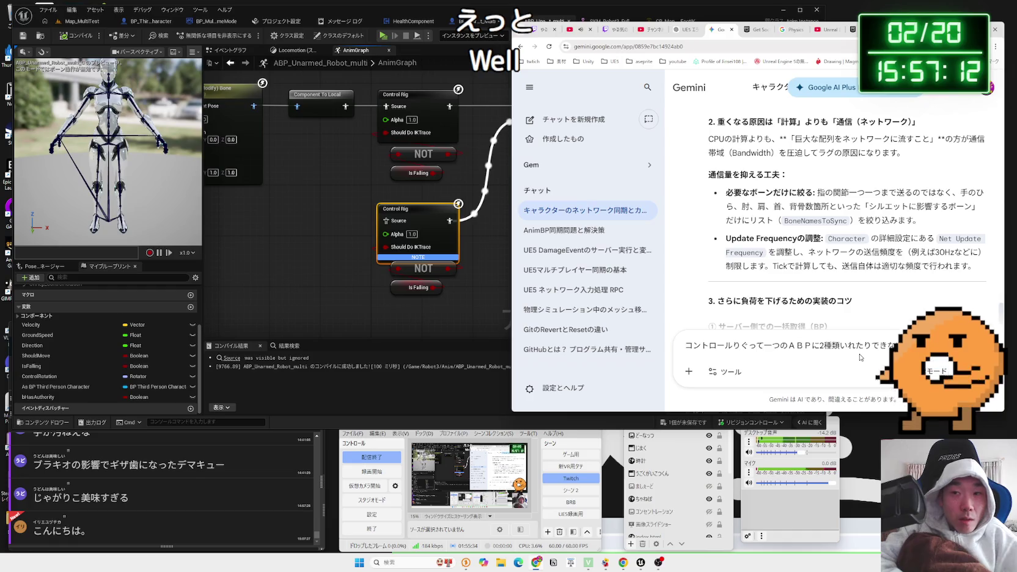
text(ん)
key(Return)
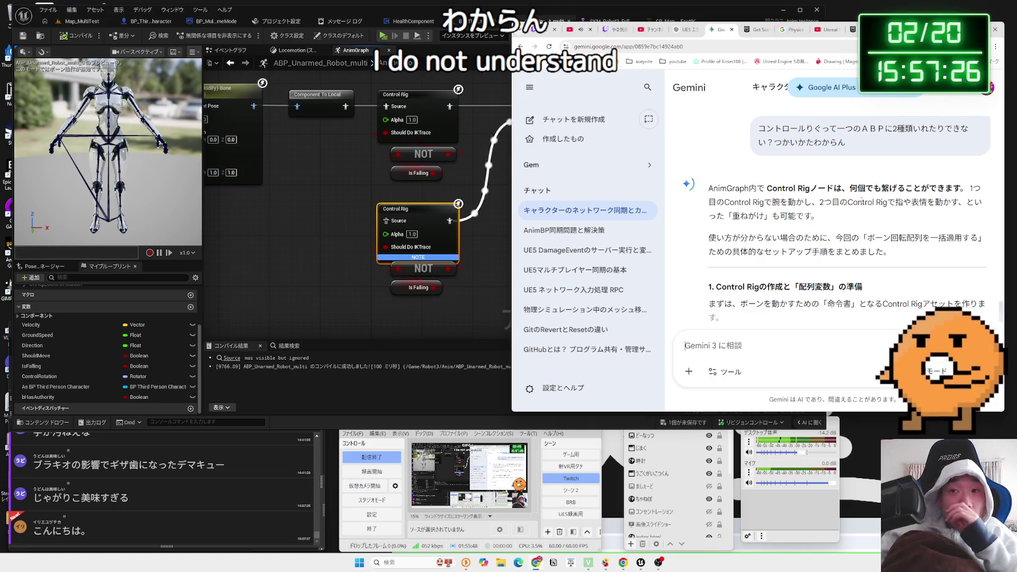
scroll(860, 199, down, 2)
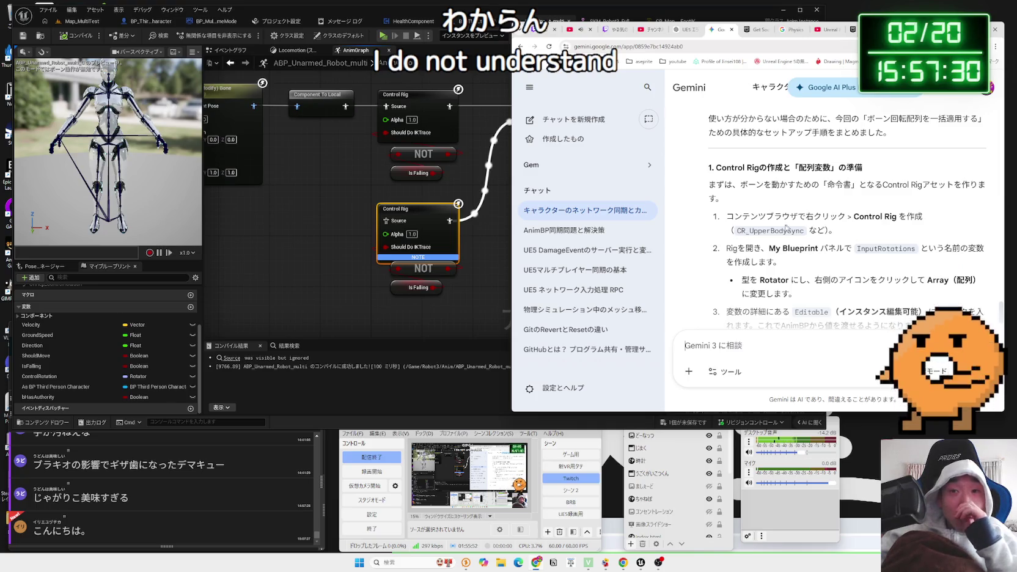
- Delete the lower Control Rig node with its NOT/Is Falling checks, recompile, and return to Map_MultiTest
click(389, 226)
key(Delete)
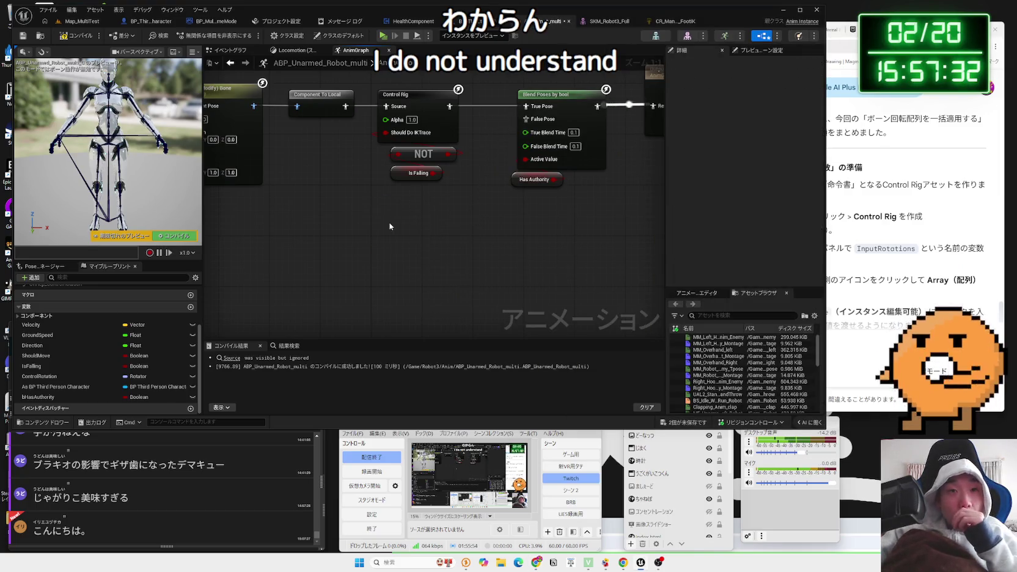
click(77, 35)
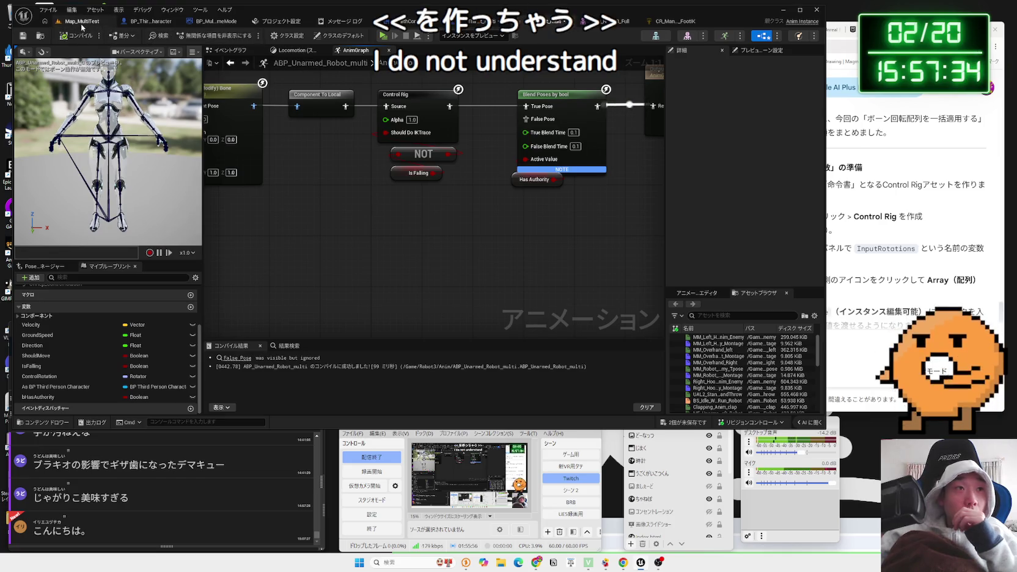
key(ctrl+Tab)
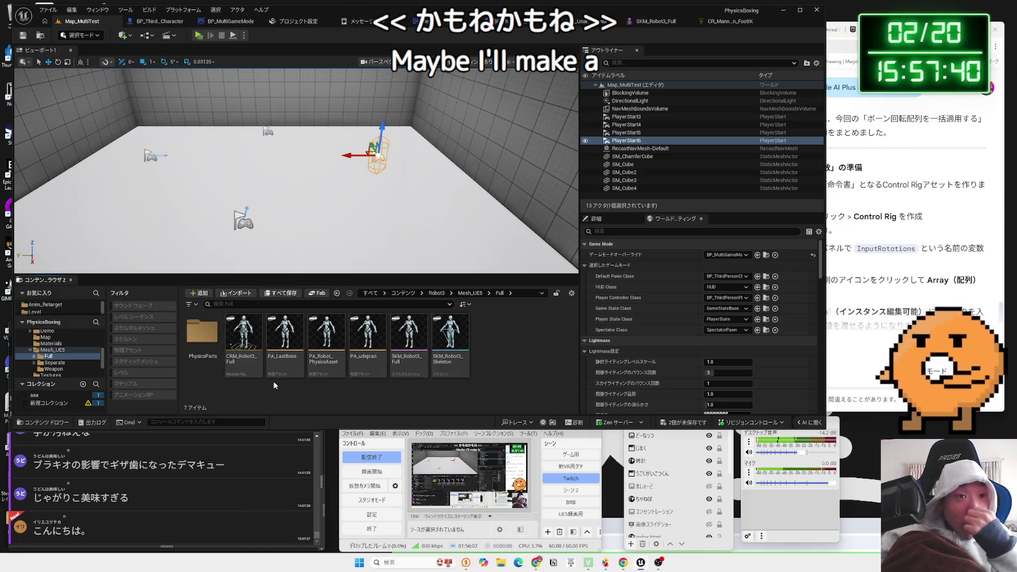
click(207, 344)
double_click(207, 344)
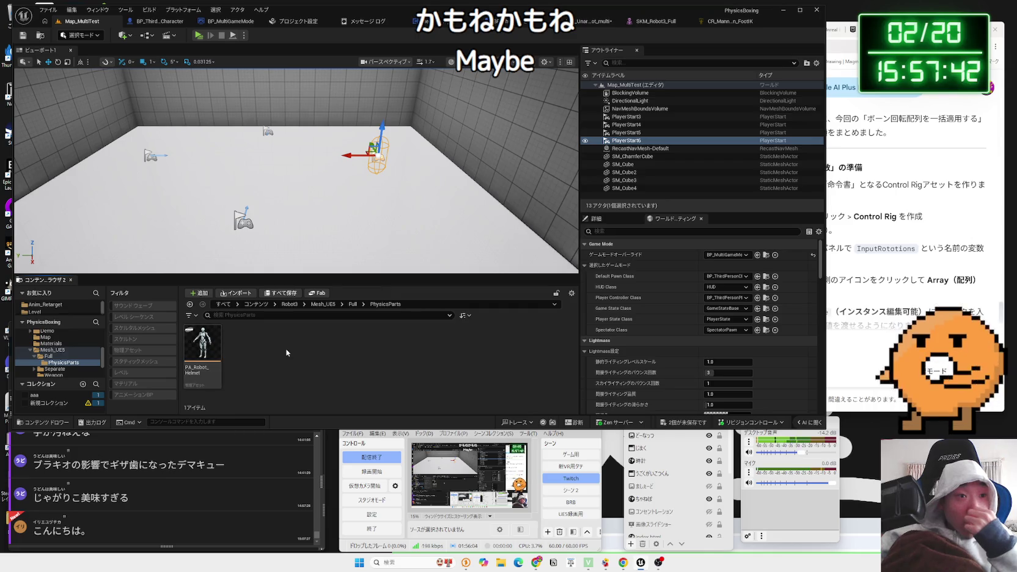
click(353, 304)
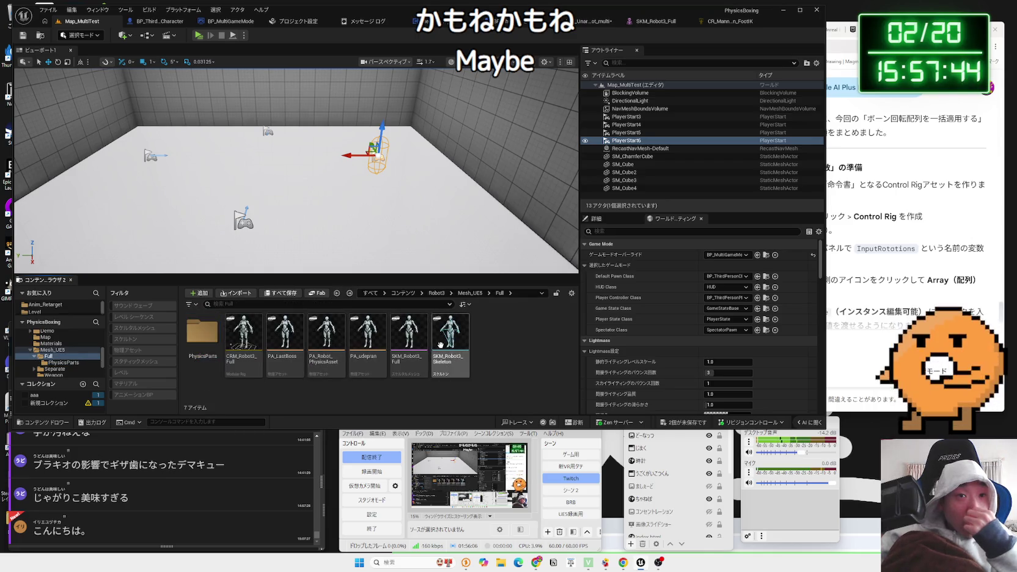
click(467, 297)
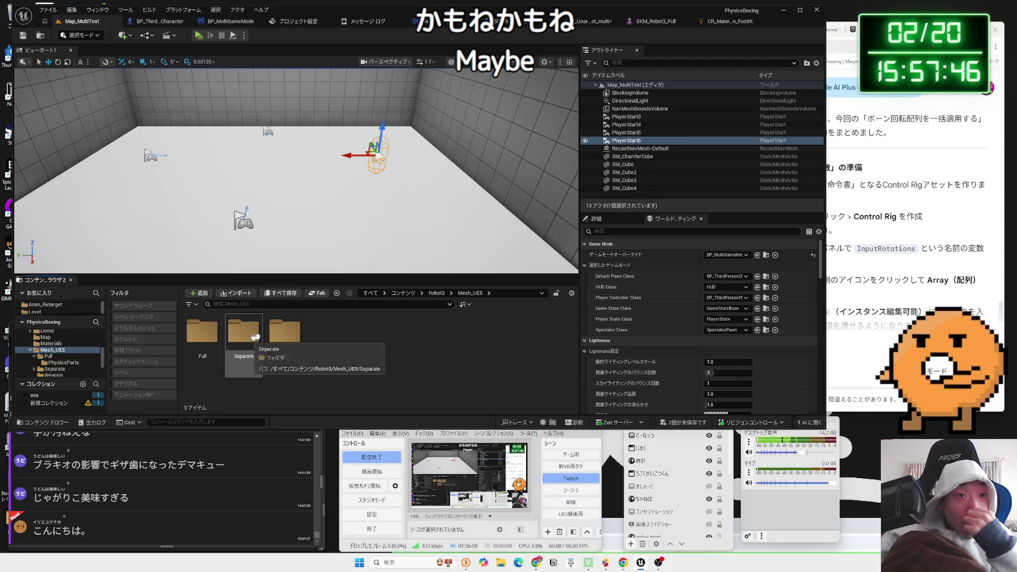
click(432, 297)
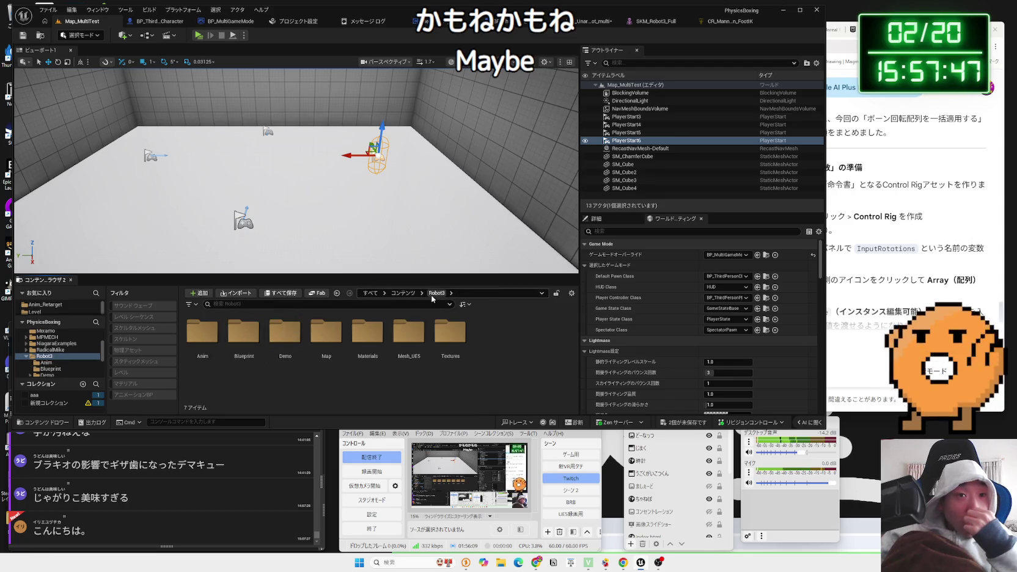
double_click(409, 333)
click(202, 333)
click(293, 332)
key(alt+Left)
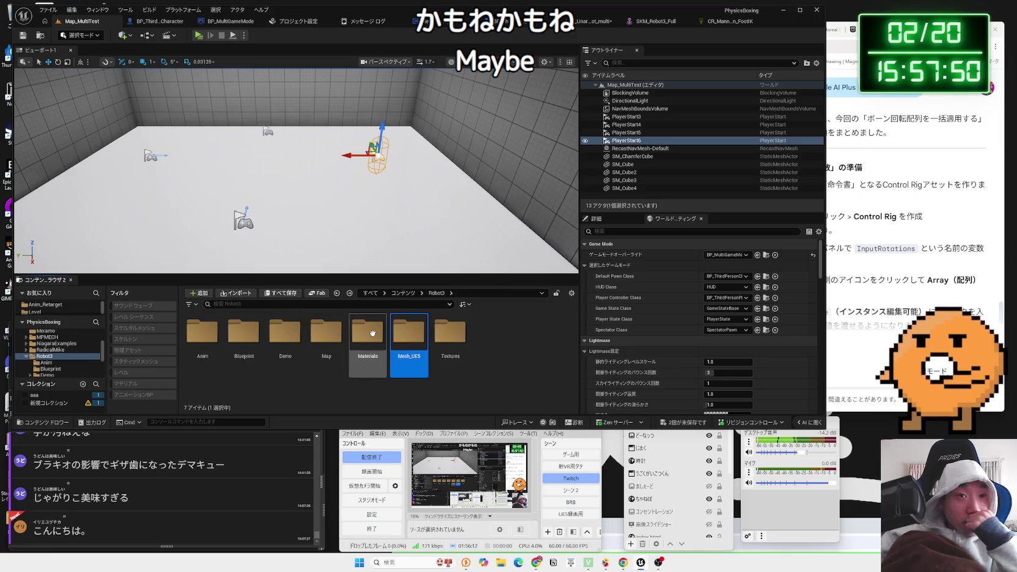
double_click(368, 333)
key(alt+Left)
double_click(334, 337)
key(alt+Left)
double_click(298, 331)
key(alt+Left)
click(244, 330)
double_click(247, 328)
key(alt+Left)
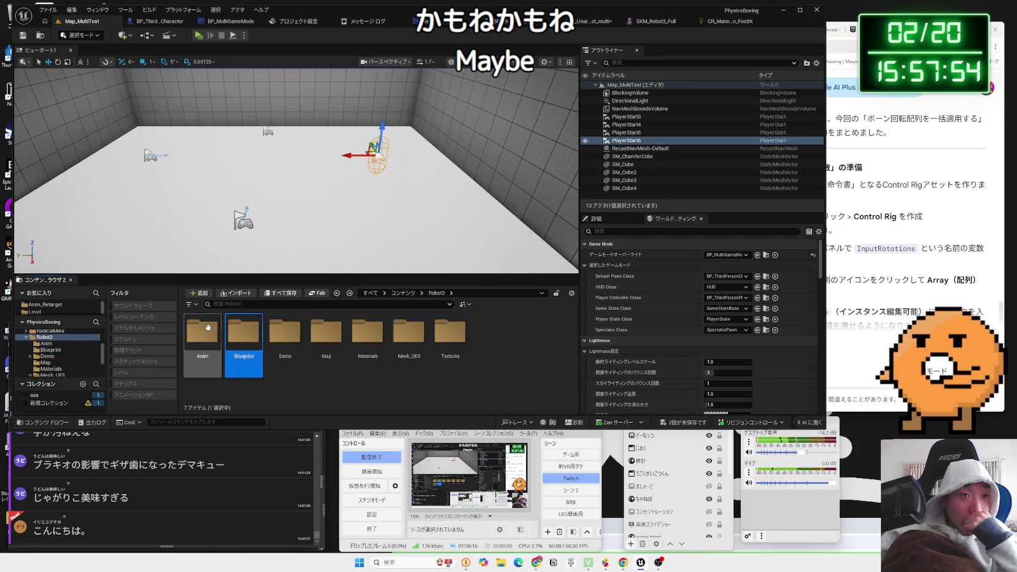
double_click(202, 333)
key(alt+Left)
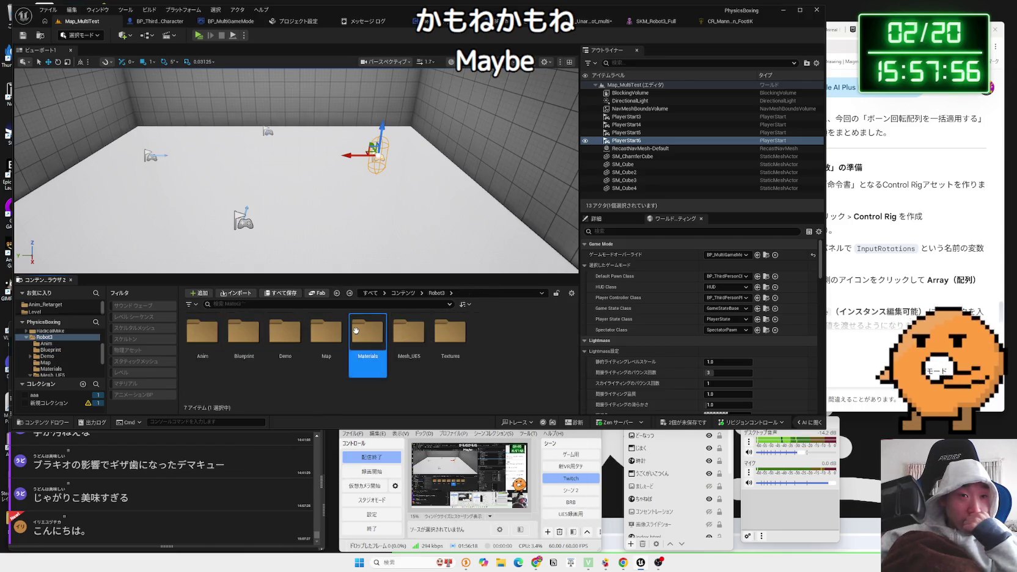
double_click(356, 331)
key(alt+Left)
double_click(395, 331)
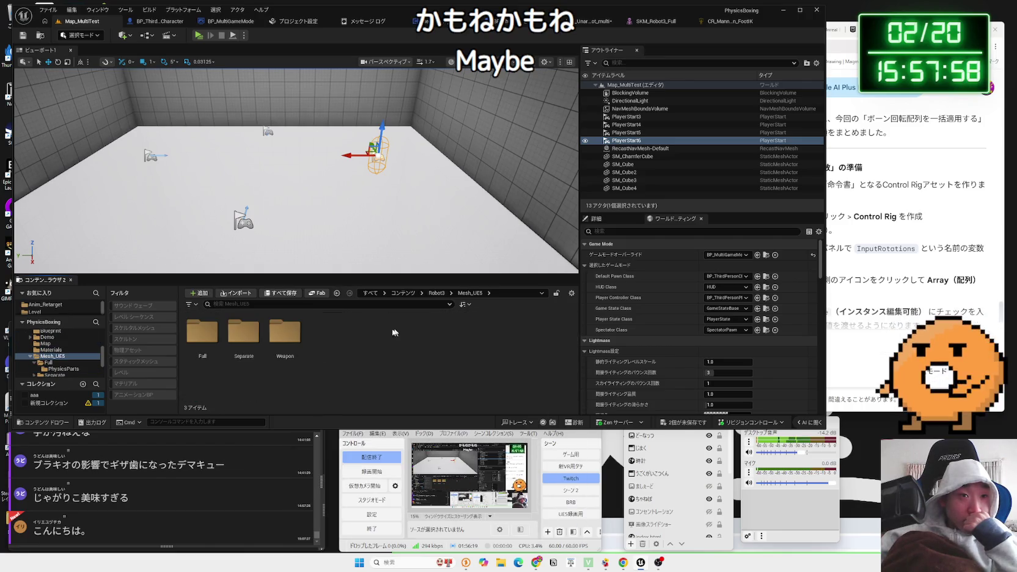
double_click(202, 330)
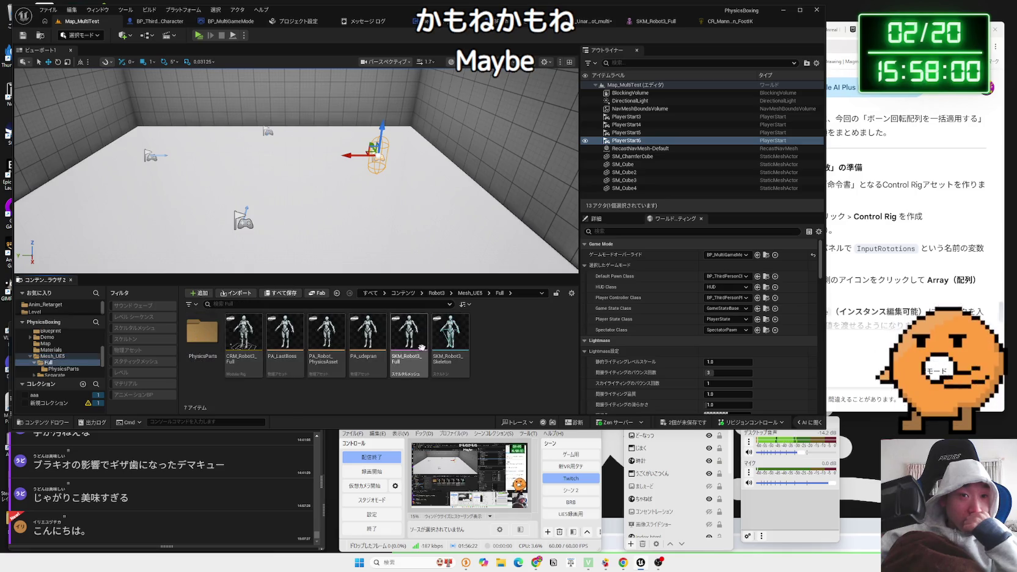
click(256, 343)
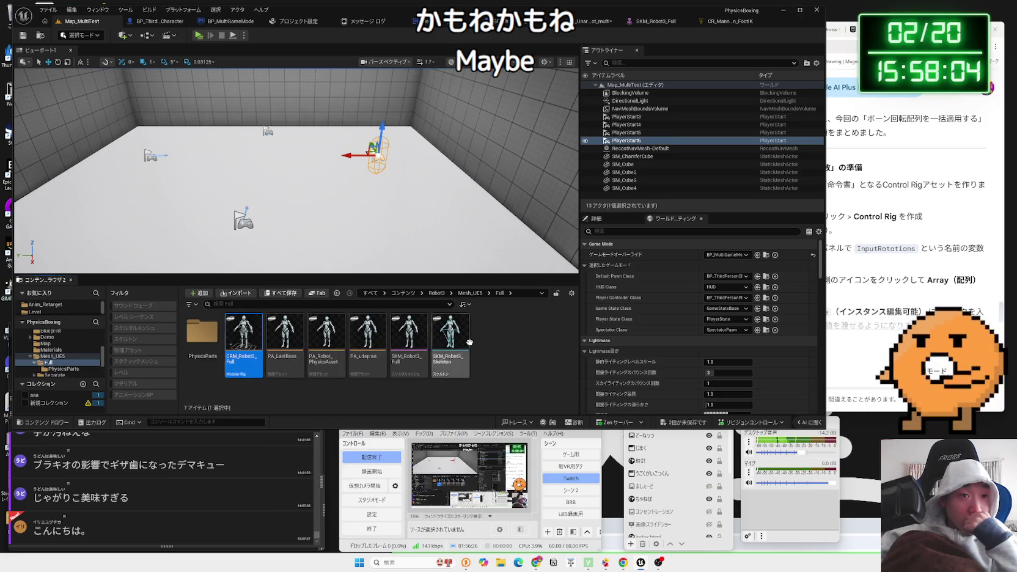
click(506, 351)
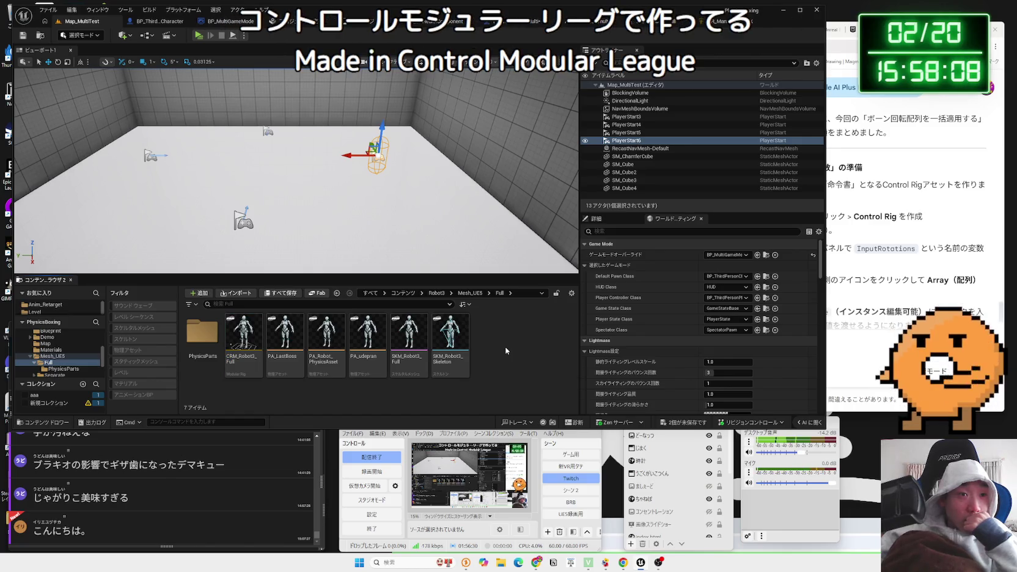
click(252, 346)
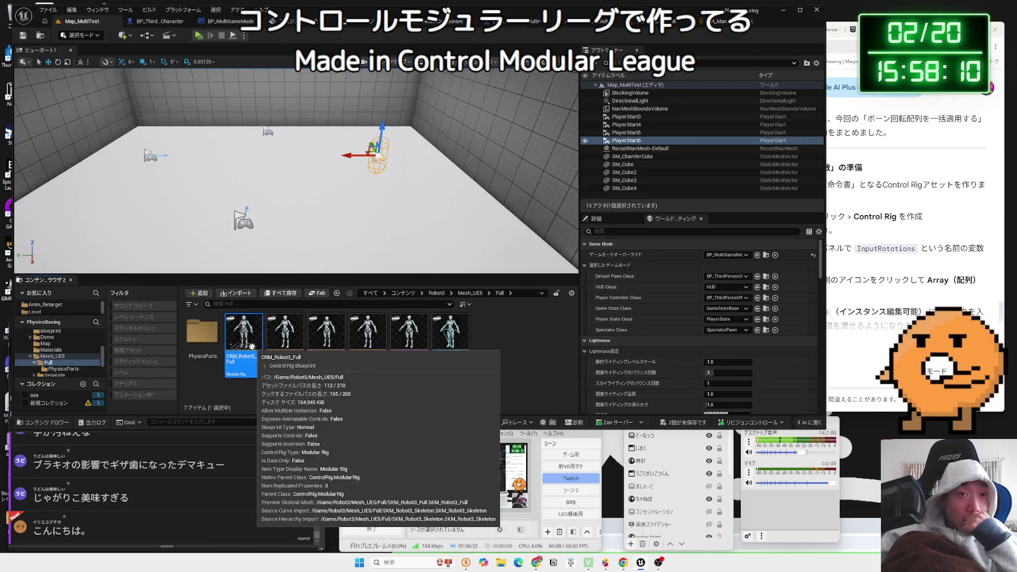
- Inspect CRM_Robot3_Full, then search and widen CR_Mannequin_FootIK's Forwards Solve graph before returning to Map_MultiTest
double_click(252, 347)
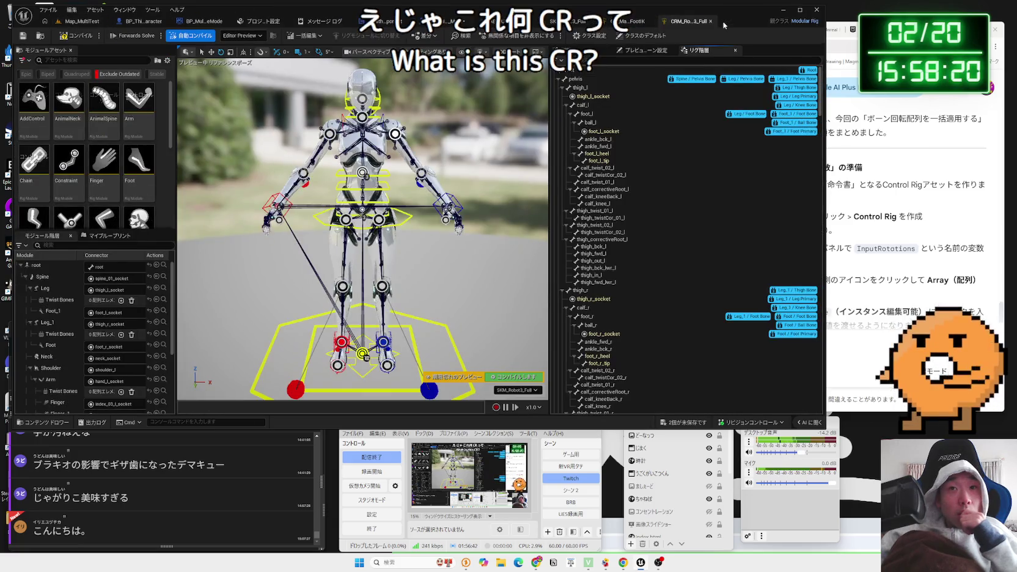
click(710, 23)
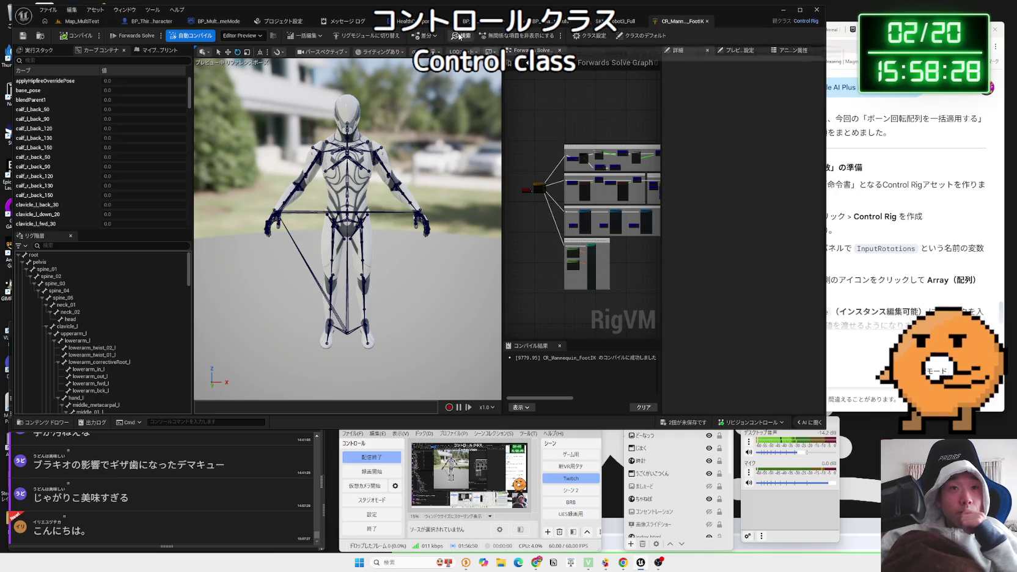
click(459, 36)
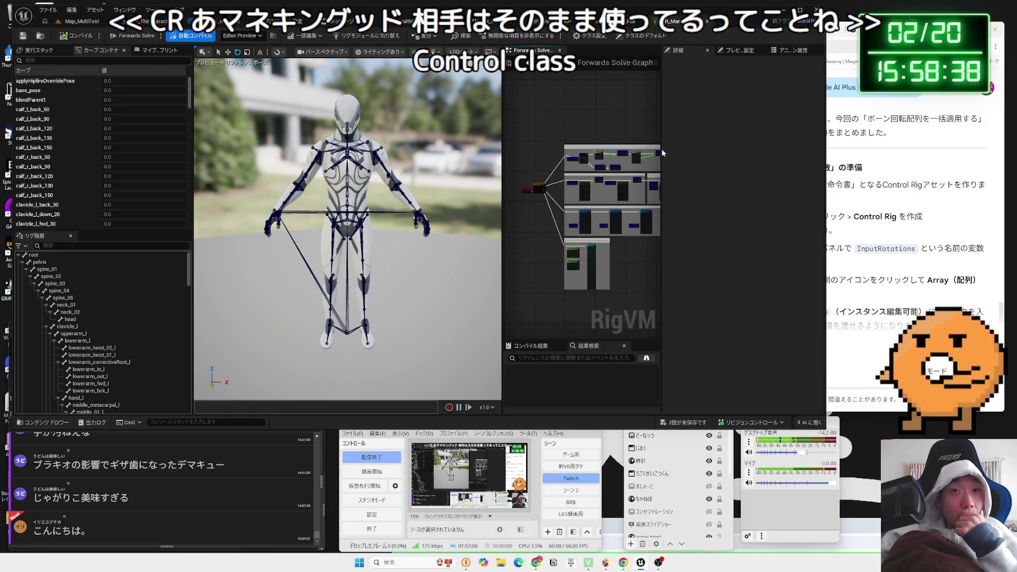
drag(662, 153, 734, 153)
scroll(656, 202, up, 3)
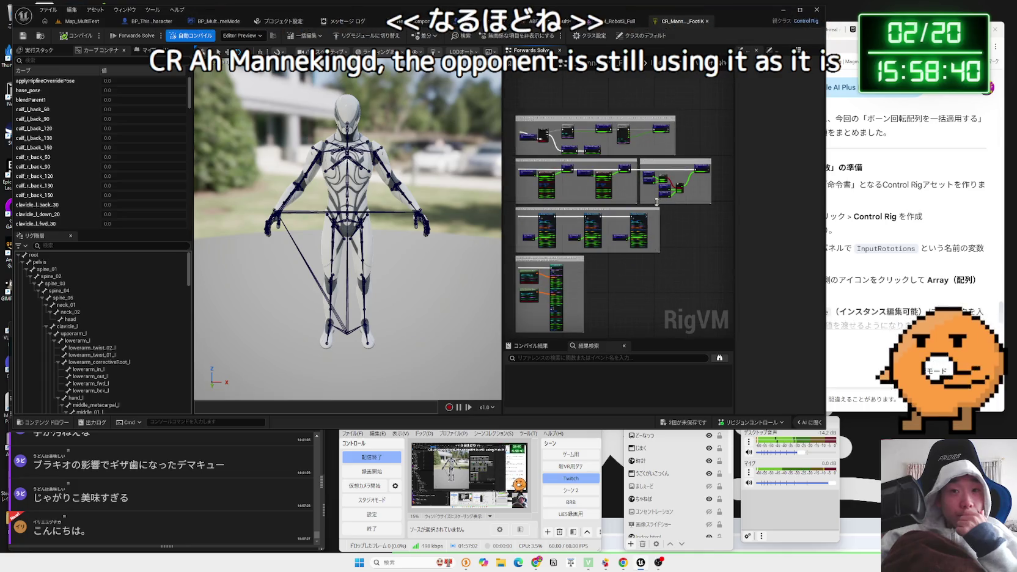
click(81, 24)
right_click(480, 329)
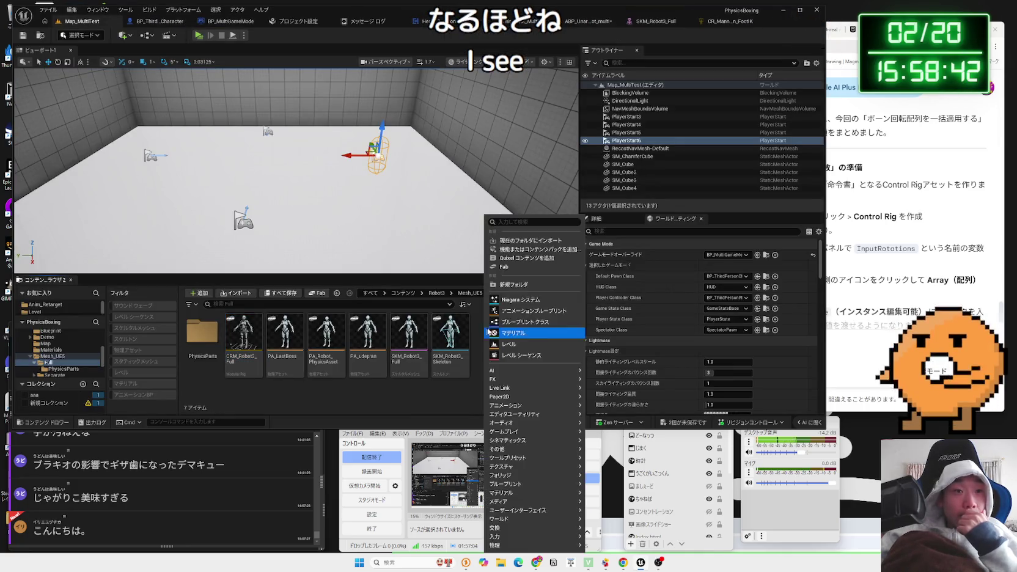
- Dismiss the asset menu and check Gemini's setup instructions before returning to Unreal
mouse_move(517, 528)
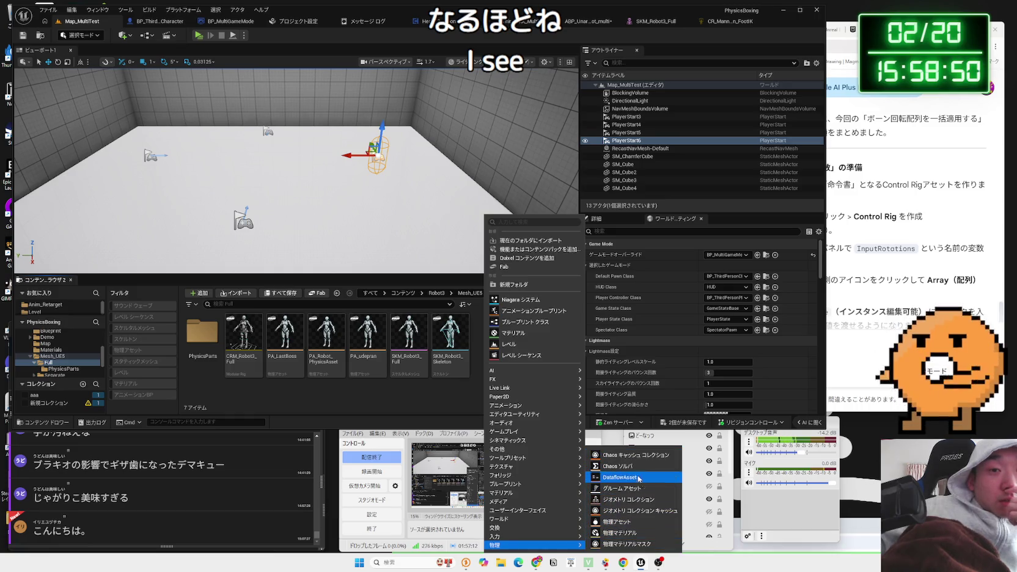
key(Escape)
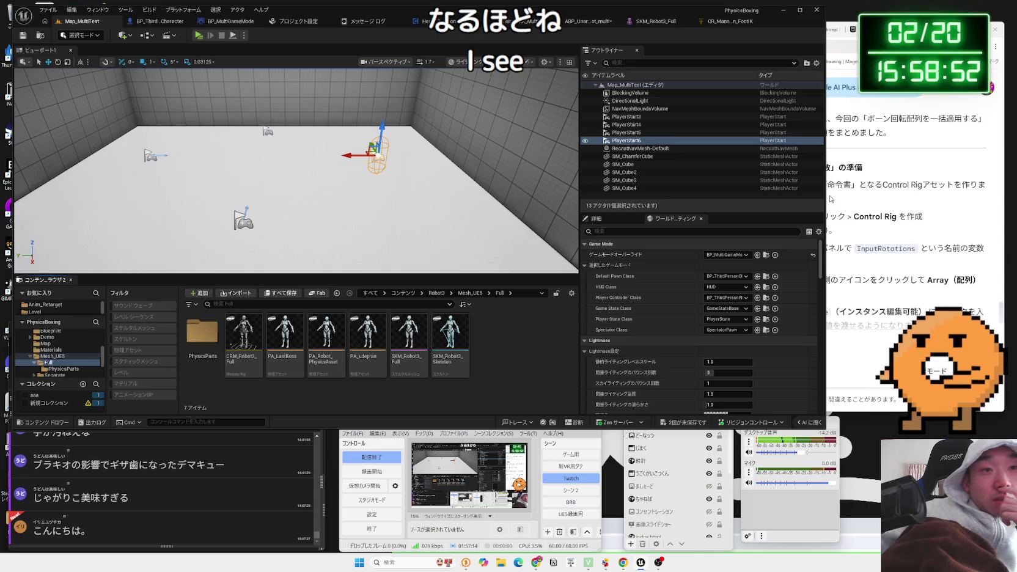
click(898, 179)
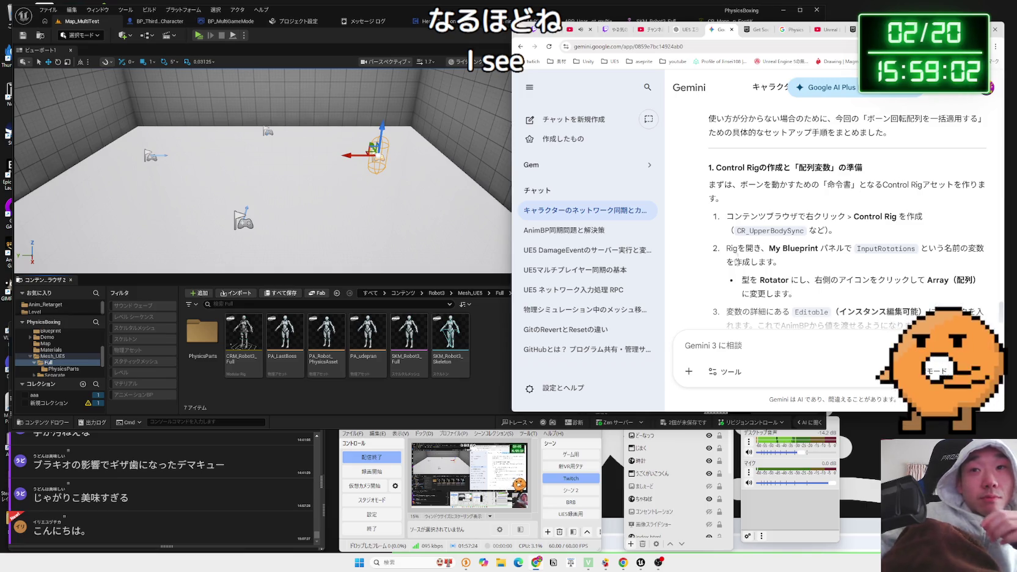
click(492, 345)
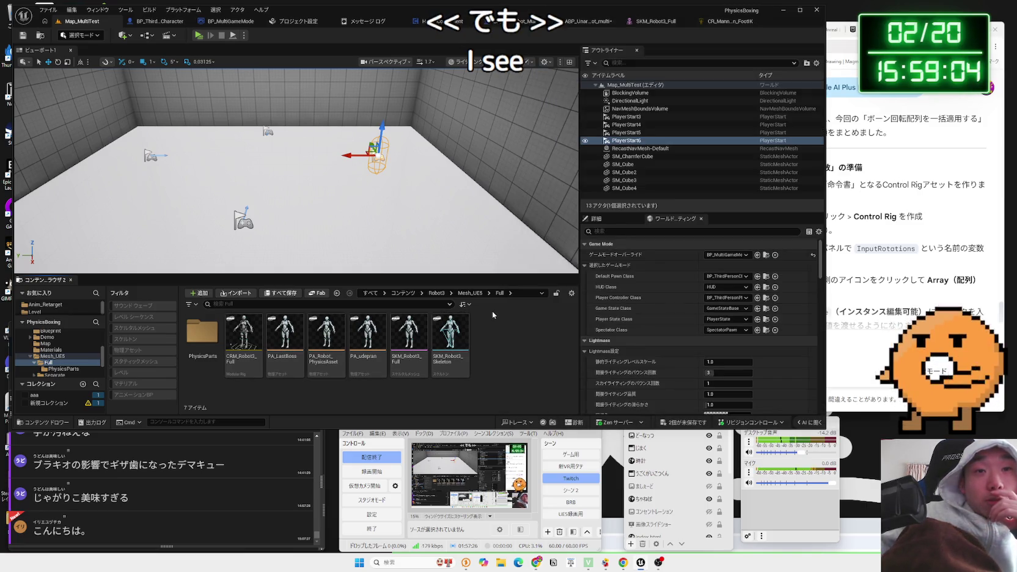
- Create SKM_Robot3_Full_CtrlRig from the SKM_Robot3_Full skeletal mesh and open it
right_click(491, 310)
right_click(485, 347)
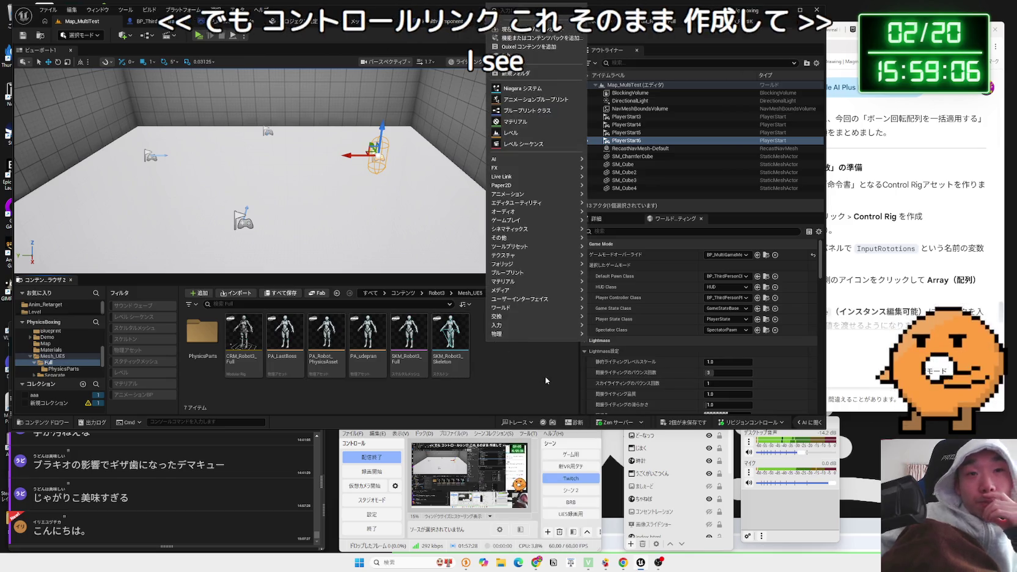
click(400, 350)
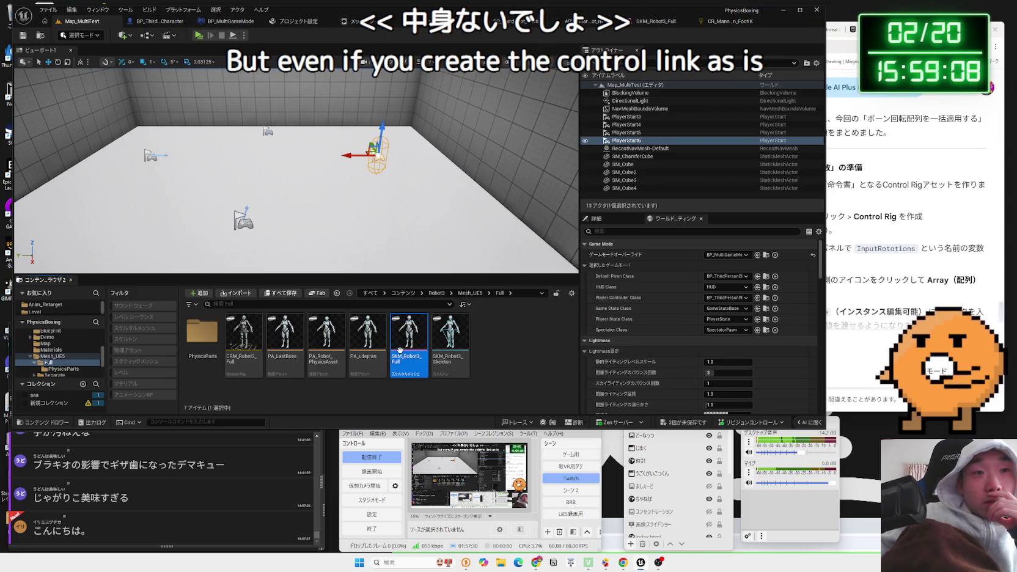
right_click(400, 350)
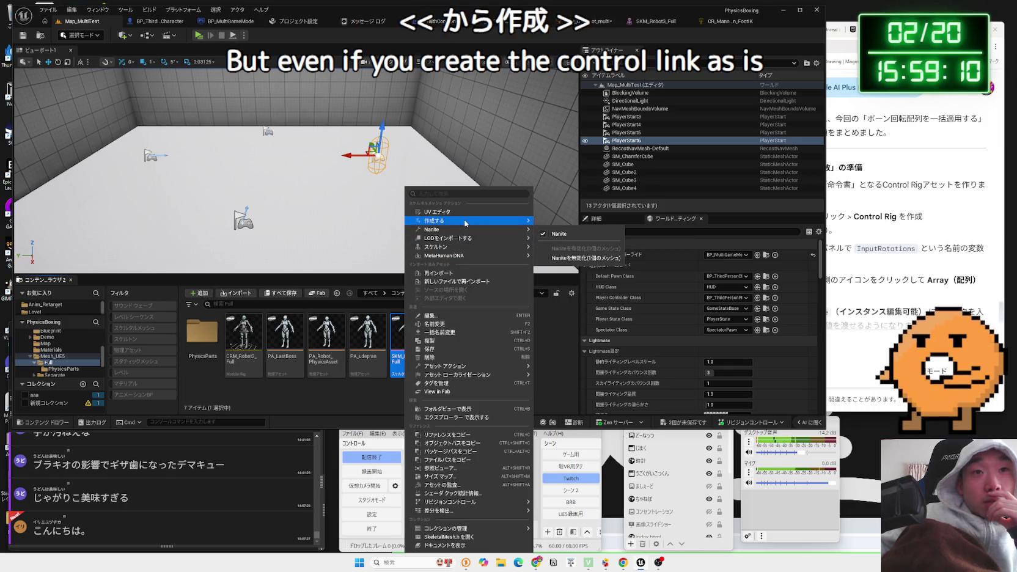
mouse_move(466, 224)
click(570, 349)
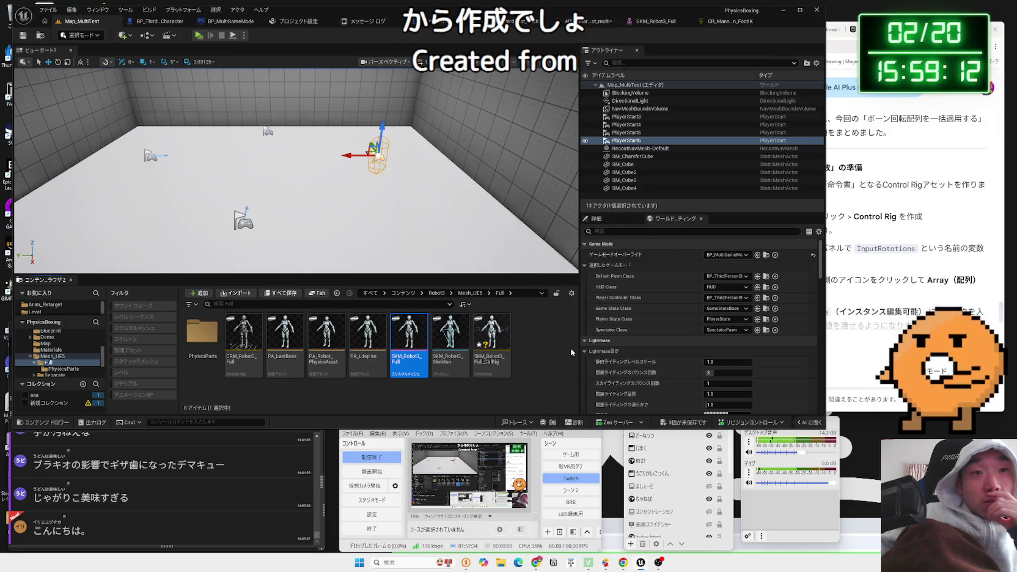
double_click(501, 340)
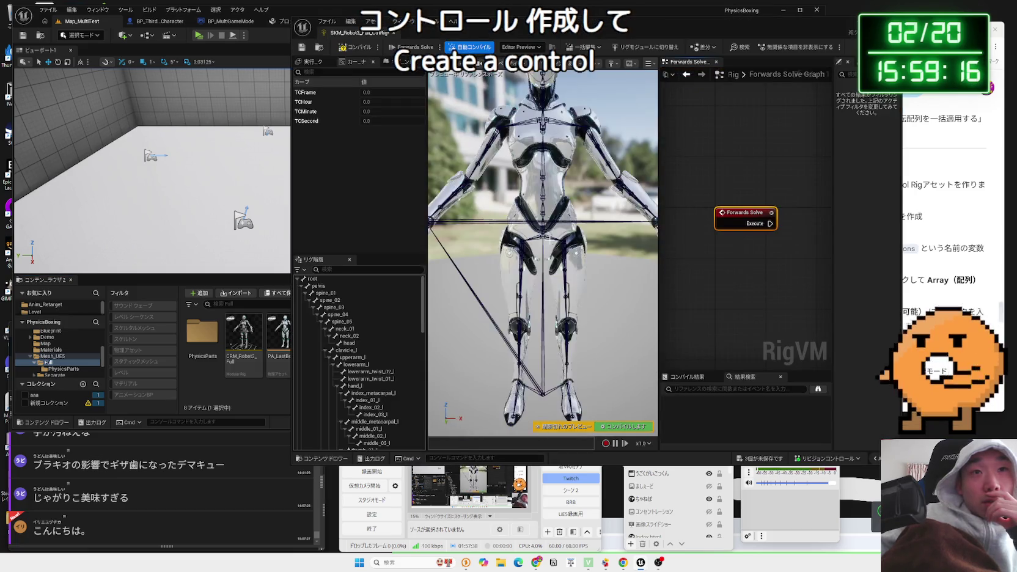
- Resize the SKM_Robot3_Full_CtrlRig editor and widen the Forwards Solve graph beside the robot preview
click(543, 226)
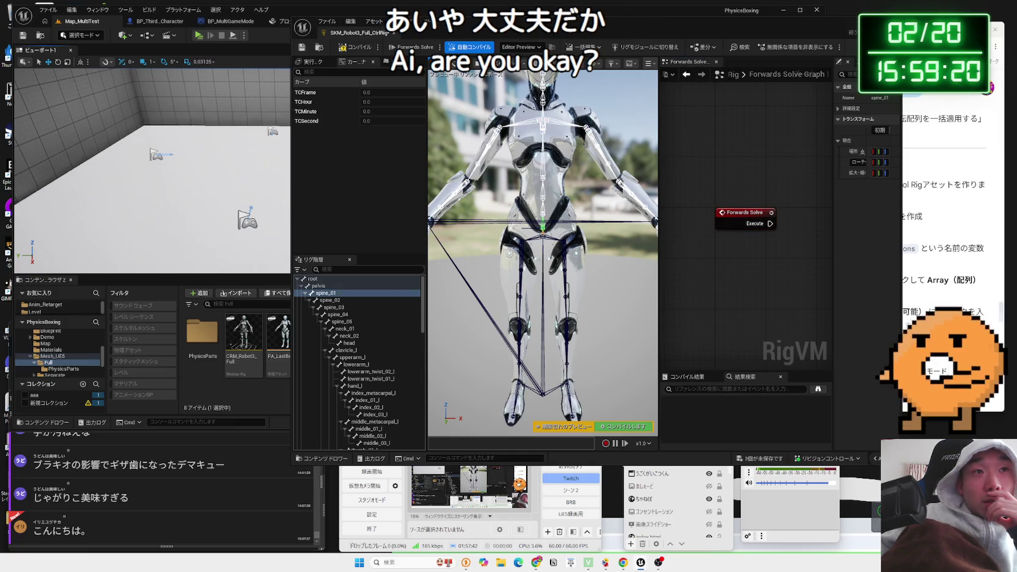
drag(291, 196, 153, 197)
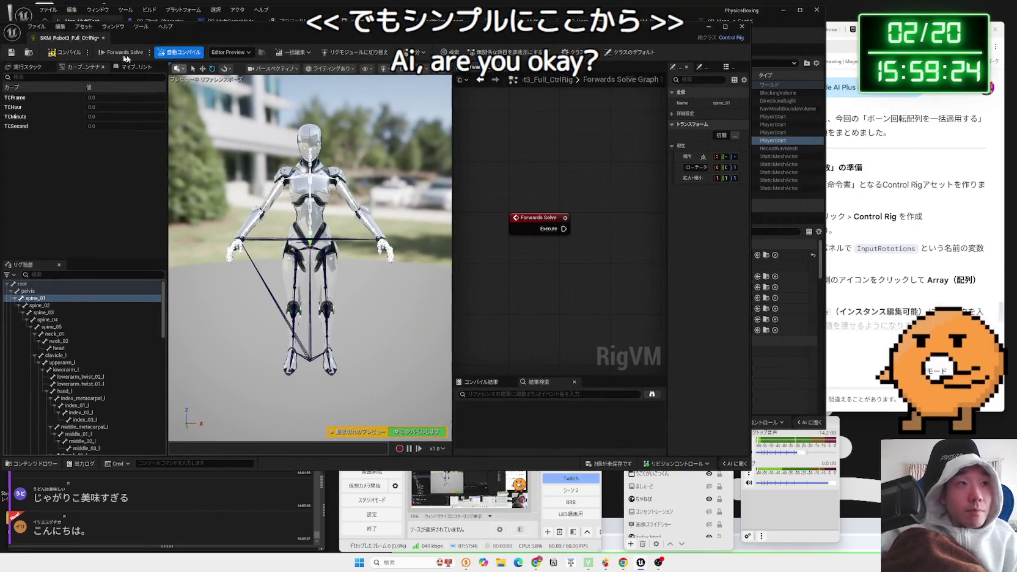
drag(549, 307, 508, 297)
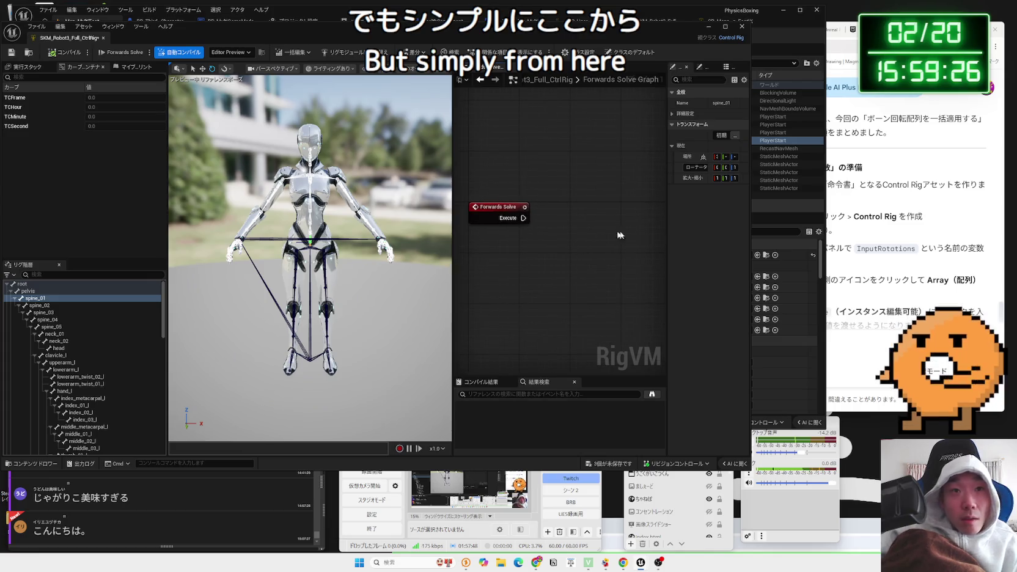
drag(569, 273, 514, 272)
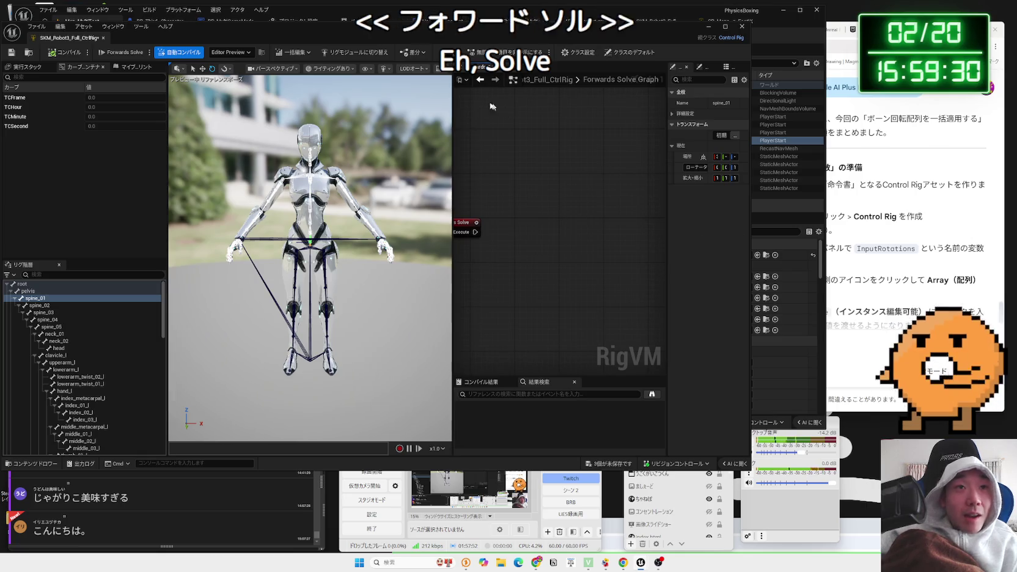
drag(611, 26, 703, 26)
drag(92, 91, 318, 92)
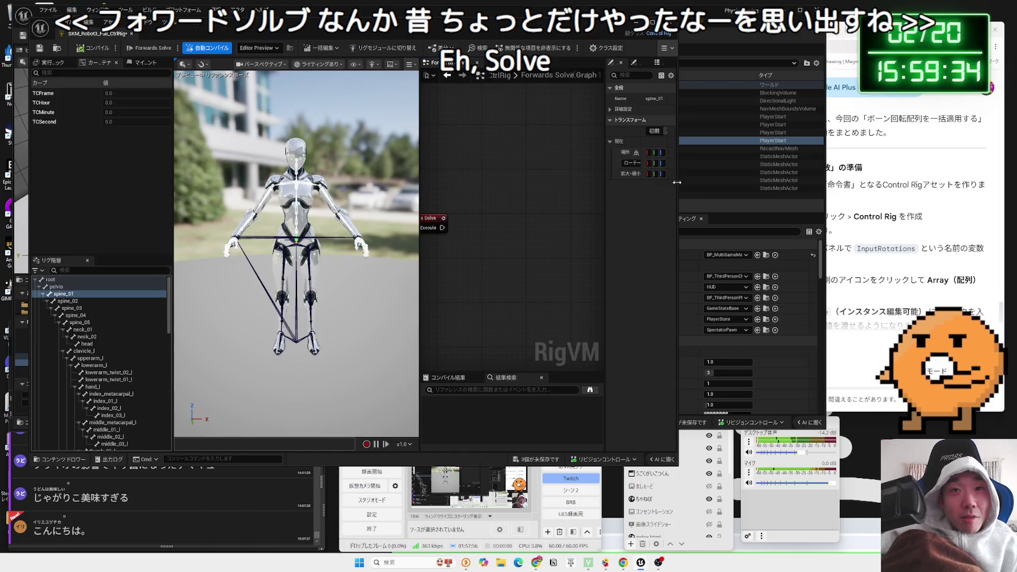
drag(677, 183, 733, 183)
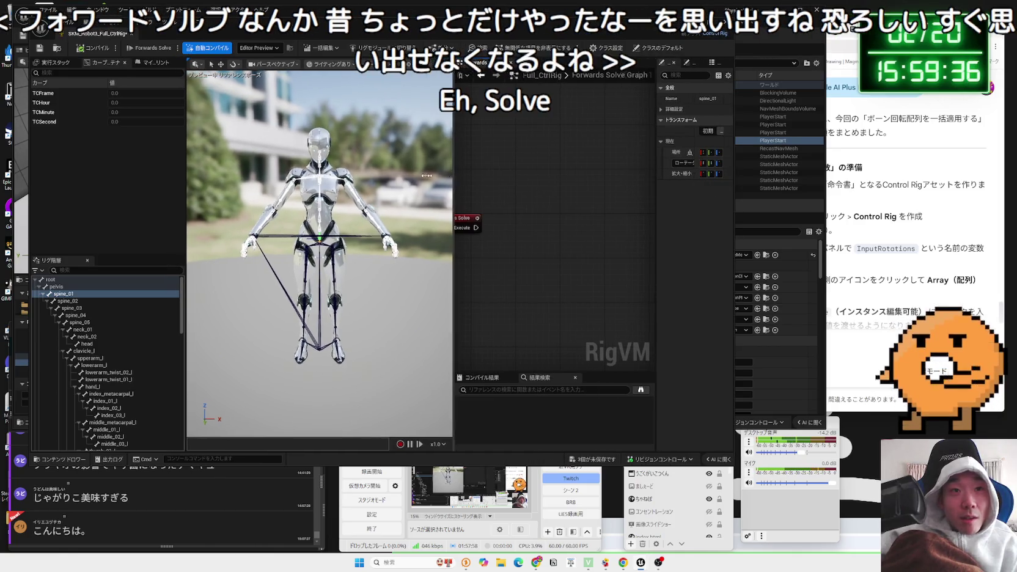
drag(427, 176, 346, 177)
click(867, 252)
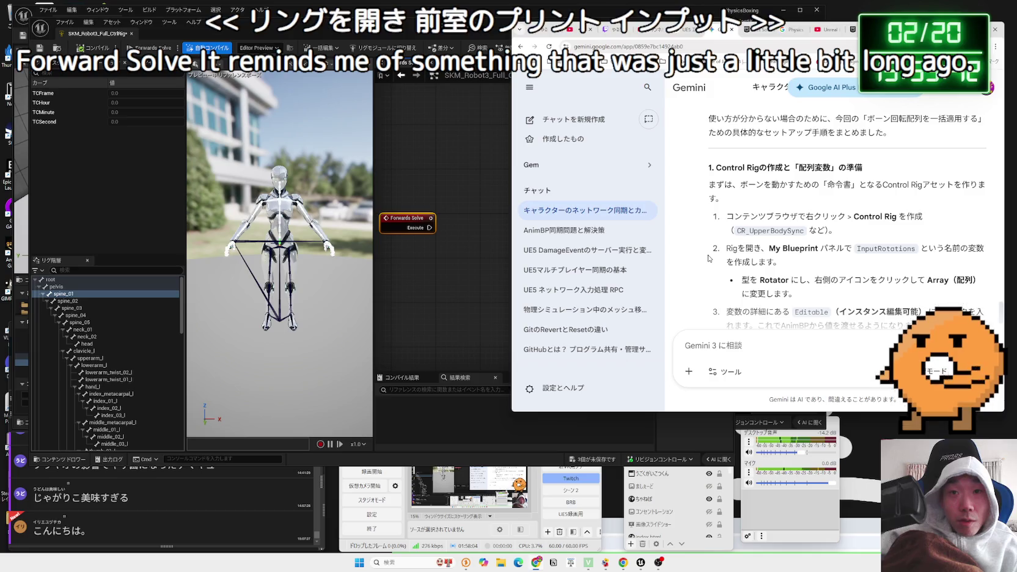
click(443, 257)
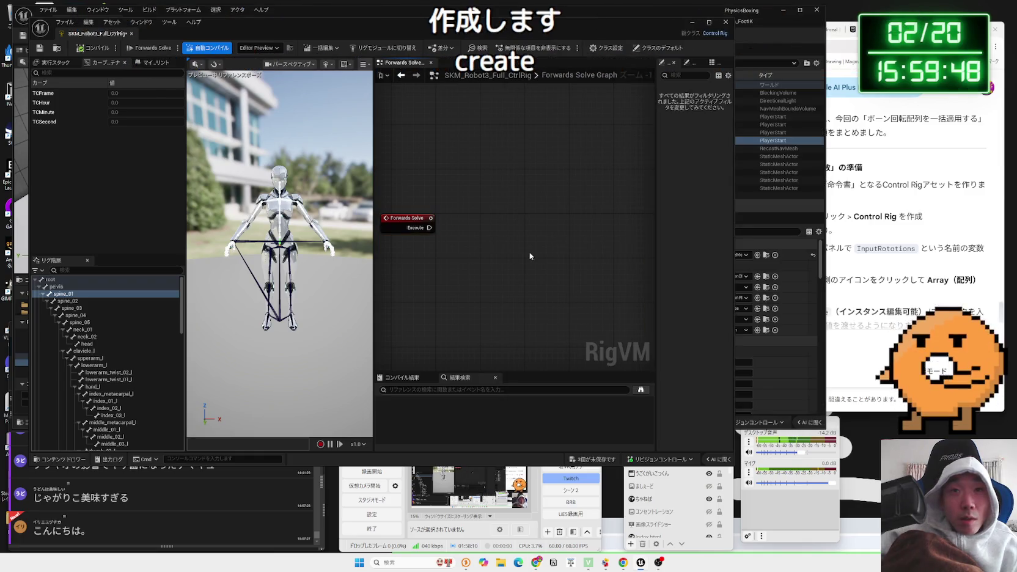
- Add a new Boolean variable in My Blueprint and start naming it InputRotations
right_click(447, 236)
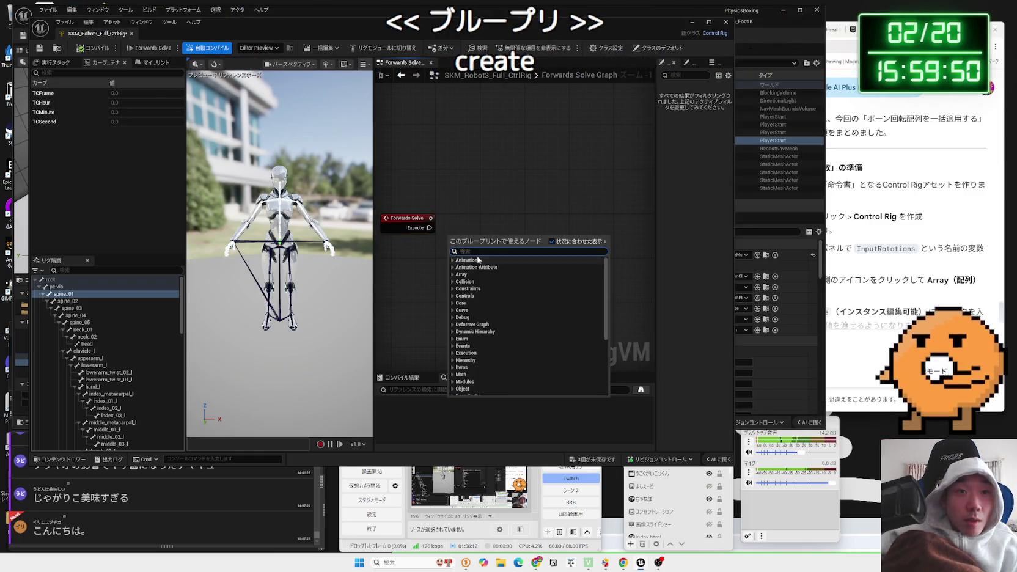
click(467, 226)
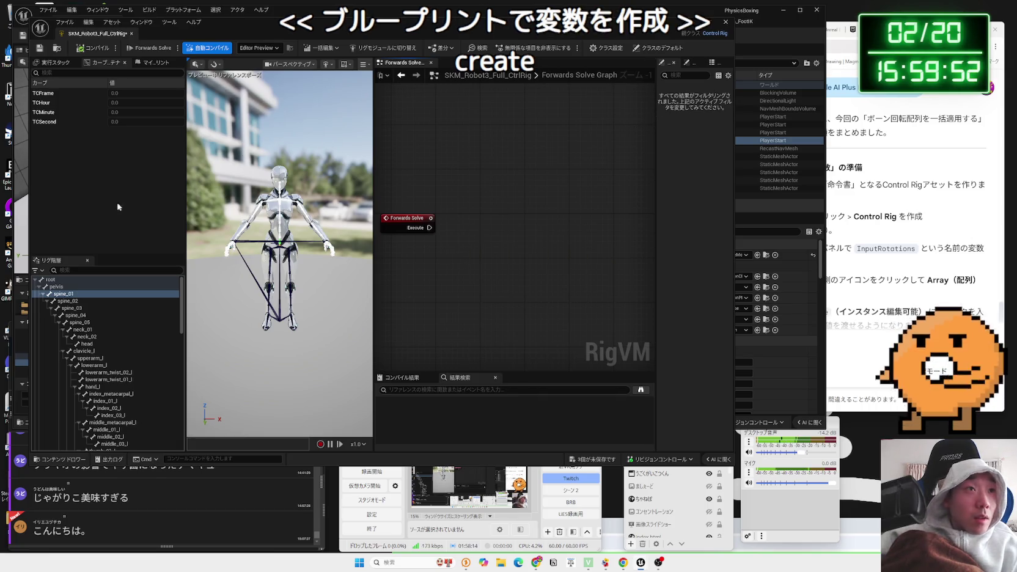
click(53, 63)
click(153, 64)
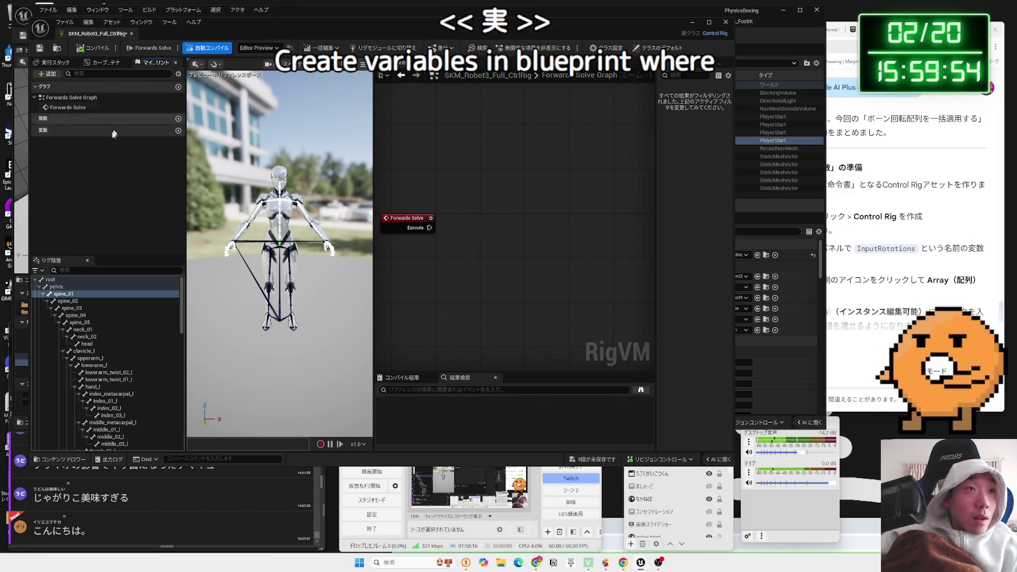
click(178, 130)
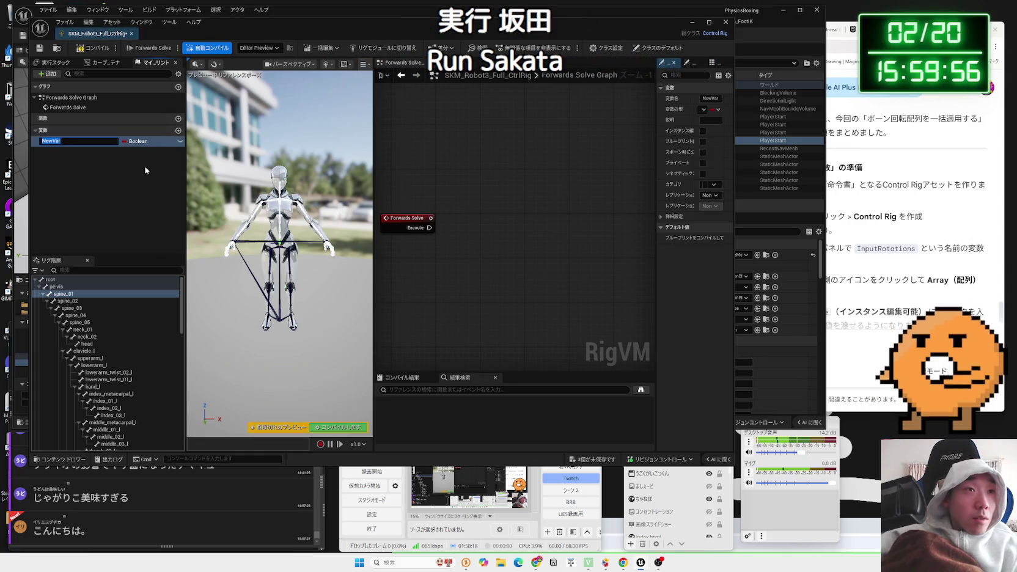
text(My)
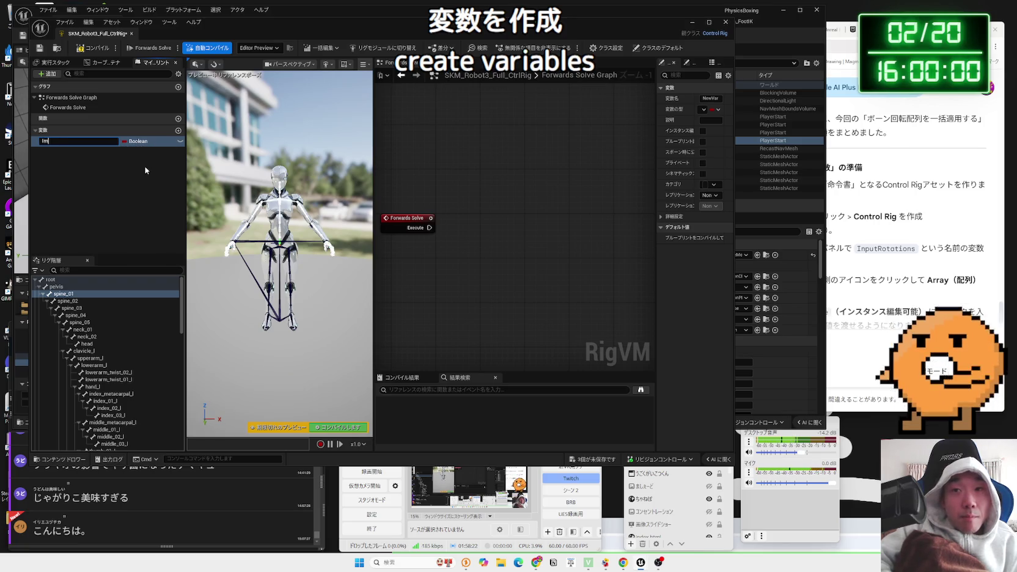
text(putRotation)
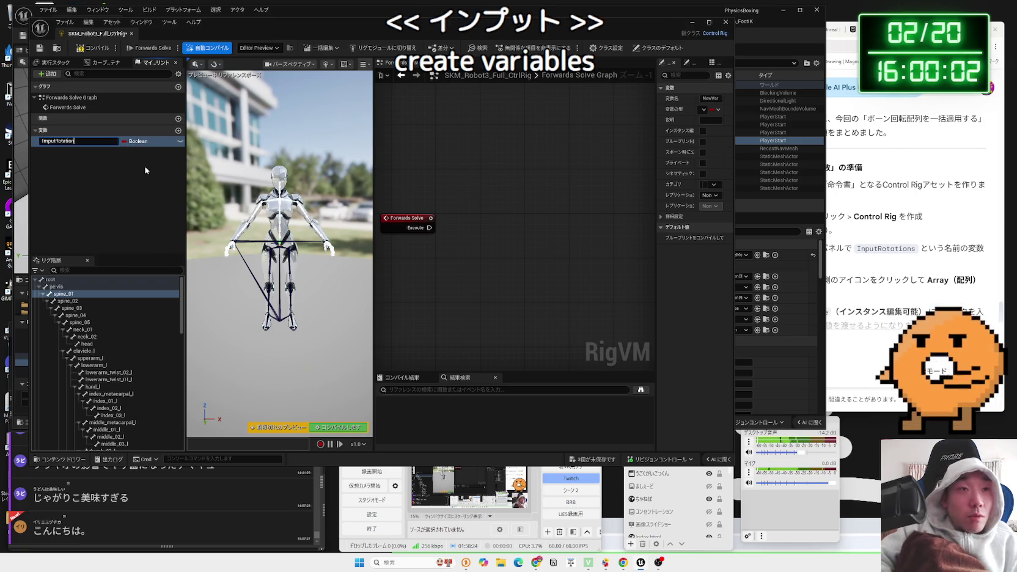
text(s)
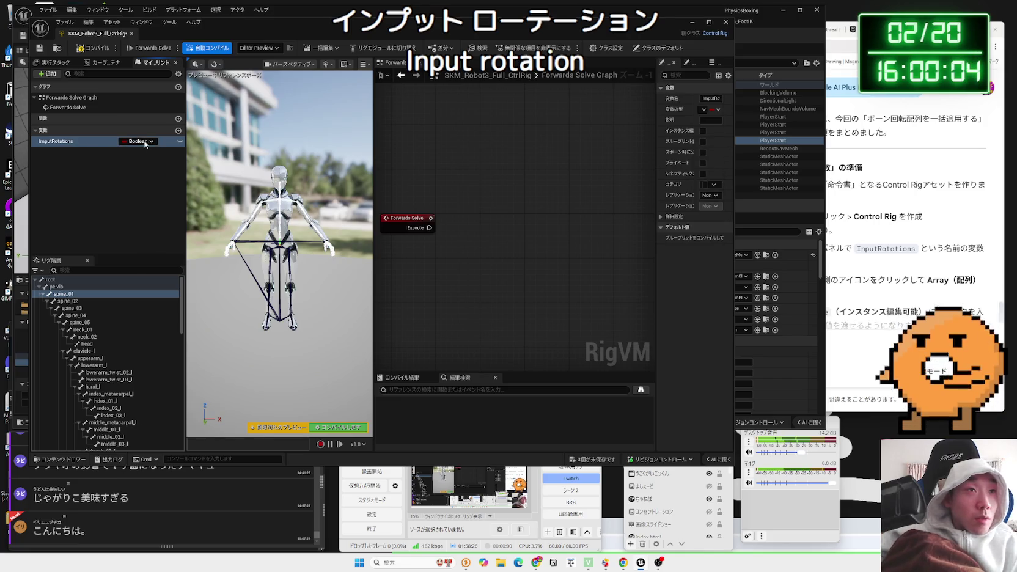
- Change the variable's type to Transform and rename it ImputTransform
click(145, 142)
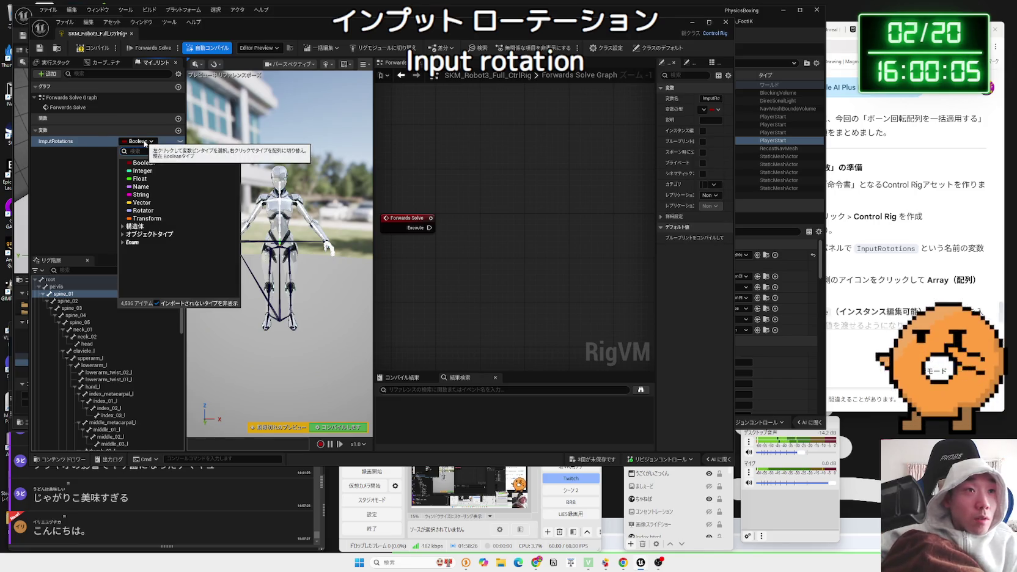
click(144, 211)
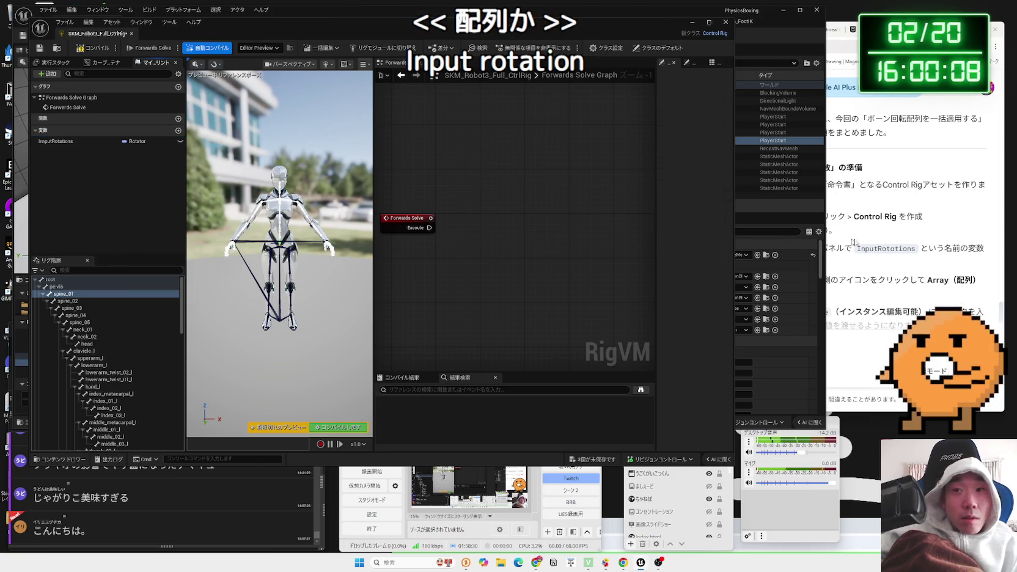
click(894, 249)
scroll(799, 290, down, 1)
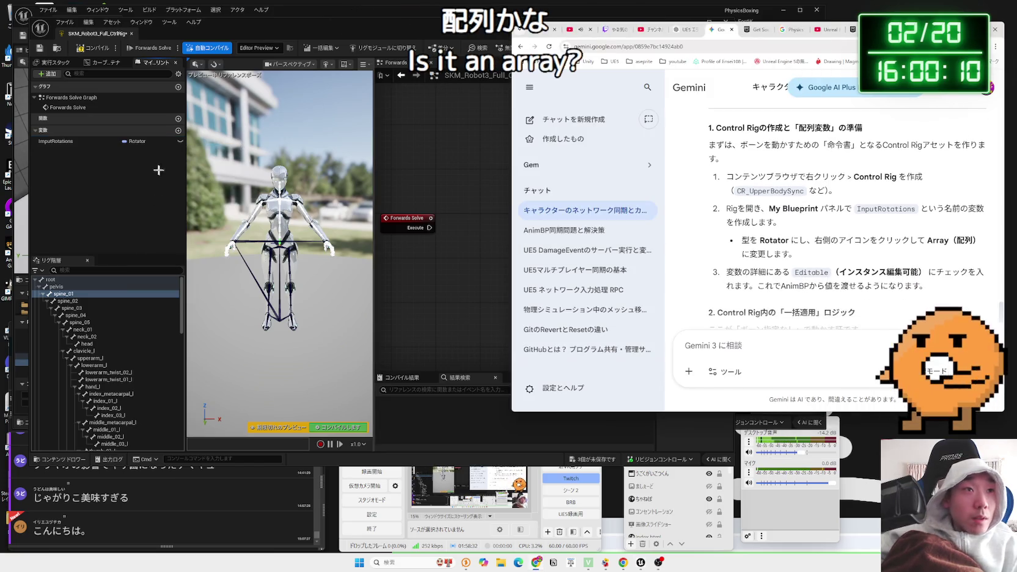
click(159, 170)
click(134, 141)
click(144, 218)
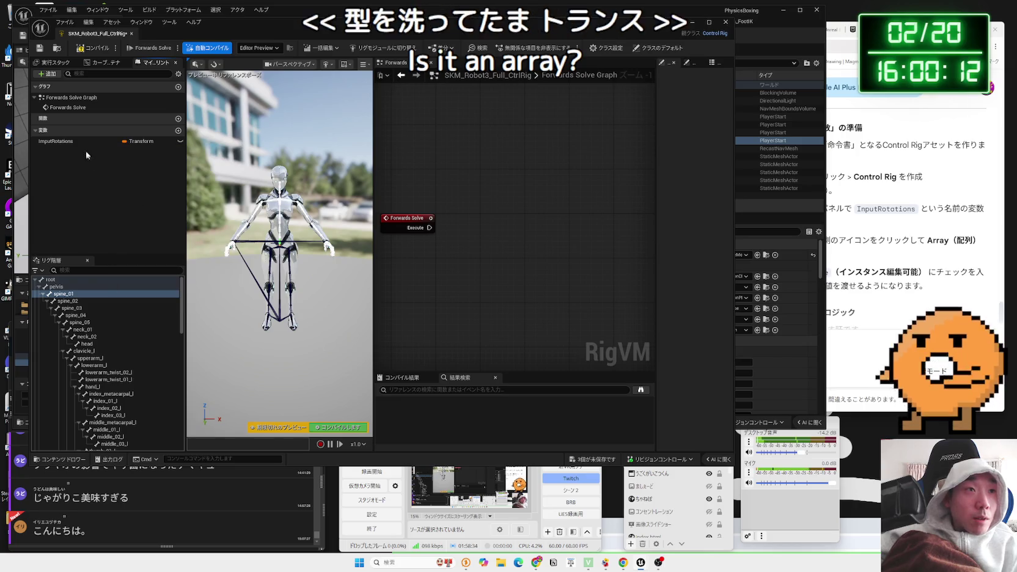
key(F2)
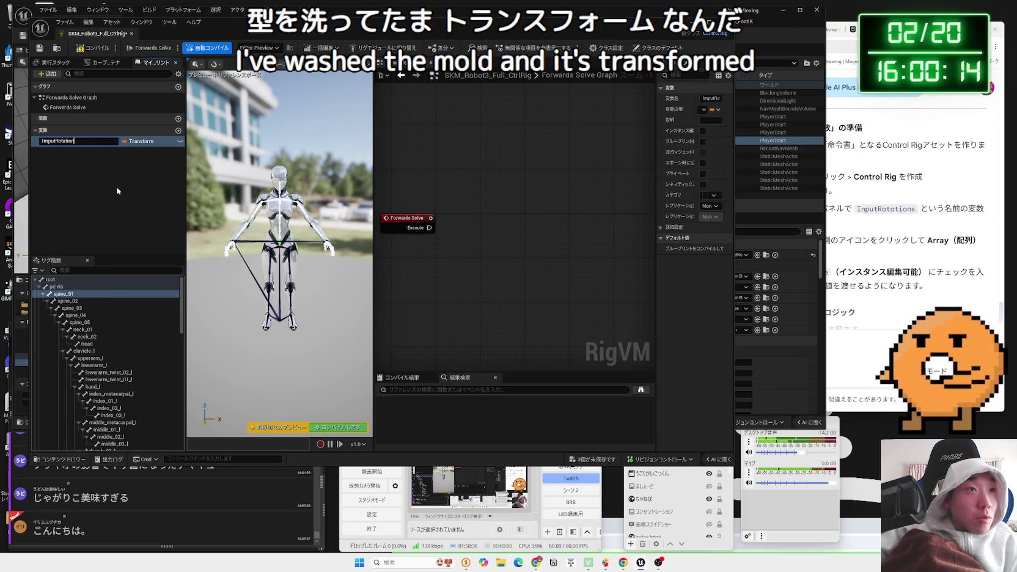
key(BackSpace)
key(BackSpace)
key(BackSpace)
text(Transform)
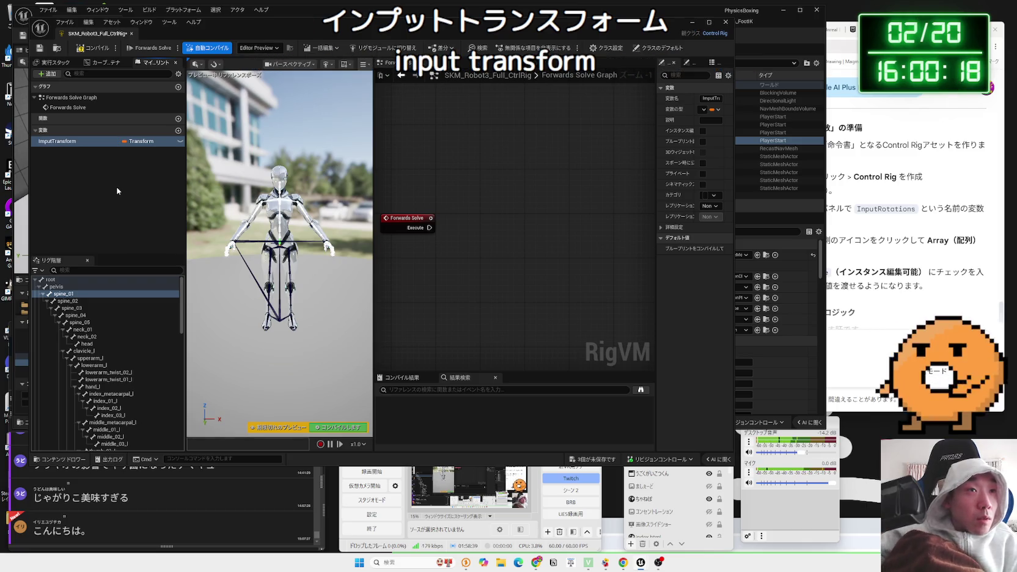
click(115, 111)
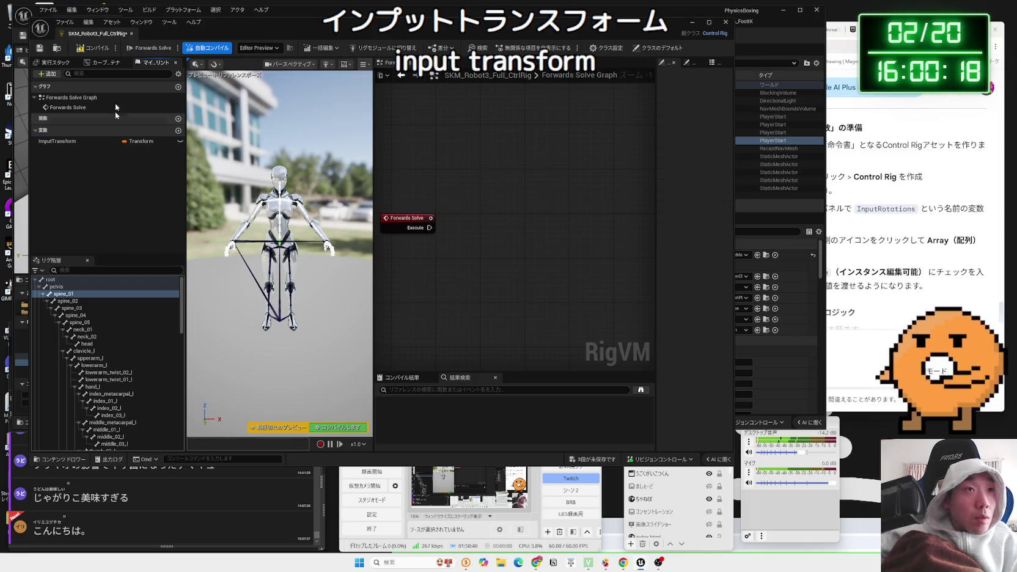
- Compile the Control Rig and widen the details panel to check its advanced section
click(92, 49)
click(156, 142)
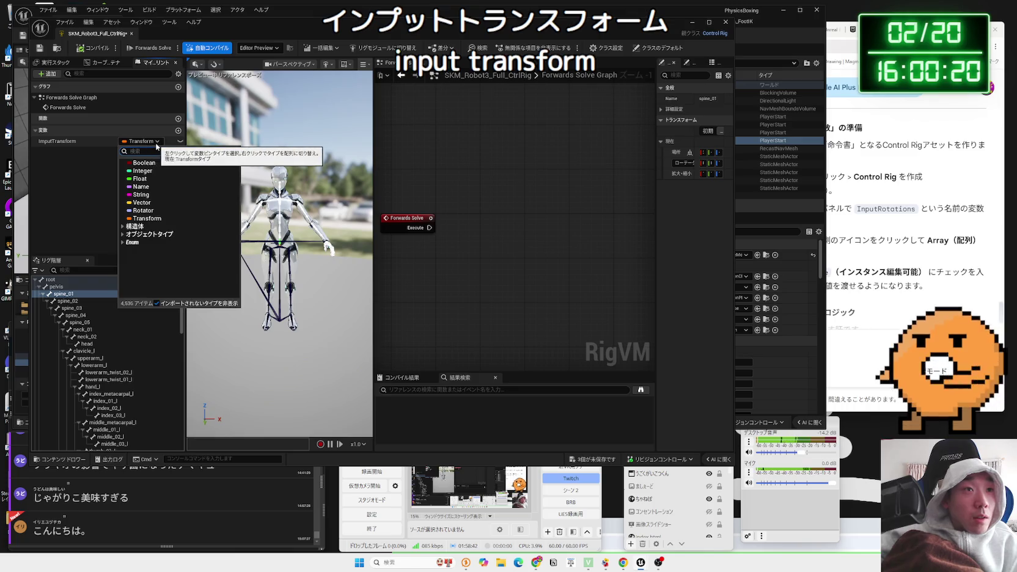
click(157, 146)
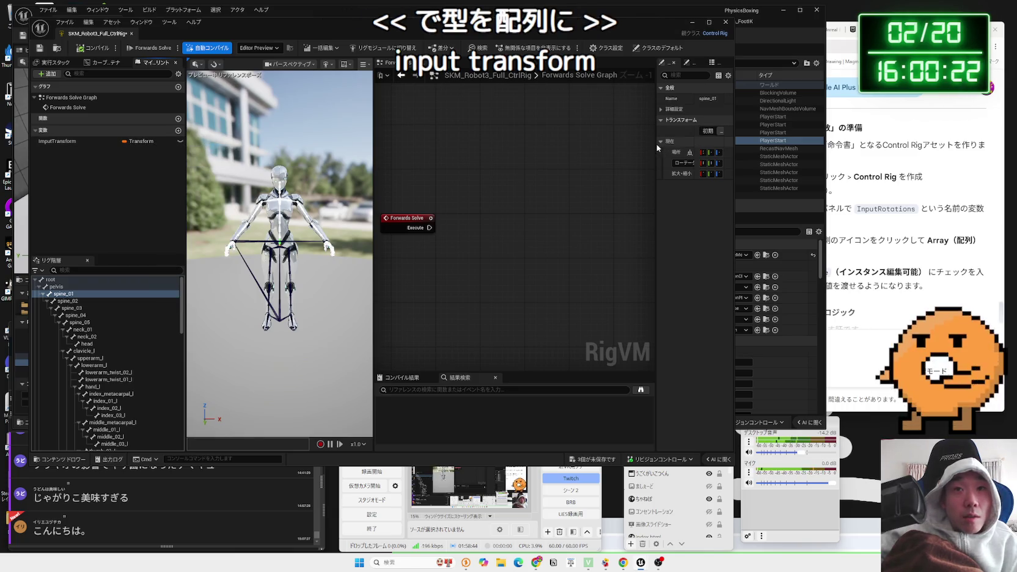
mouse_move(655, 144)
mouse_down()
mouse_move(511, 144)
mouse_move(562, 144)
mouse_up()
click(568, 110)
click(568, 110)
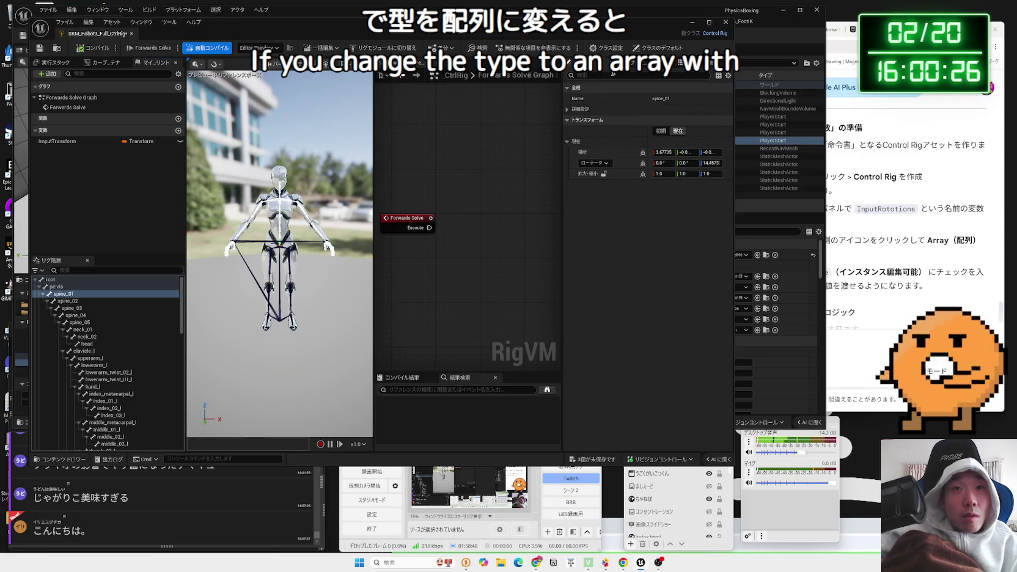
click(567, 109)
click(568, 109)
- Set ImputTransform's container type to Array and compile the Control Rig
click(70, 142)
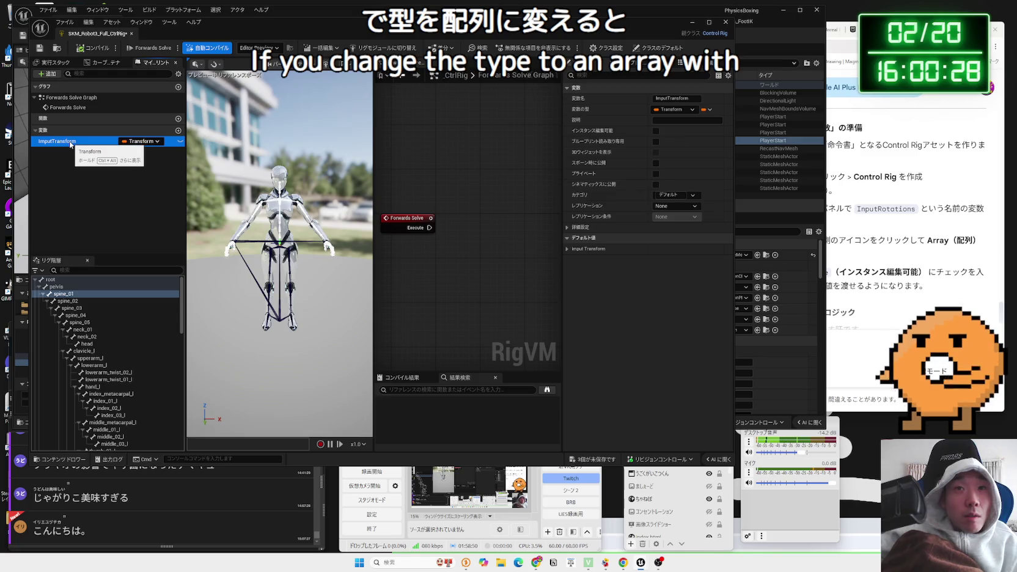
click(706, 109)
click(706, 132)
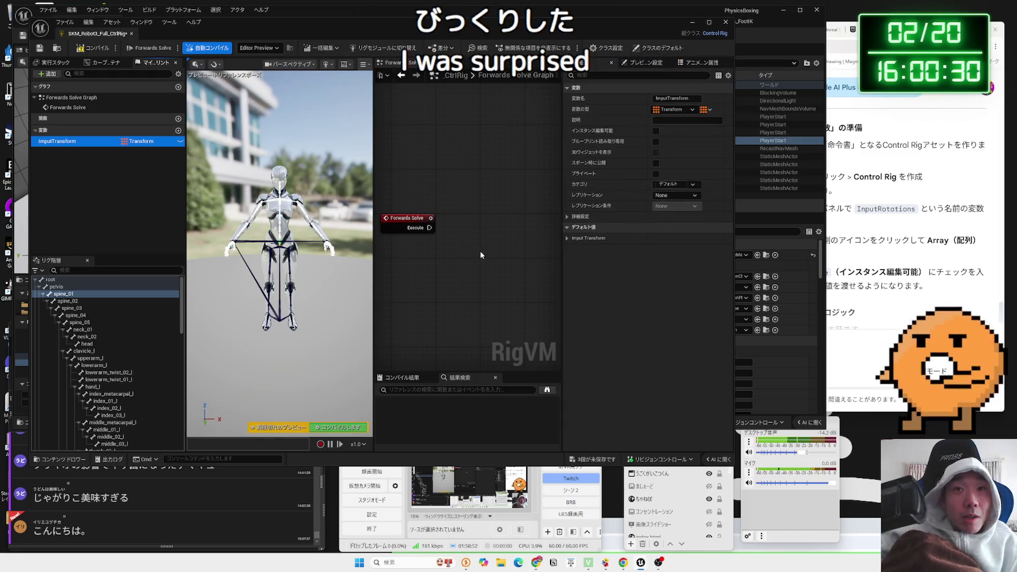
click(88, 52)
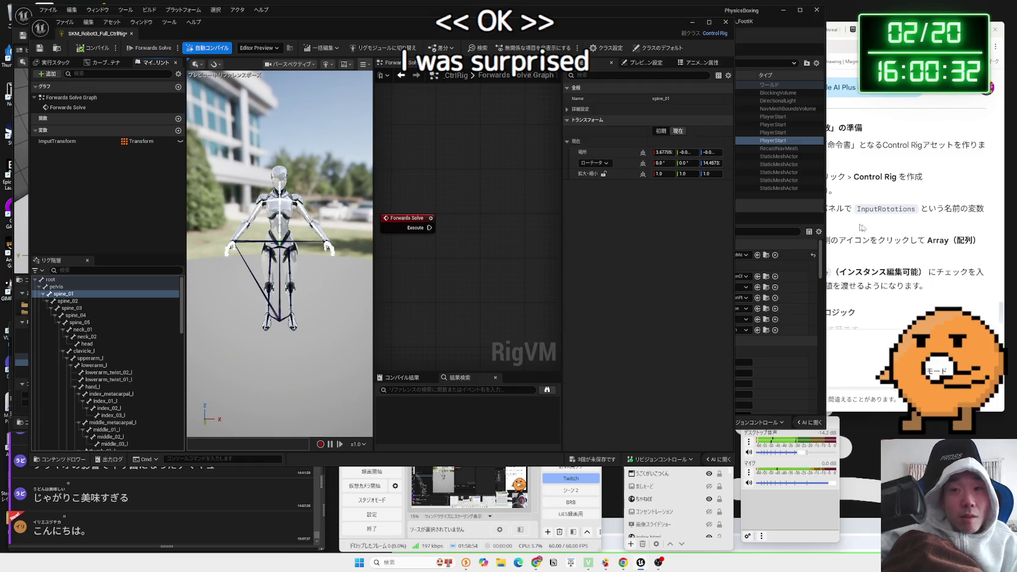
- Read through Gemini's setup instructions, selecting passages of the text
click(852, 242)
drag(852, 242, 760, 241)
click(861, 255)
triple_click(862, 256)
click(817, 257)
scroll(817, 258, down, 1)
triple_click(772, 238)
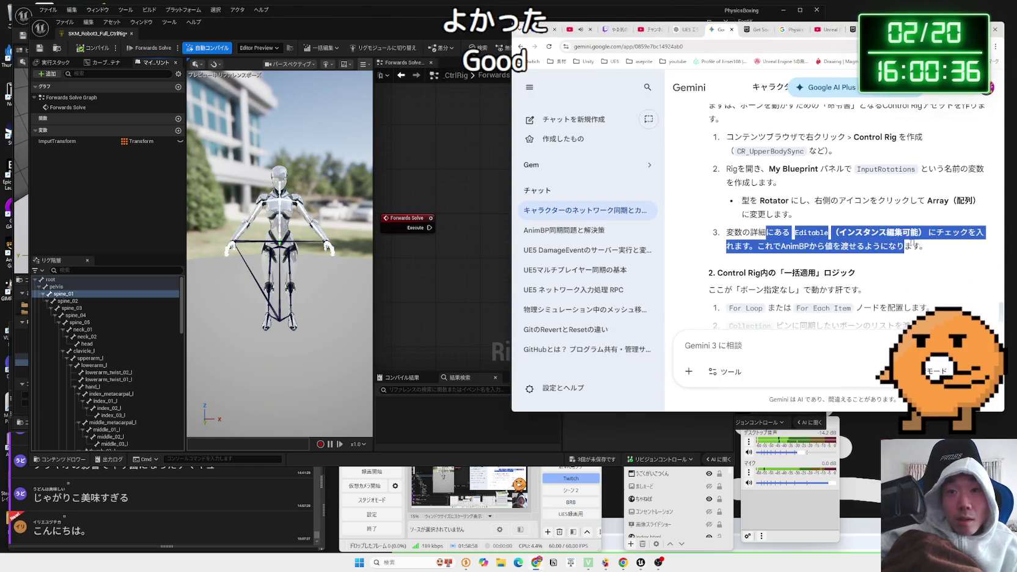
click(772, 238)
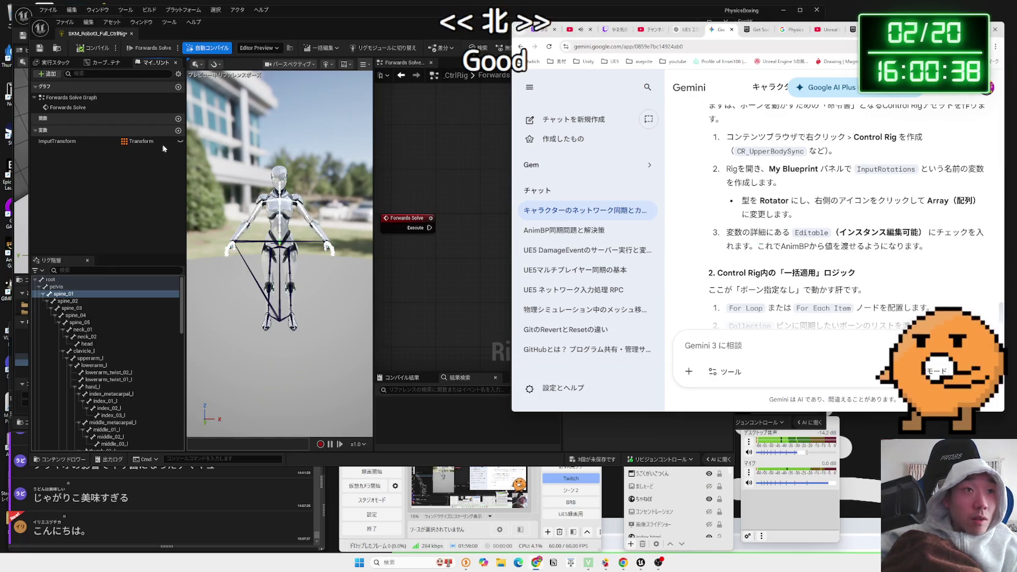
- Widen the preview viewport, then continue reading further down Gemini's instructions
click(185, 244)
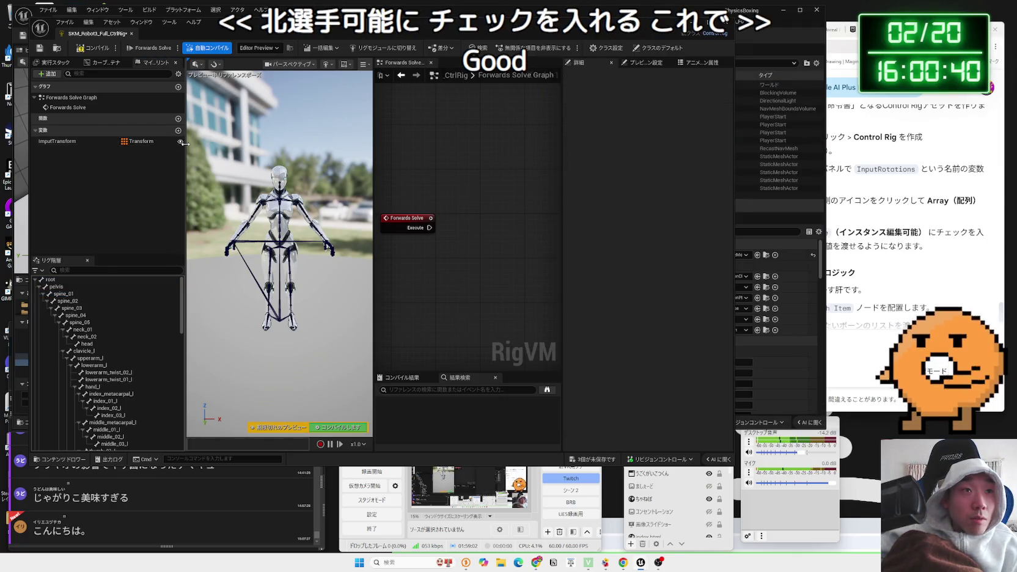
drag(185, 143, 139, 143)
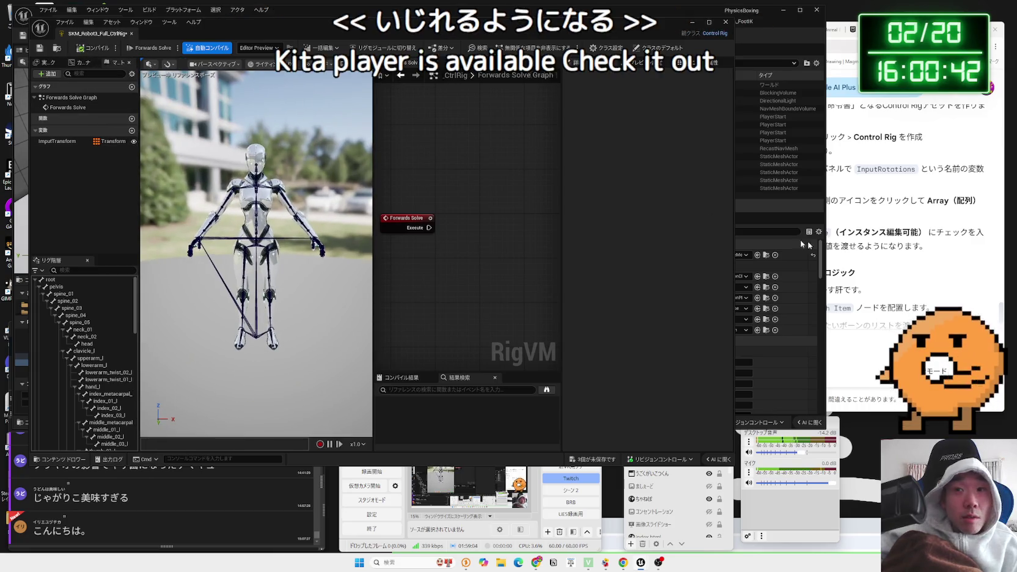
click(885, 255)
scroll(877, 255, down, 1)
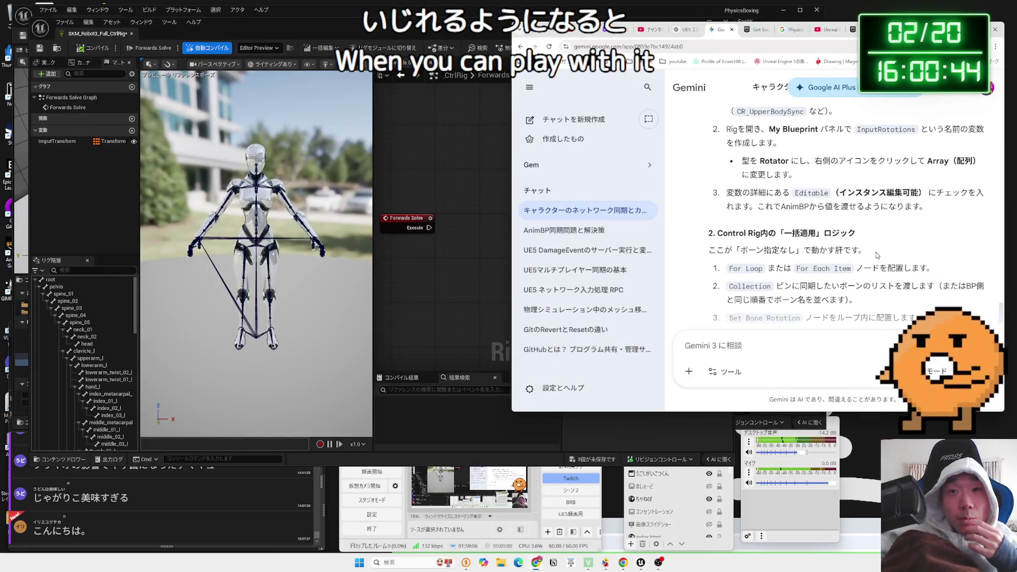
mouse_move(916, 234)
mouse_down()
mouse_move(728, 192)
mouse_move(855, 234)
mouse_move(727, 192)
mouse_up()
click(848, 226)
click(727, 192)
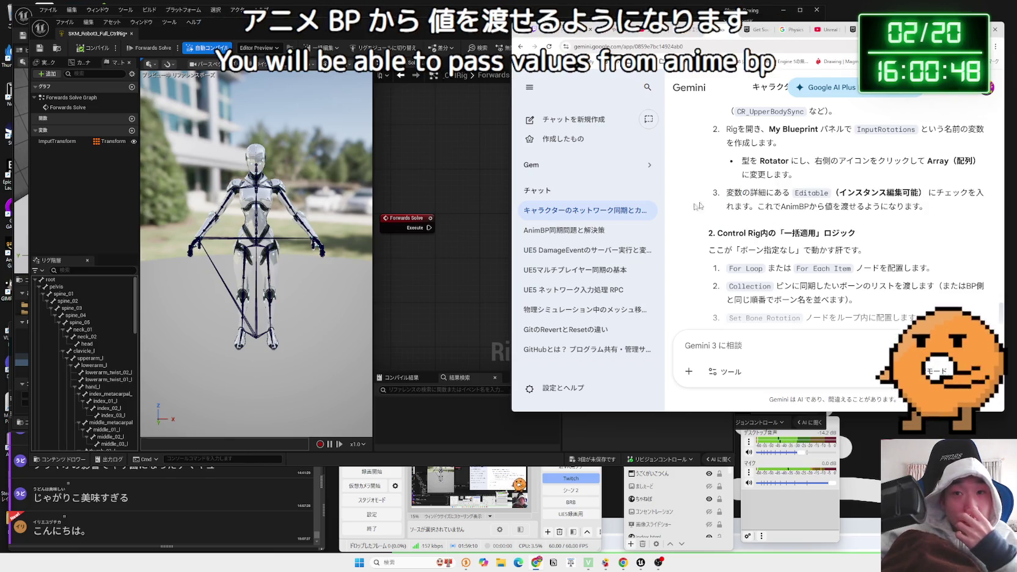
scroll(734, 250, down, 2)
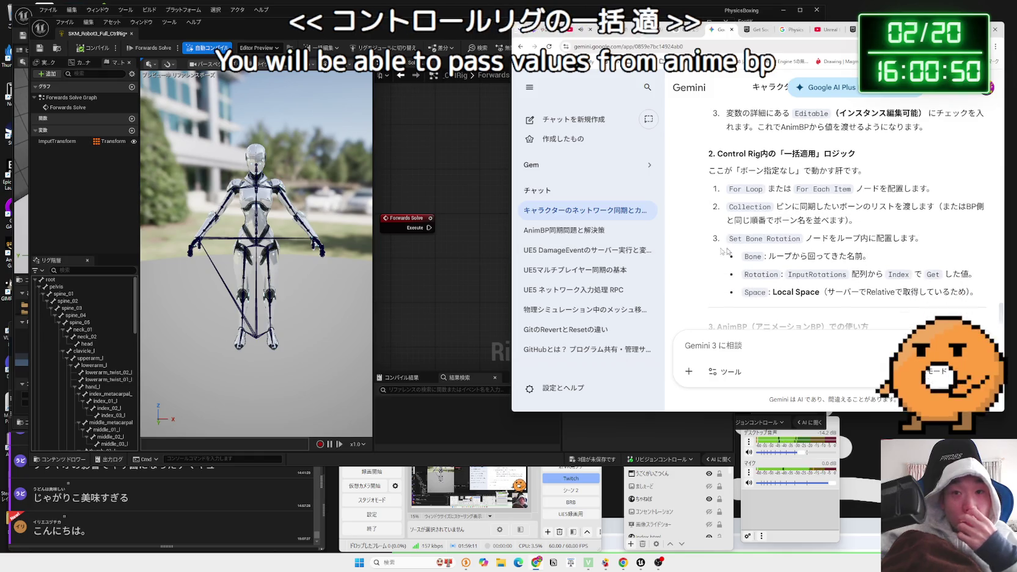
- Try placing a For Each node and then a For Loop node, deleting both
right_click(444, 249)
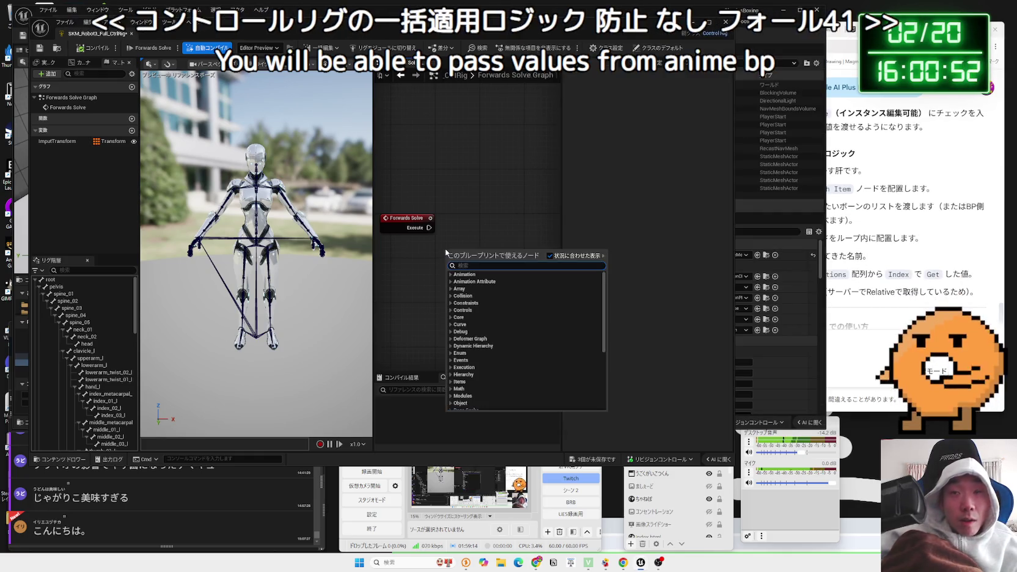
text(for eah)
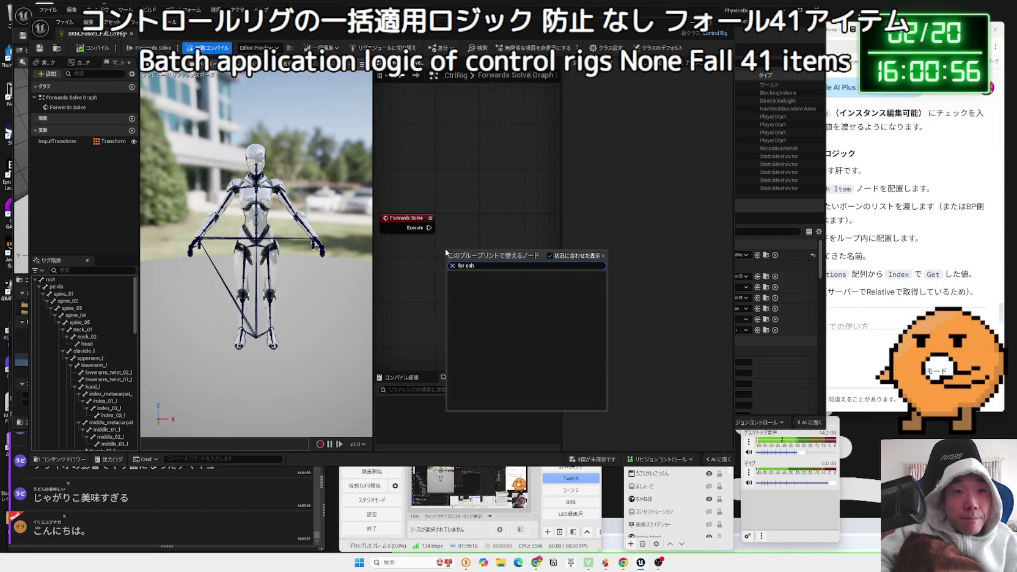
key(BackSpace)
text(ch)
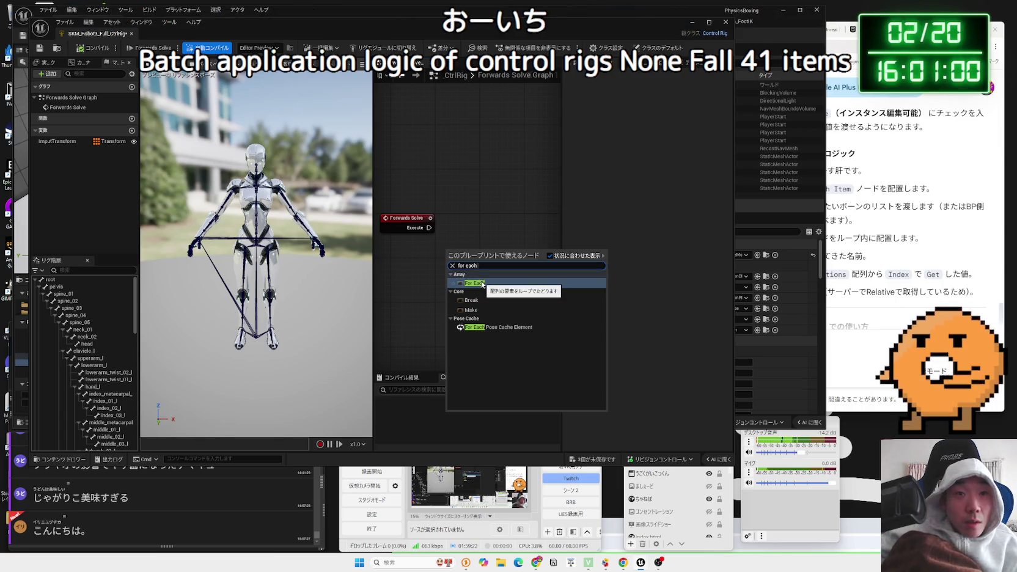
click(482, 284)
drag(472, 248, 478, 231)
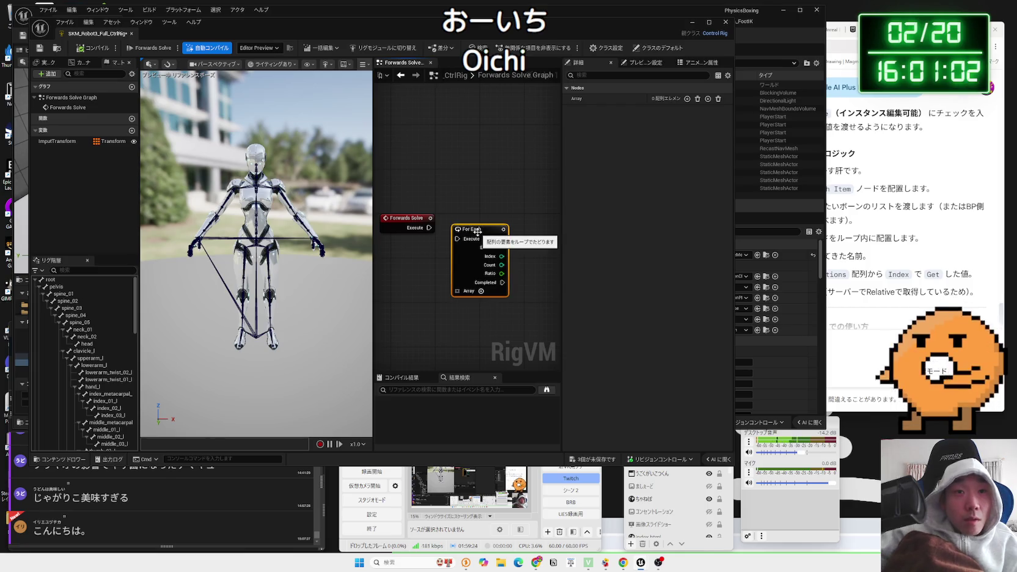
key(Delete)
right_click(478, 235)
text(for)
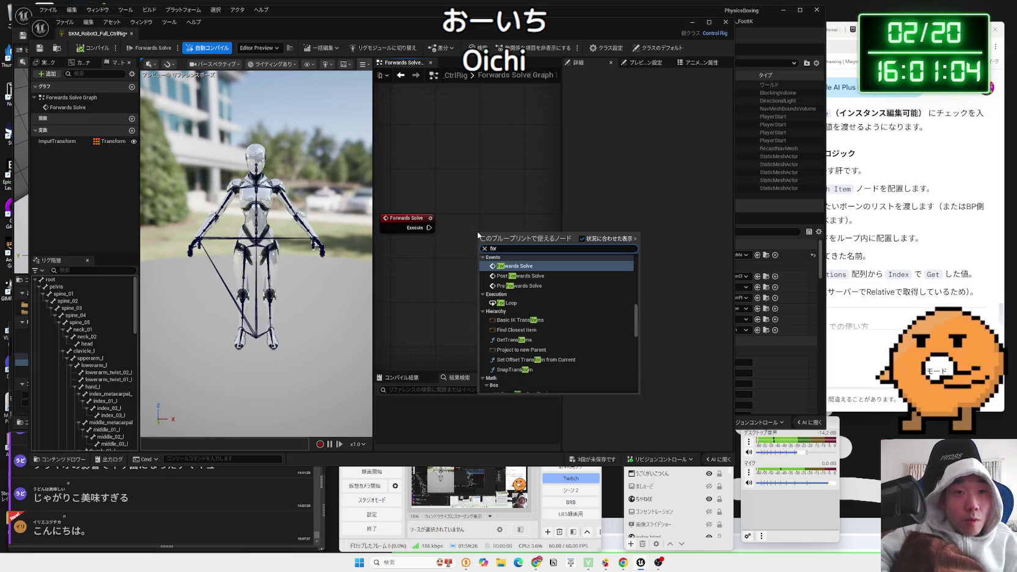
text( loop)
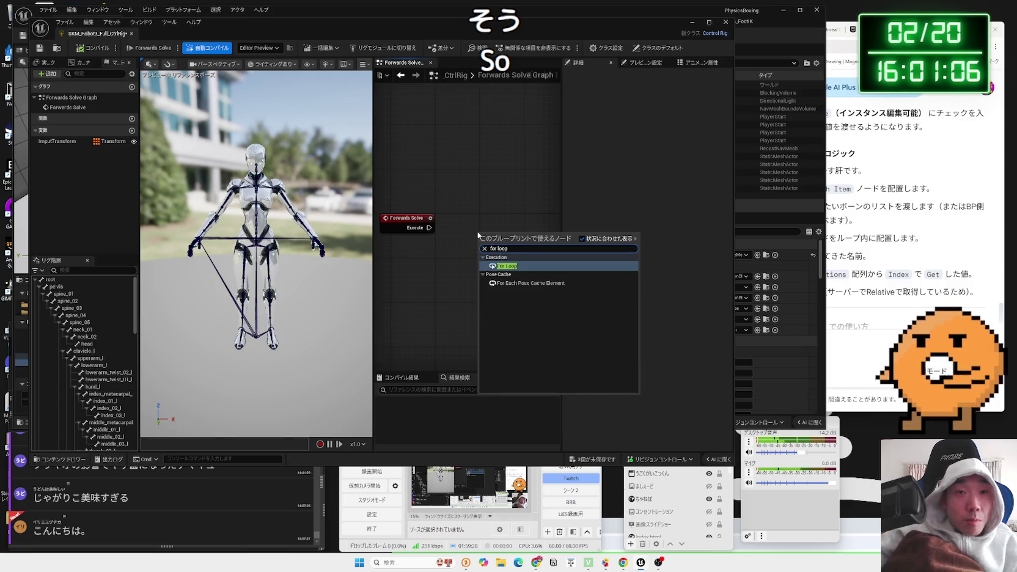
key(Return)
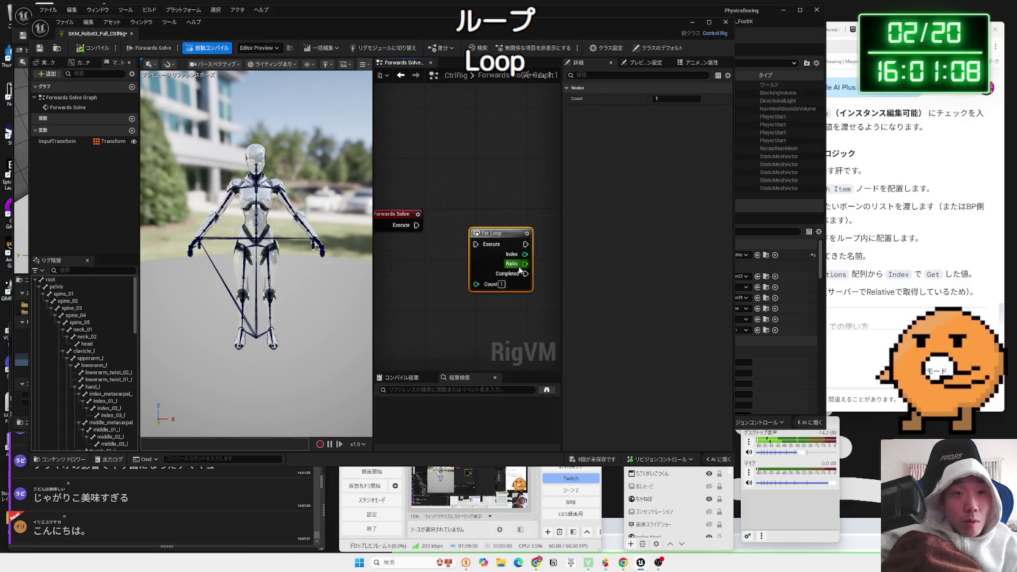
key(Delete)
- Add an Array For Each node and wire Forwards Solve's Execute into it
right_click(501, 236)
text(for each)
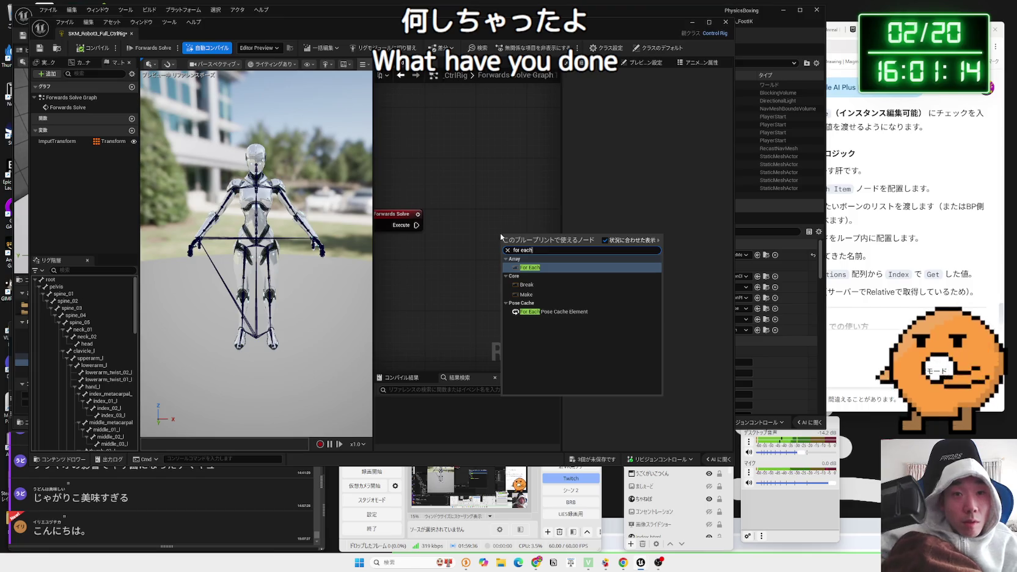
click(529, 267)
drag(480, 223, 416, 225)
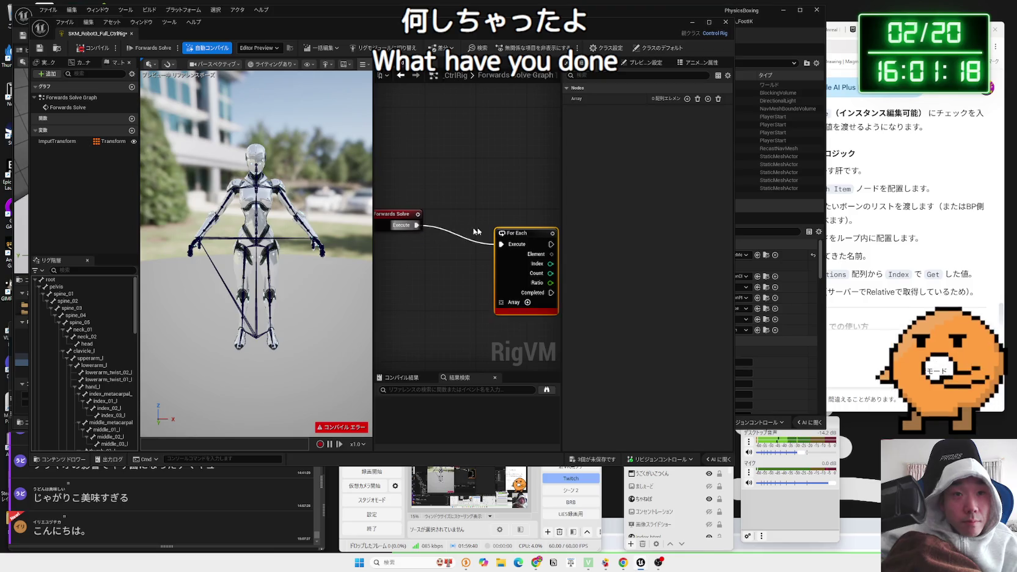
drag(520, 237, 514, 218)
- Add a Get ImputTransform node and connect its Value to the For Each Array pin
drag(477, 245, 468, 277)
mouse_move(86, 142)
mouse_down()
mouse_move(342, 287)
mouse_move(408, 292)
mouse_up()
click(434, 298)
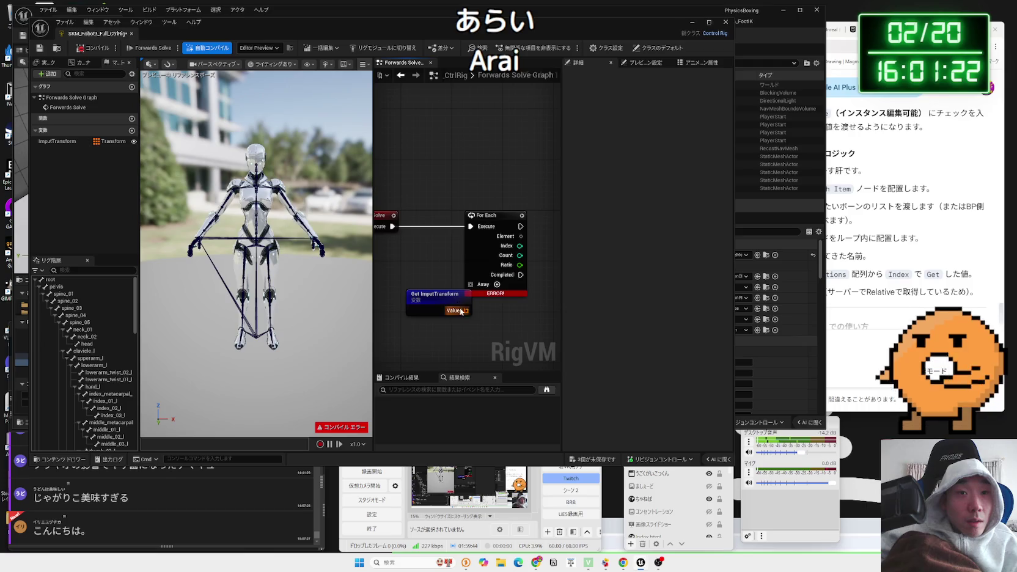
drag(479, 283, 400, 271)
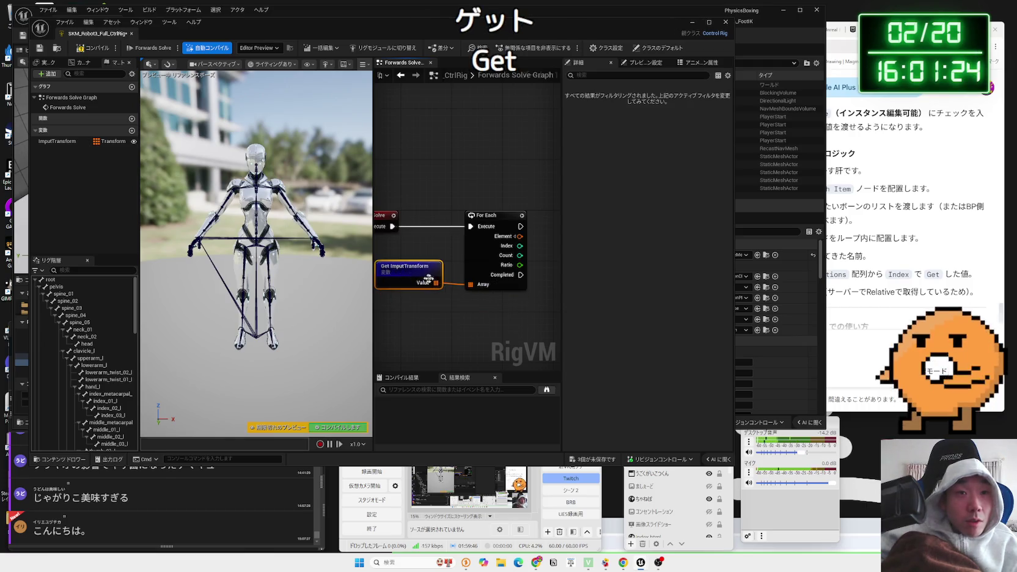
click(904, 243)
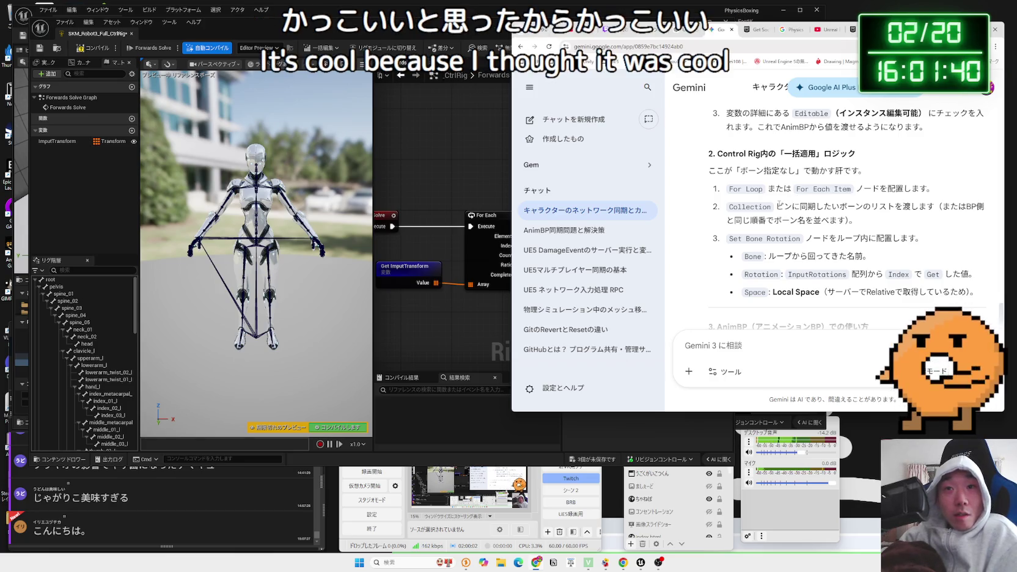
- Highlight the Collection pin instructions in Gemini's reply
double_click(806, 206)
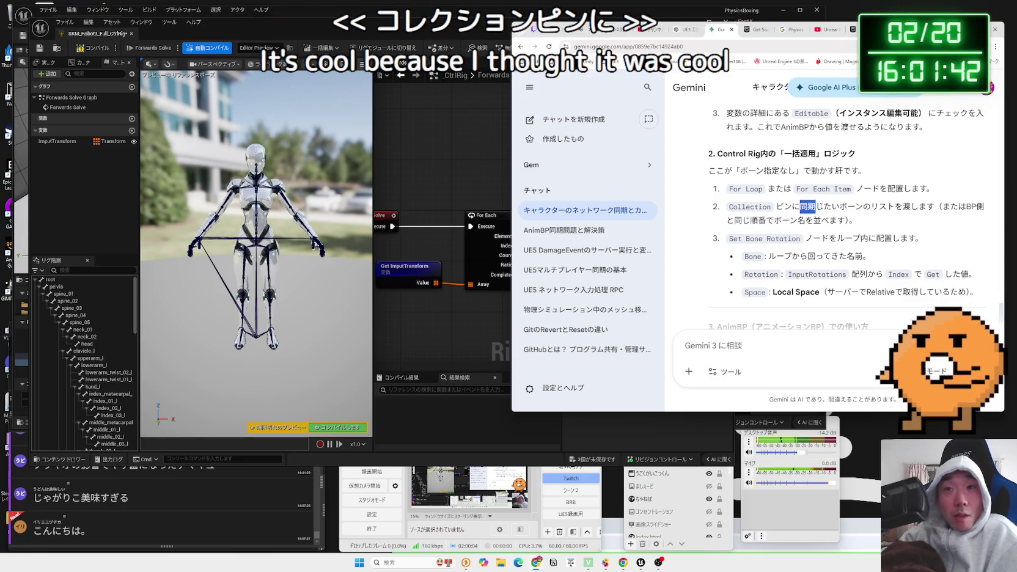
double_click(925, 206)
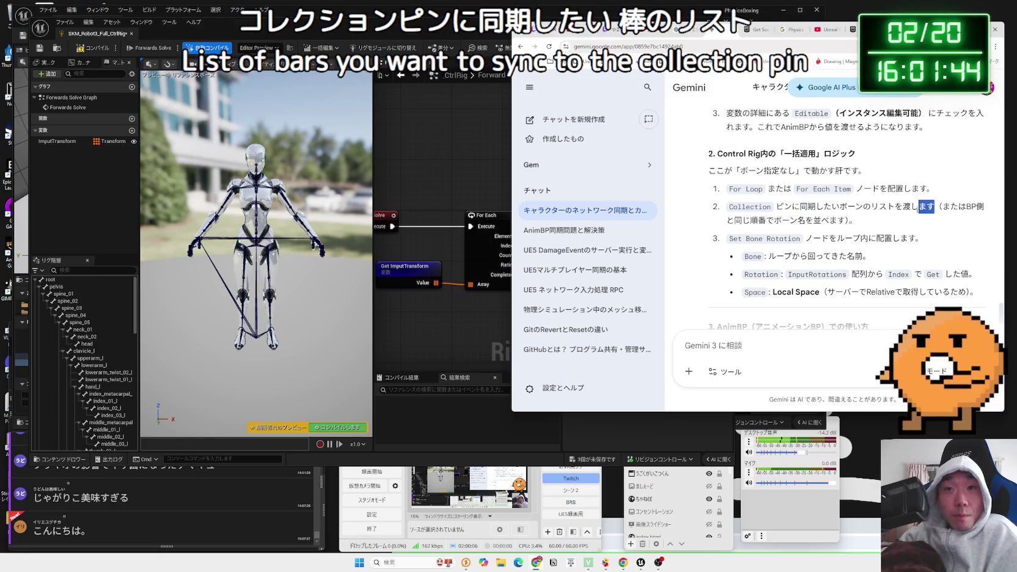
mouse_move(934, 207)
mouse_down()
mouse_move(776, 206)
mouse_move(892, 211)
mouse_up()
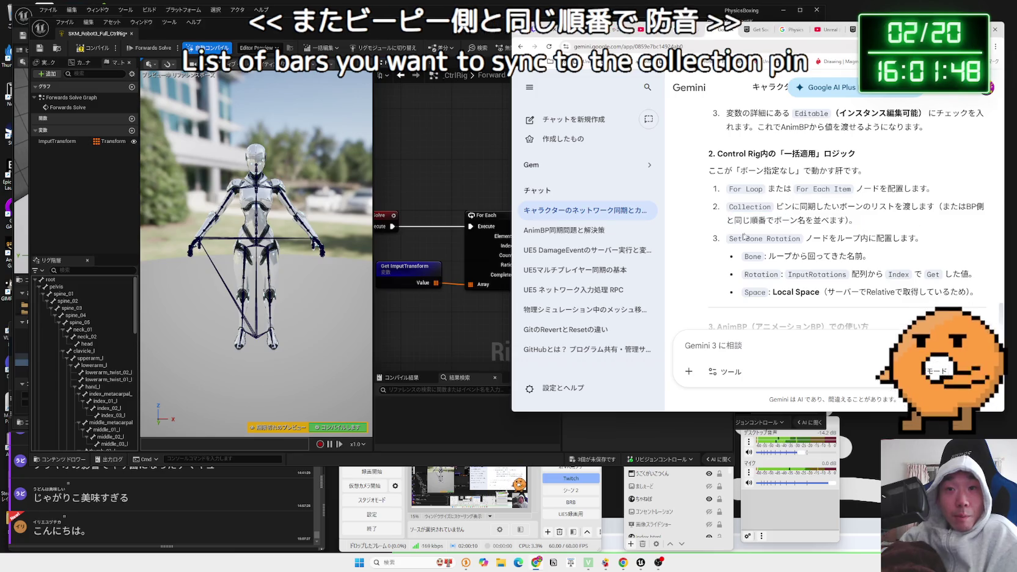
- Widen the graph panel, frame all nodes and compile the Control Rig
click(443, 330)
drag(374, 163, 296, 168)
drag(562, 178, 613, 178)
key(Home)
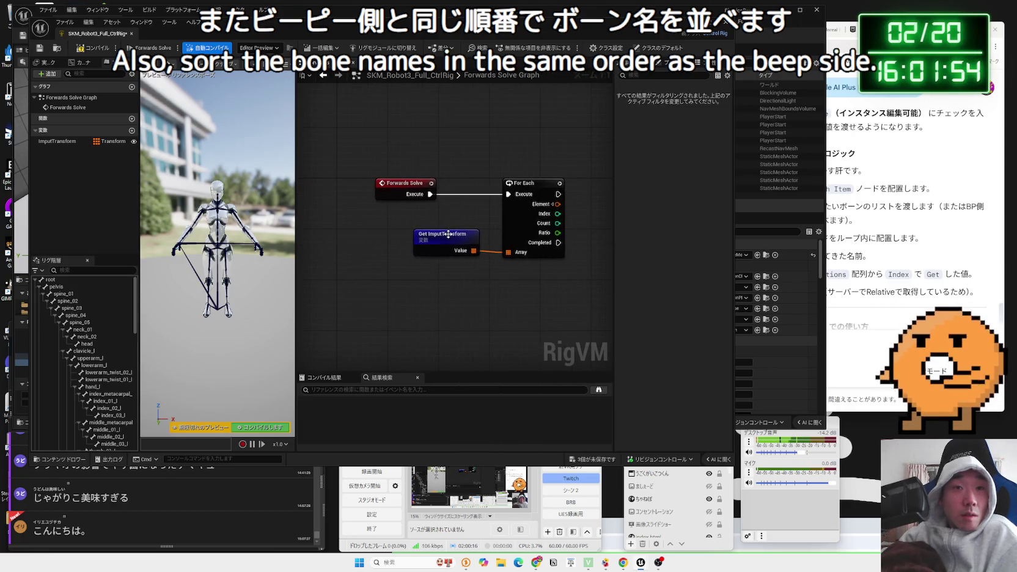
click(93, 48)
click(898, 227)
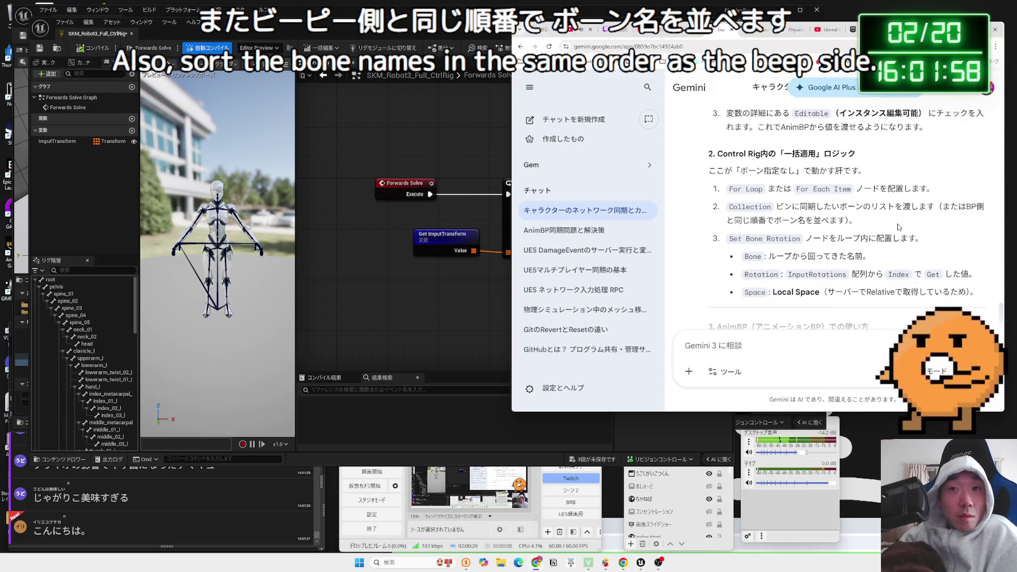